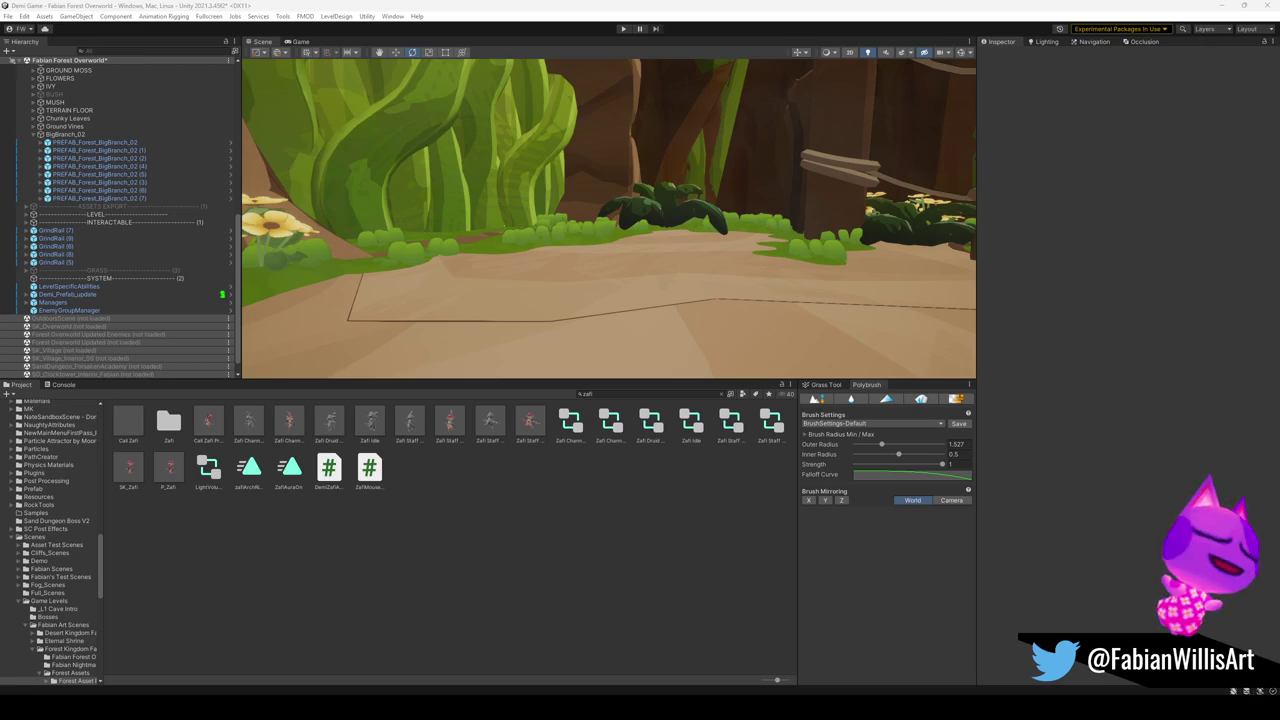
Orbit around the log tunnel and rope bridge in Unity, then minimize Unity to return to Blender.
mouse_move(620, 289)
mouse_down()
mouse_move(569, 254)
mouse_move(507, 248)
mouse_move(543, 274)
mouse_move(503, 237)
mouse_move(523, 251)
mouse_move(451, 251)
mouse_move(537, 163)
mouse_move(614, 329)
mouse_move(706, 323)
mouse_move(826, 286)
mouse_move(929, 294)
mouse_move(722, 238)
mouse_move(786, 231)
mouse_move(814, 263)
mouse_move(743, 297)
mouse_move(778, 320)
mouse_move(726, 286)
mouse_move(720, 264)
mouse_move(514, 277)
mouse_move(567, 304)
mouse_move(641, 310)
mouse_up()
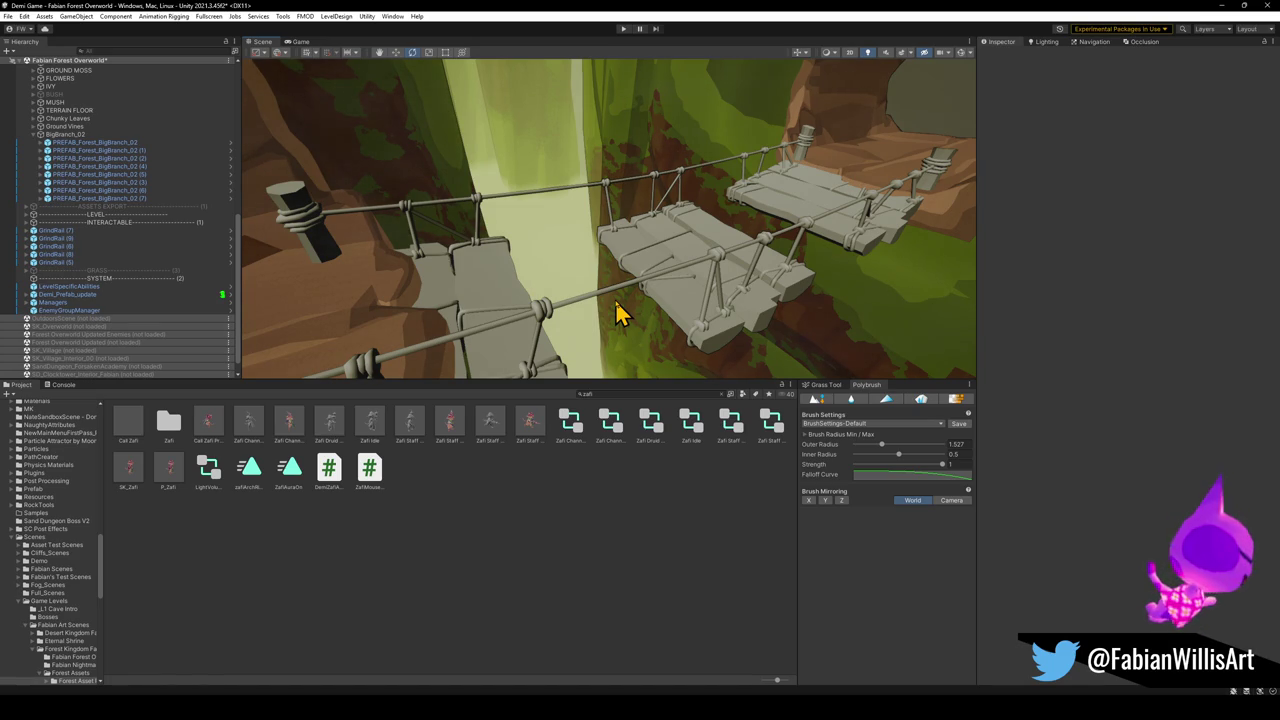
mouse_move(600, 268)
mouse_down()
mouse_move(620, 274)
mouse_move(489, 266)
mouse_move(400, 283)
mouse_move(506, 249)
mouse_move(505, 265)
mouse_move(620, 253)
mouse_up()
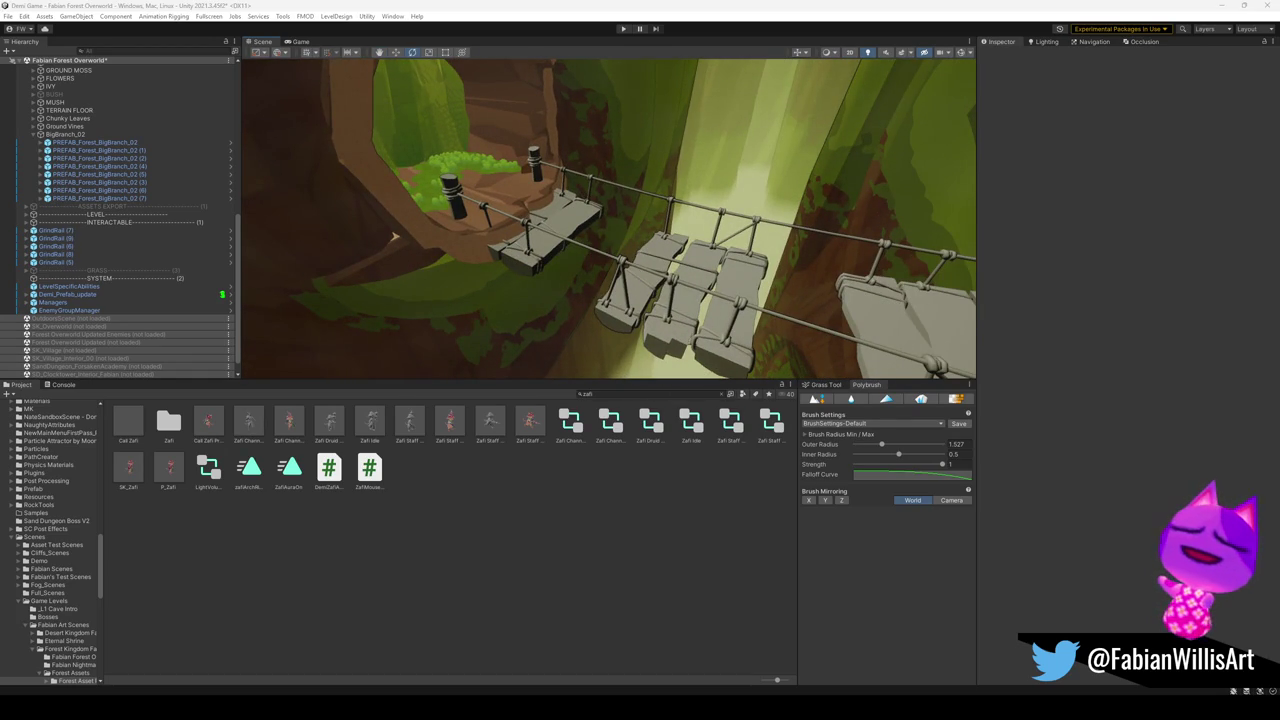
click(1222, 6)
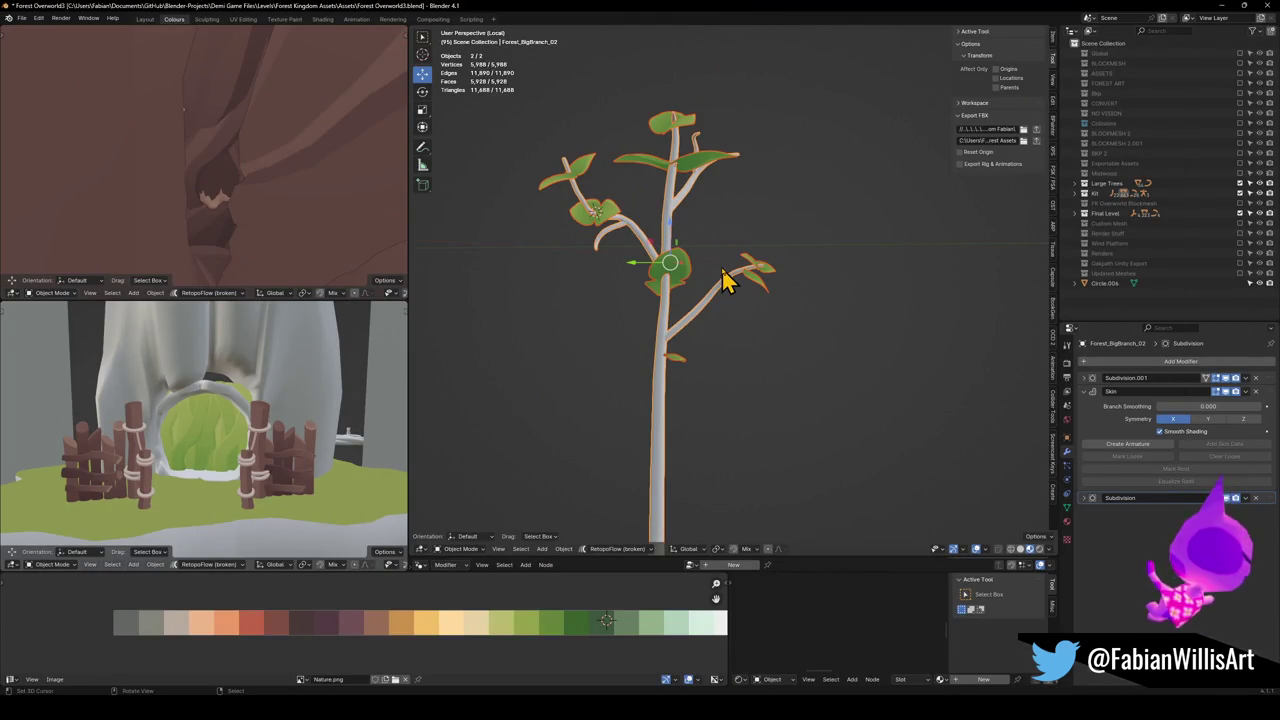
Leave Local view, walk-fly through the trees to the ring gate, and select the rope bridge.
key(KP_Divide)
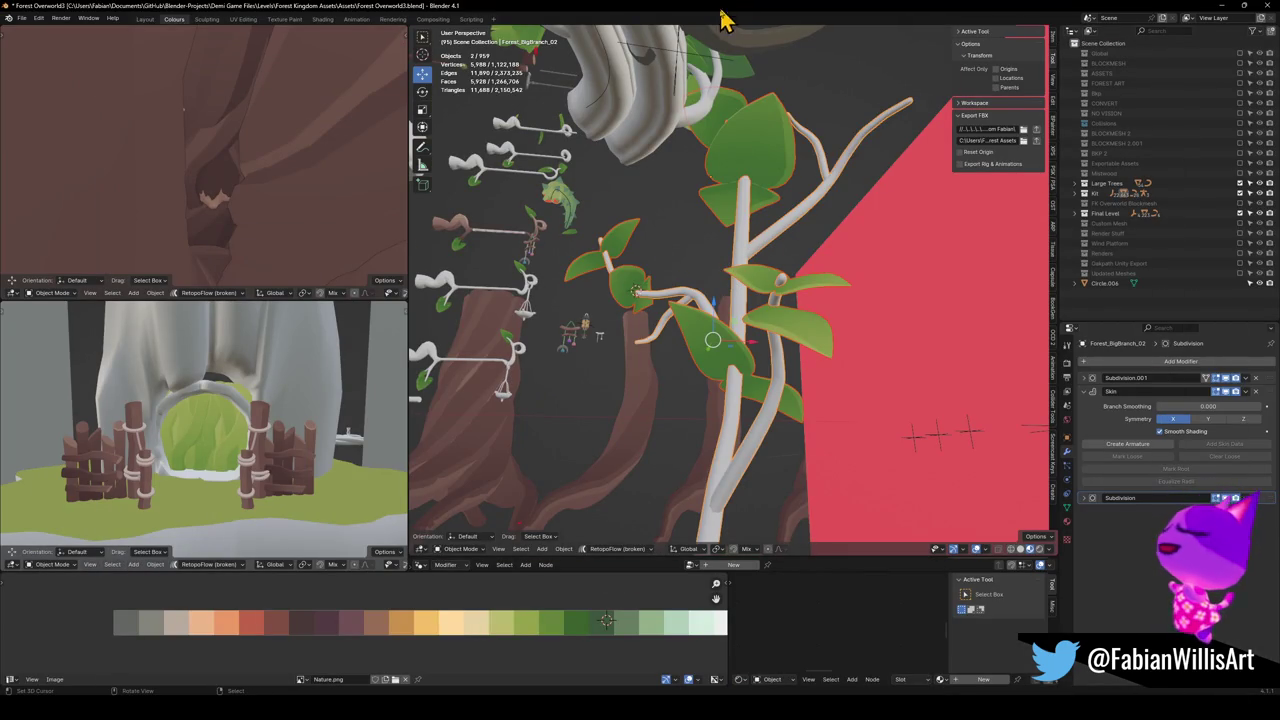
key(shift+grave)
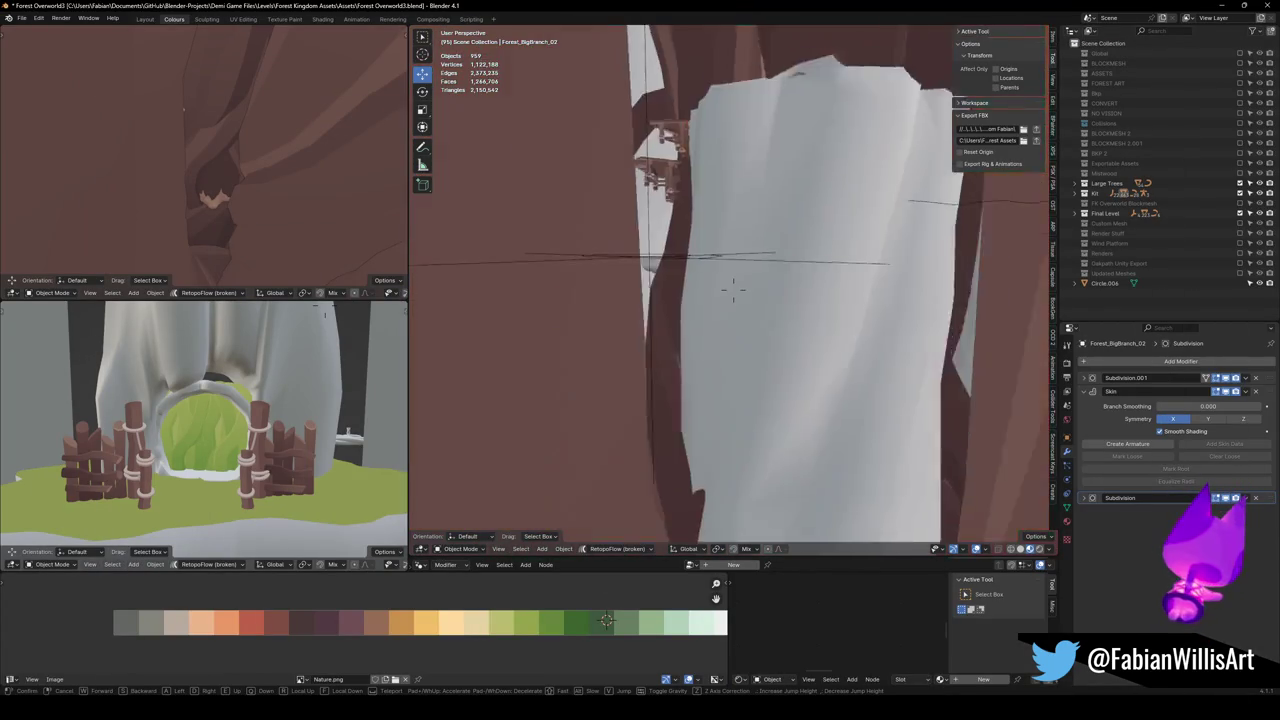
key(w)
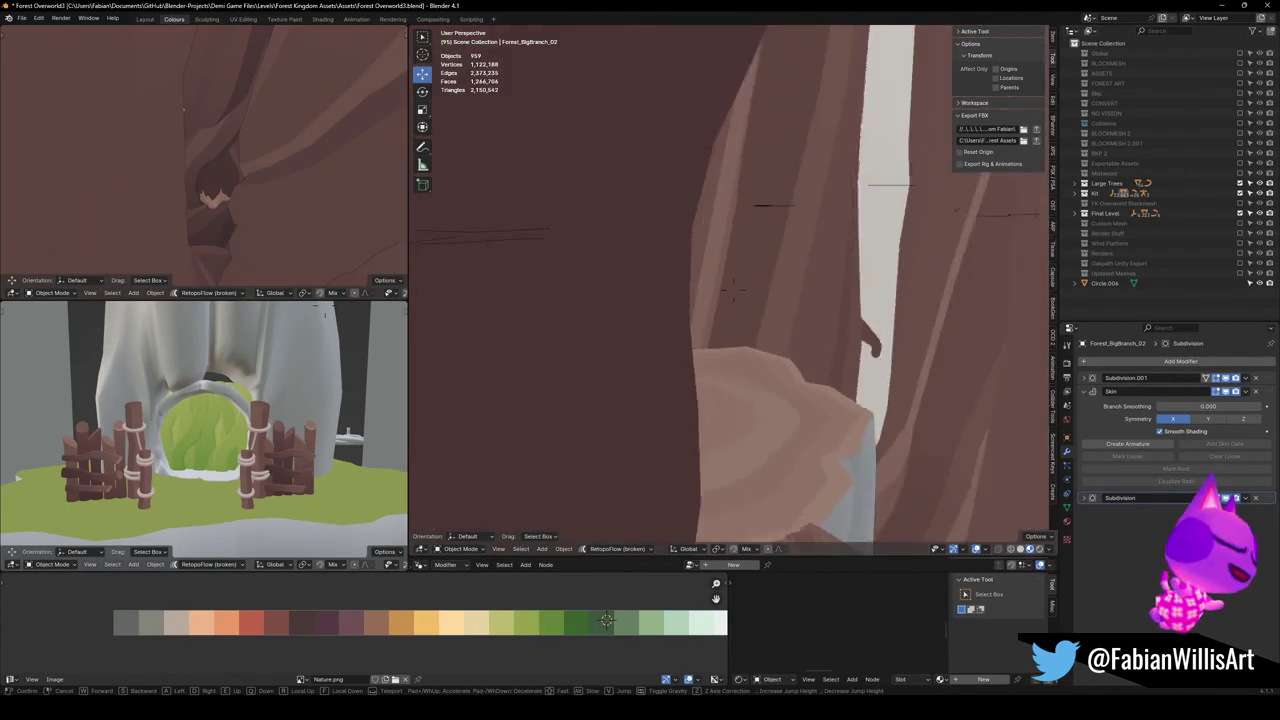
key(w)
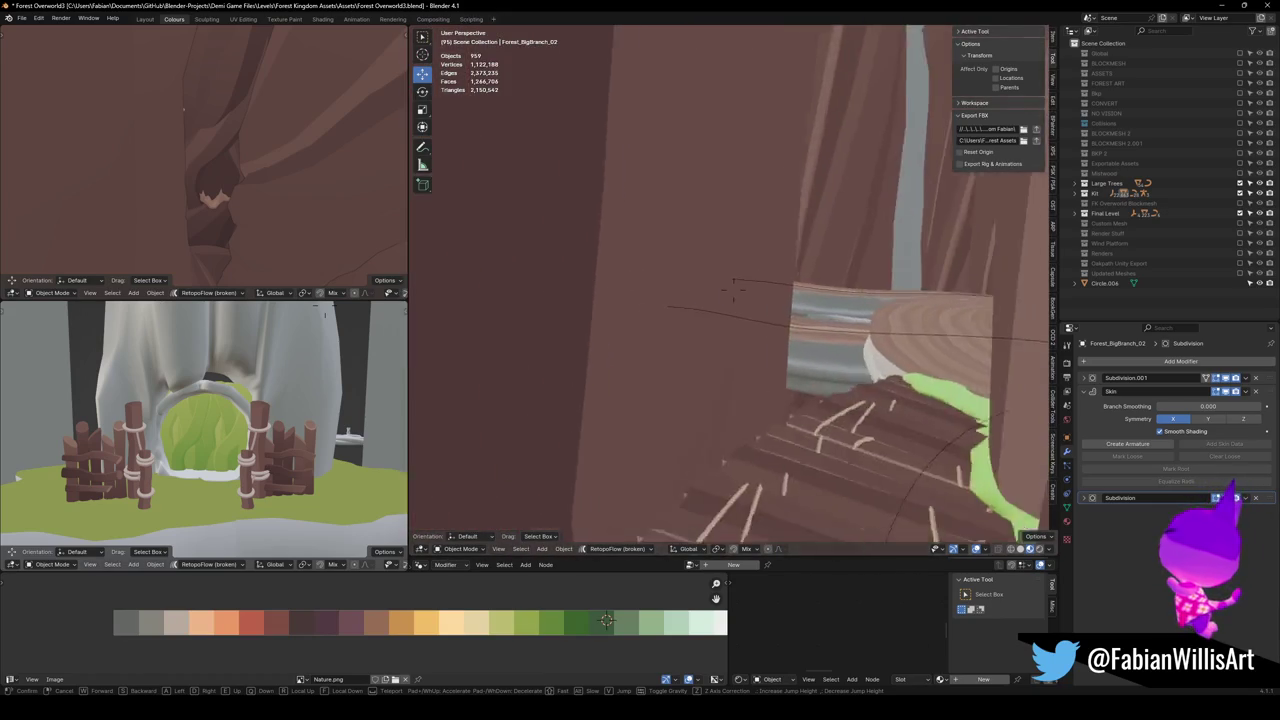
key(w)
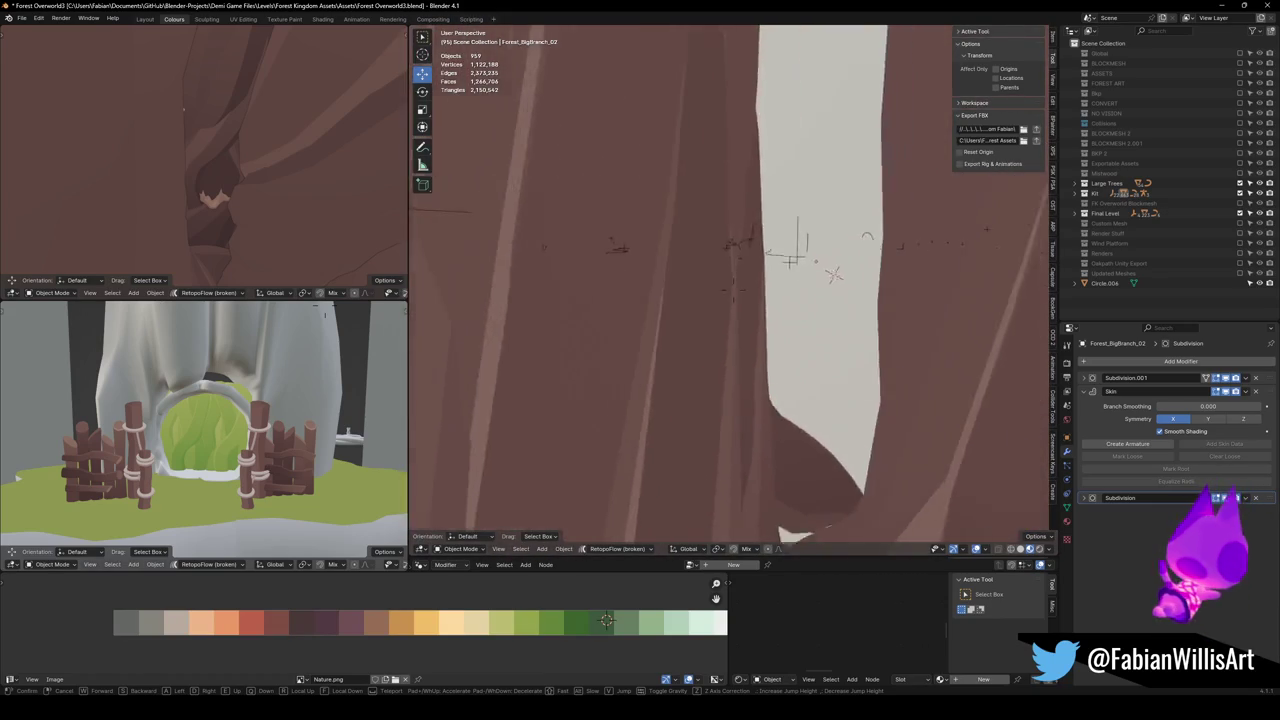
key(w)
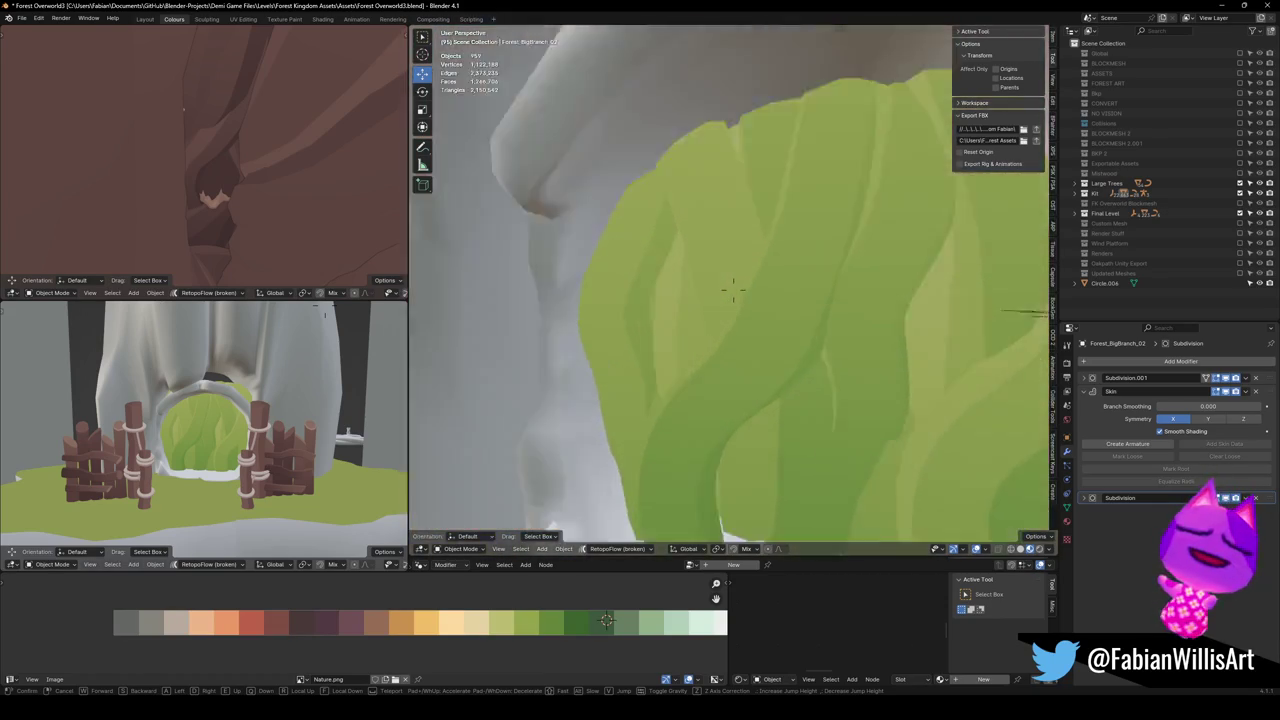
key(w)
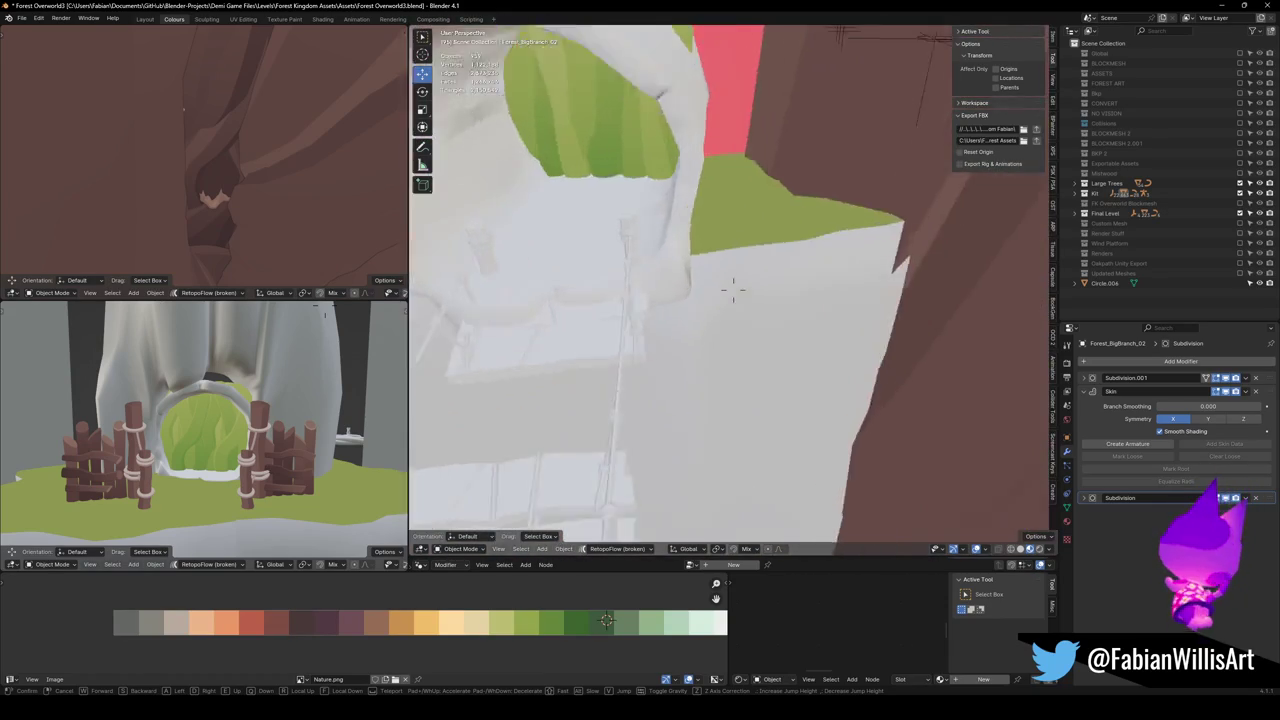
click(733, 290)
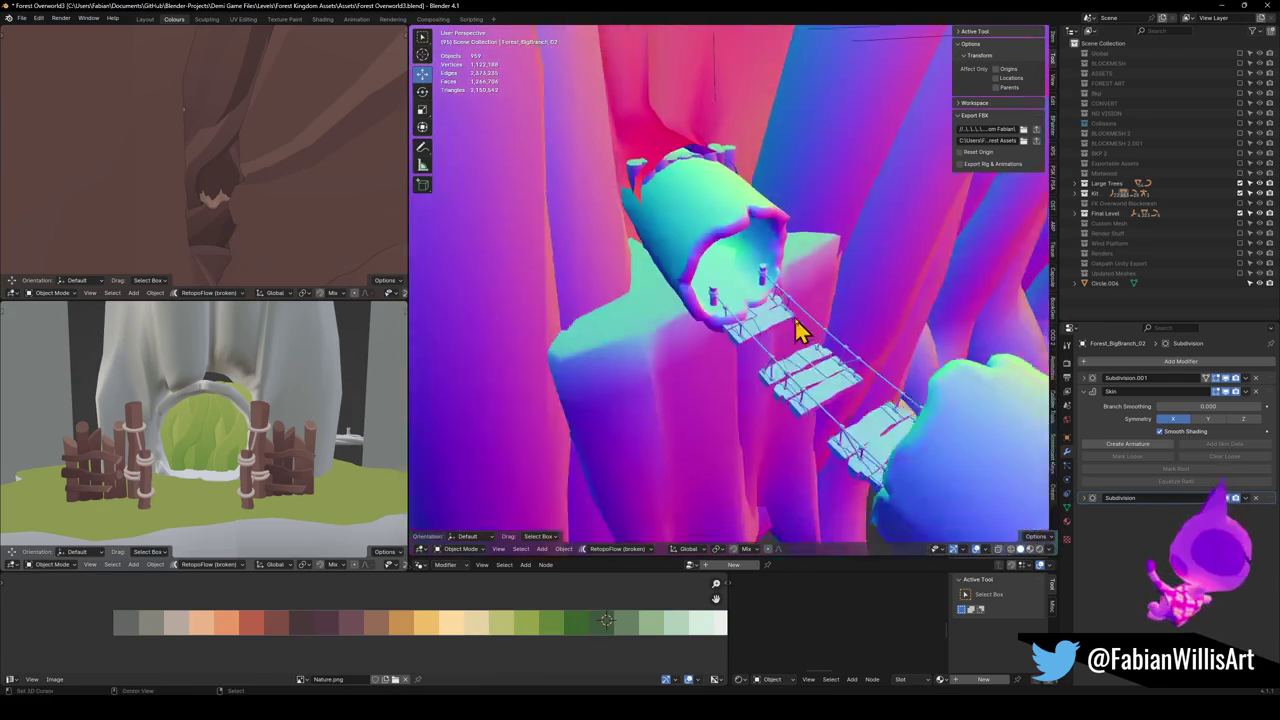
click(716, 325)
Frame the rope bridge, enter its Edit Mode, and hide one end post.
key(KP_Decimal)
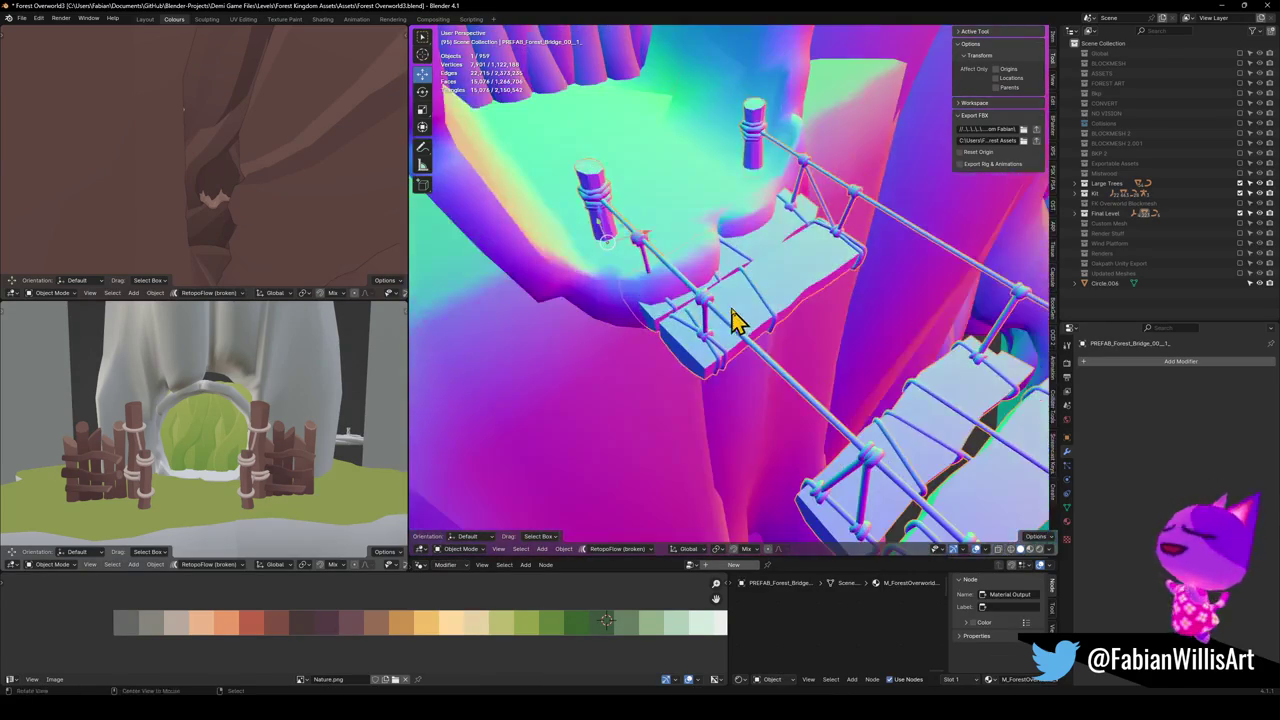
key(alt+a)
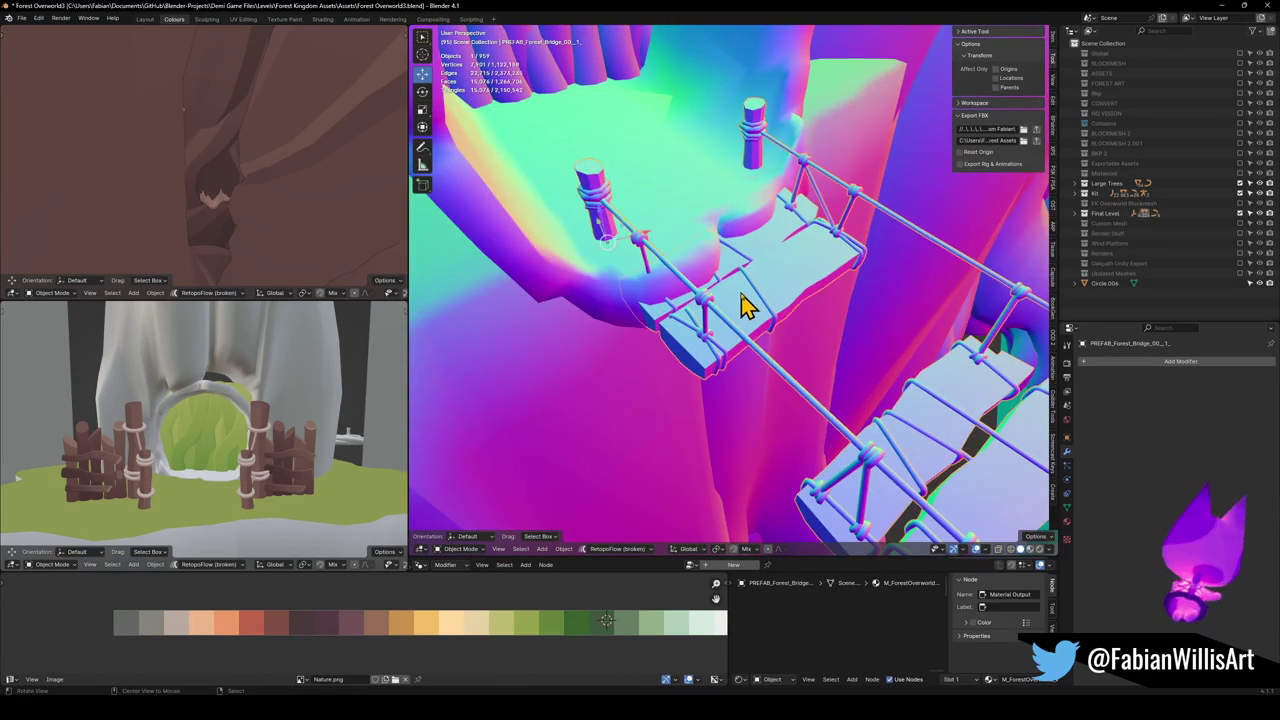
click(745, 305)
key(Tab)
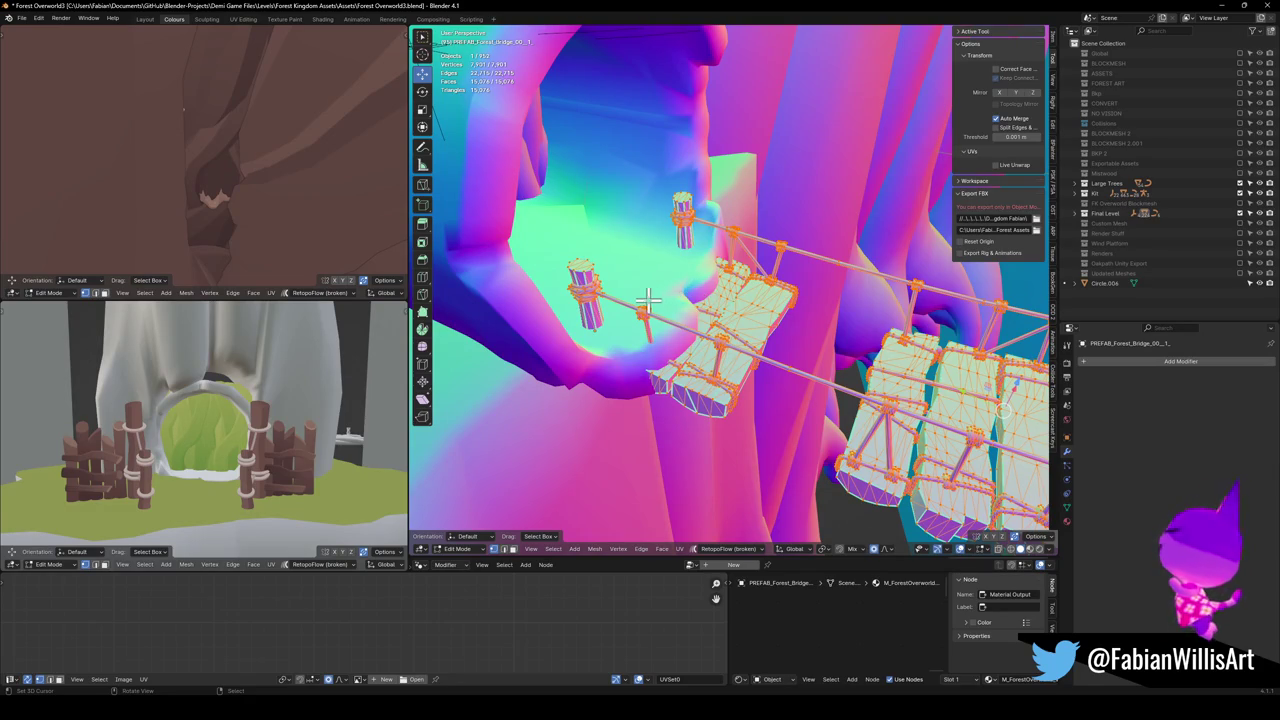
key(alt+a)
key(l)
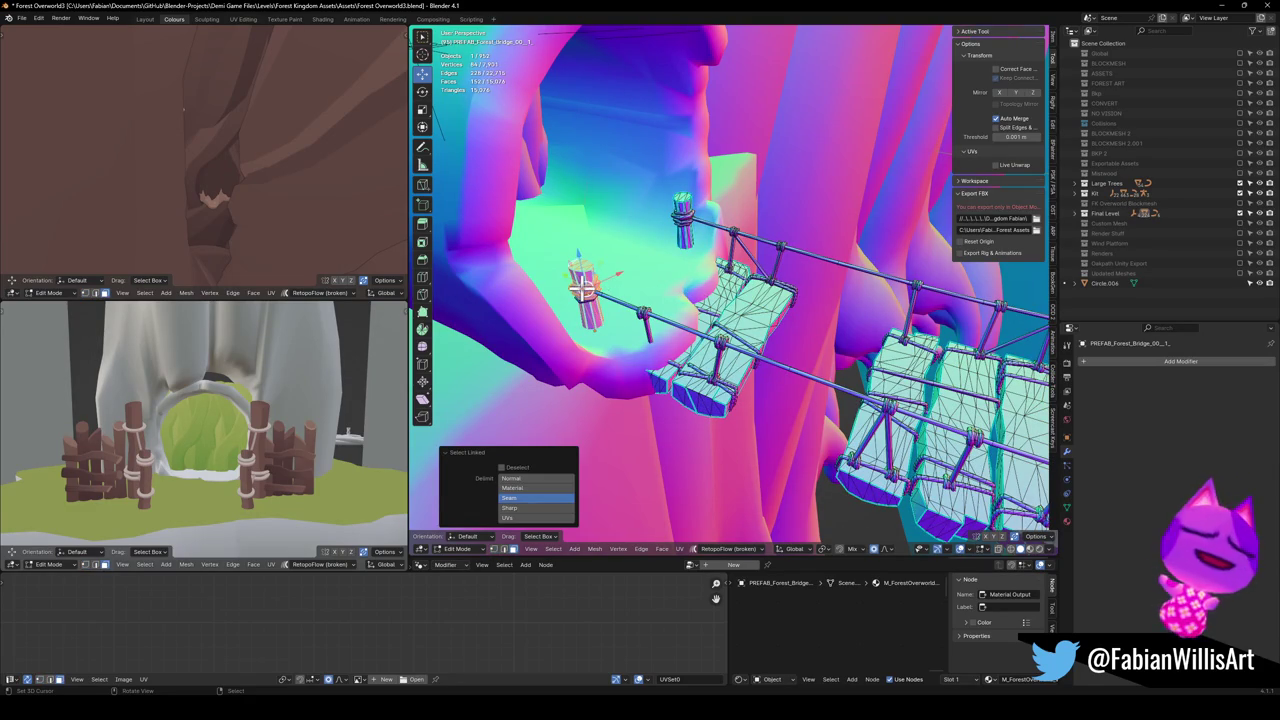
key(h)
Delete the small loose rope piece and another end post from the bridge.
mouse_move(588, 293)
mouse_down()
mouse_move(677, 289)
mouse_move(740, 305)
mouse_up()
key(l)
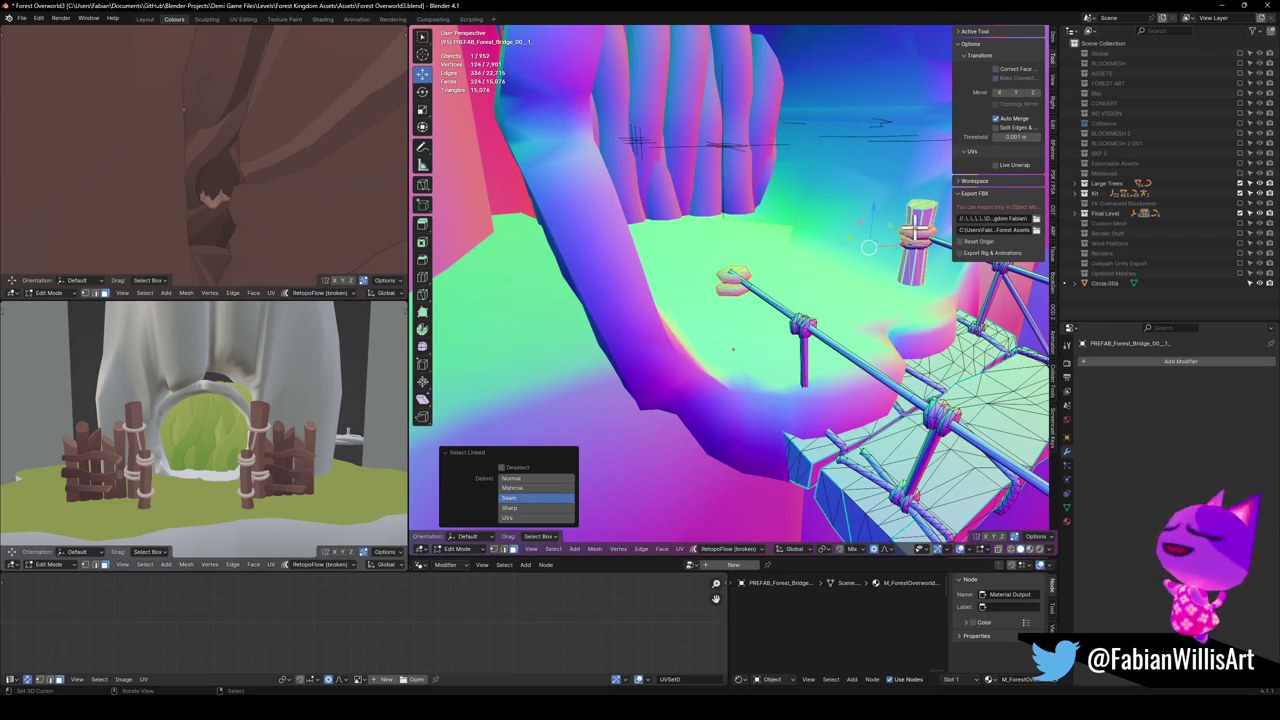
key(x)
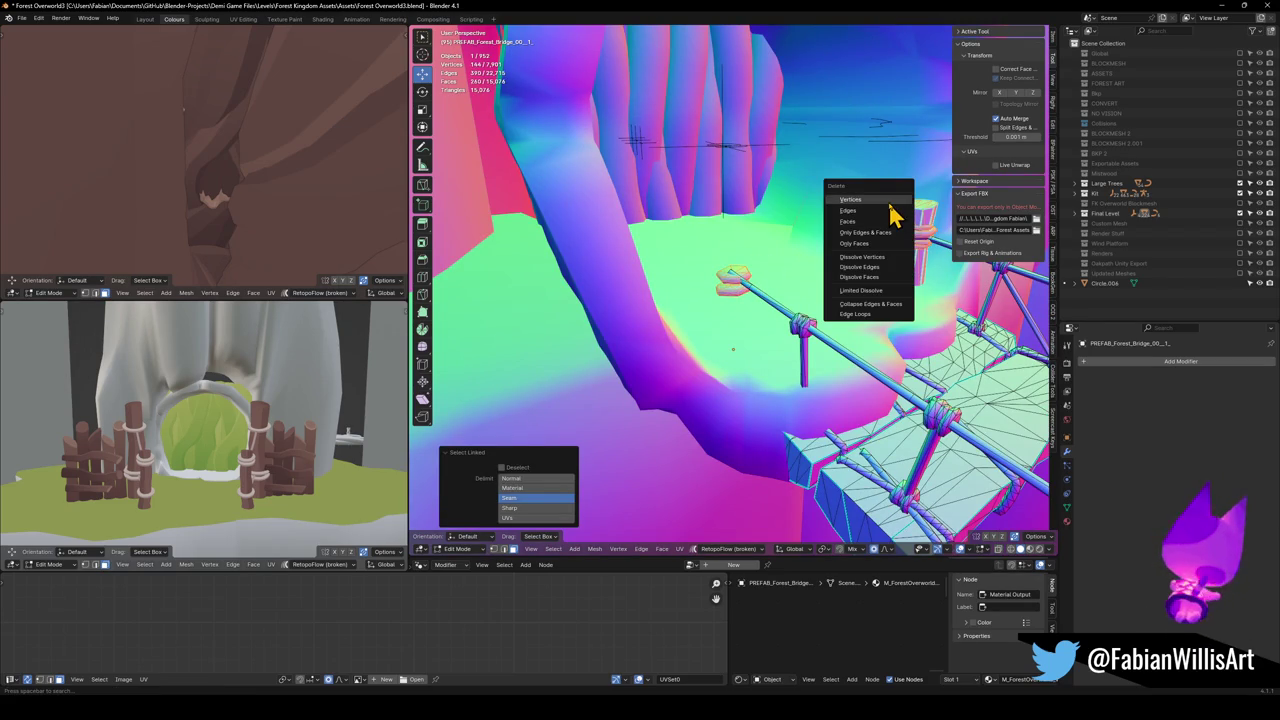
click(893, 213)
key(l)
key(x)
click(780, 252)
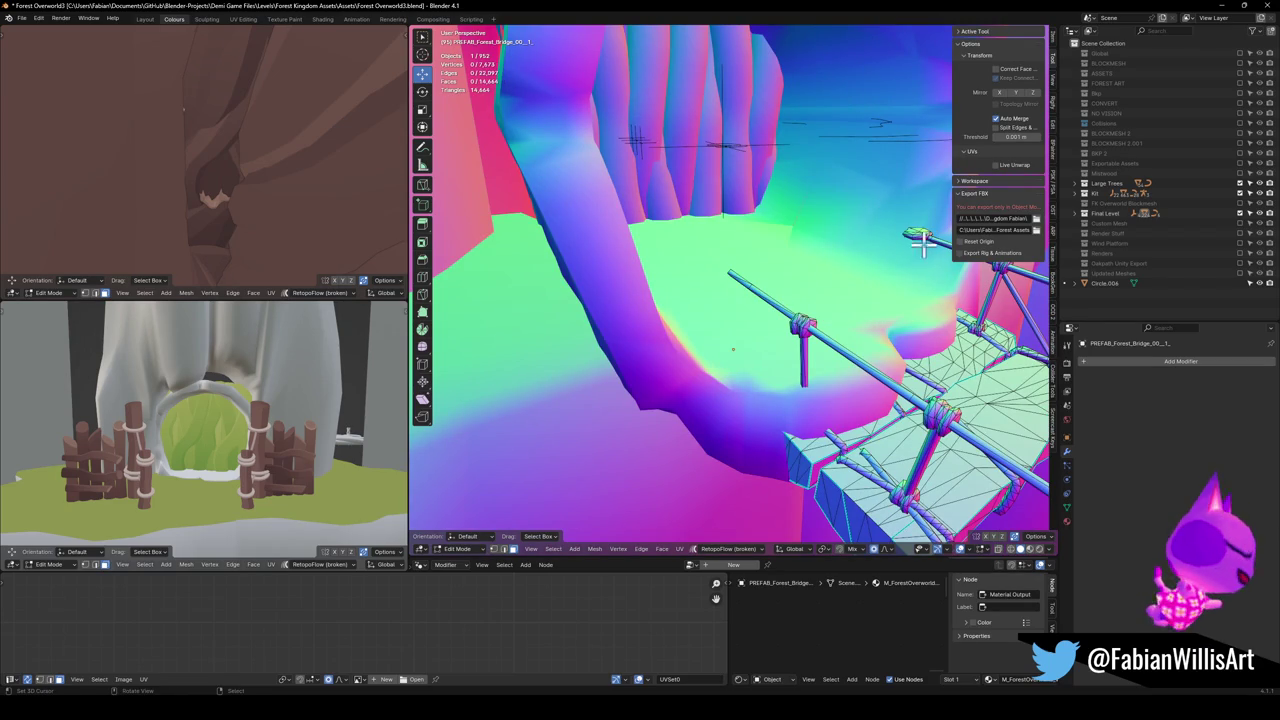
Delete the loose rail-end piece, then select the entire bridge mesh.
key(l)
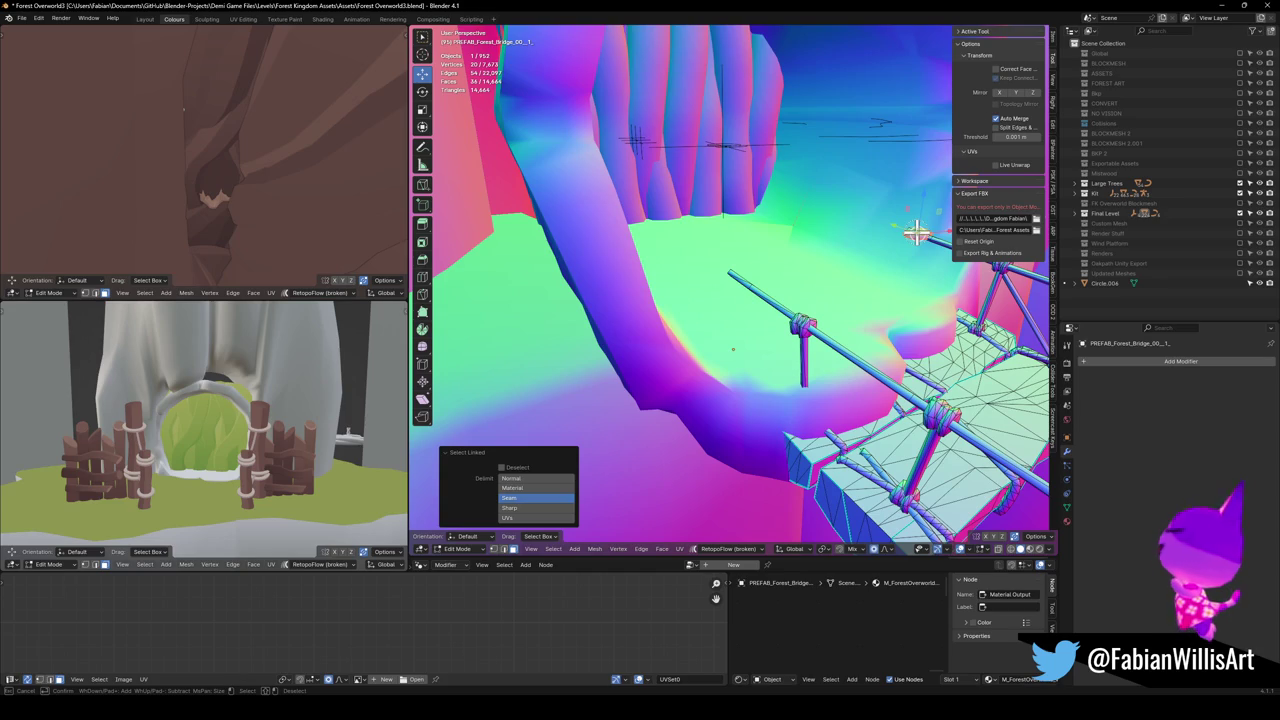
key(x)
click(894, 234)
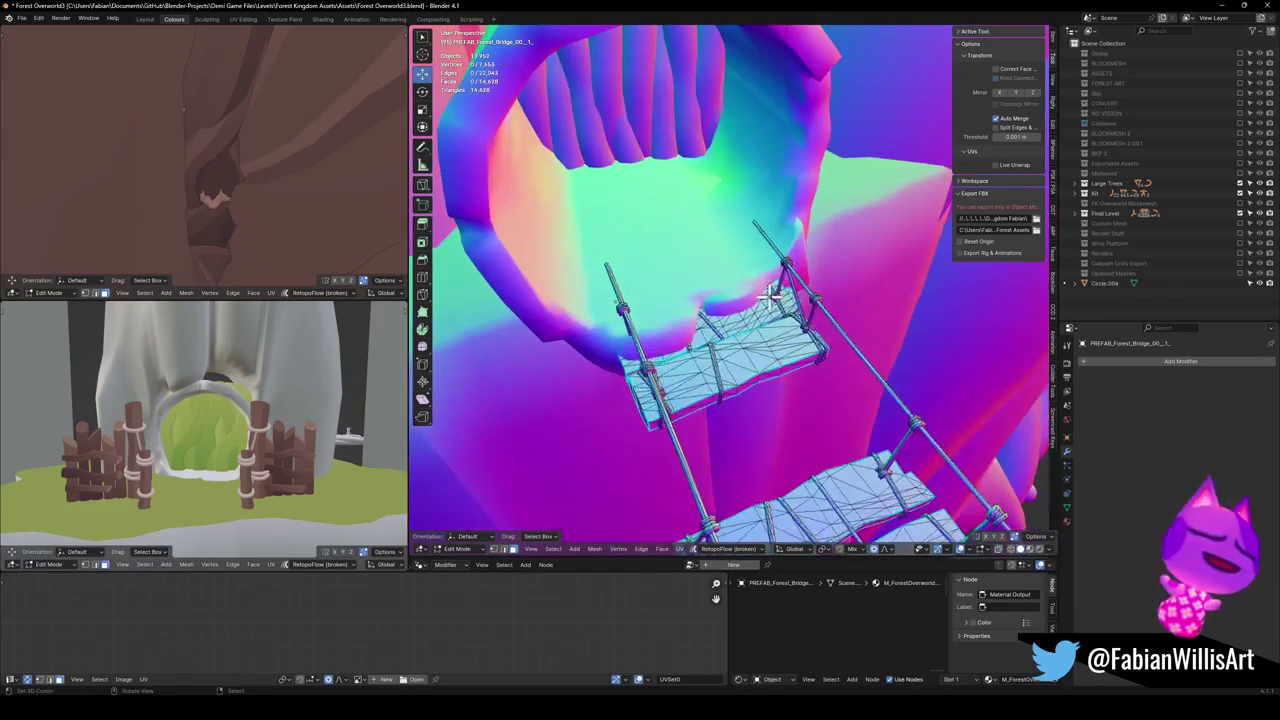
key(a)
key(g)
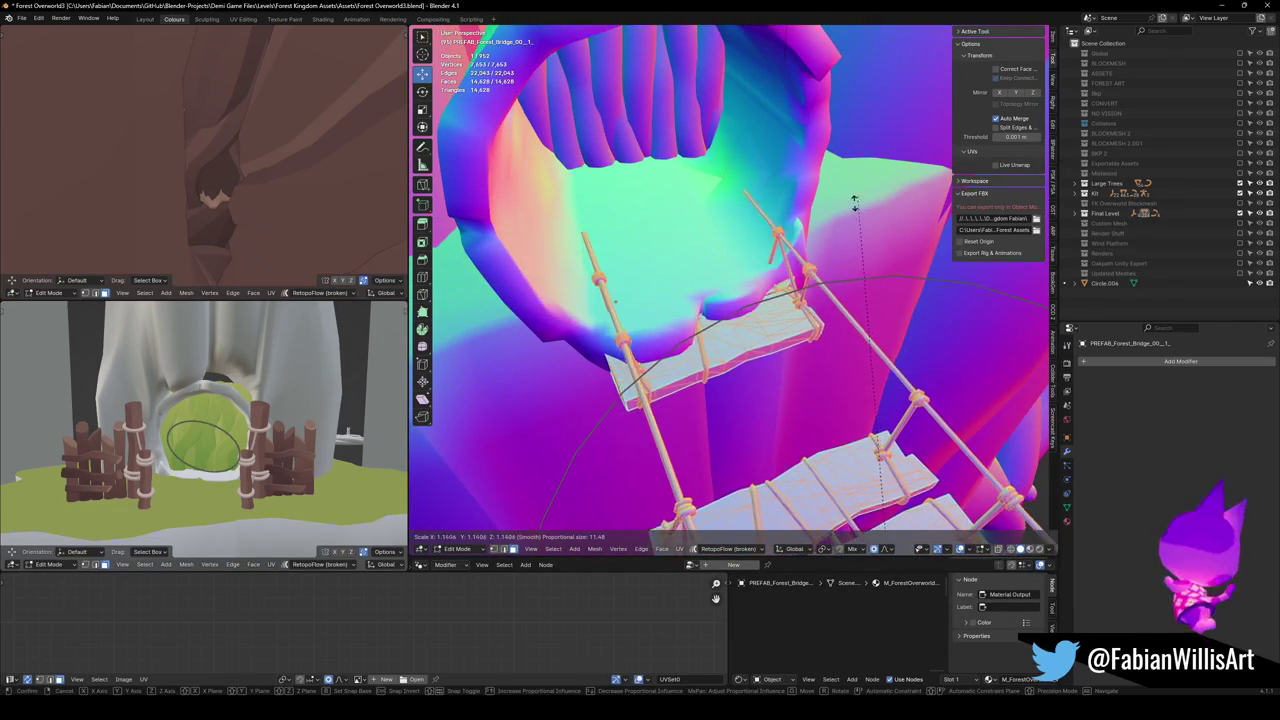
right_click(848, 237)
Scale the bridge planks along normal X with proportional falloff and return to Object Mode.
mouse_move(790, 260)
mouse_down()
mouse_move(803, 331)
mouse_move(829, 349)
mouse_move(766, 280)
mouse_move(850, 307)
mouse_move(846, 266)
mouse_move(800, 343)
mouse_up()
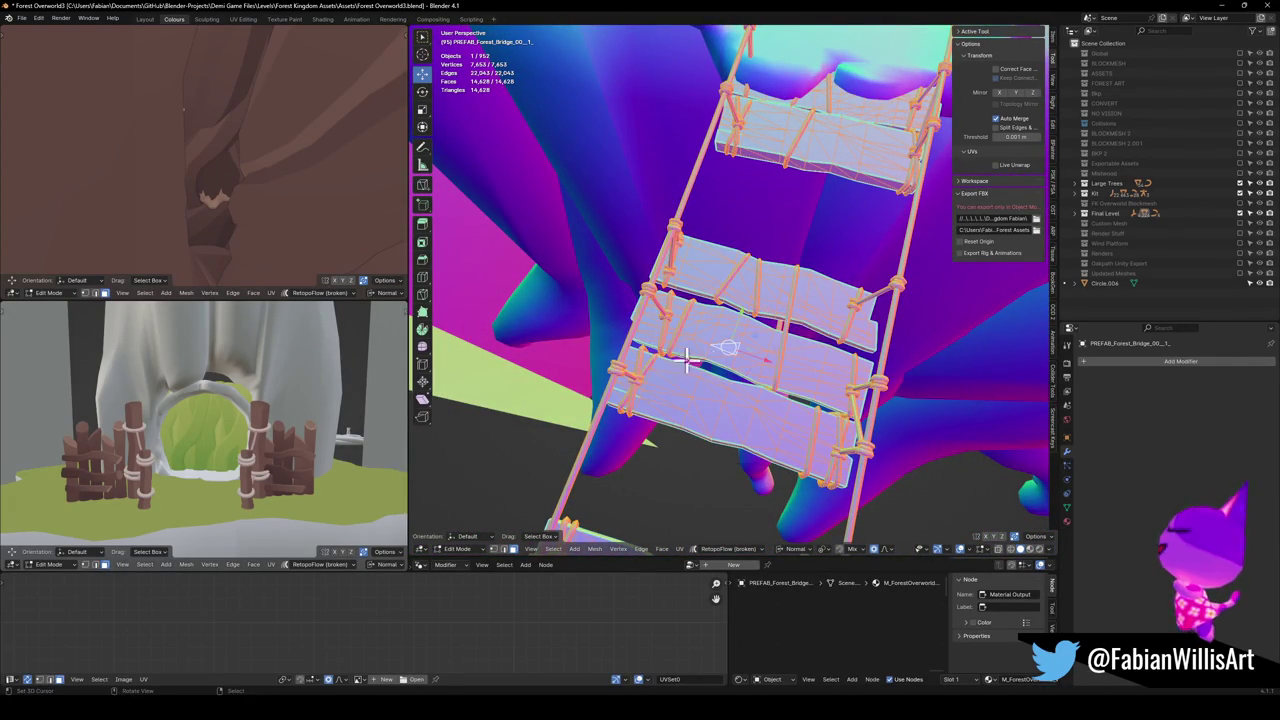
drag(766, 375, 800, 357)
key(s)
key(x)
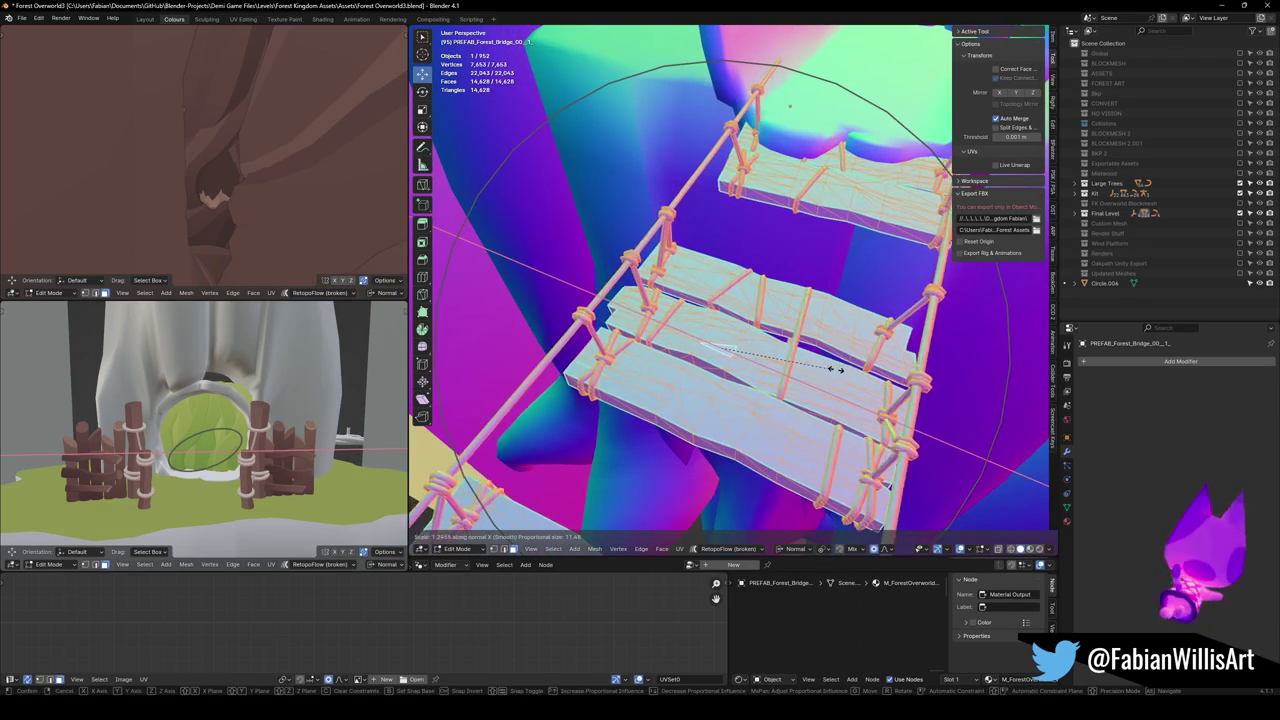
key(Return)
key(Tab)
mouse_move(880, 370)
mouse_down()
mouse_move(714, 323)
mouse_move(812, 335)
mouse_move(763, 320)
mouse_move(791, 360)
mouse_move(875, 328)
mouse_move(654, 289)
mouse_move(763, 294)
mouse_move(766, 283)
mouse_move(603, 314)
mouse_move(505, 297)
mouse_move(672, 265)
mouse_up()
mouse_move(668, 200)
mouse_down()
mouse_move(686, 209)
mouse_move(717, 343)
mouse_move(726, 297)
mouse_up()
Shift the bridge planks along the Y axis and inspect the result.
key(g)
key(x)
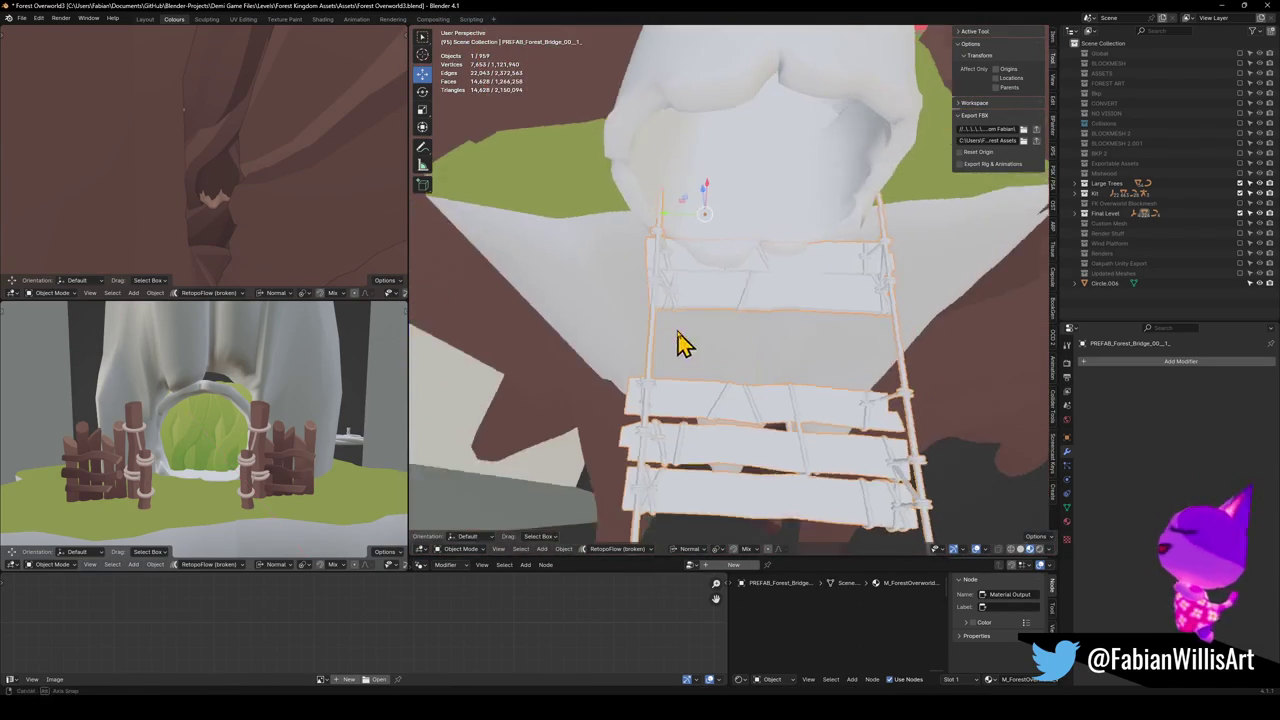
key(y)
click(688, 326)
mouse_move(688, 326)
mouse_down()
mouse_move(700, 277)
mouse_move(680, 323)
mouse_move(760, 258)
mouse_move(771, 281)
mouse_up()
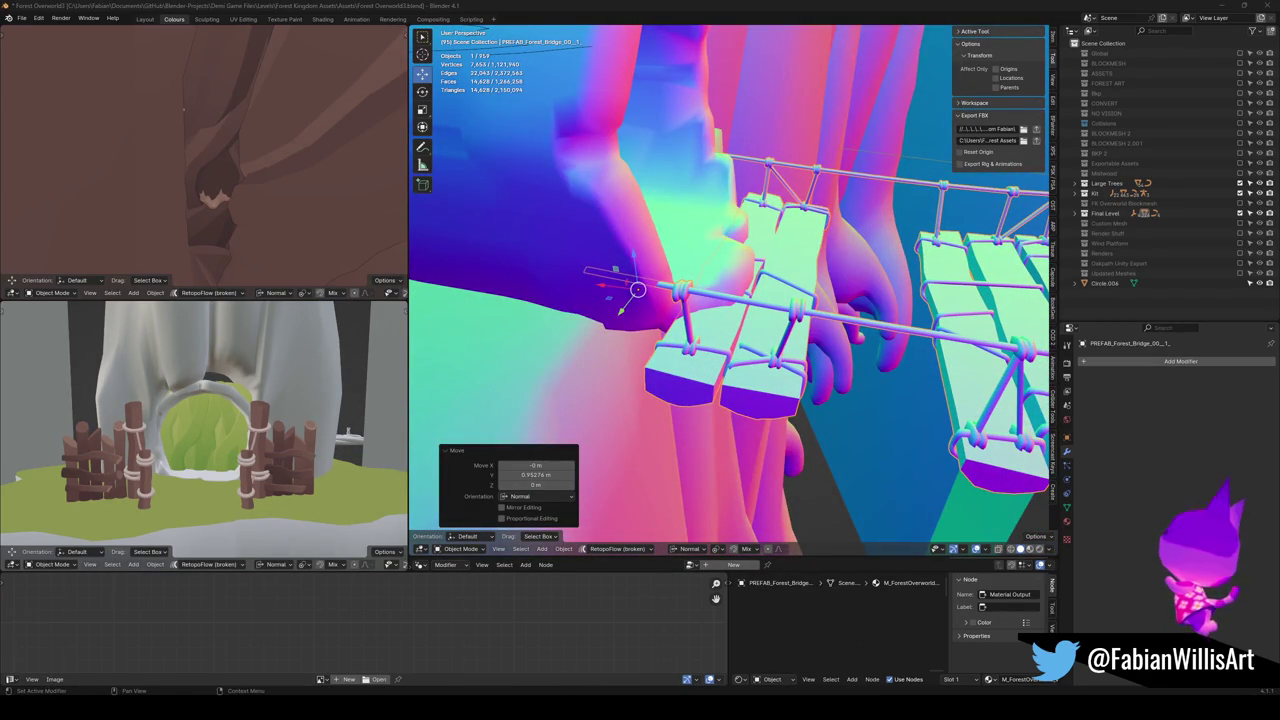
mouse_move(872, 350)
mouse_down()
mouse_move(777, 366)
mouse_move(829, 329)
mouse_move(846, 329)
mouse_move(754, 380)
mouse_move(777, 394)
mouse_up()
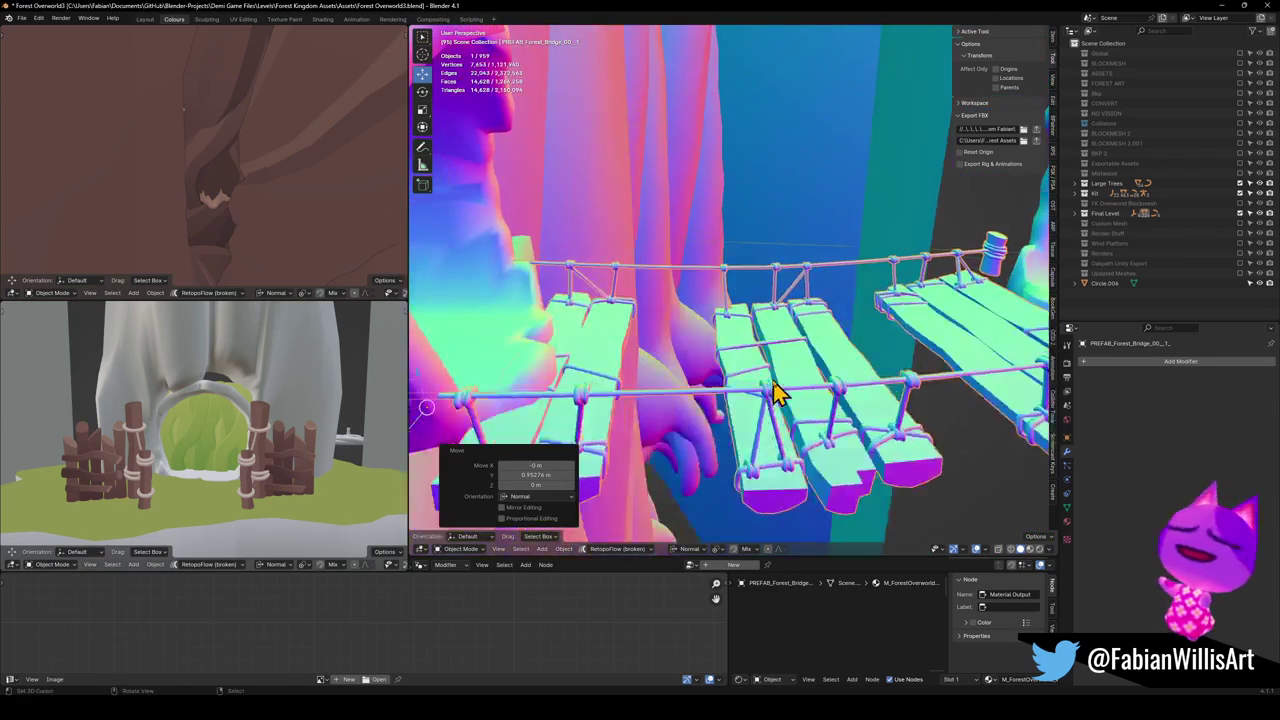
Slide the bridge sideways along its normal X axis toward the log tunnel.
key(g)
key(z)
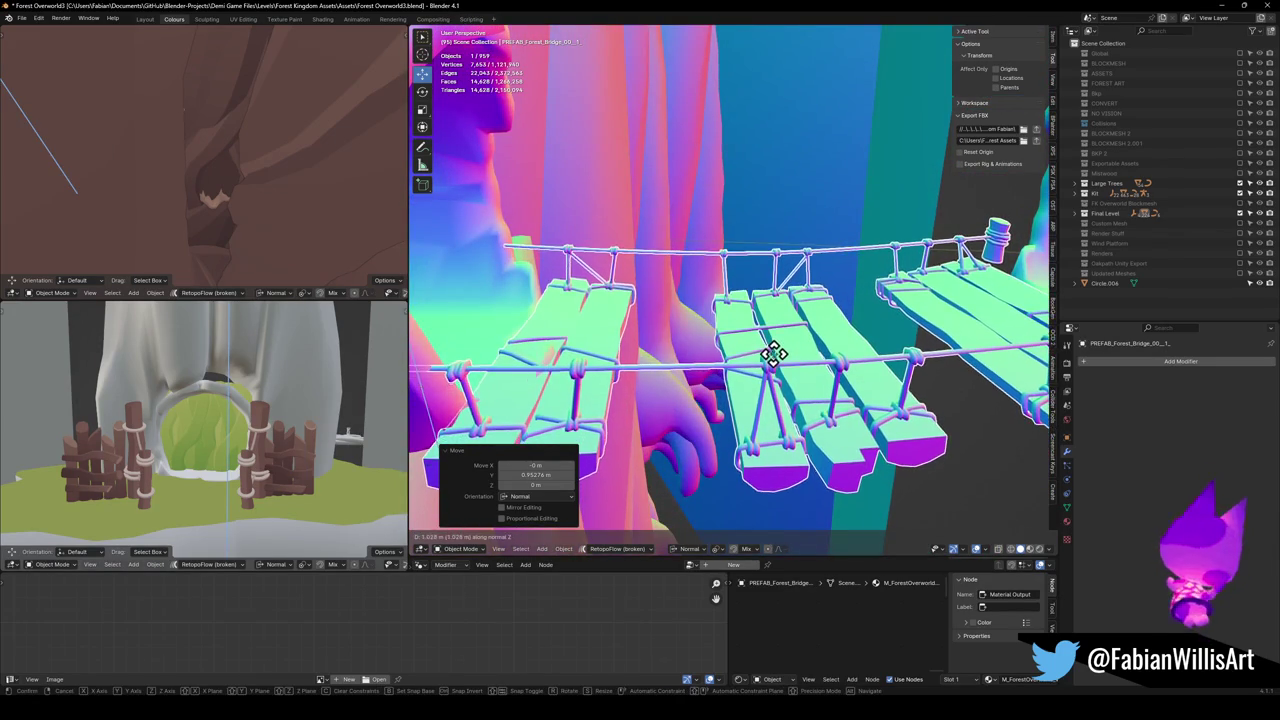
right_click(771, 360)
mouse_move(771, 360)
mouse_down()
mouse_move(715, 385)
mouse_move(711, 366)
mouse_up()
key(g)
key(x)
key(x)
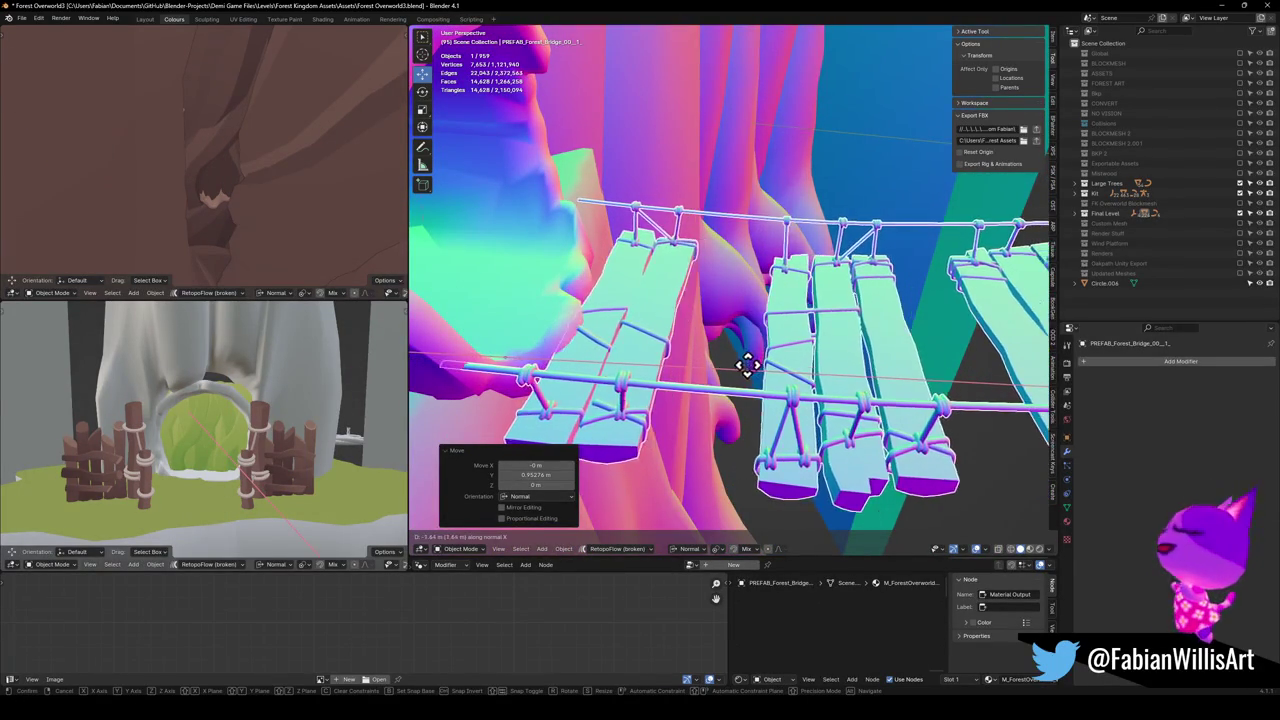
click(721, 360)
Raise the bridge and finalize its sideways position at -1.1909 m so it meets the tunnel mouth.
key(g)
key(z)
key(z)
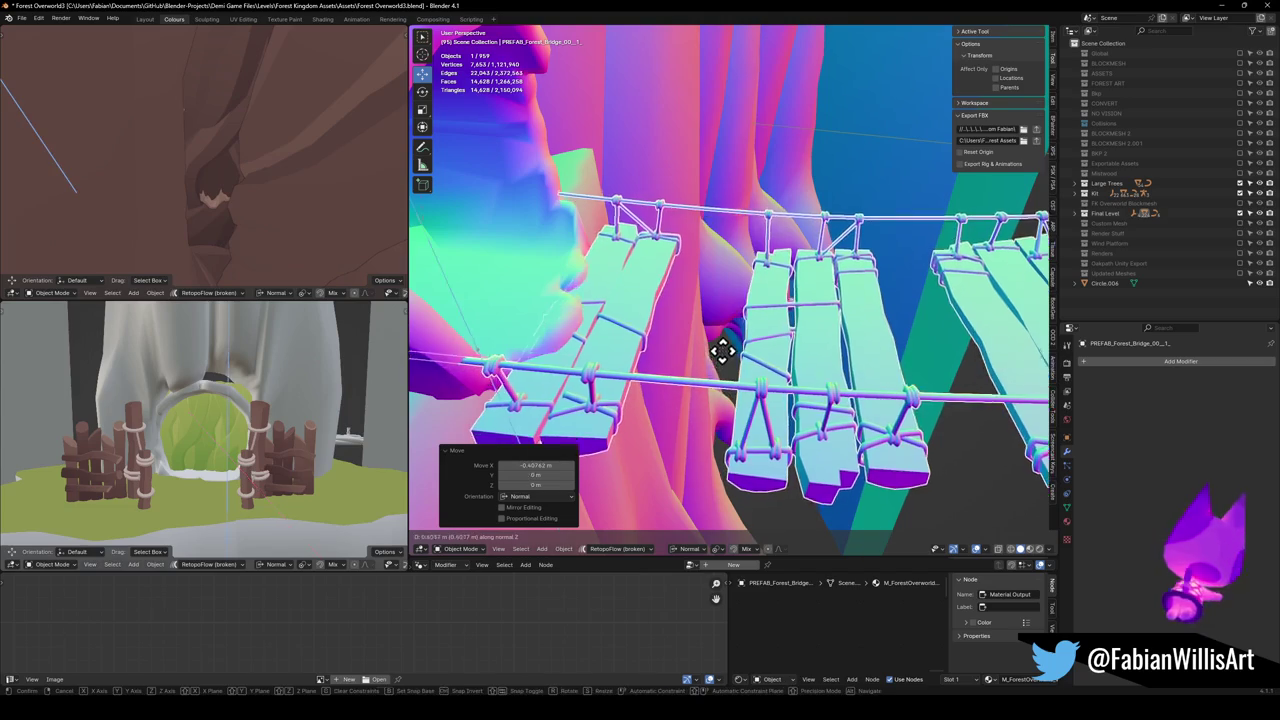
click(720, 349)
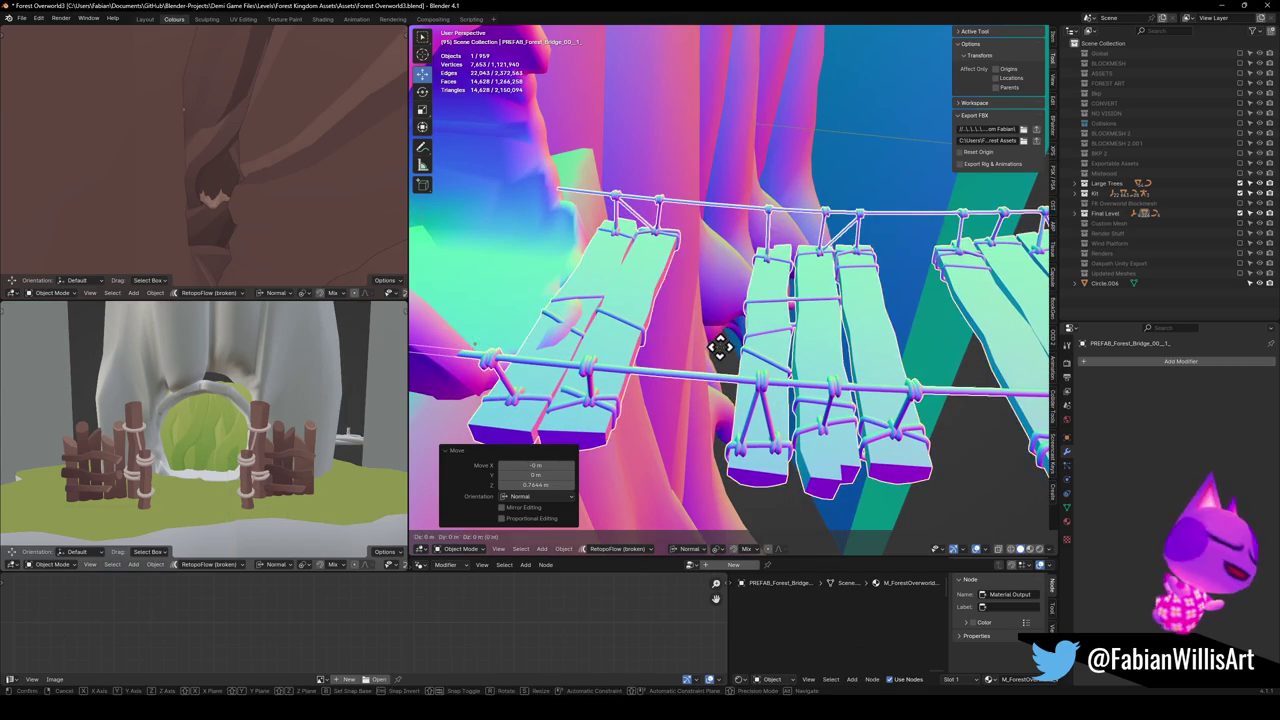
key(g)
key(x)
key(x)
click(737, 340)
mouse_move(651, 354)
mouse_down()
mouse_move(757, 338)
mouse_move(740, 331)
mouse_move(786, 309)
mouse_move(737, 349)
mouse_move(894, 400)
mouse_move(874, 329)
mouse_move(900, 337)
mouse_move(752, 348)
mouse_move(771, 366)
mouse_move(666, 346)
mouse_move(640, 100)
mouse_move(717, 240)
mouse_move(760, 220)
mouse_move(760, 237)
mouse_move(697, 220)
mouse_move(829, 186)
mouse_move(671, 206)
mouse_move(755, 215)
mouse_move(691, 251)
mouse_move(755, 287)
mouse_up()
click(666, 251)
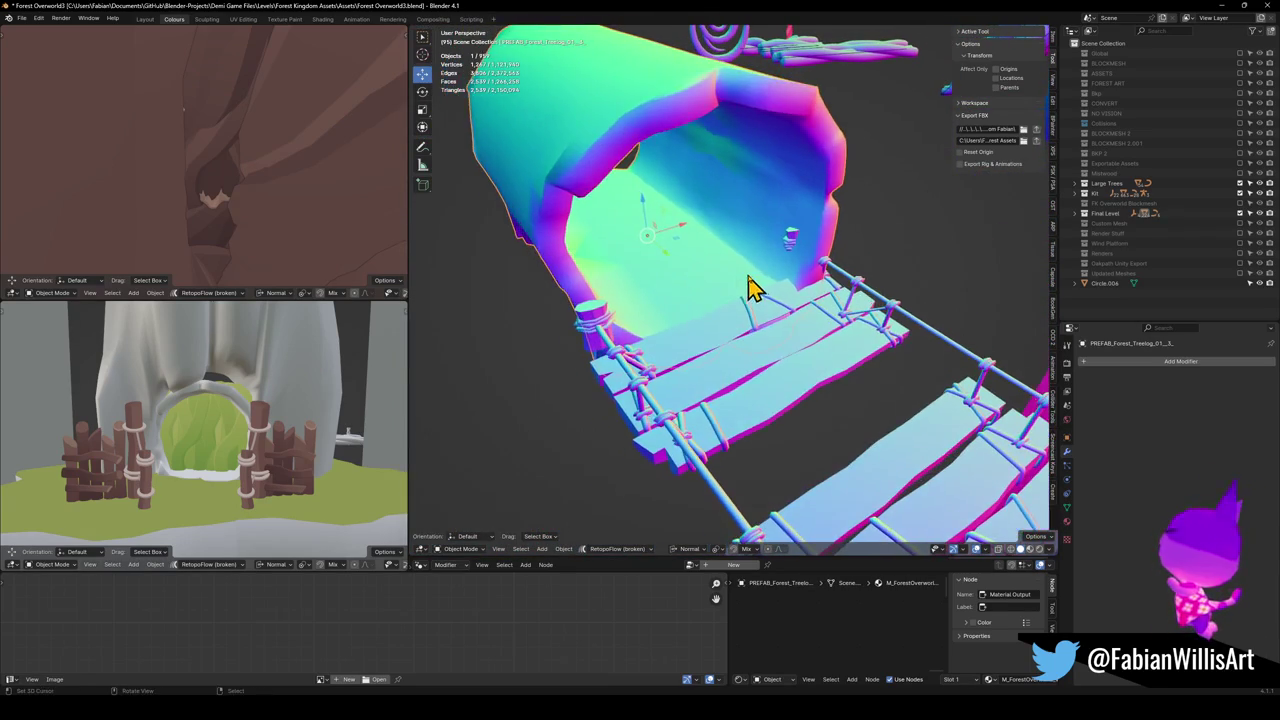
Nudge the log tunnel along Y and enter Edit Mode on the bridge mesh.
key(g)
key(y)
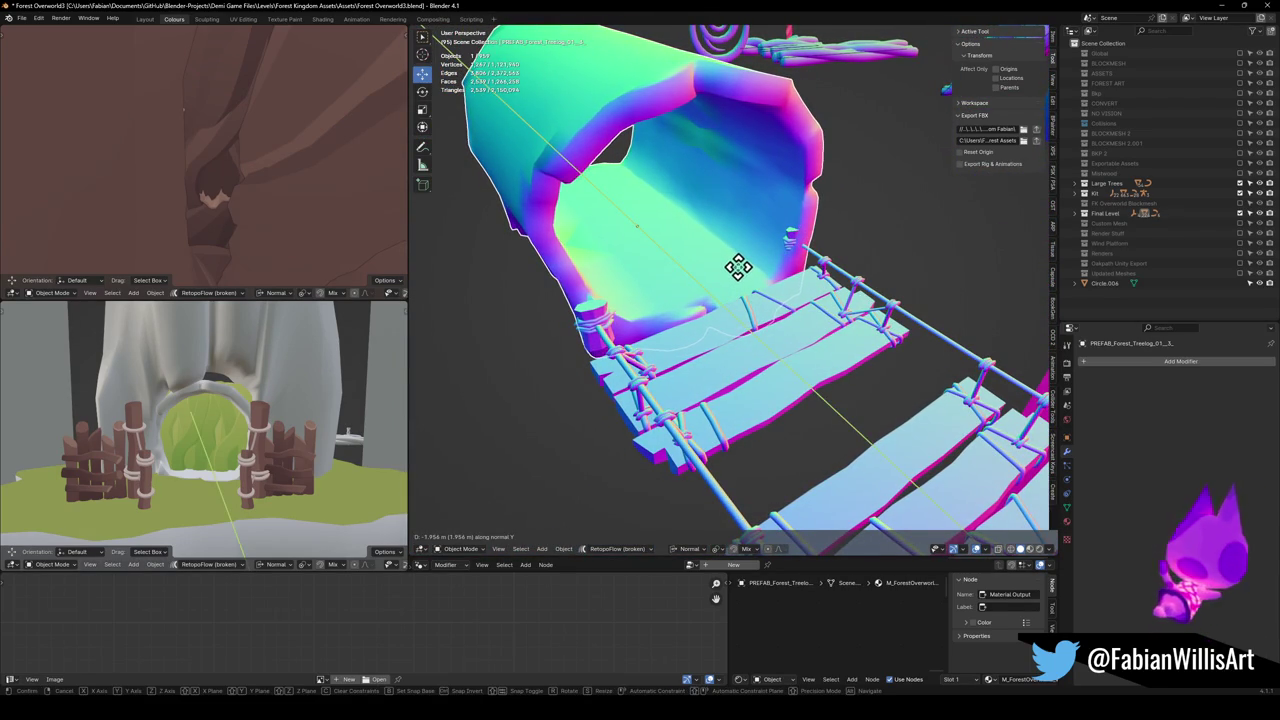
click(737, 266)
key(alt+a)
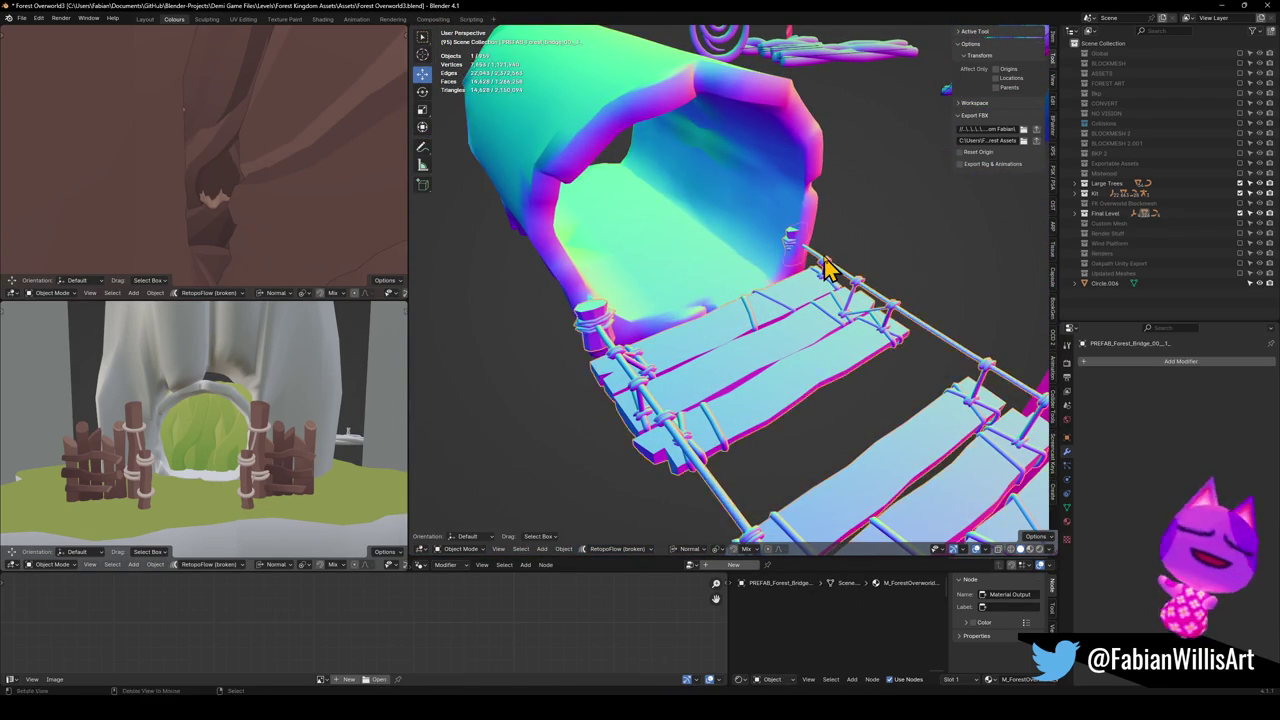
key(Tab)
scroll(826, 268, up, 5)
mouse_move(794, 251)
mouse_down()
mouse_move(720, 280)
mouse_move(626, 288)
mouse_up()
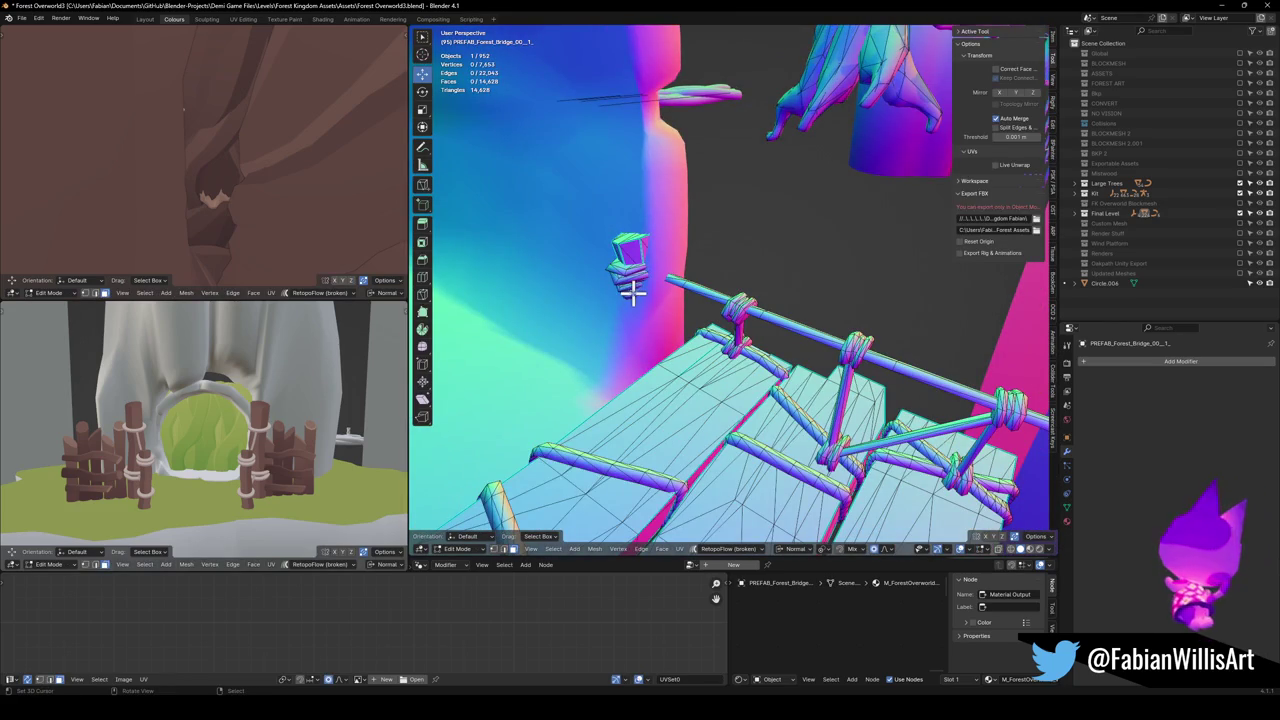
Delete the small peg at the bridge end.
key(l)
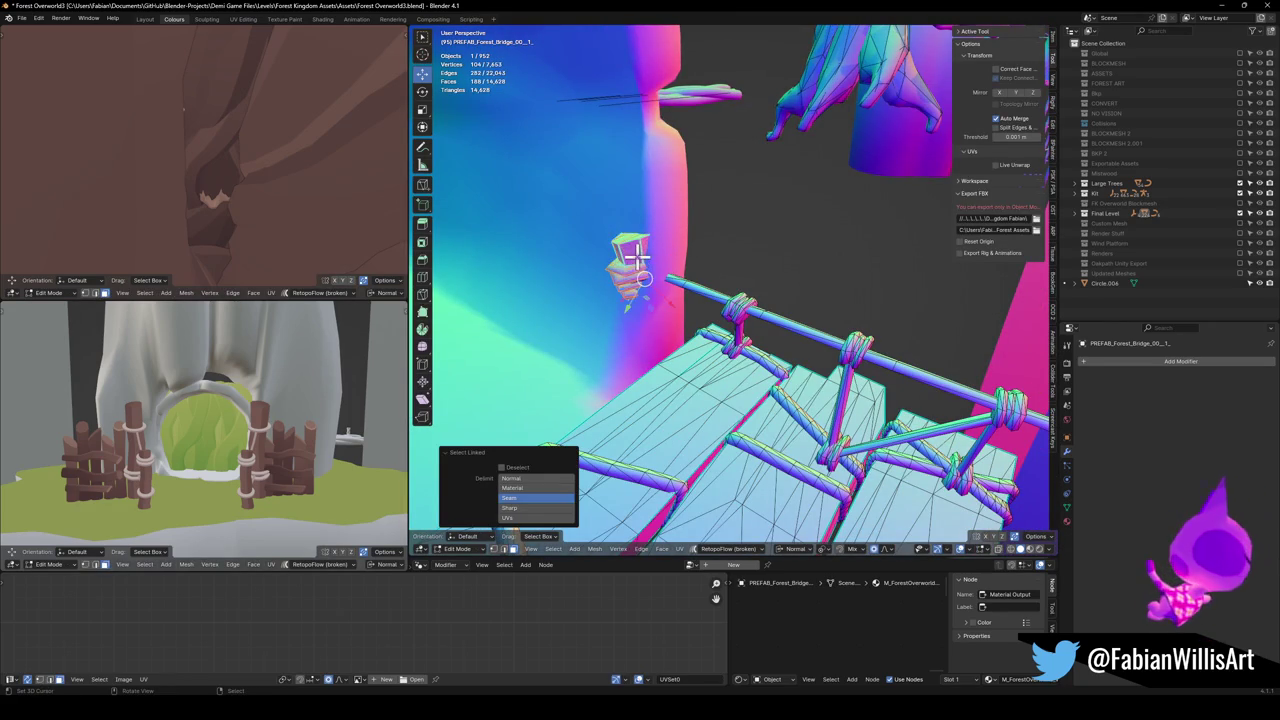
key(x)
click(635, 253)
key(x)
key(Escape)
Delete the rail-end peg and the remaining peg piece.
mouse_move(626, 266)
mouse_down()
mouse_move(745, 255)
mouse_move(563, 375)
mouse_up()
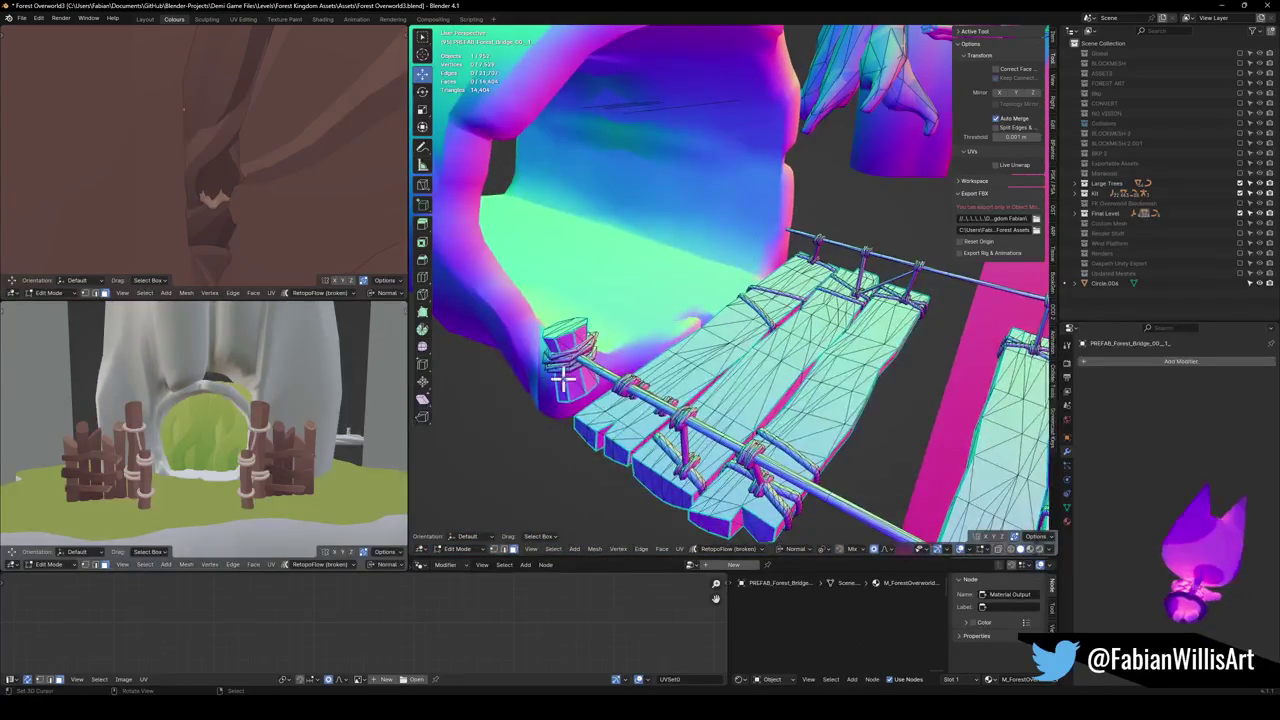
key(l)
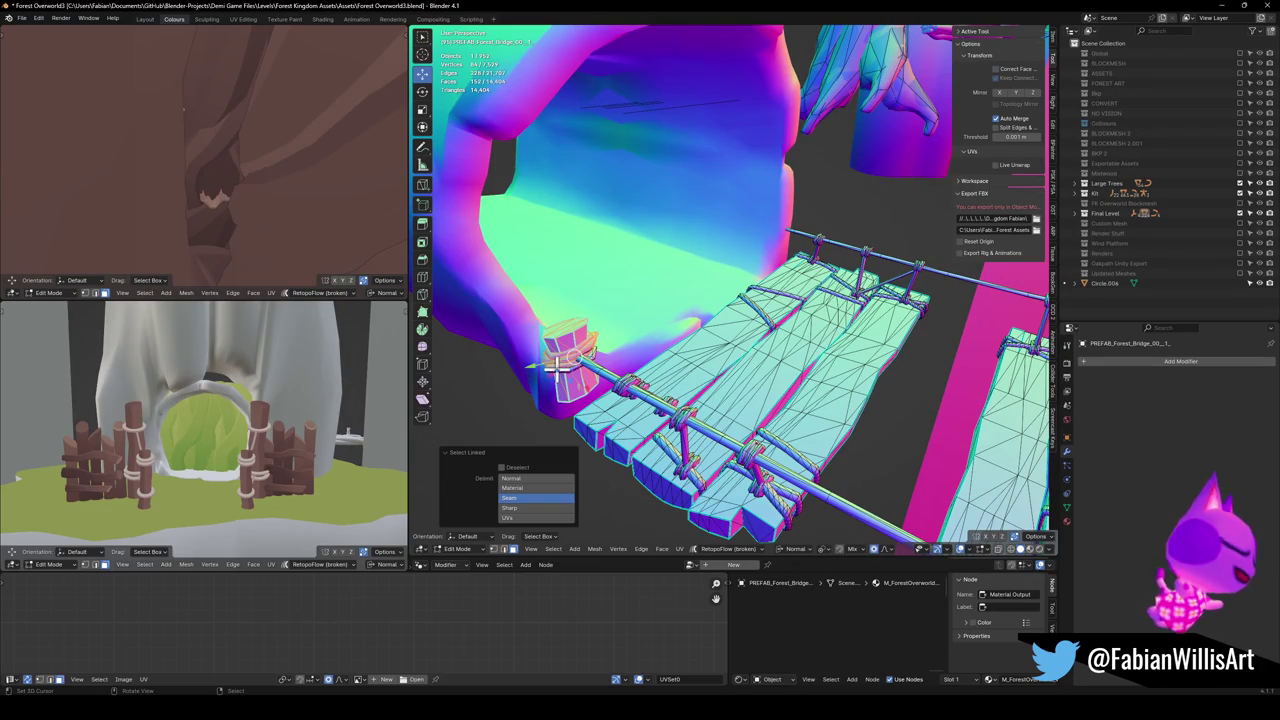
key(x)
click(580, 320)
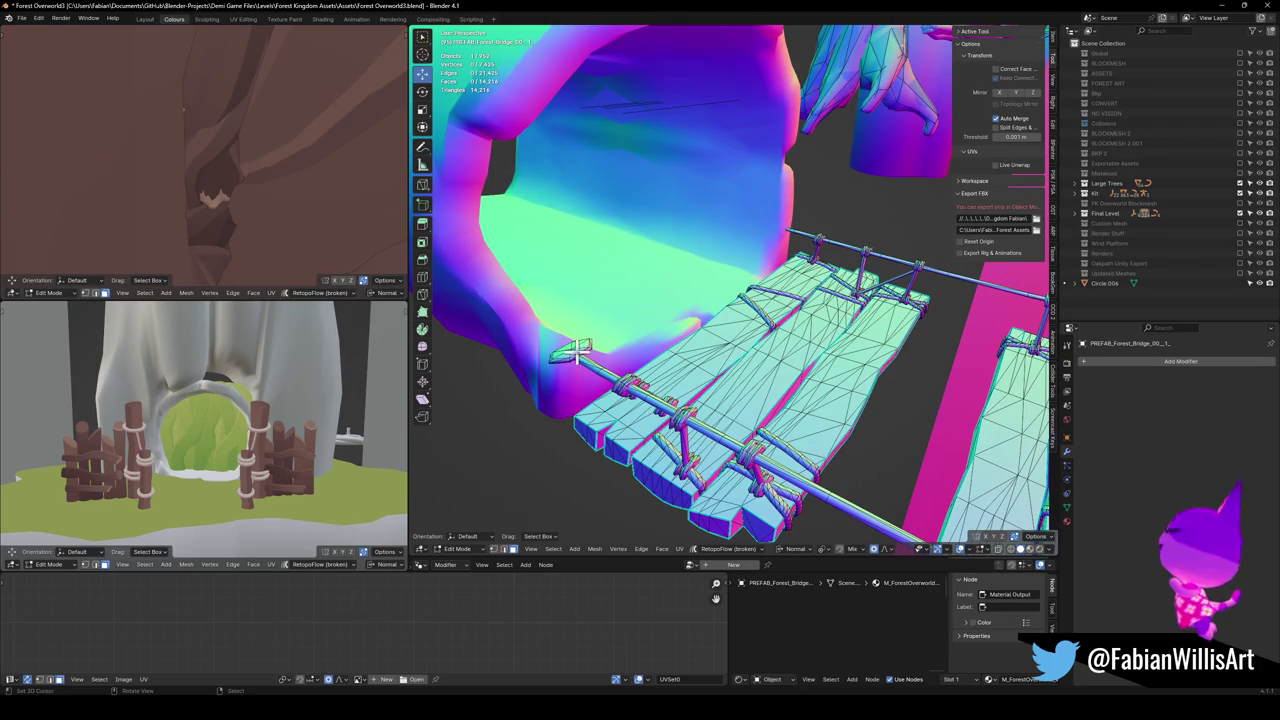
key(l)
key(x)
click(571, 357)
Stretch the rope rail end into the tunnel with proportional falloff.
scroll(810, 302, up, 5)
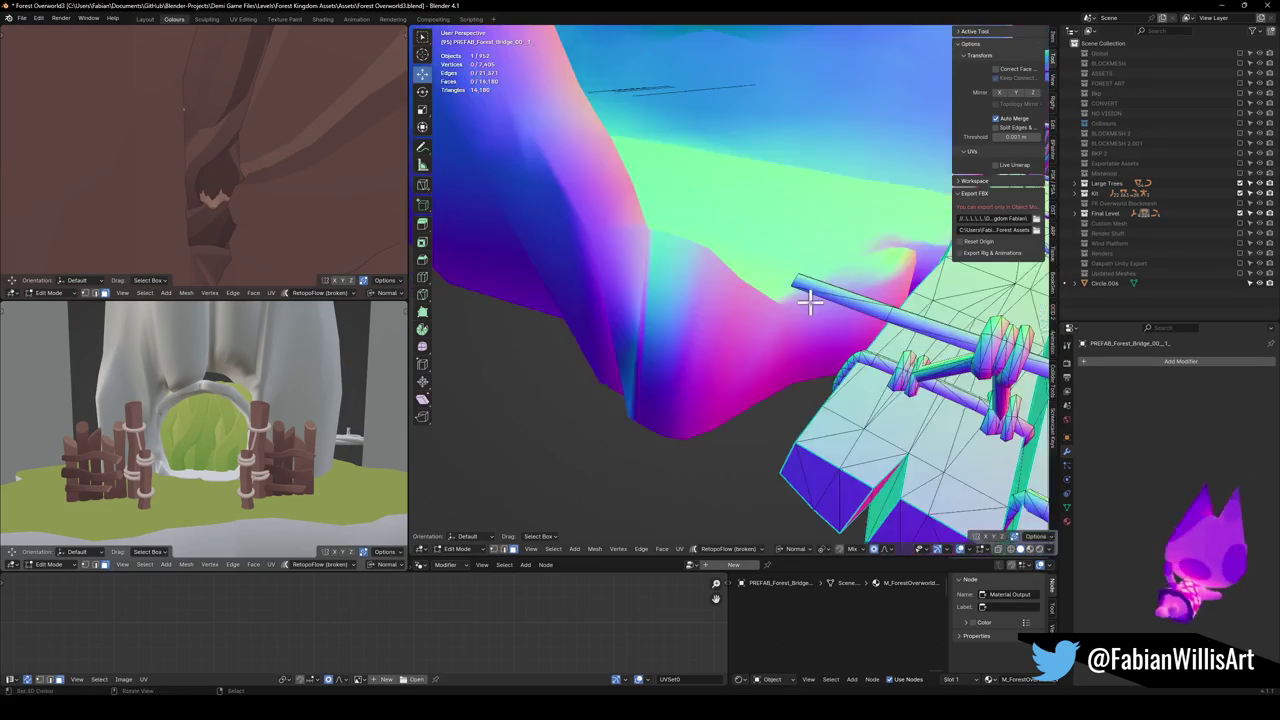
drag(810, 302, 818, 305)
drag(872, 237, 846, 296)
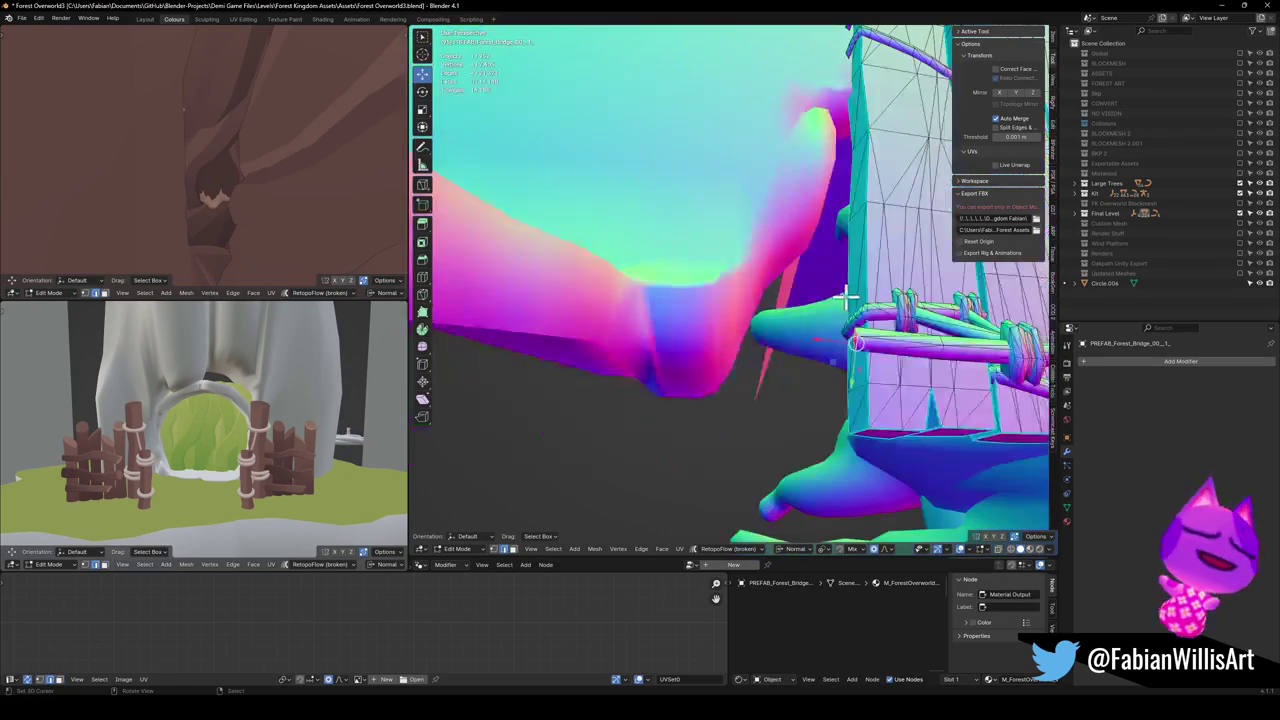
key(g)
key(x)
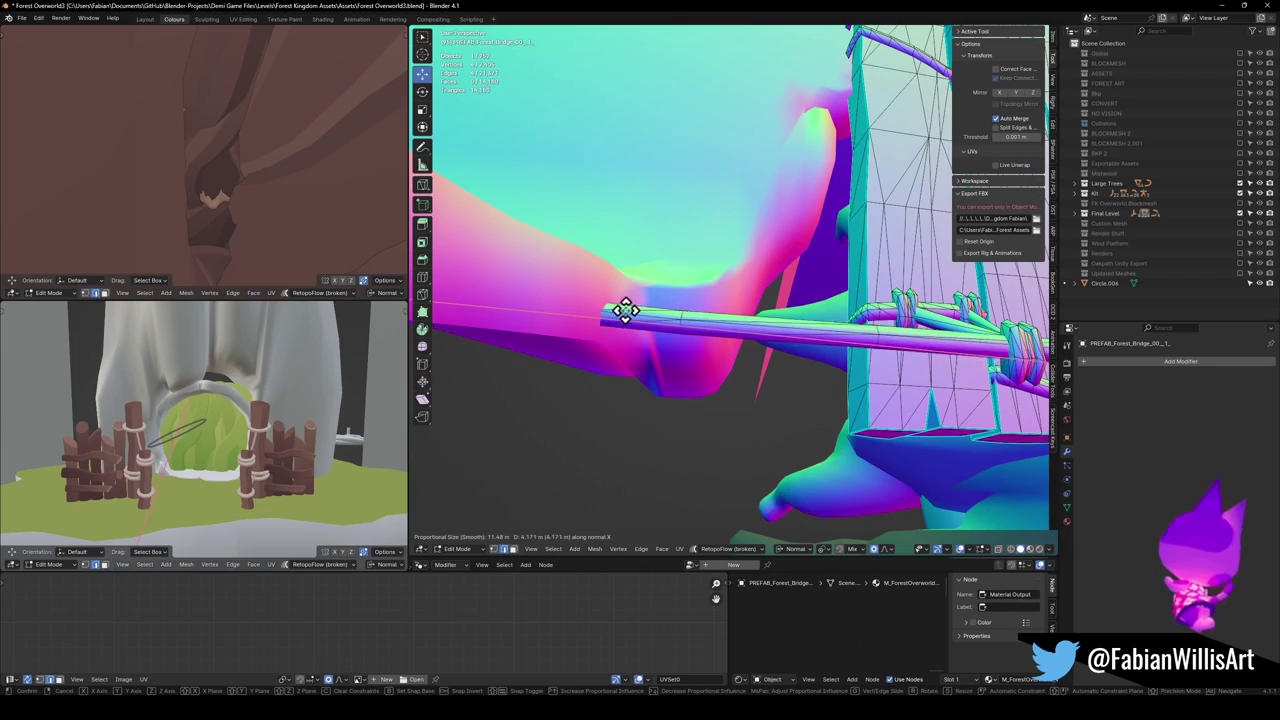
click(611, 308)
Confirm a further 1.8089 m along-normal X shift of the bridge and exit its Edit Mode.
mouse_move(630, 300)
mouse_down()
mouse_move(720, 310)
mouse_move(773, 262)
mouse_up()
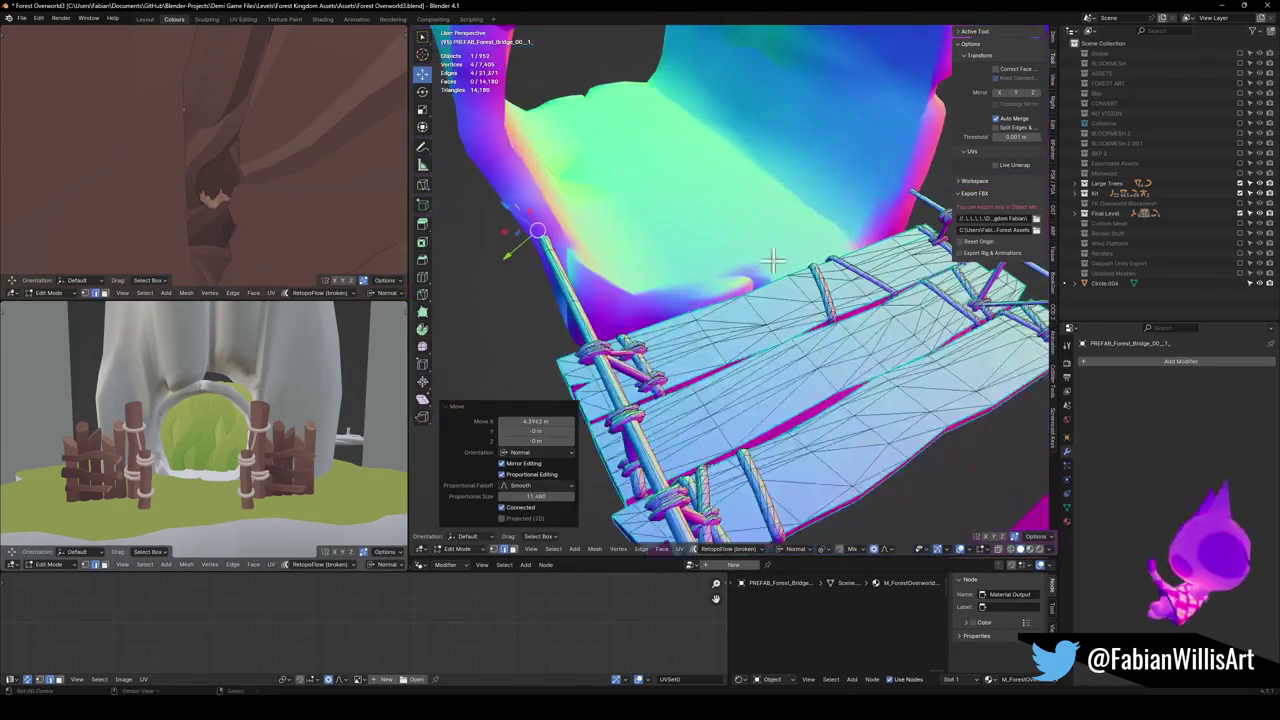
mouse_move(910, 199)
mouse_down()
mouse_move(789, 266)
mouse_move(730, 253)
mouse_move(803, 320)
mouse_move(848, 265)
mouse_up()
scroll(848, 265, up, 4)
mouse_move(757, 318)
mouse_down()
mouse_move(731, 314)
mouse_move(737, 286)
mouse_move(745, 307)
mouse_up()
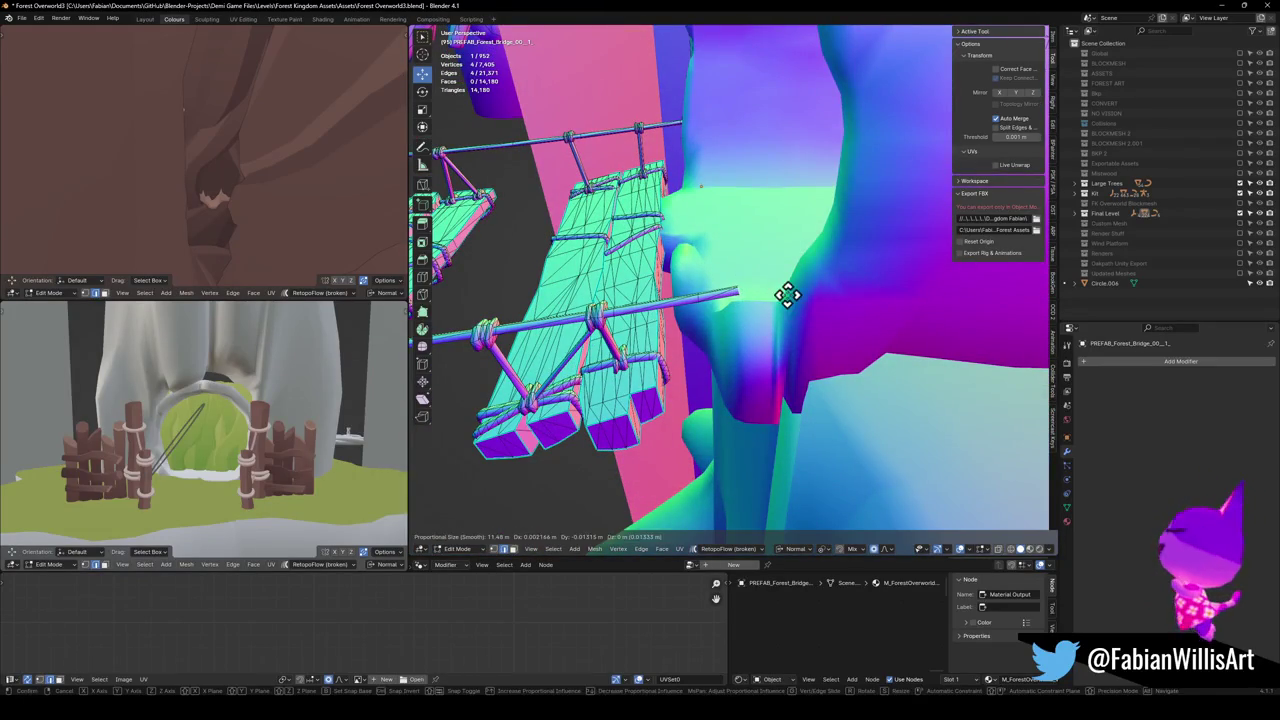
click(852, 277)
mouse_move(700, 229)
mouse_down()
mouse_move(686, 300)
mouse_move(771, 286)
mouse_up()
key(Tab)
Enter Edit Mode on the PREFAB_Forest_Treelog_01 tunnel mesh with a normal-oriented move.
scroll(760, 331, up, 5)
key(Tab)
scroll(757, 320, up, 4)
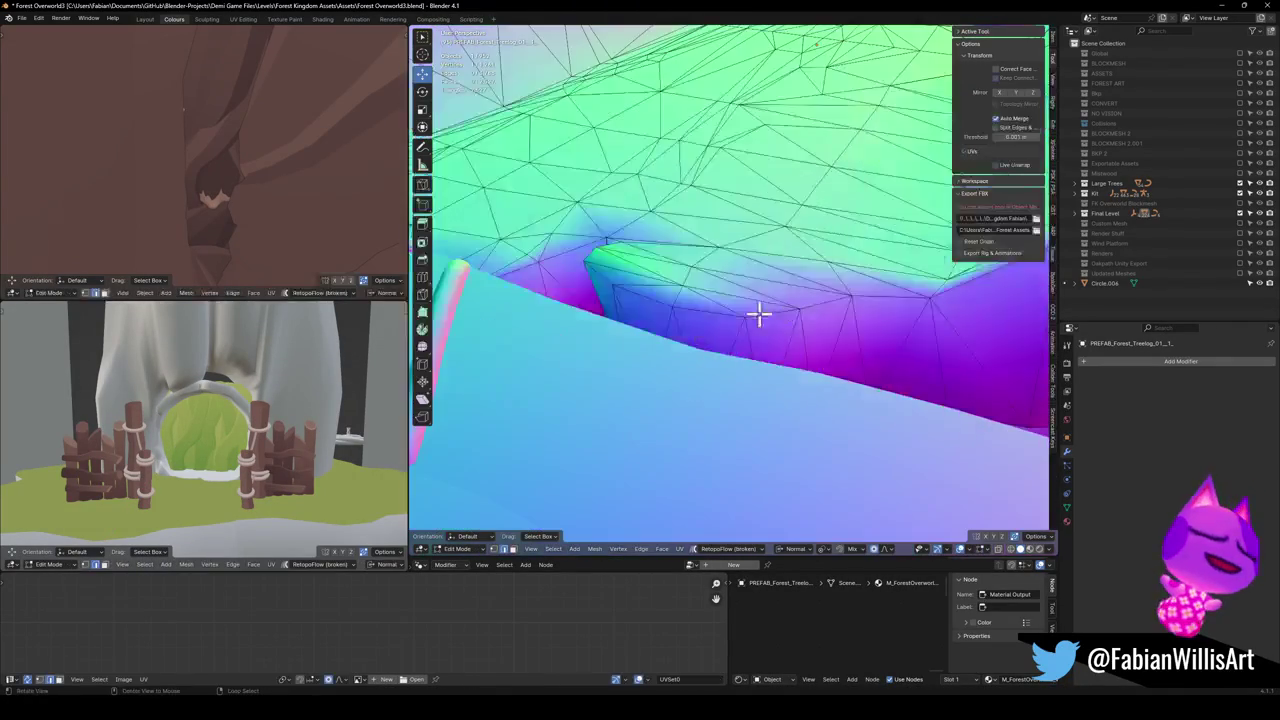
drag(729, 375, 829, 366)
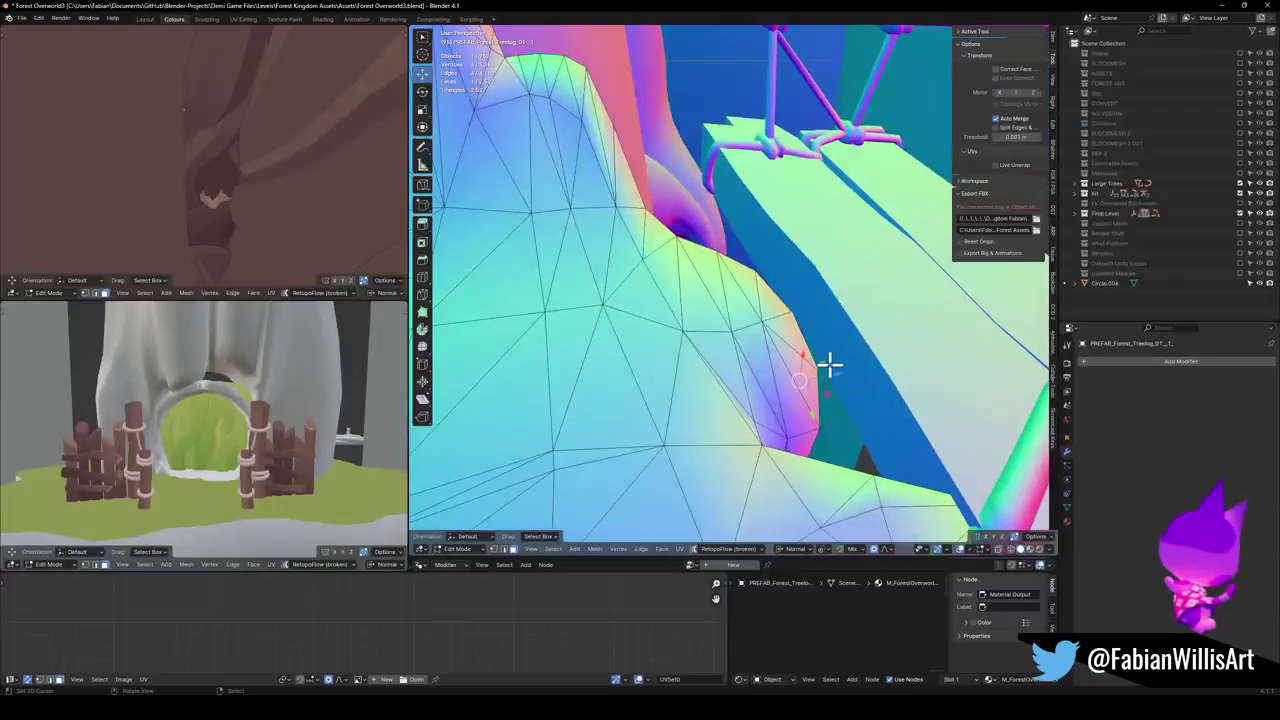
key(z)
key(z)
scroll(871, 360, up, 6)
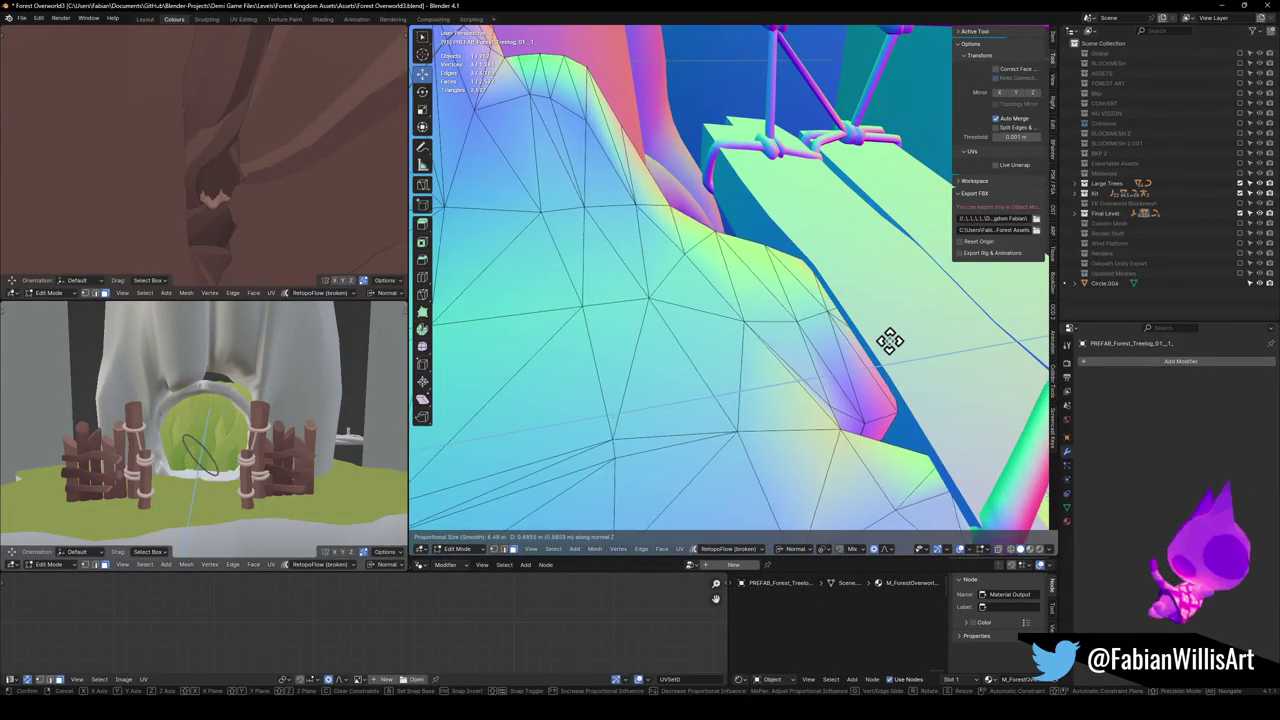
Push the log surface down under the bridge plank with proportional falloff.
click(887, 350)
scroll(797, 360, up, 3)
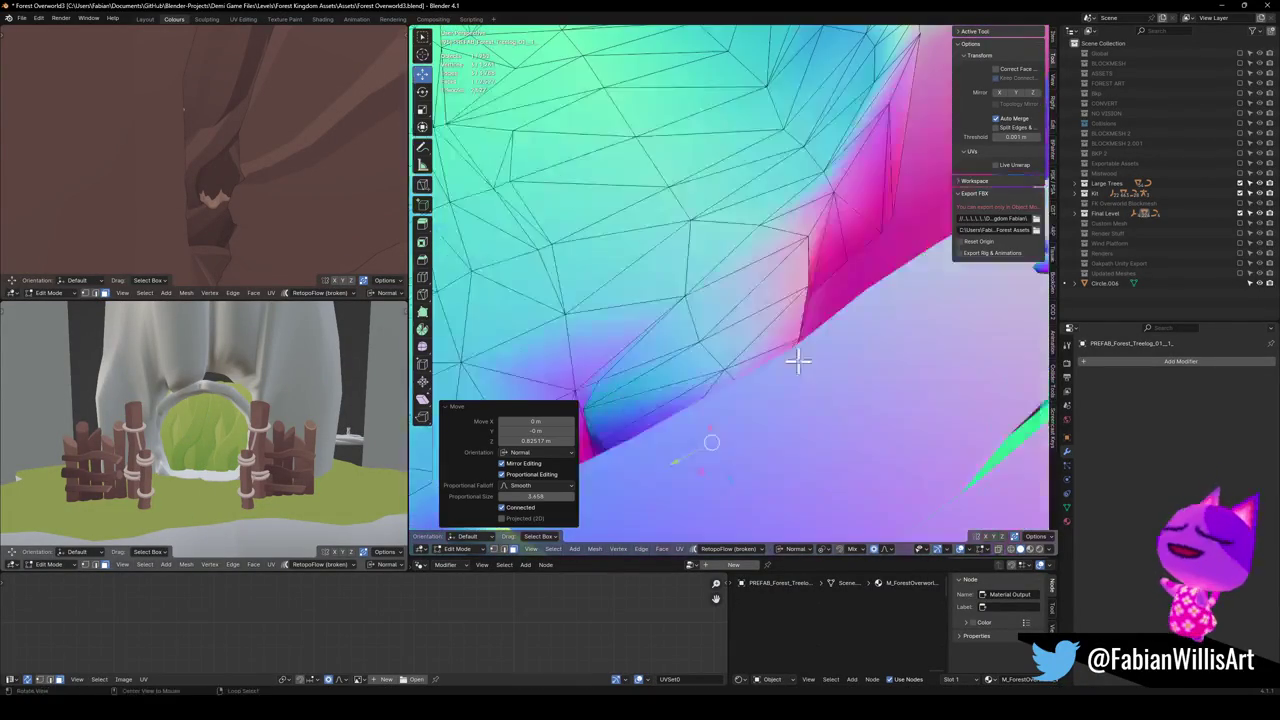
click(757, 273)
mouse_move(757, 273)
mouse_down()
mouse_move(754, 297)
mouse_move(726, 286)
mouse_move(840, 330)
mouse_move(812, 318)
mouse_up()
key(g)
key(Escape)
mouse_move(880, 362)
mouse_down()
mouse_move(871, 286)
mouse_move(876, 326)
mouse_up()
key(g)
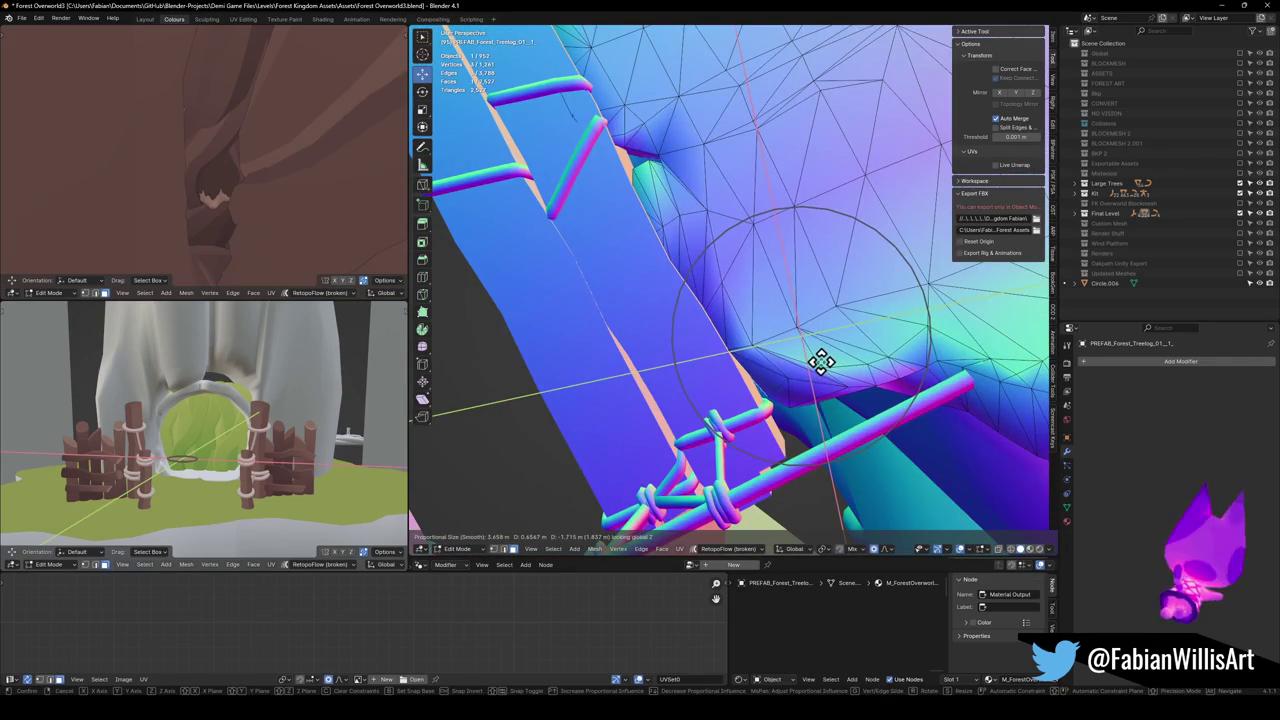
click(820, 362)
Lower the log surface vertically beside the plank.
mouse_move(823, 363)
mouse_down()
mouse_move(720, 177)
mouse_move(760, 245)
mouse_move(737, 297)
mouse_move(775, 328)
mouse_move(757, 351)
mouse_move(752, 320)
mouse_move(826, 306)
mouse_up()
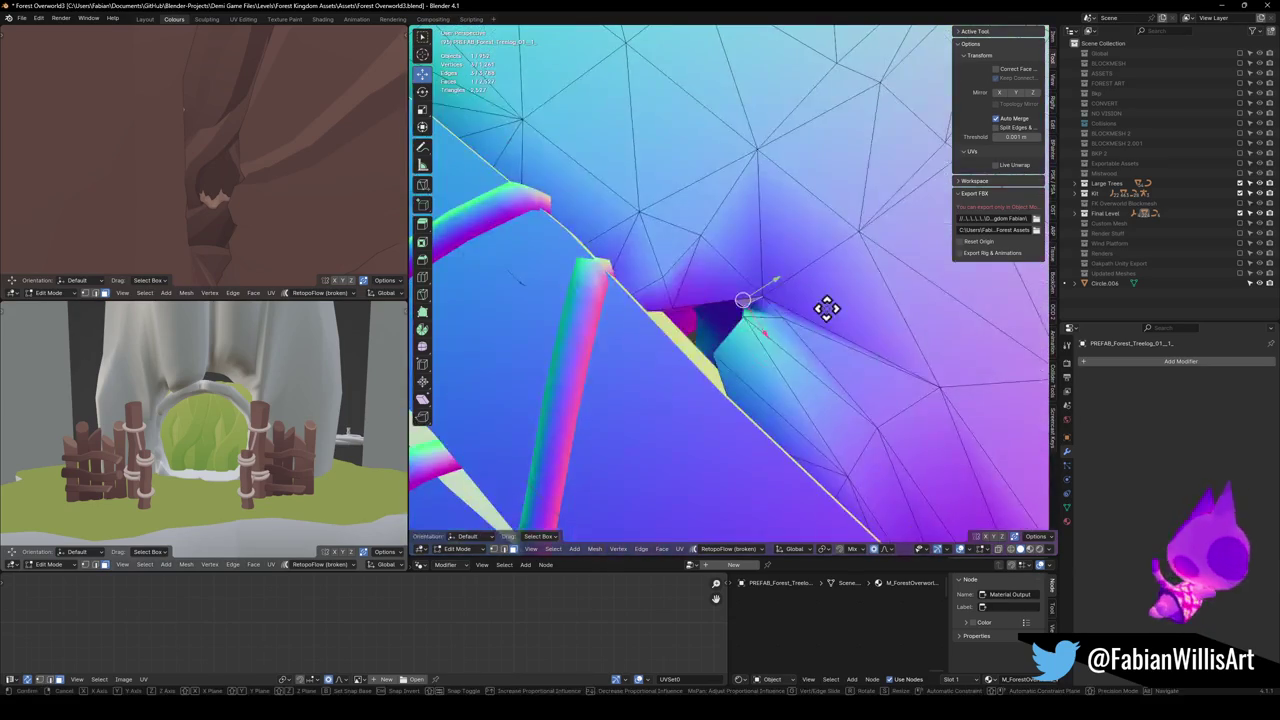
key(g)
key(z)
scroll(791, 323, up, 10)
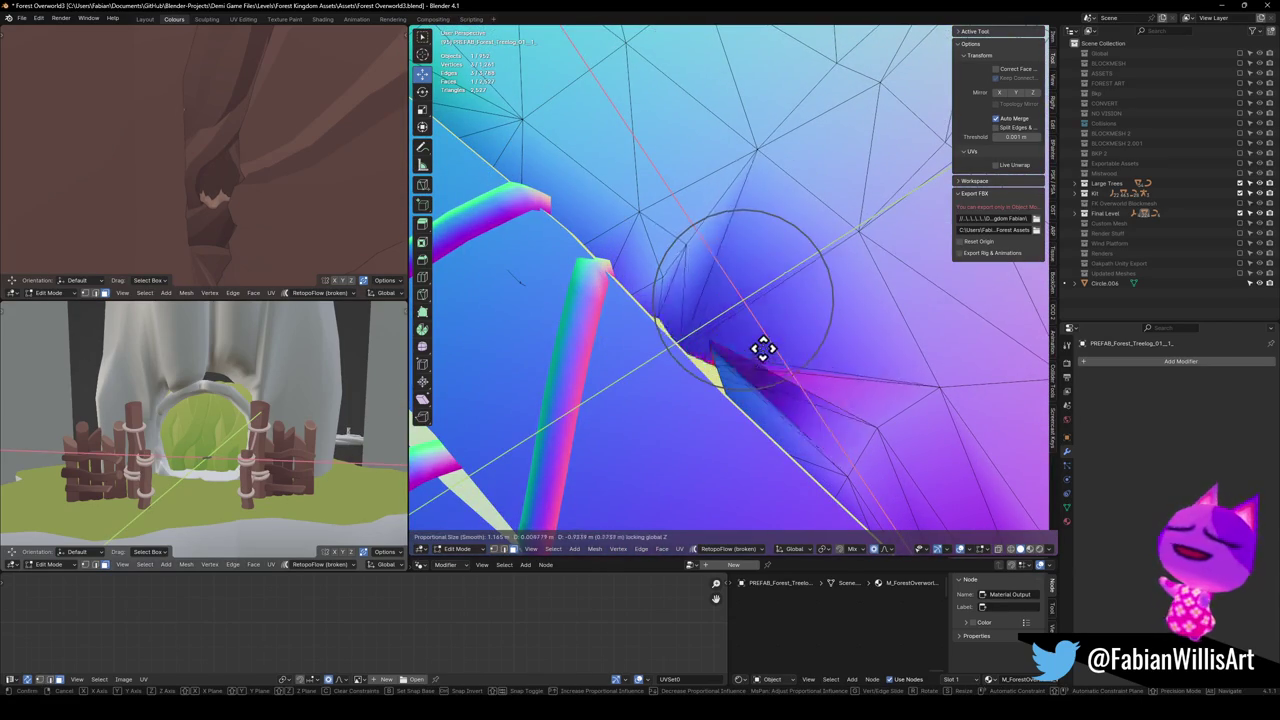
click(758, 349)
mouse_move(763, 346)
mouse_down()
mouse_move(737, 286)
mouse_move(717, 309)
mouse_move(735, 322)
mouse_move(714, 331)
mouse_up()
Vertex-slide the log vertex beside the plank edge to tuck the surface in.
click(707, 342)
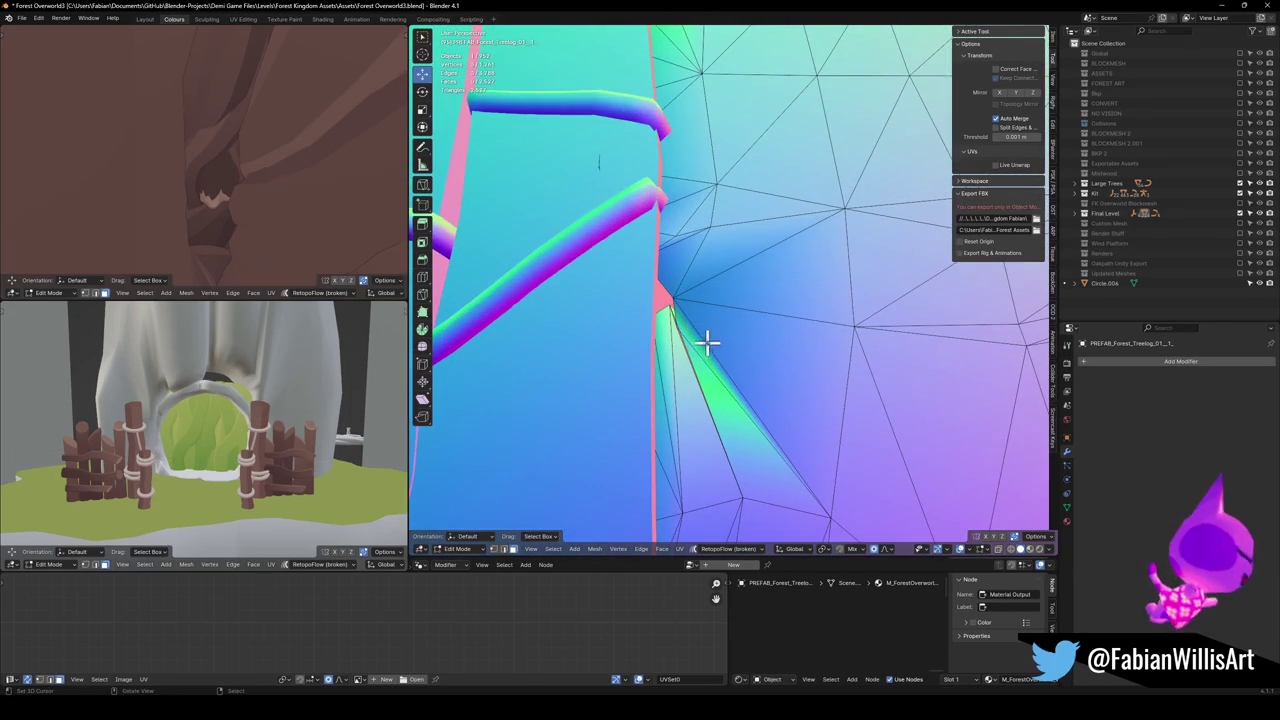
key(g)
key(z)
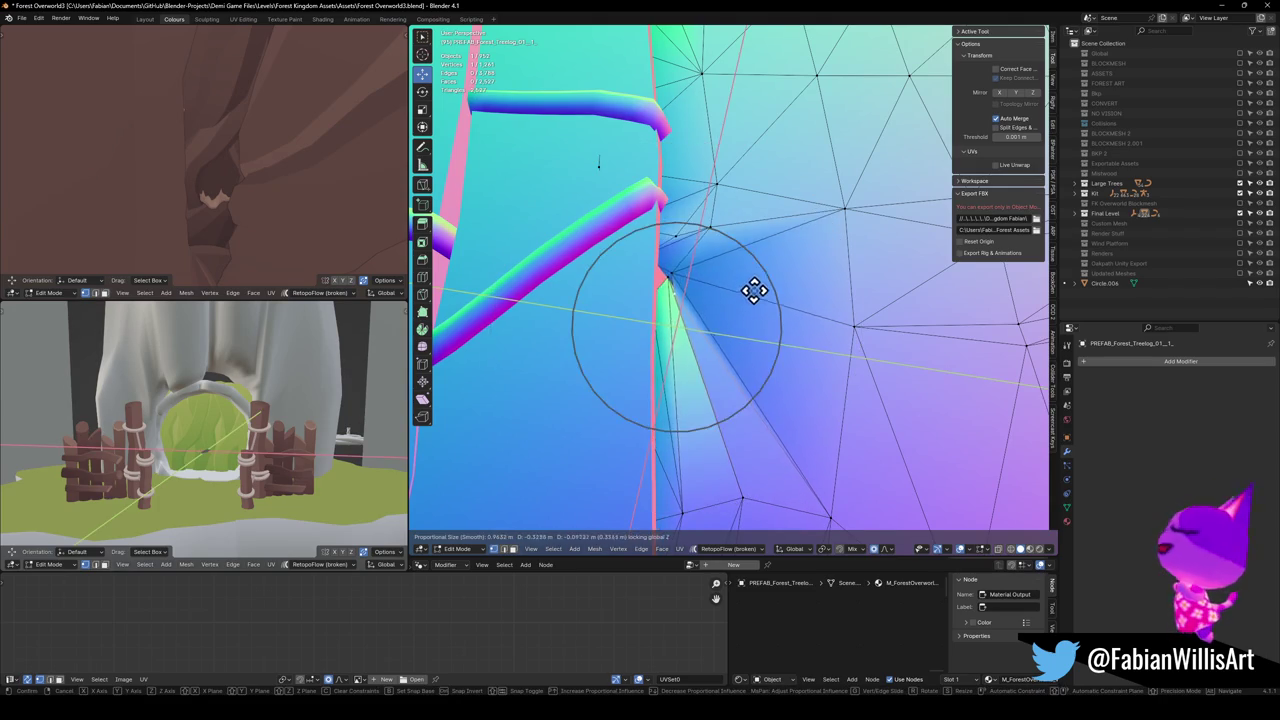
key(g)
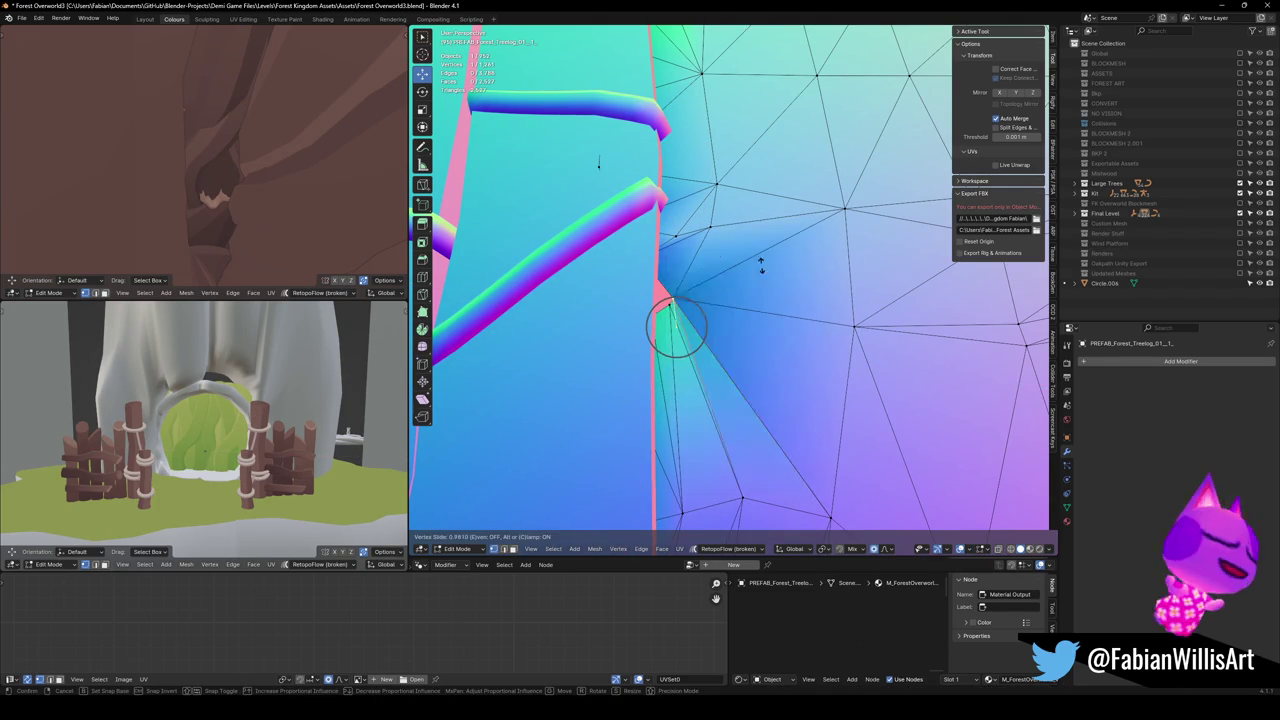
click(763, 262)
mouse_move(763, 262)
mouse_down()
mouse_move(763, 334)
mouse_move(748, 318)
mouse_up()
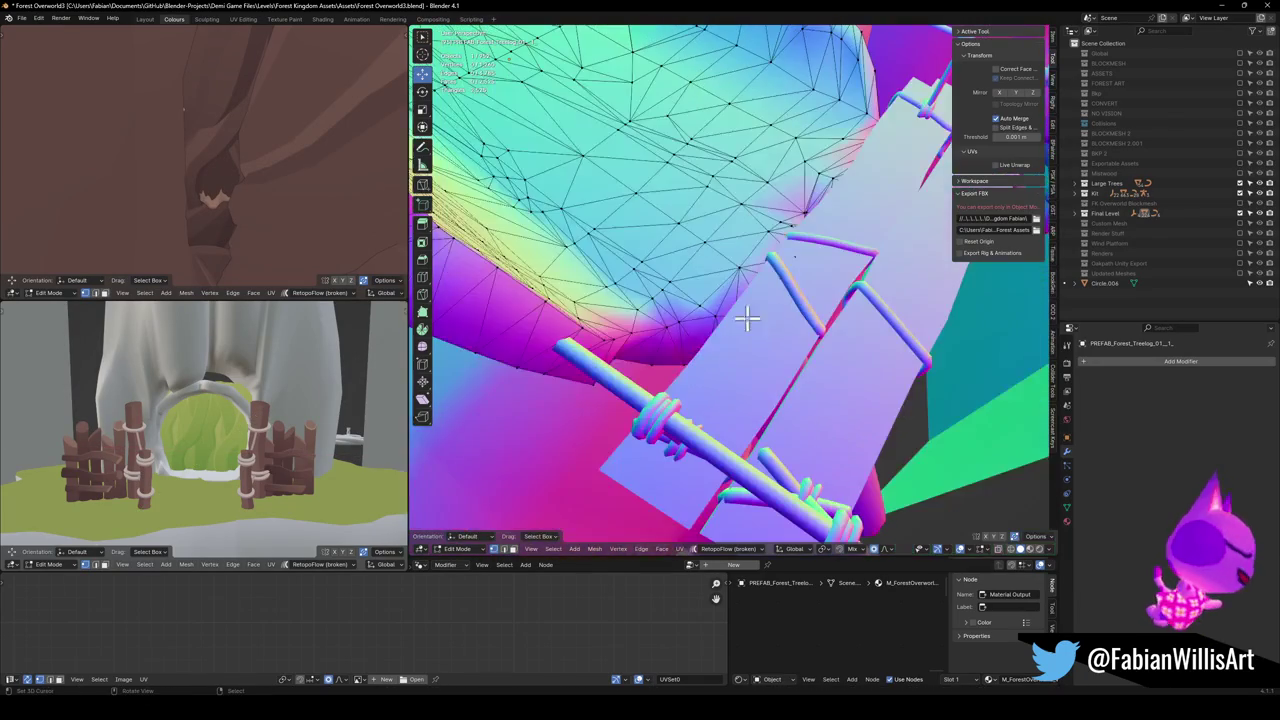
click(745, 373)
mouse_move(737, 371)
mouse_down()
mouse_move(749, 286)
mouse_move(733, 300)
mouse_move(787, 286)
mouse_move(770, 330)
mouse_move(789, 400)
mouse_move(694, 414)
mouse_move(683, 440)
mouse_move(740, 457)
mouse_move(765, 410)
mouse_move(723, 291)
mouse_move(654, 257)
mouse_move(766, 243)
mouse_move(774, 274)
mouse_move(893, 268)
mouse_move(713, 347)
mouse_up()
Move the next log vertex about -0.209 m X and -0.097 m Y with smooth falloff.
click(683, 440)
key(g)
key(shift+z)
click(781, 456)
scroll(723, 291, up, 10)
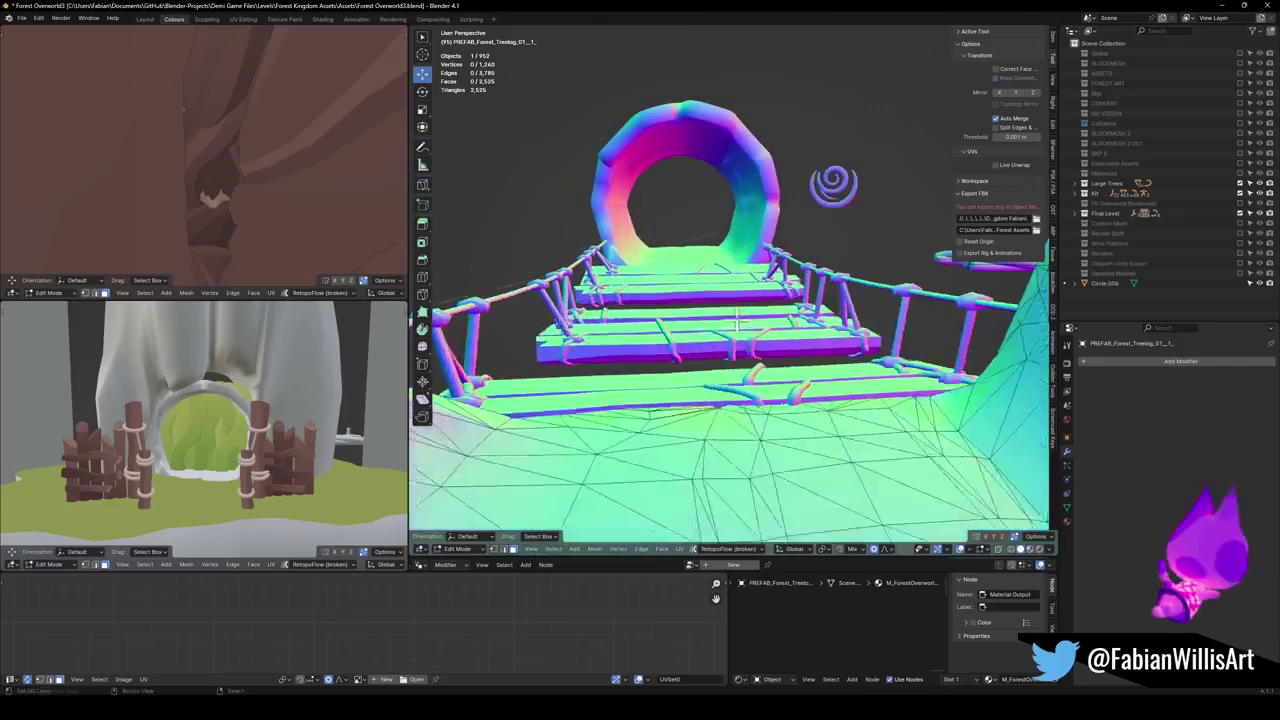
In Edit Mode, reshape the log tunnel's surface near the planks with proportional falloff.
scroll(735, 315, up, 5)
scroll(731, 309, down, 7)
scroll(720, 285, up, 6)
mouse_move(708, 258)
mouse_down()
mouse_move(771, 286)
mouse_move(666, 320)
mouse_move(677, 351)
mouse_up()
key(Tab)
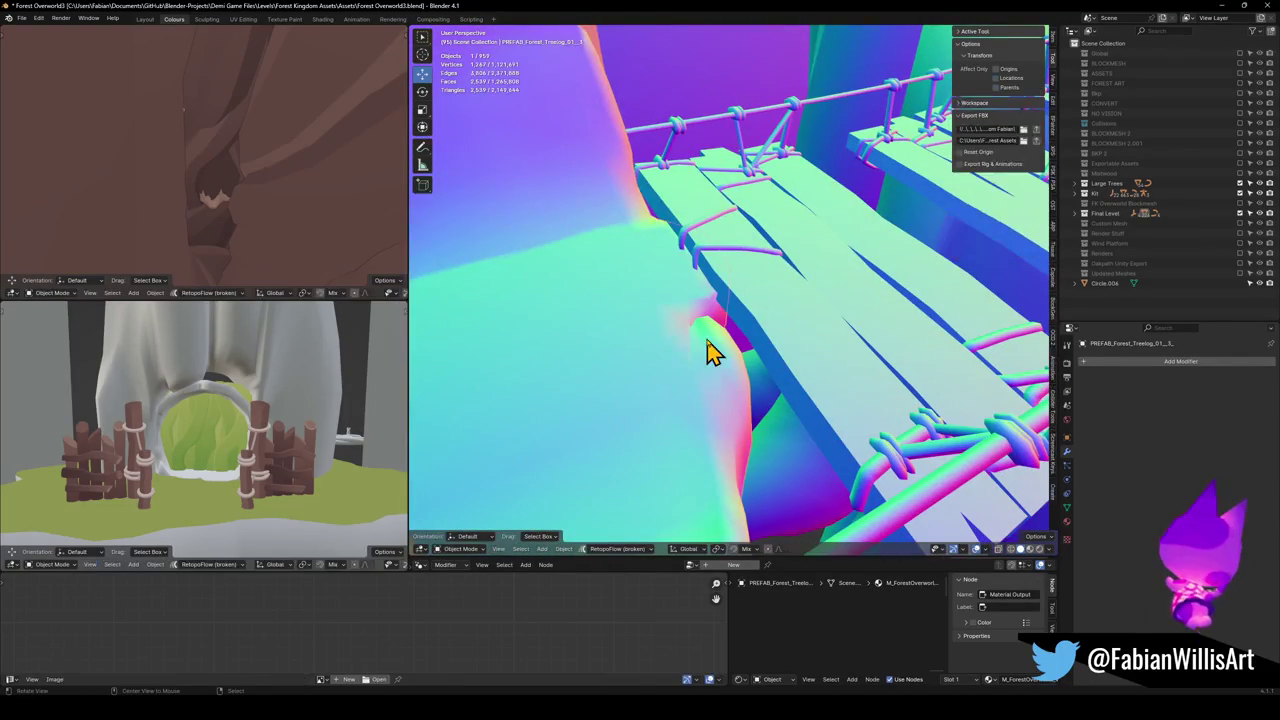
key(Tab)
scroll(730, 348, up, 3)
key(g)
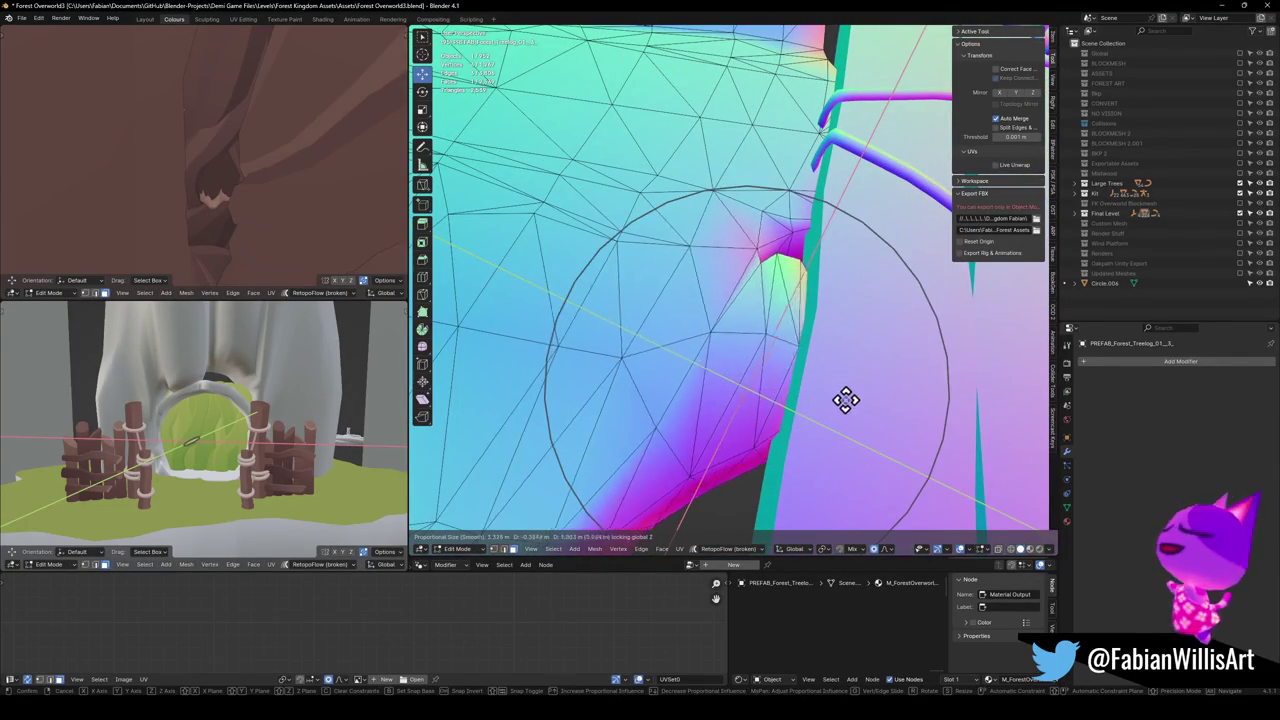
click(815, 272)
Confirm further log vertex moves and a vertex slide by the fence planks, cancelling a flat move.
mouse_move(806, 274)
mouse_down()
mouse_move(766, 380)
mouse_move(695, 393)
mouse_up()
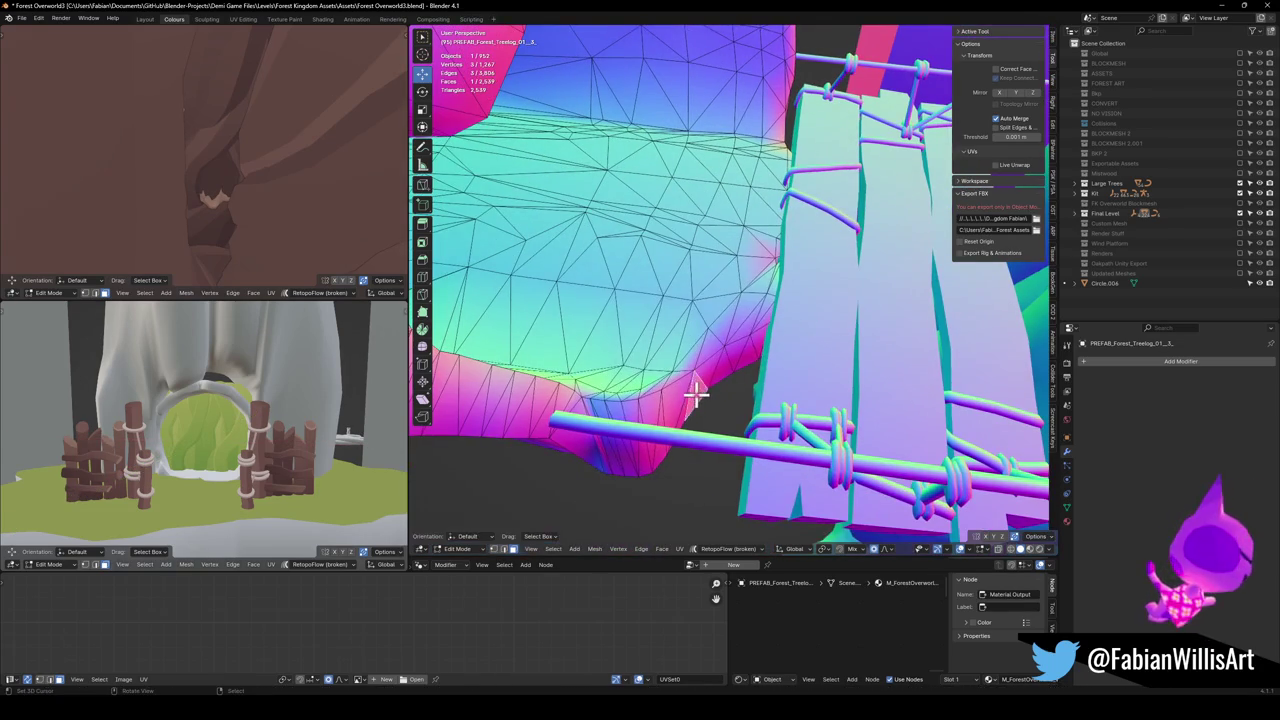
click(776, 413)
mouse_move(776, 413)
mouse_down()
mouse_move(706, 323)
mouse_move(767, 333)
mouse_up()
scroll(693, 380, up, 3)
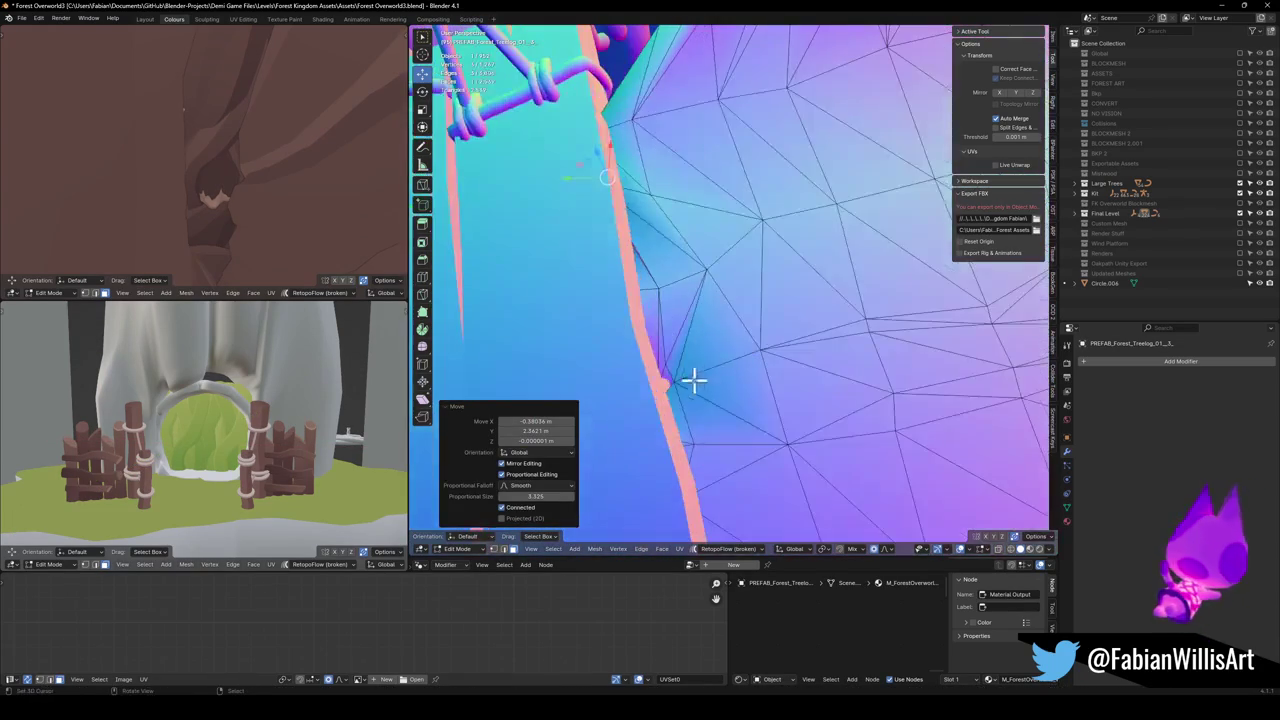
click(752, 370)
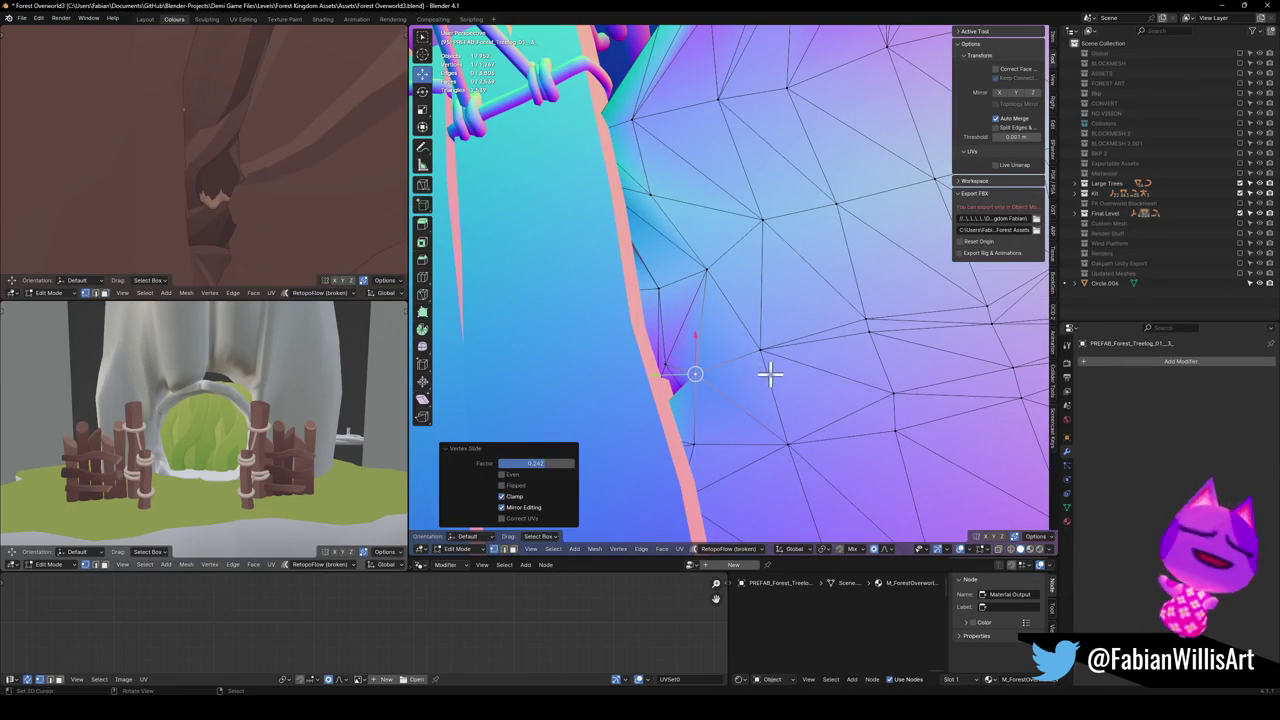
key(g)
key(shift+z)
right_click(713, 389)
Move a vertex on the plank edge vertically only.
mouse_move(651, 354)
mouse_down()
mouse_move(771, 334)
mouse_move(737, 334)
mouse_move(760, 368)
mouse_move(812, 330)
mouse_up()
scroll(853, 212, up, 5)
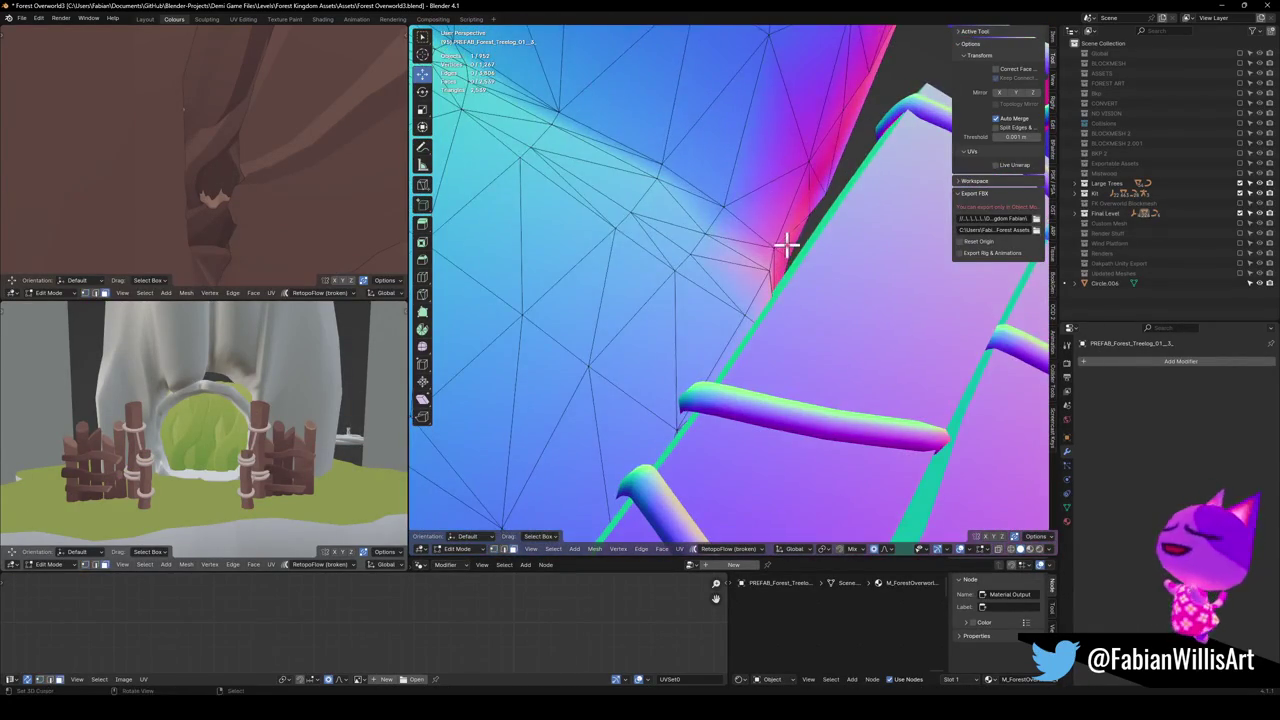
click(790, 252)
key(g)
key(shift+z)
click(832, 276)
scroll(829, 277, down, 3)
mouse_move(829, 277)
mouse_down()
mouse_move(686, 294)
mouse_move(855, 280)
mouse_move(651, 366)
mouse_move(714, 309)
mouse_move(686, 297)
mouse_move(730, 342)
mouse_up()
Turn on X-ray and put the log in Sculpt Mode with Clay Strips, radius 112 px, strength 0.6.
key(alt+z)
drag(777, 413, 681, 291)
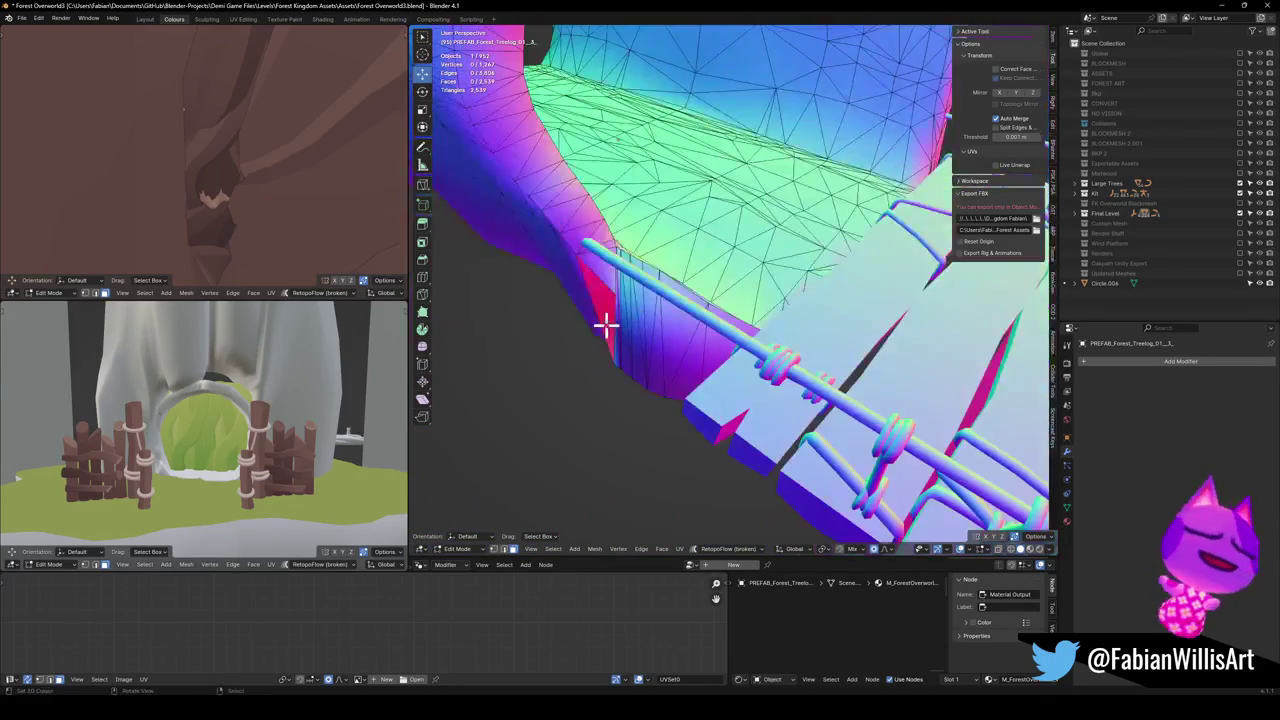
click(680, 298)
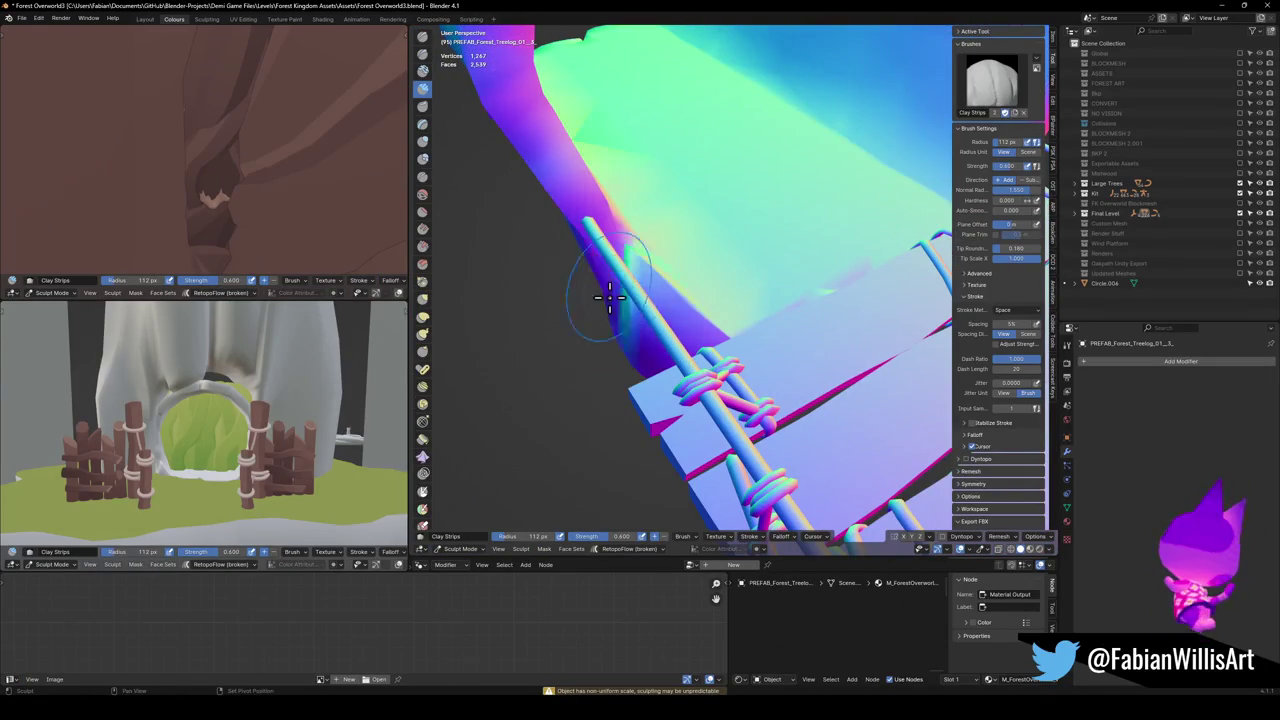
Soft-move the rail-side log vertices about -0.204 m X and 2.036 m Y, then return to Object Mode.
mouse_move(726, 350)
mouse_down()
mouse_move(703, 376)
mouse_move(749, 354)
mouse_move(576, 316)
mouse_up()
mouse_move(676, 233)
mouse_down()
mouse_move(666, 277)
mouse_move(796, 277)
mouse_up()
drag(860, 245, 800, 381)
key(Tab)
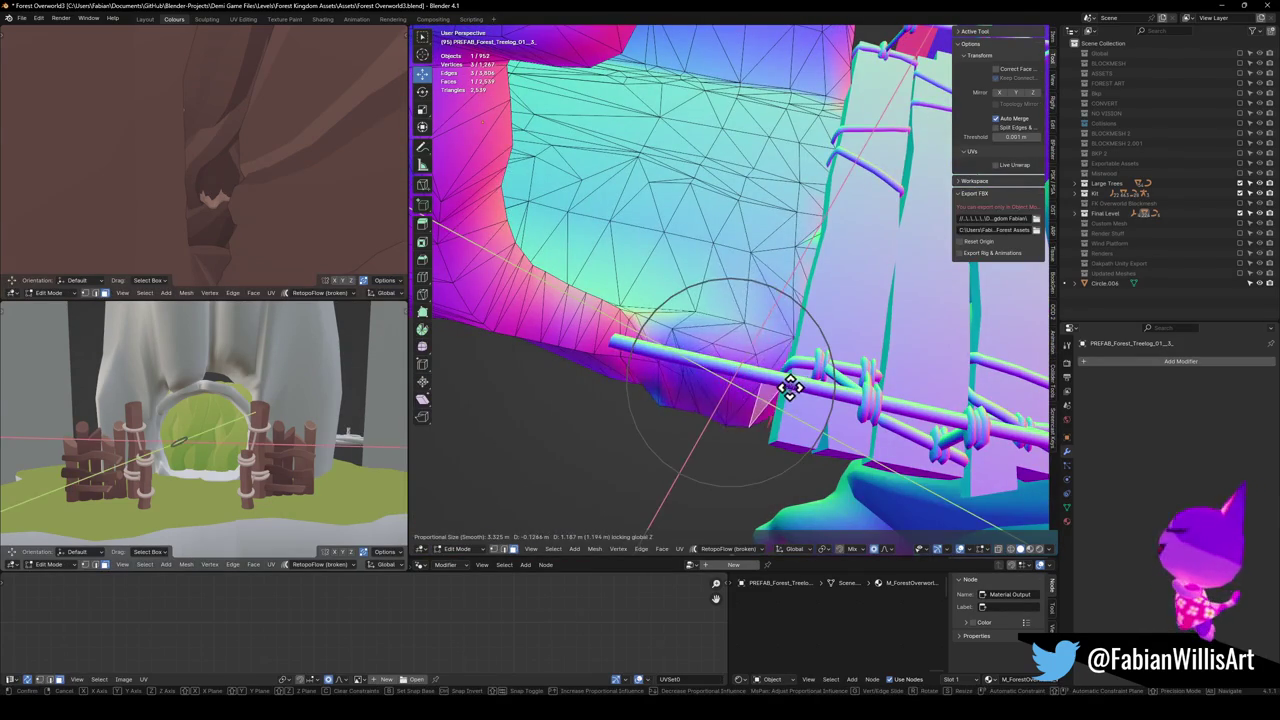
click(820, 397)
mouse_move(820, 397)
mouse_down()
mouse_move(829, 294)
mouse_move(791, 289)
mouse_move(770, 330)
mouse_move(812, 351)
mouse_move(790, 332)
mouse_move(720, 337)
mouse_move(657, 309)
mouse_move(619, 340)
mouse_move(731, 371)
mouse_move(638, 381)
mouse_up()
key(g)
click(813, 328)
mouse_move(584, 425)
mouse_down()
mouse_move(723, 366)
mouse_move(829, 343)
mouse_move(737, 360)
mouse_move(718, 340)
mouse_up()
key(Tab)
scroll(757, 366, up, 6)
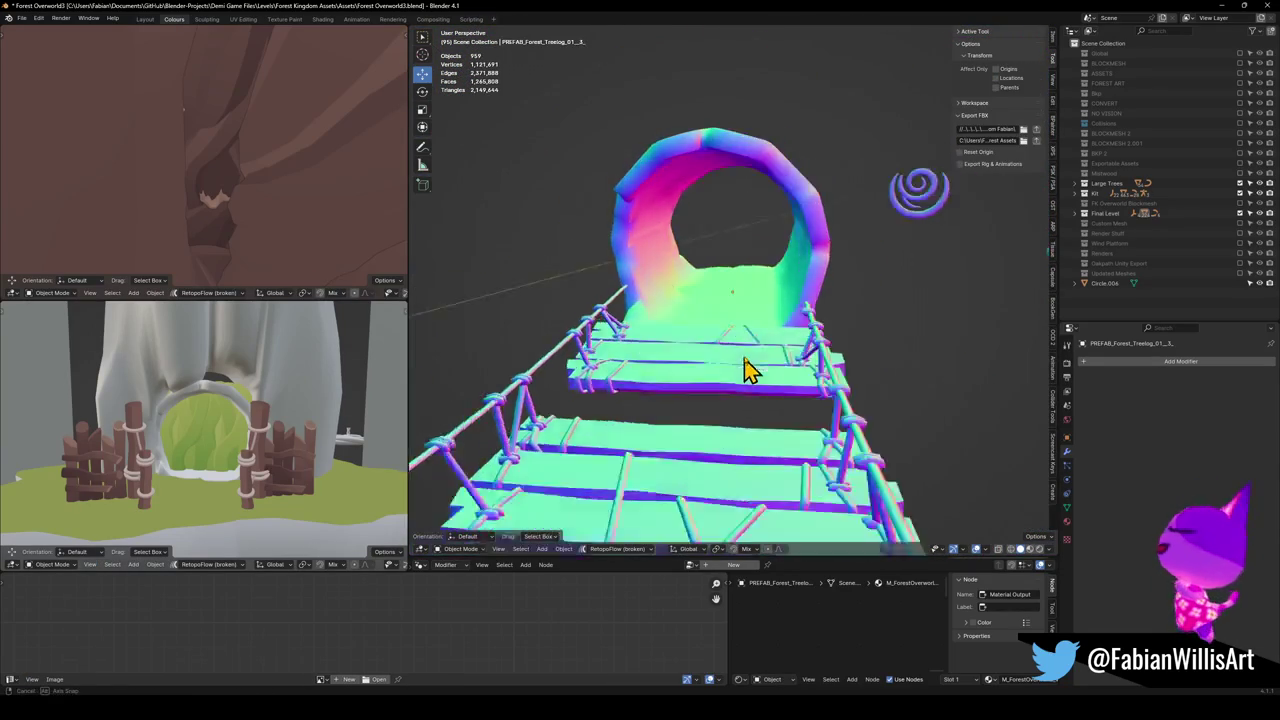
Move the tunnel floor vertices near the bridge entrance and return to Object Mode.
mouse_move(757, 363)
mouse_down()
mouse_move(929, 400)
mouse_move(727, 384)
mouse_up()
key(Tab)
key(g)
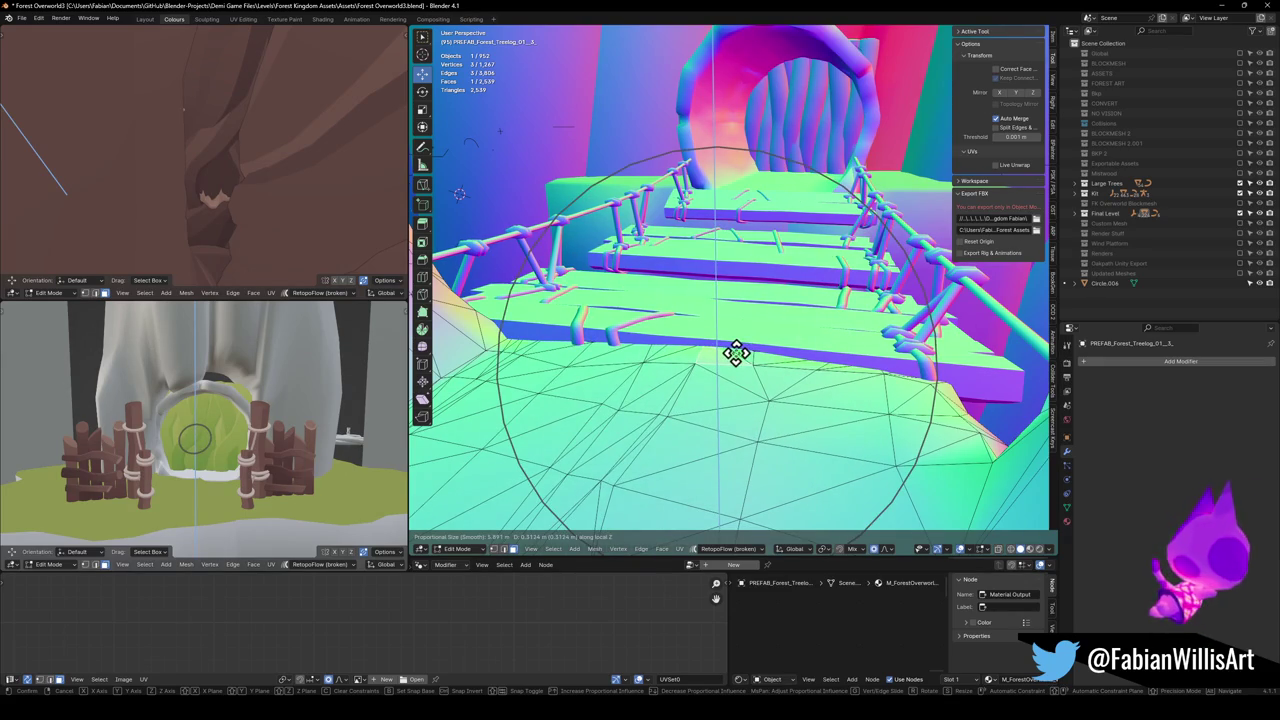
click(636, 352)
mouse_move(723, 343)
mouse_down()
mouse_move(646, 354)
mouse_move(566, 337)
mouse_move(639, 350)
mouse_move(773, 323)
mouse_move(608, 329)
mouse_move(755, 315)
mouse_move(700, 320)
mouse_move(777, 354)
mouse_move(675, 364)
mouse_up()
click(676, 322)
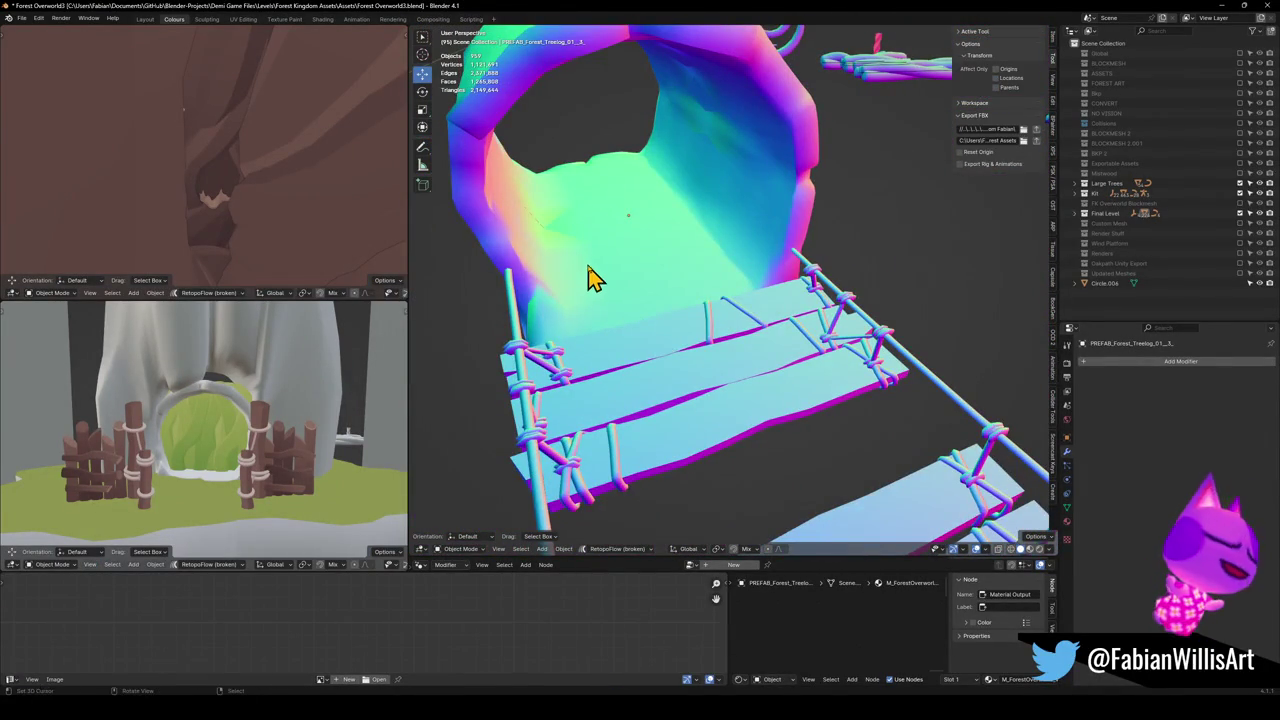
Slide a tunnel-surface vertex along its edge, leave Edit Mode, and select the FK_OVERWORLD empty.
mouse_move(585, 243)
mouse_down()
mouse_move(800, 314)
mouse_move(720, 309)
mouse_up()
key(Tab)
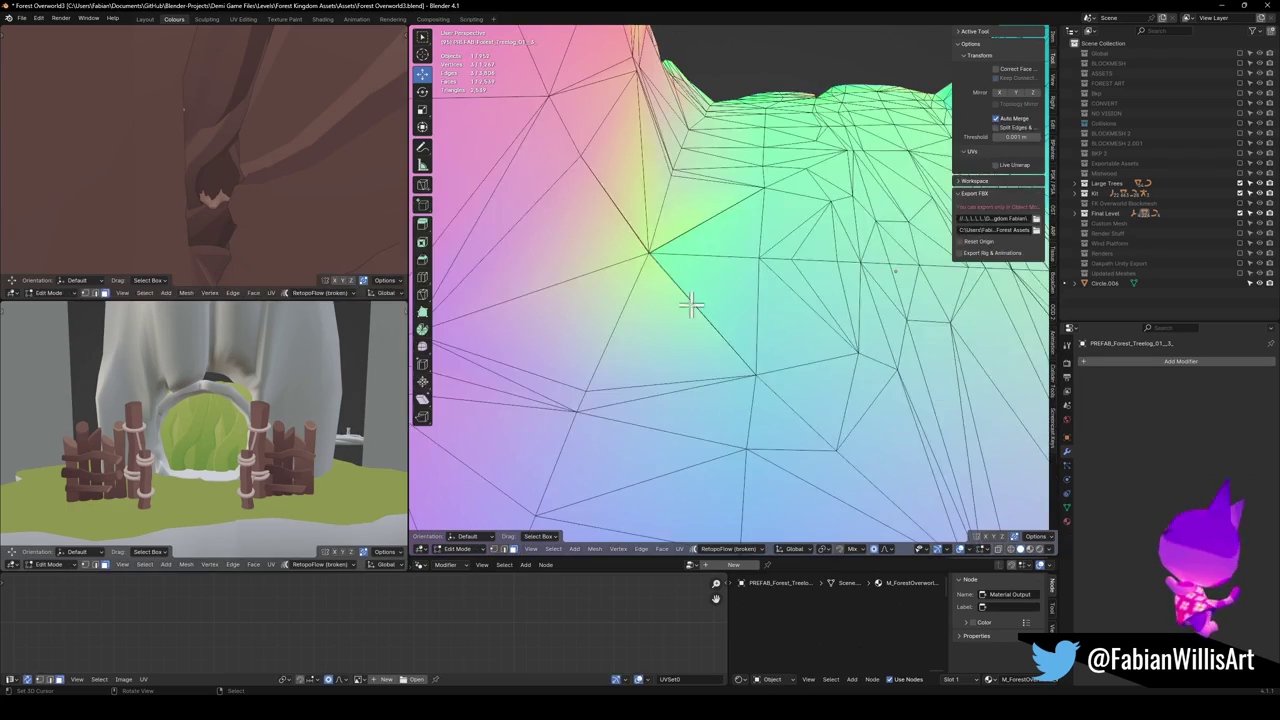
key(g)
key(g)
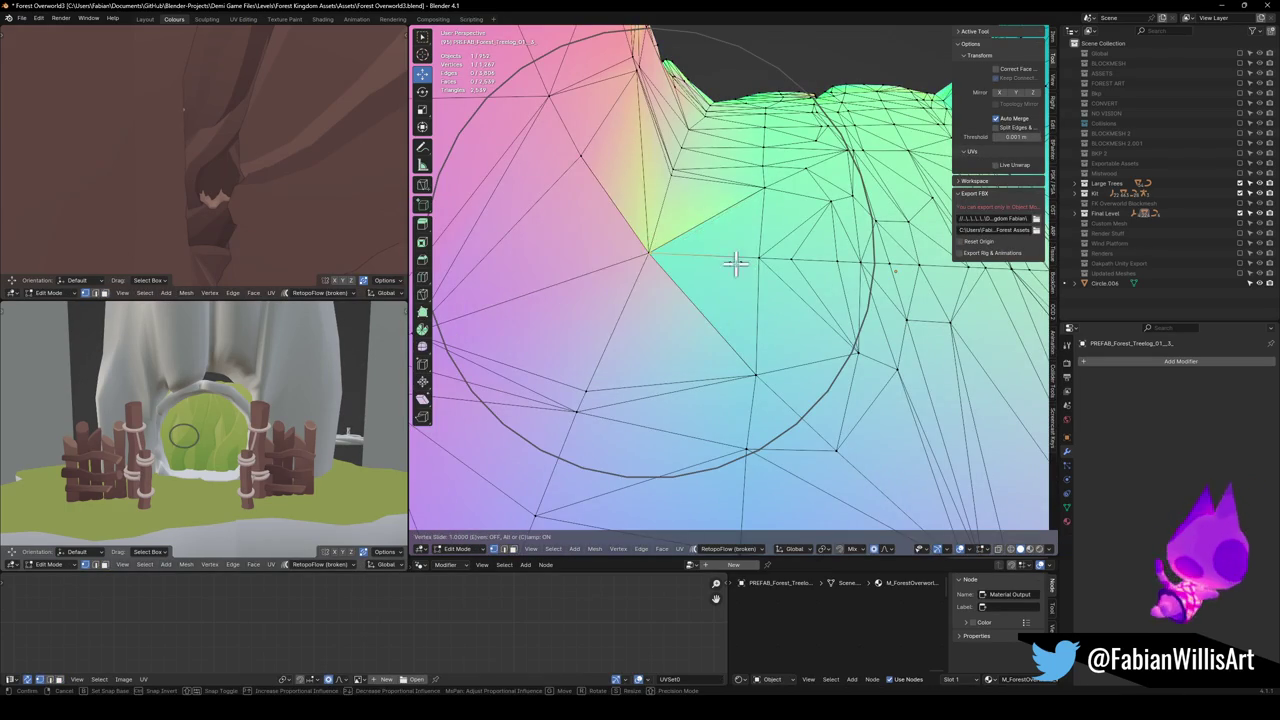
click(737, 260)
scroll(757, 306, up, 3)
key(Tab)
mouse_move(780, 308)
mouse_down()
mouse_move(860, 331)
mouse_move(623, 334)
mouse_move(866, 363)
mouse_move(568, 272)
mouse_move(826, 351)
mouse_move(937, 338)
mouse_move(780, 327)
mouse_move(746, 272)
mouse_move(858, 287)
mouse_up()
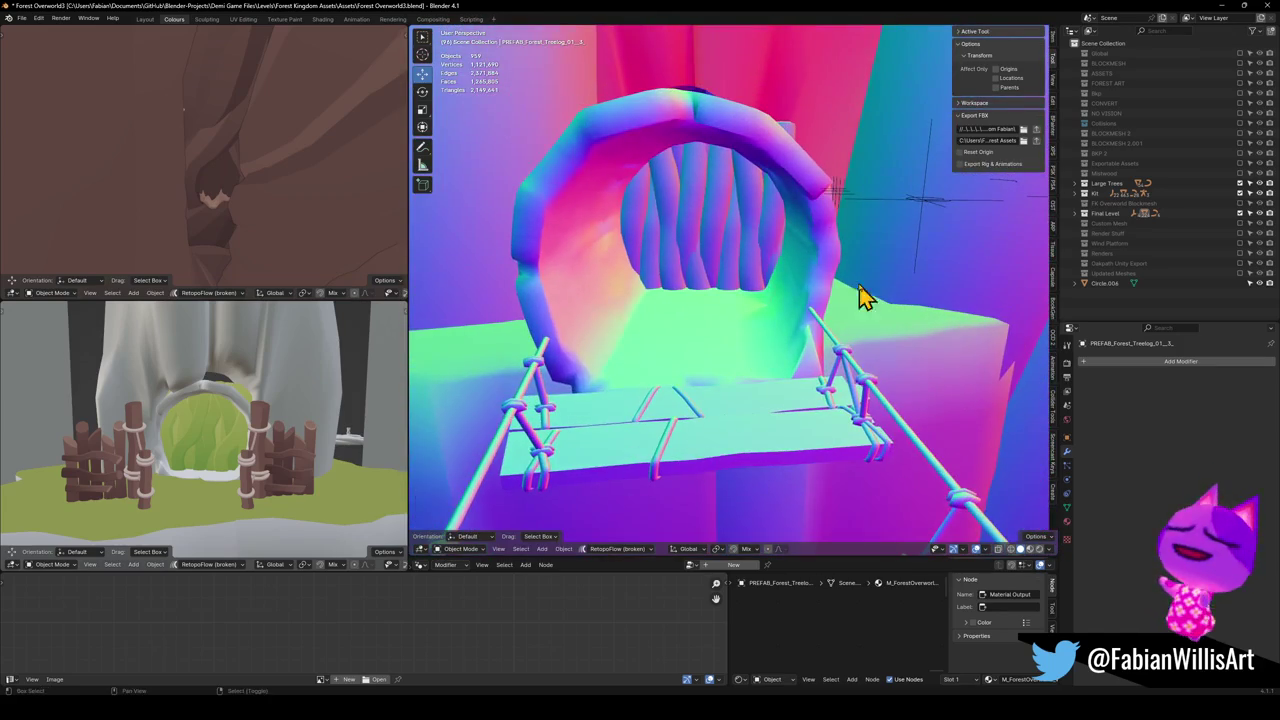
click(921, 230)
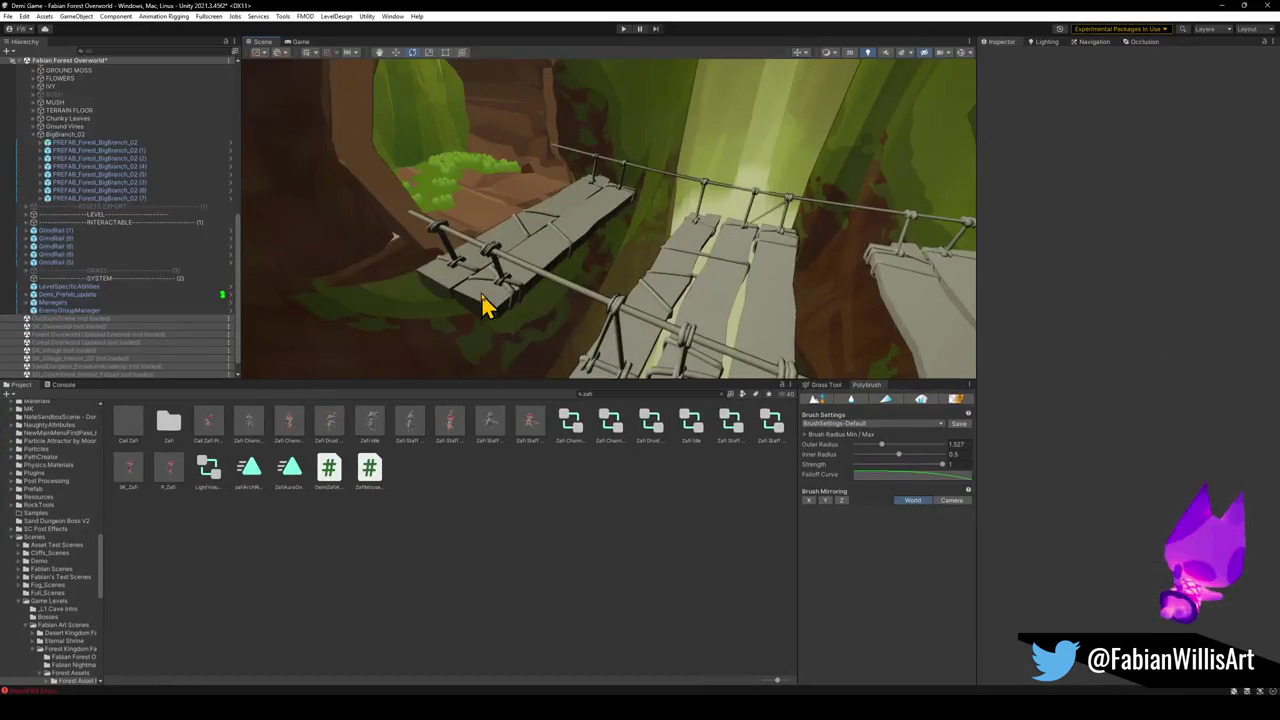
In the Scene view, select FK_OVERWORLD and then the reimported tree log object.
mouse_move(490, 300)
mouse_down()
mouse_move(607, 271)
mouse_move(549, 292)
mouse_up()
click(491, 247)
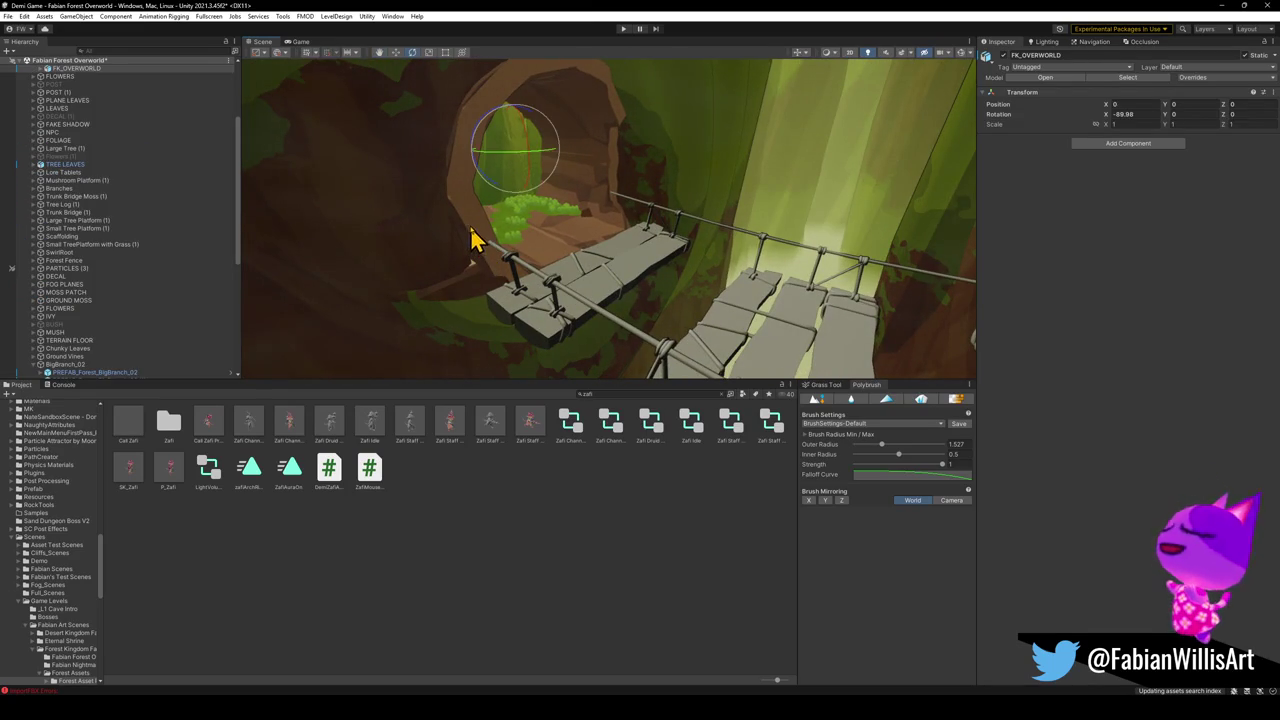
key(w)
click(525, 290)
drag(676, 370, 704, 362)
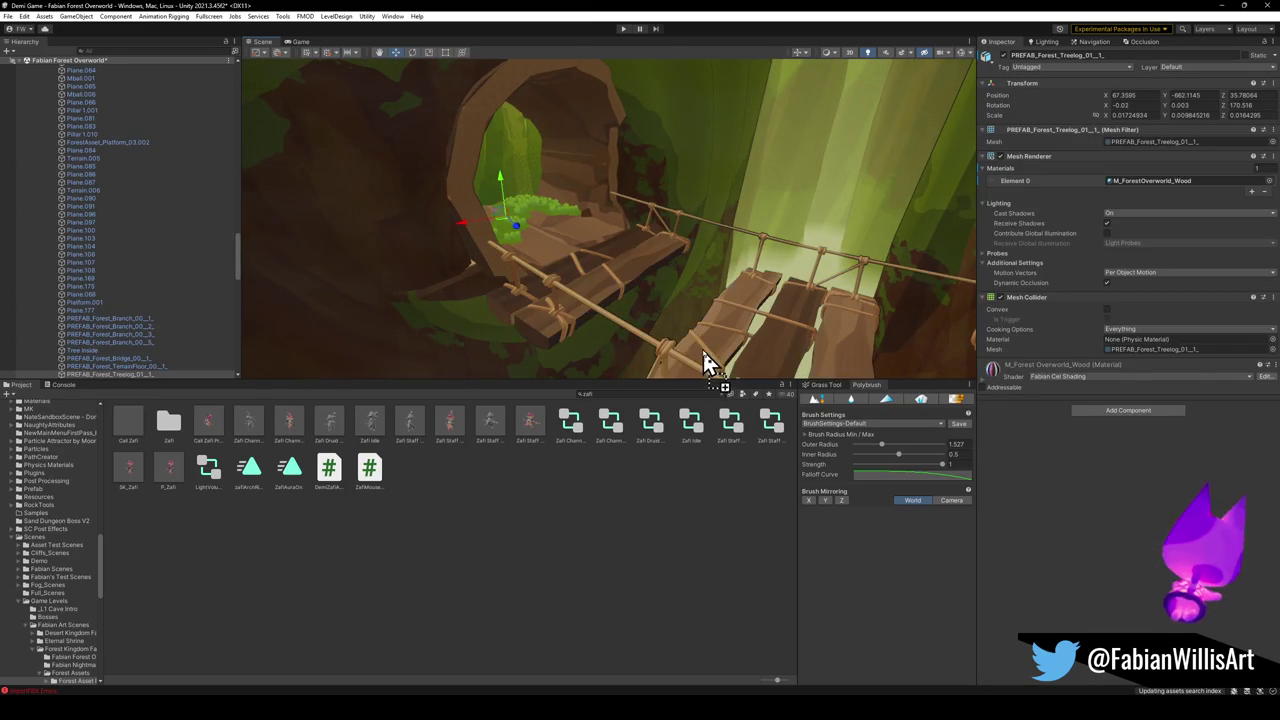
Fly the camera through the rope bridge, then minimize Unity and Unity Hub.
click(533, 582)
mouse_move(640, 290)
mouse_down()
mouse_move(814, 257)
mouse_move(863, 231)
mouse_move(864, 199)
mouse_move(866, 214)
mouse_move(791, 217)
mouse_move(811, 217)
mouse_move(754, 271)
mouse_move(774, 274)
mouse_move(734, 283)
mouse_move(948, 181)
mouse_up()
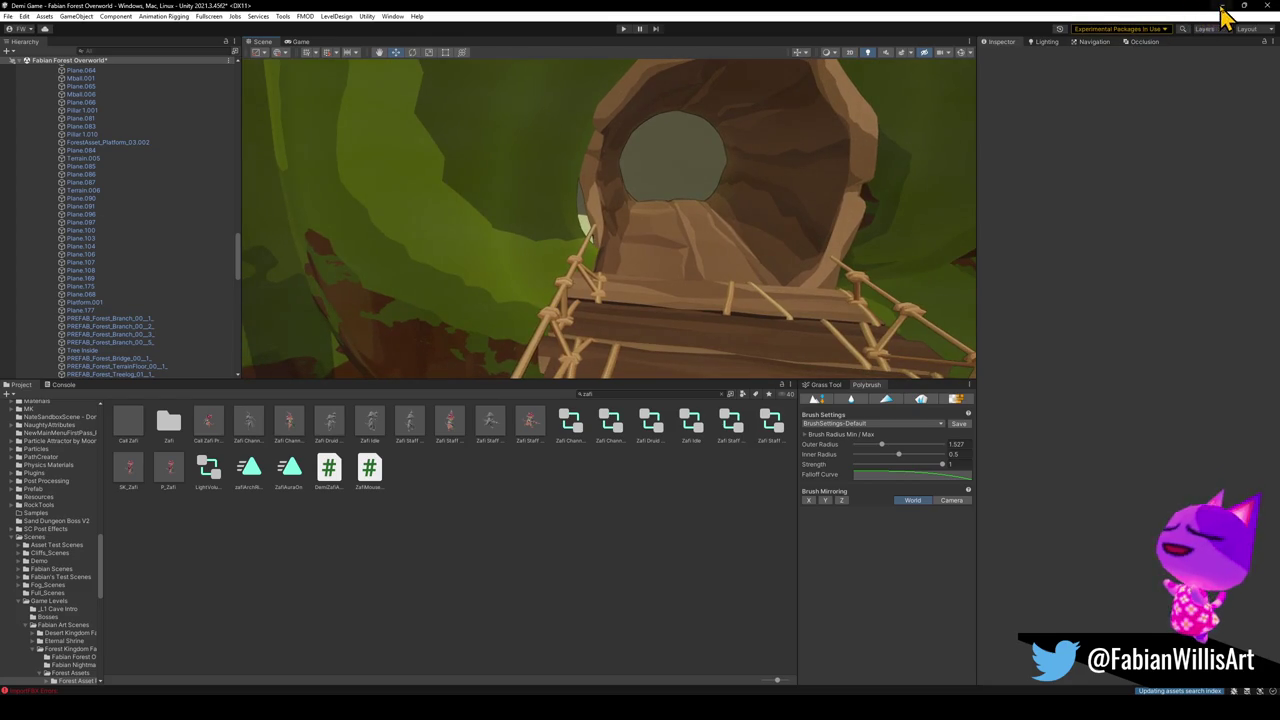
click(1222, 7)
click(632, 222)
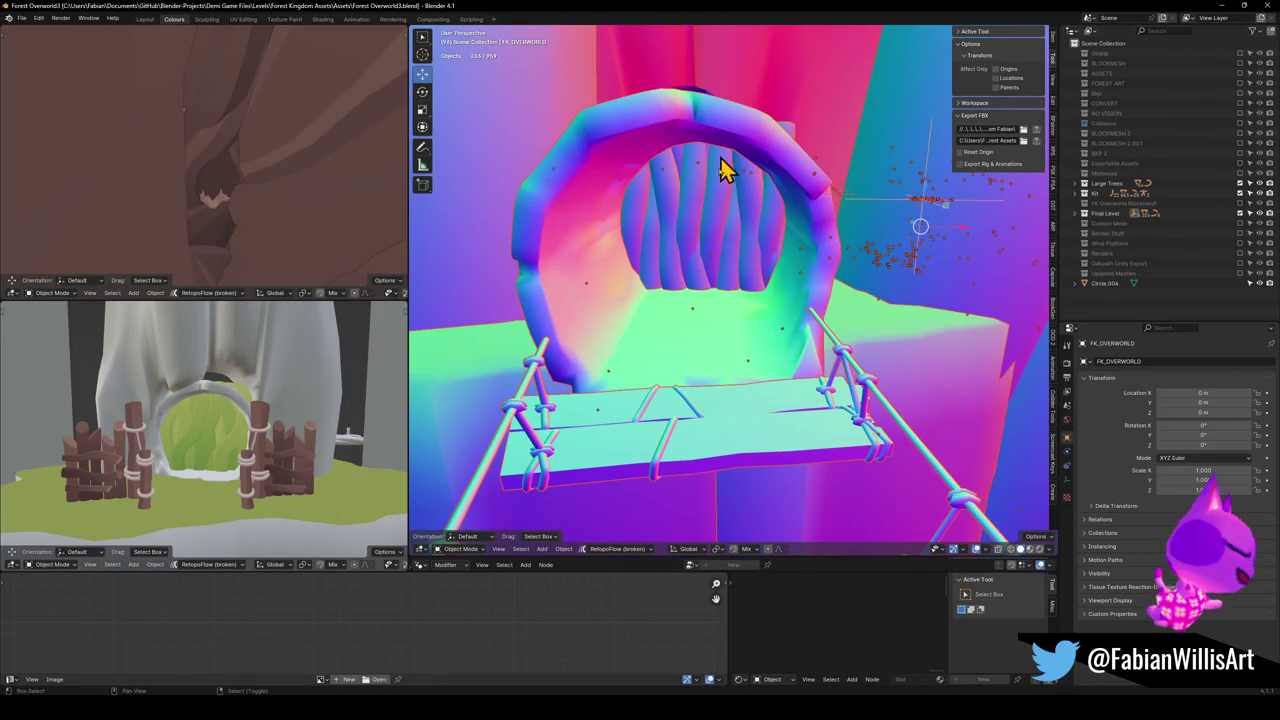
Walk through the archway, select the bridge, and shift its rail end 0.1444 m along X.
key(shift+grave)
key(w)
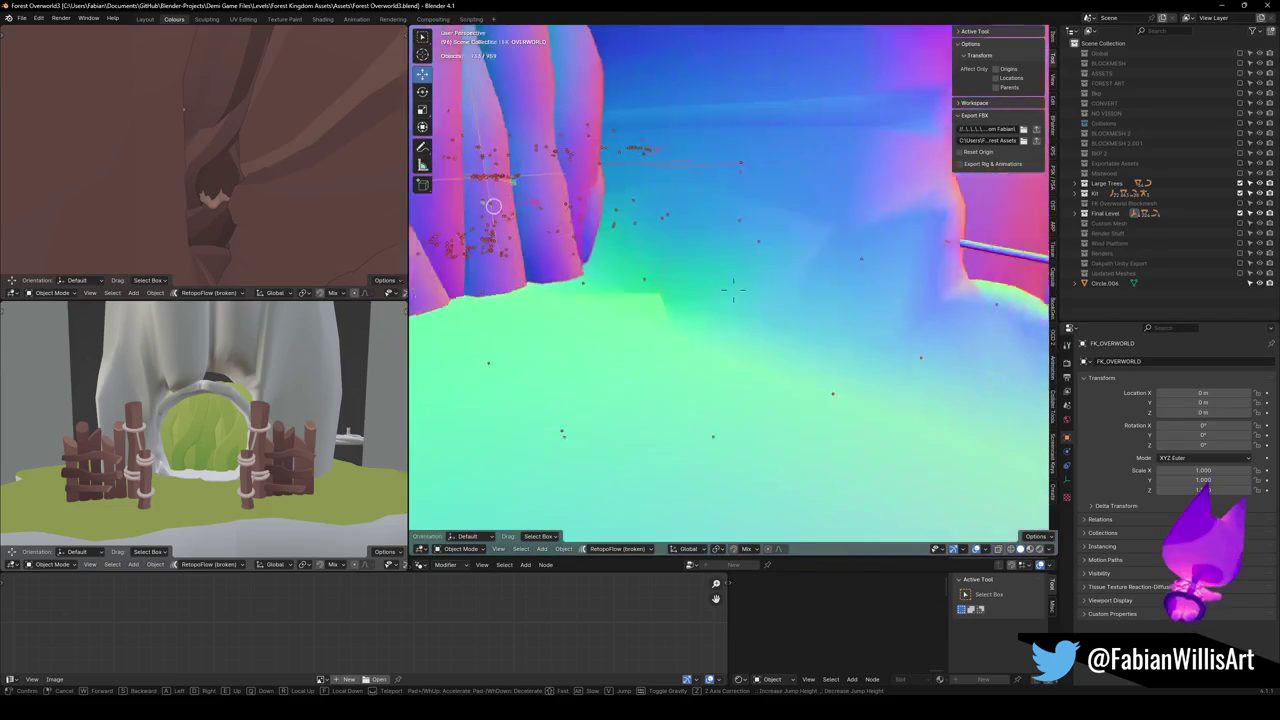
click(668, 322)
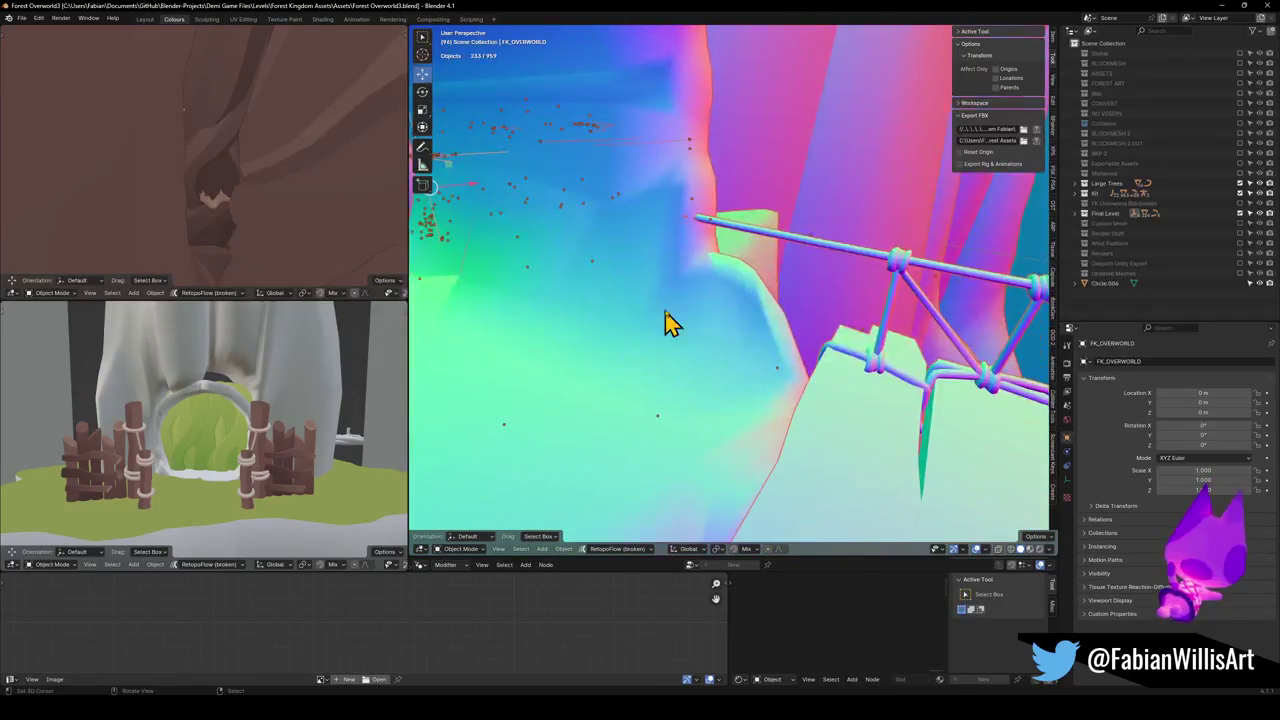
click(726, 233)
key(Tab)
scroll(761, 288, up, 3)
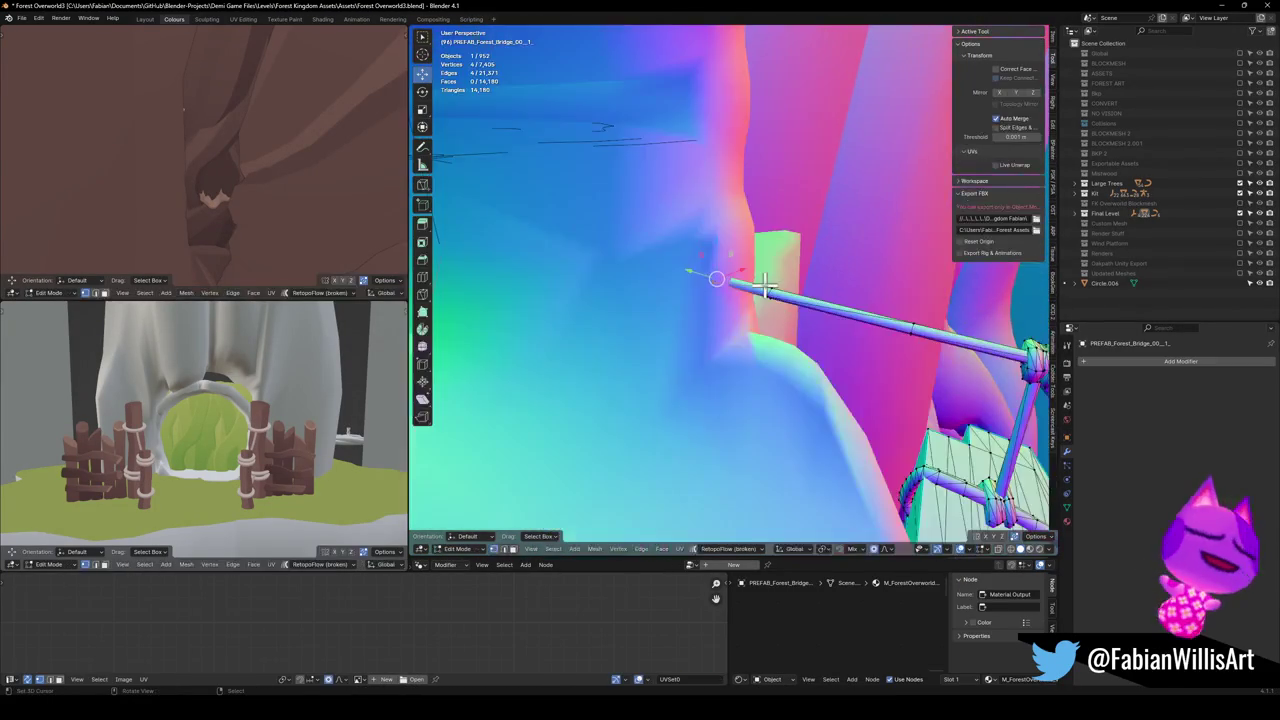
key(shift+grave)
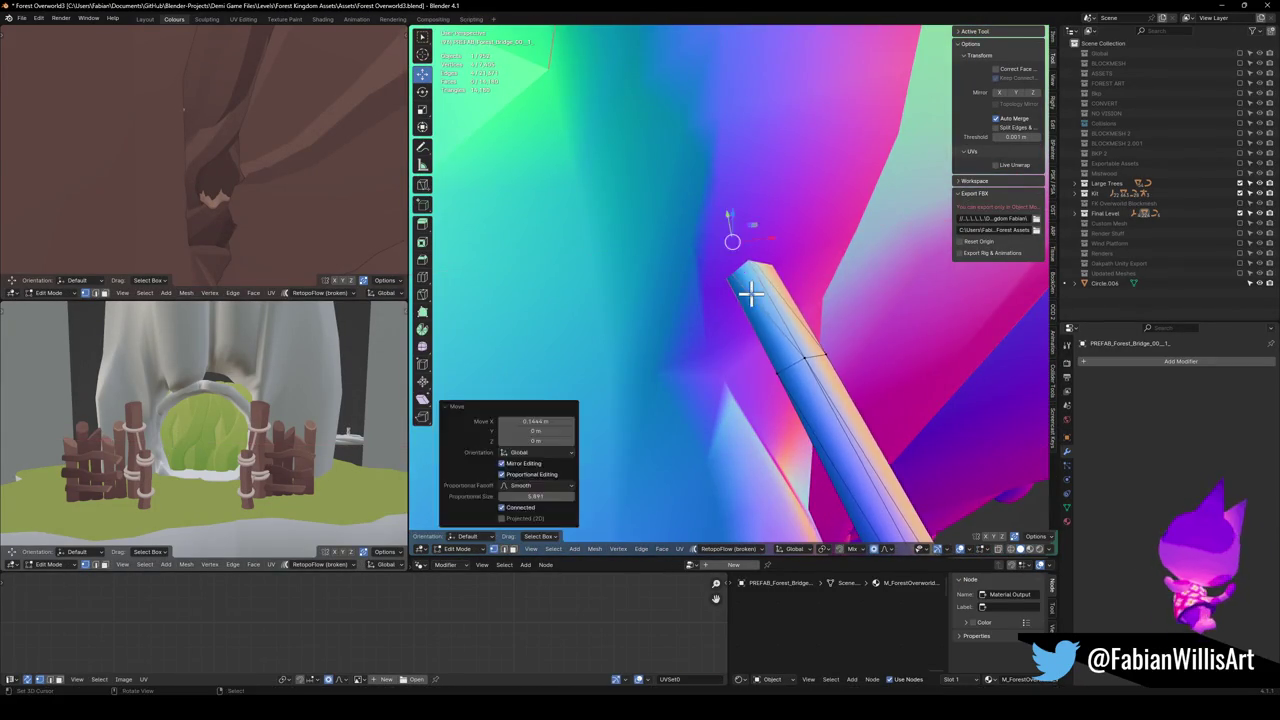
click(707, 355)
Slide a vertex along its edge on the tree-log mesh.
mouse_move(707, 355)
mouse_down()
mouse_move(763, 306)
mouse_move(634, 334)
mouse_move(873, 365)
mouse_up()
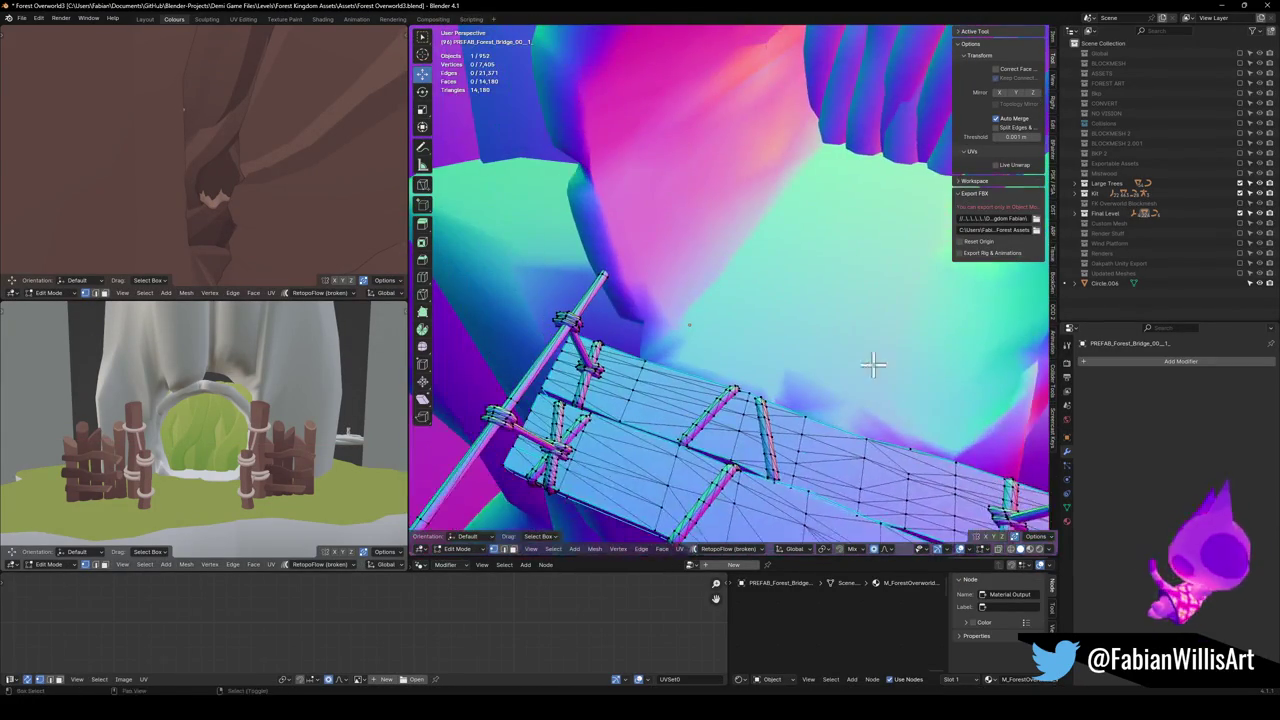
key(shift+grave)
mouse_move(729, 258)
mouse_down()
mouse_move(529, 294)
mouse_move(740, 357)
mouse_move(709, 277)
mouse_move(634, 346)
mouse_move(676, 290)
mouse_move(743, 274)
mouse_move(674, 309)
mouse_move(675, 325)
mouse_move(624, 297)
mouse_up()
key(ctrl+z)
Slide a chosen tree-log vertex along its edge.
click(749, 286)
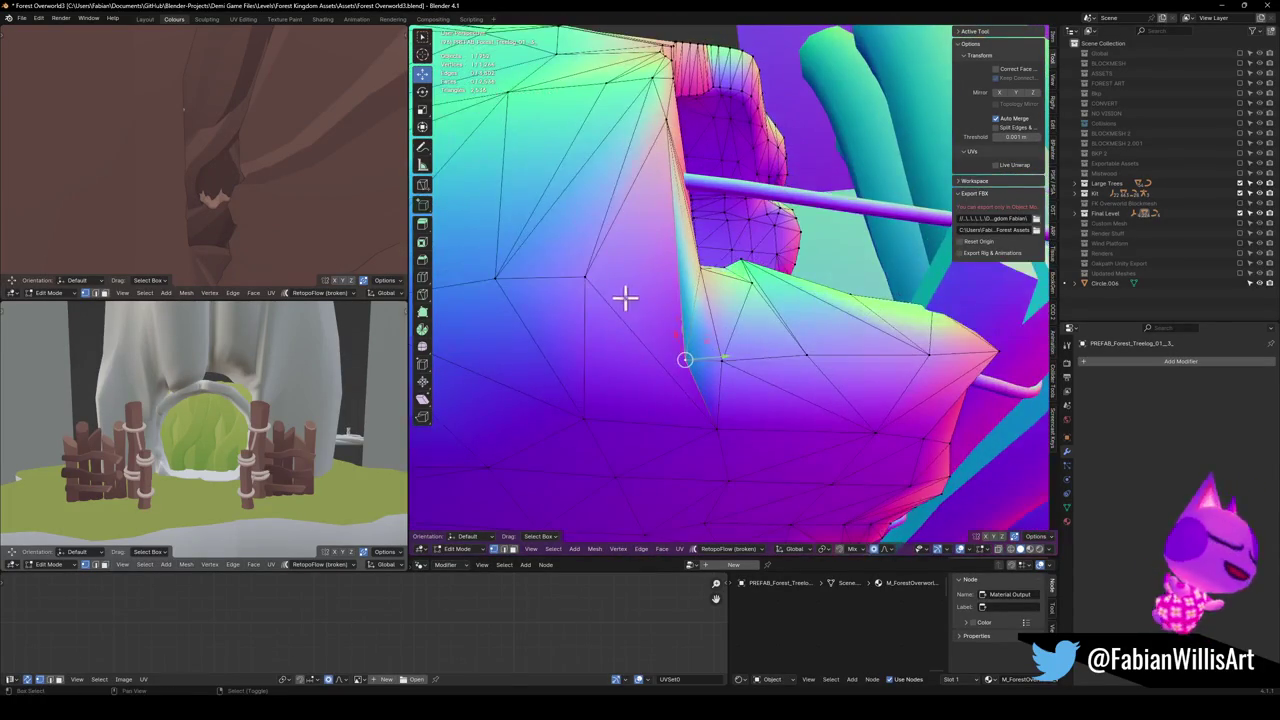
mouse_move(722, 325)
mouse_down()
mouse_move(671, 360)
mouse_move(754, 349)
mouse_move(746, 366)
mouse_move(666, 323)
mouse_move(697, 323)
mouse_move(794, 389)
mouse_move(740, 354)
mouse_move(743, 331)
mouse_move(765, 345)
mouse_move(751, 380)
mouse_move(743, 366)
mouse_move(761, 403)
mouse_move(774, 334)
mouse_move(791, 331)
mouse_up()
key(shift+v)
click(792, 379)
Move the log vertex along the X axis.
key(g)
key(x)
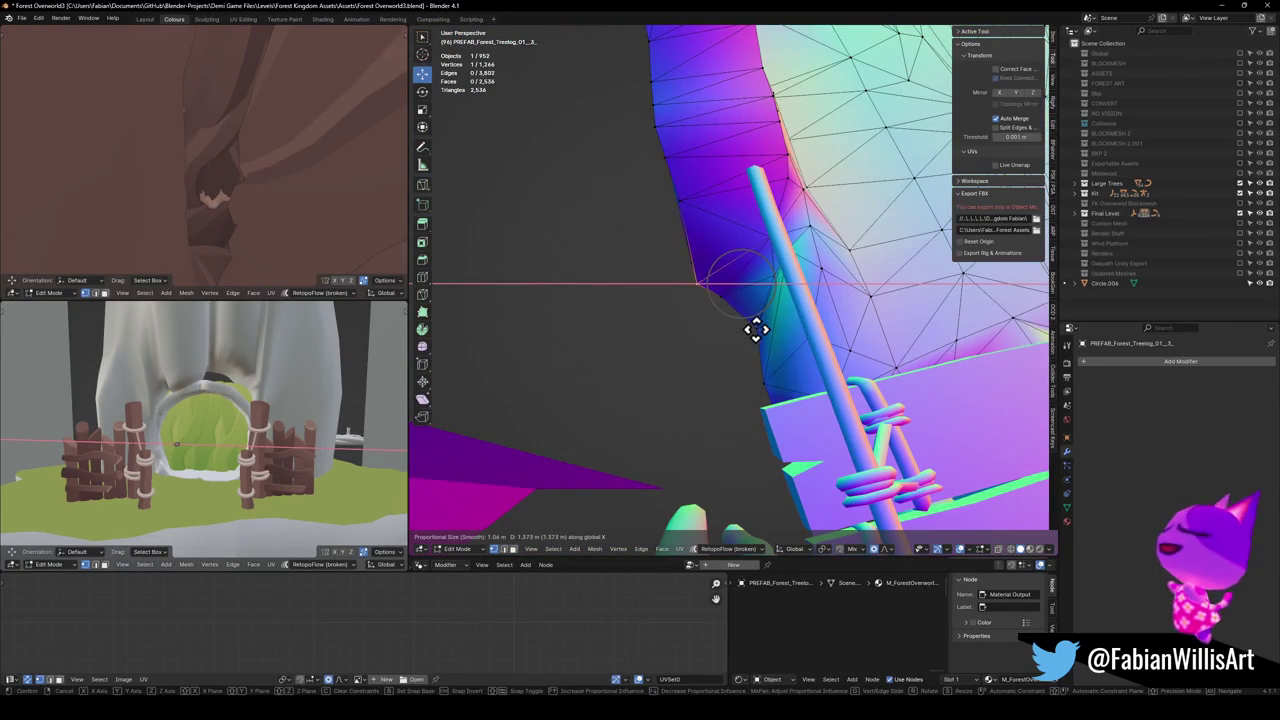
click(752, 330)
mouse_move(654, 320)
mouse_down()
mouse_move(711, 289)
mouse_move(684, 318)
mouse_up()
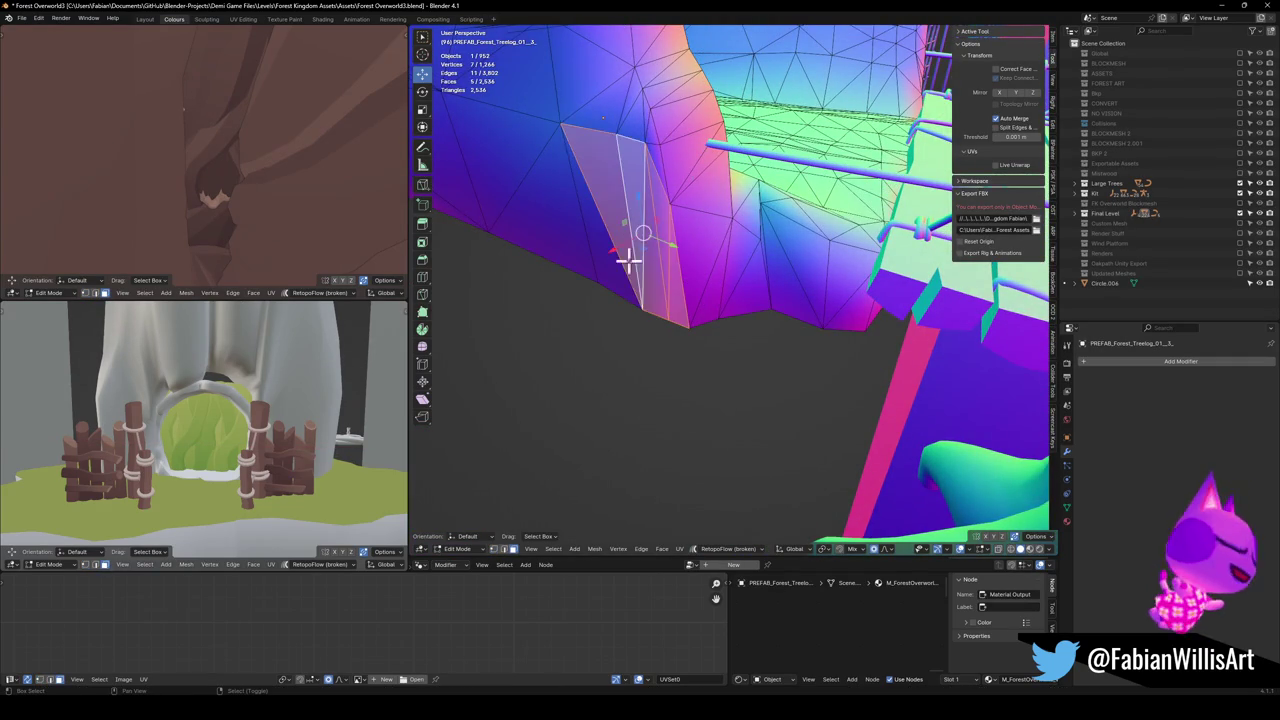
drag(628, 260, 621, 345)
mouse_move(705, 294)
mouse_down()
mouse_move(629, 283)
mouse_move(686, 260)
mouse_move(694, 363)
mouse_move(720, 298)
mouse_move(703, 320)
mouse_move(768, 316)
mouse_up()
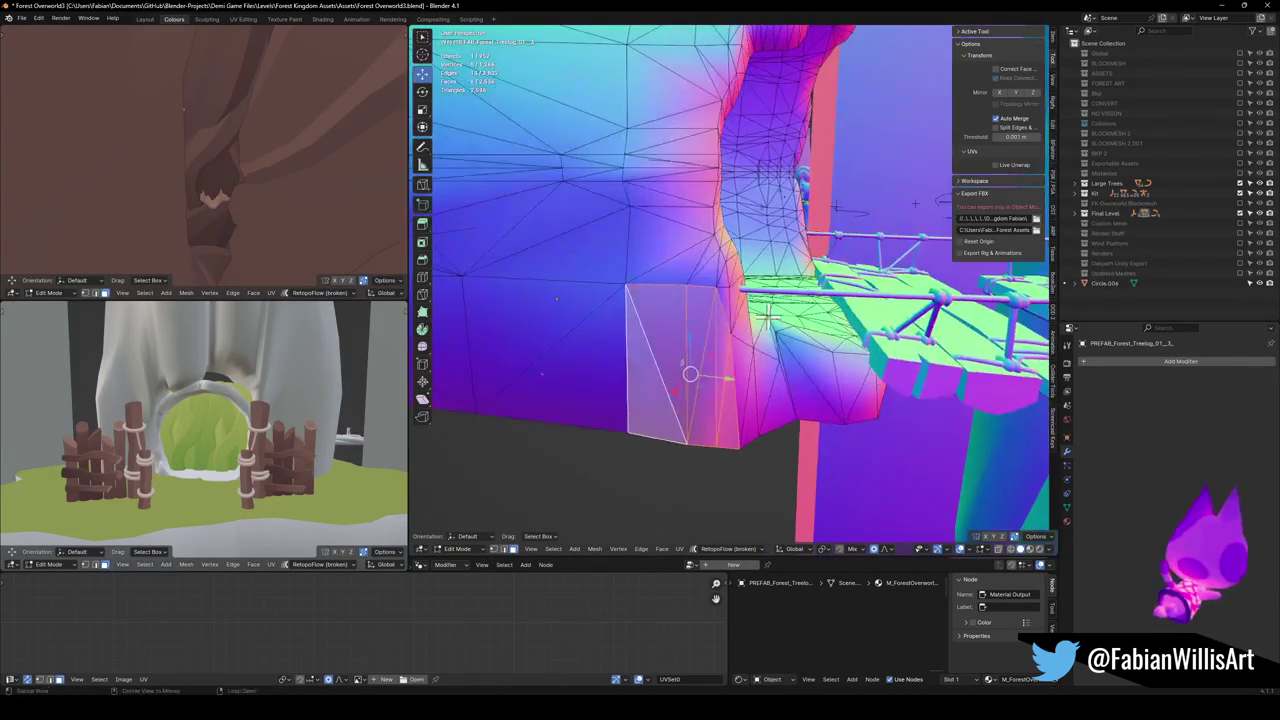
Extrude the selected faces into a box and move it along X.
key(e)
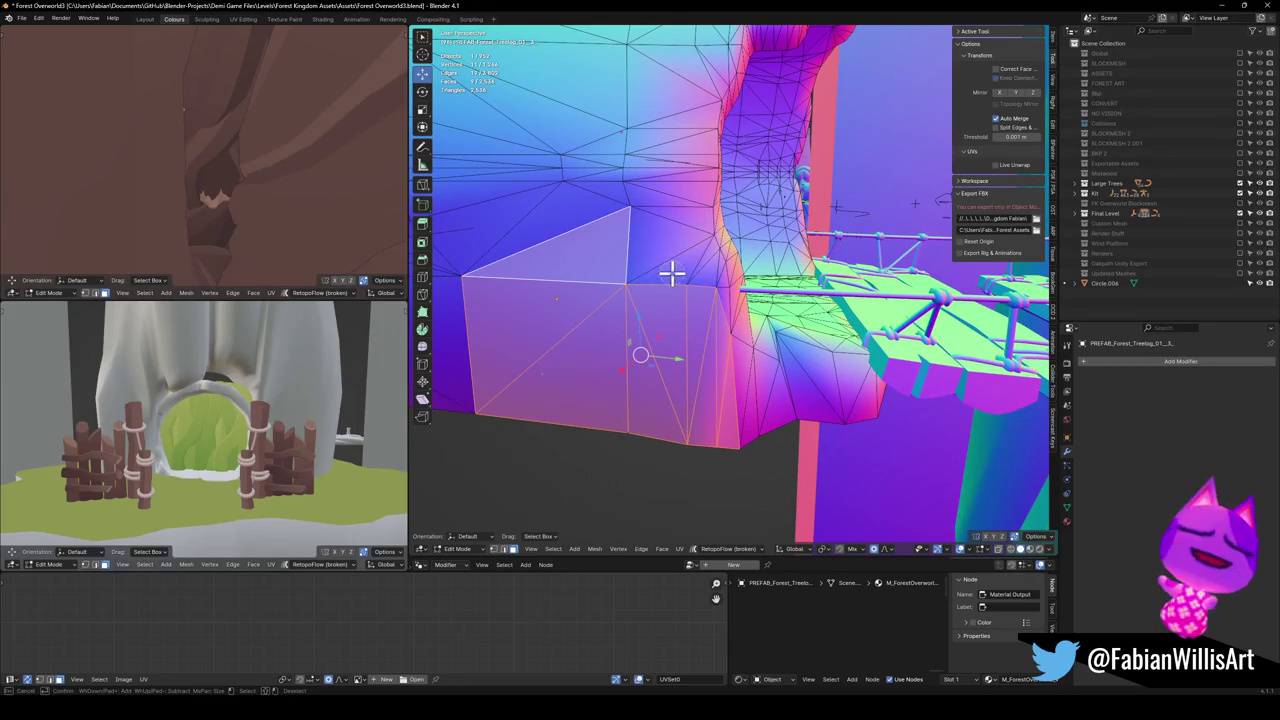
mouse_move(712, 285)
mouse_down()
mouse_move(651, 314)
mouse_move(680, 283)
mouse_move(663, 288)
mouse_up()
key(g)
key(x)
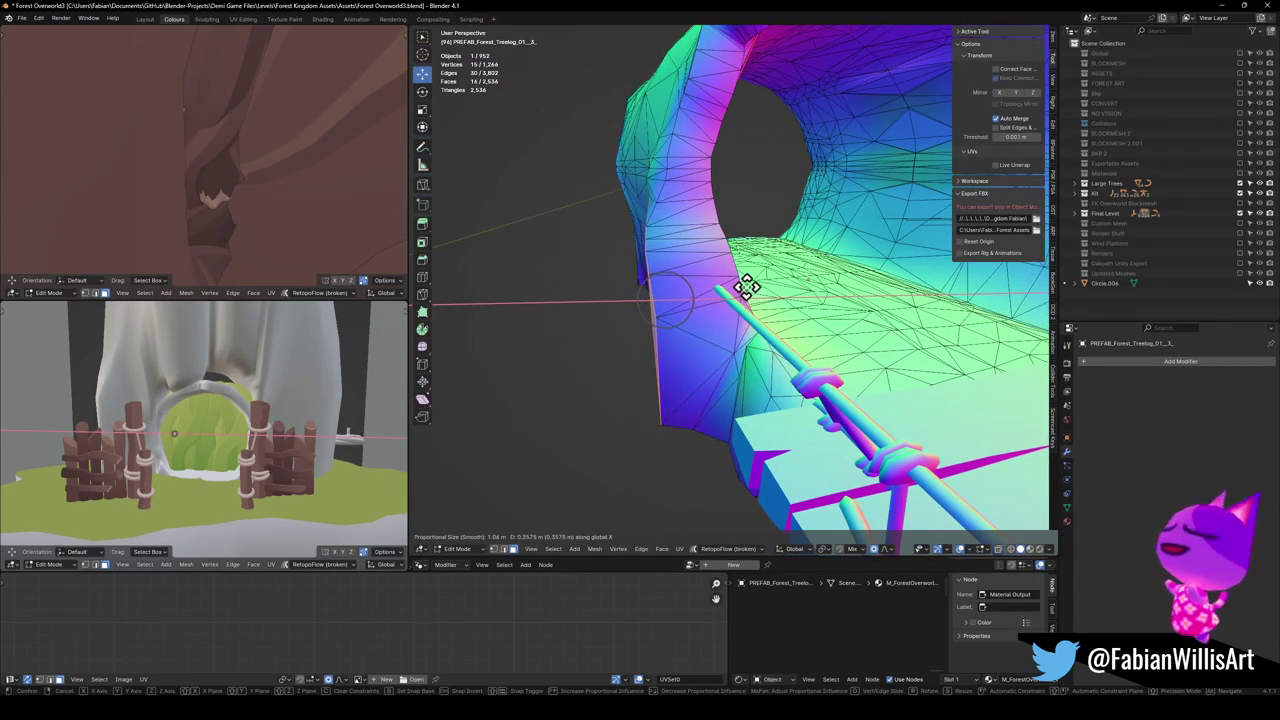
click(651, 294)
mouse_move(651, 294)
mouse_down()
mouse_move(703, 286)
mouse_move(669, 289)
mouse_move(632, 171)
mouse_move(640, 182)
mouse_up()
Soft-move another log vertex along X, clear the selection, and return to Object Mode.
key(alt+a)
key(g)
key(x)
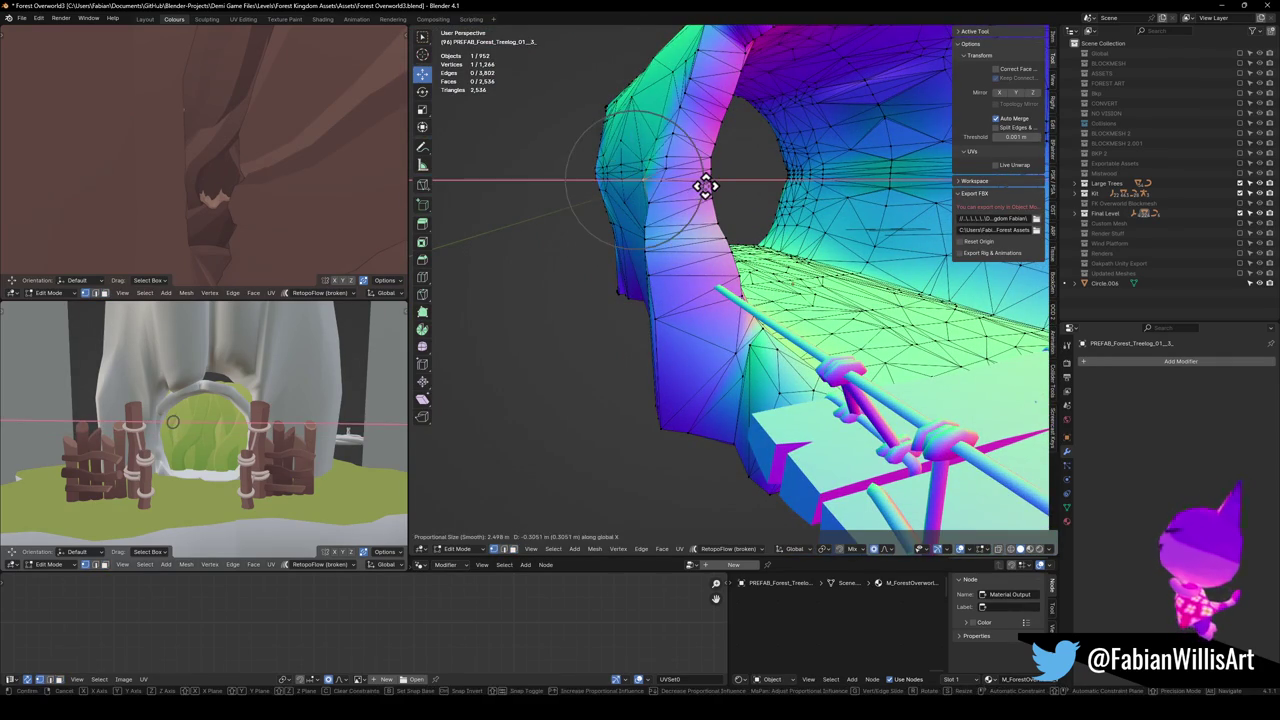
click(706, 186)
key(alt+a)
mouse_move(706, 186)
mouse_down()
mouse_move(729, 237)
mouse_move(714, 271)
mouse_move(674, 283)
mouse_move(722, 277)
mouse_move(831, 357)
mouse_move(751, 357)
mouse_move(778, 333)
mouse_move(837, 374)
mouse_move(886, 331)
mouse_move(863, 297)
mouse_move(741, 308)
mouse_move(694, 363)
mouse_move(706, 314)
mouse_move(700, 330)
mouse_move(777, 334)
mouse_move(712, 330)
mouse_move(760, 305)
mouse_move(925, 285)
mouse_up()
key(Tab)
Check the tree-log object, then make the FK_OVERWORLD empty active again.
click(851, 257)
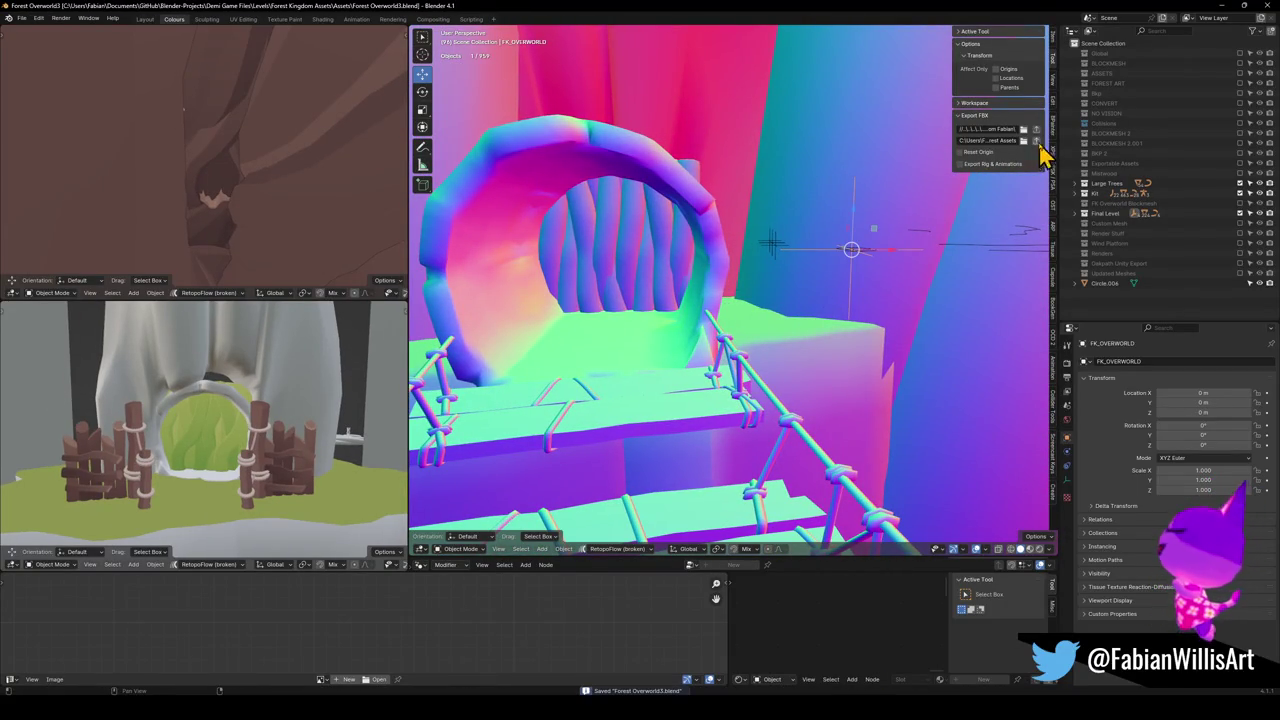
click(868, 278)
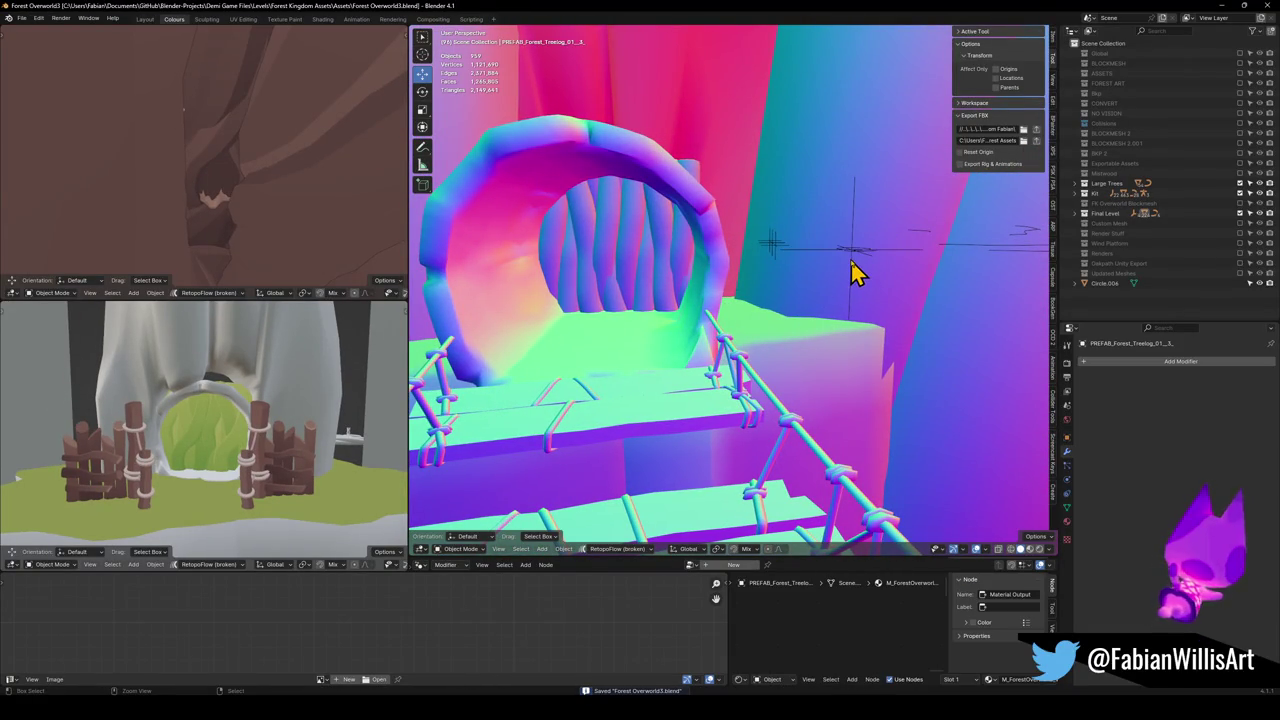
click(853, 253)
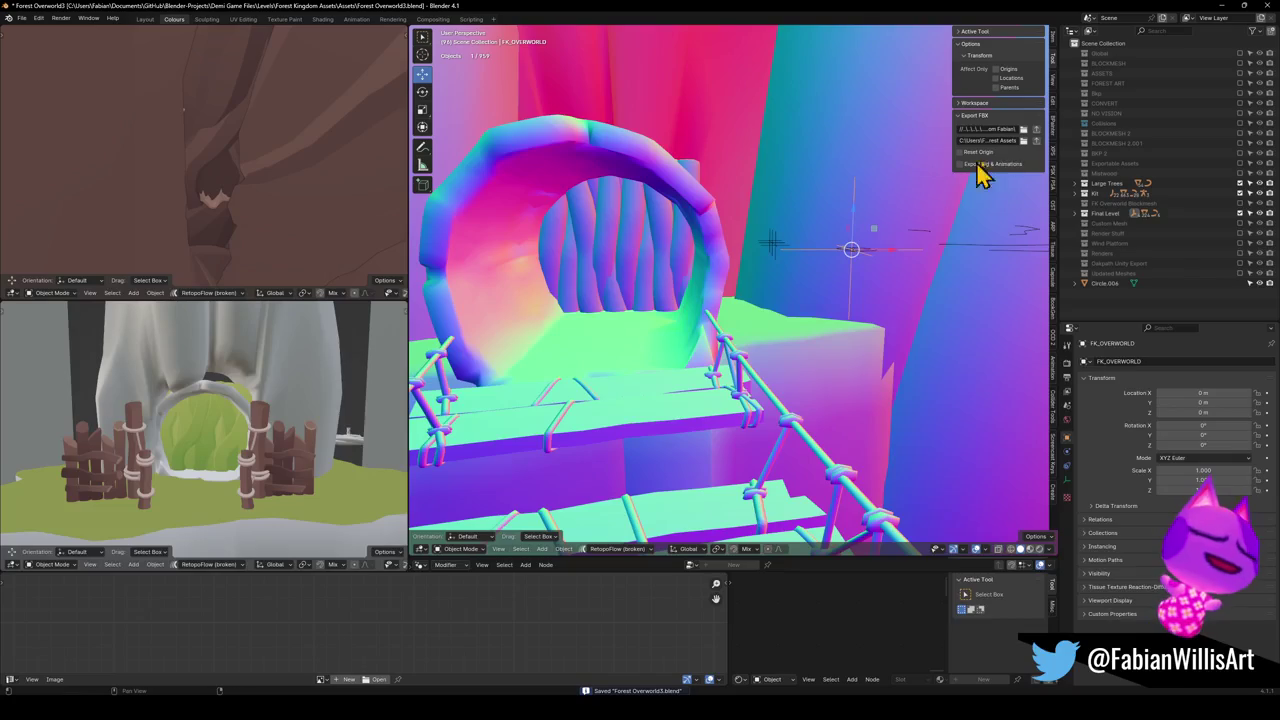
Select all level objects for FBX export and fly Unity's view around the reimported tunnel and bridge.
key(shift+g)
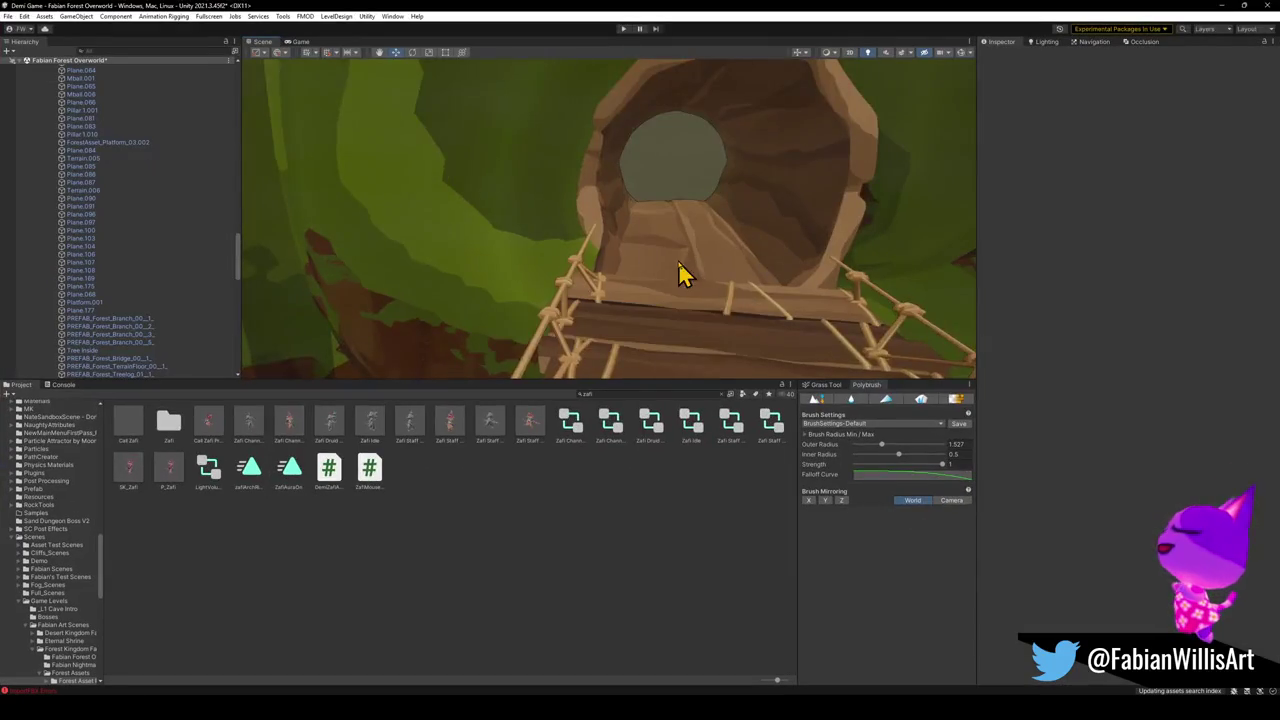
mouse_move(680, 274)
mouse_down()
mouse_move(743, 257)
mouse_move(723, 277)
mouse_move(846, 283)
mouse_move(691, 246)
mouse_move(828, 296)
mouse_move(1040, 300)
mouse_move(705, 246)
mouse_move(774, 254)
mouse_move(766, 209)
mouse_move(806, 186)
mouse_move(808, 197)
mouse_up()
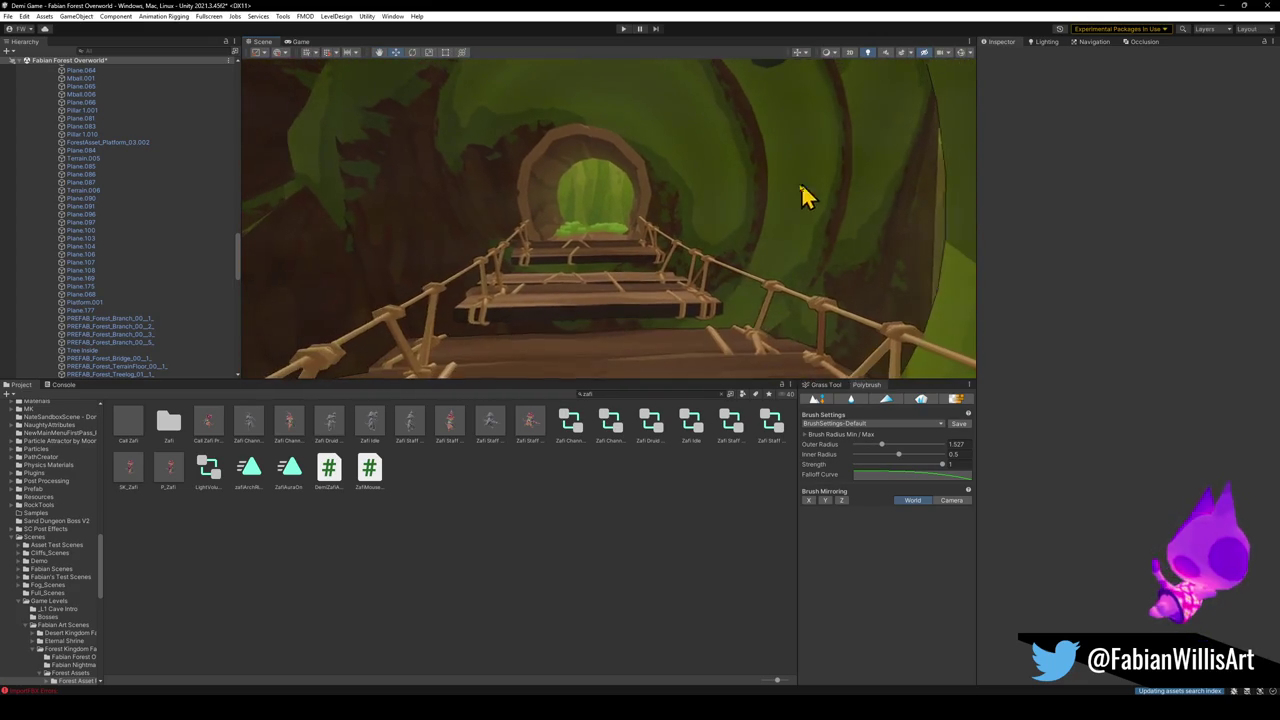
mouse_move(690, 258)
mouse_down()
mouse_move(674, 251)
mouse_move(811, 269)
mouse_move(834, 289)
mouse_move(767, 232)
mouse_move(726, 229)
mouse_move(634, 251)
mouse_move(713, 255)
mouse_move(646, 269)
mouse_move(471, 266)
mouse_move(603, 246)
mouse_move(606, 289)
mouse_move(600, 223)
mouse_move(612, 212)
mouse_up()
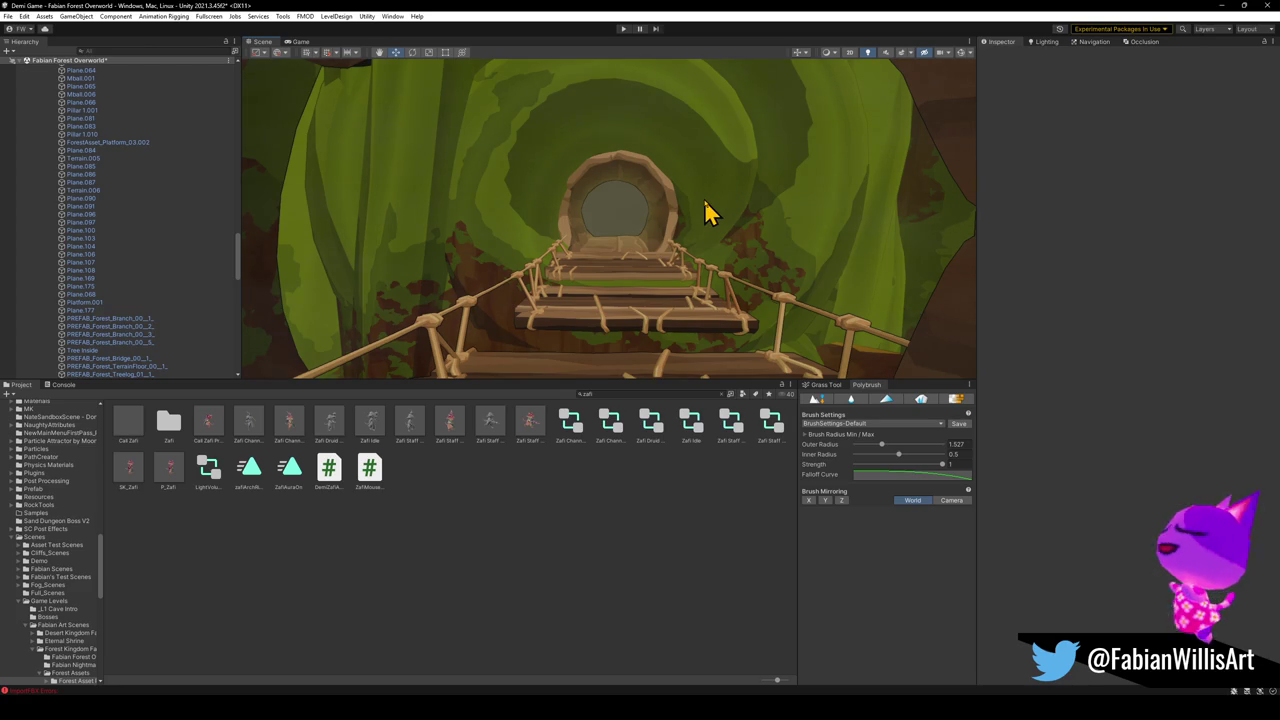
mouse_move(794, 206)
mouse_down()
mouse_move(374, 200)
mouse_move(503, 256)
mouse_move(520, 214)
mouse_move(569, 234)
mouse_move(534, 240)
mouse_up()
click(580, 237)
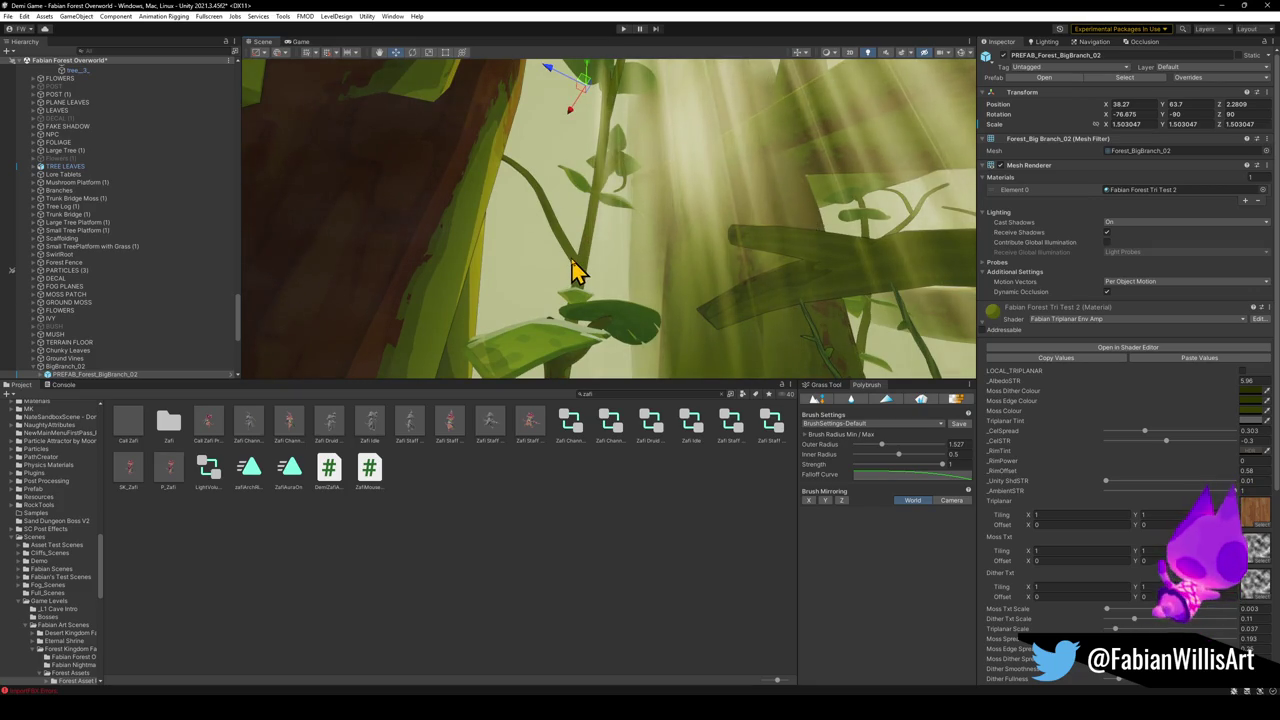
Select PREFAB_Forest_BigBranch_02 (8) in the doorway and move it out.
mouse_move(663, 274)
mouse_down()
mouse_move(671, 357)
mouse_move(525, 281)
mouse_move(426, 280)
mouse_move(617, 240)
mouse_move(560, 236)
mouse_move(571, 251)
mouse_move(543, 286)
mouse_move(451, 309)
mouse_move(507, 310)
mouse_up()
click(583, 255)
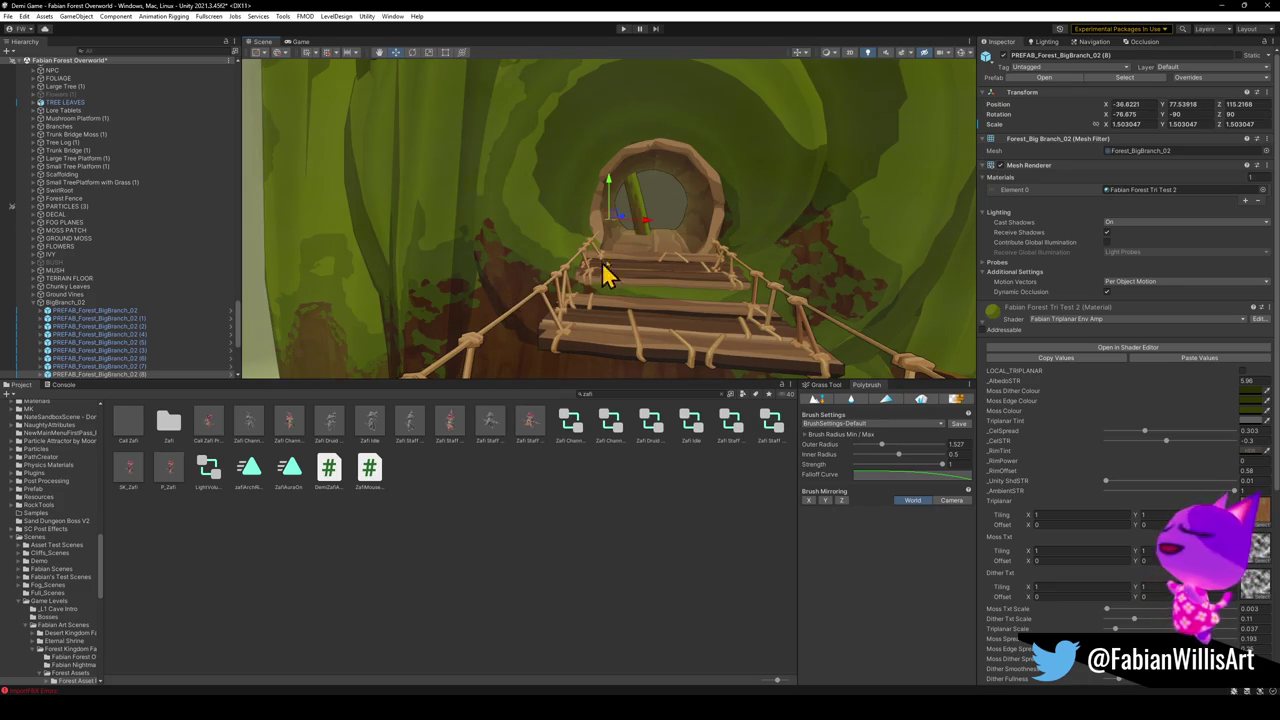
mouse_move(618, 230)
mouse_down()
mouse_move(630, 305)
mouse_move(621, 273)
mouse_up()
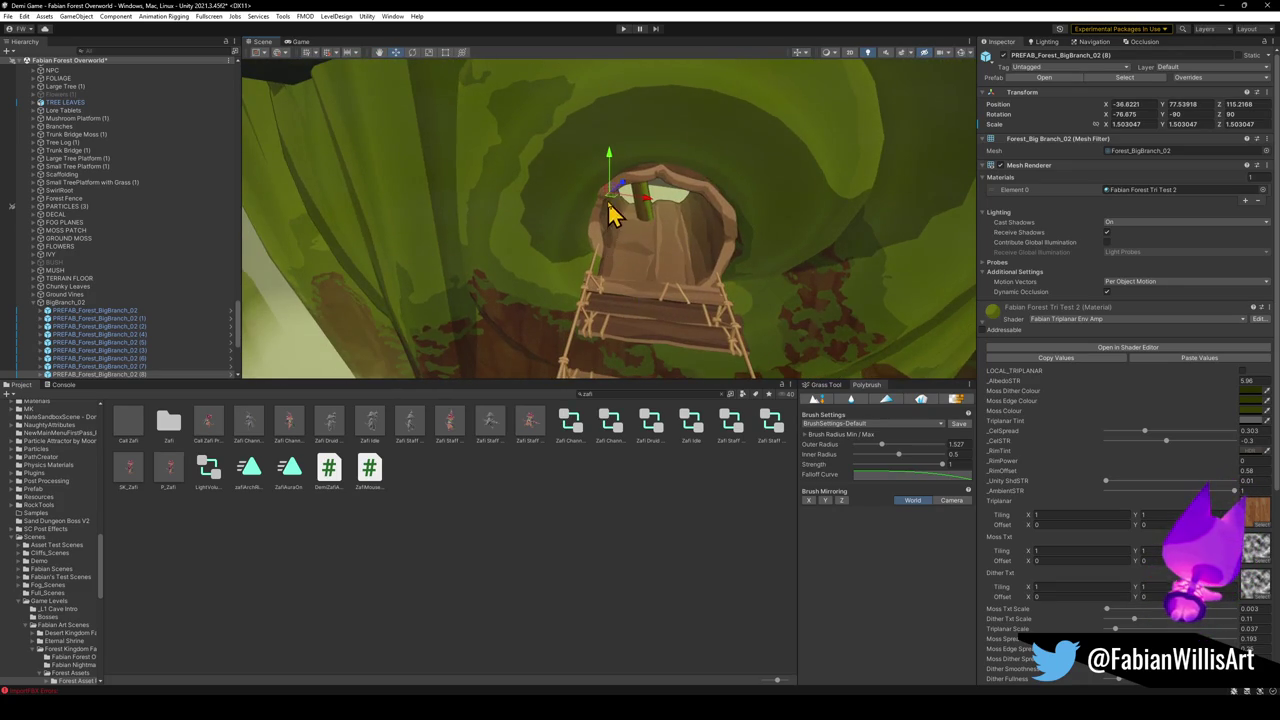
mouse_move(617, 210)
mouse_down()
mouse_move(394, 391)
mouse_move(543, 280)
mouse_move(443, 306)
mouse_move(423, 194)
mouse_move(457, 251)
mouse_move(423, 260)
mouse_move(447, 201)
mouse_move(543, 223)
mouse_up()
Rotate the branch and lower it among the grass before the tunnel.
key(e)
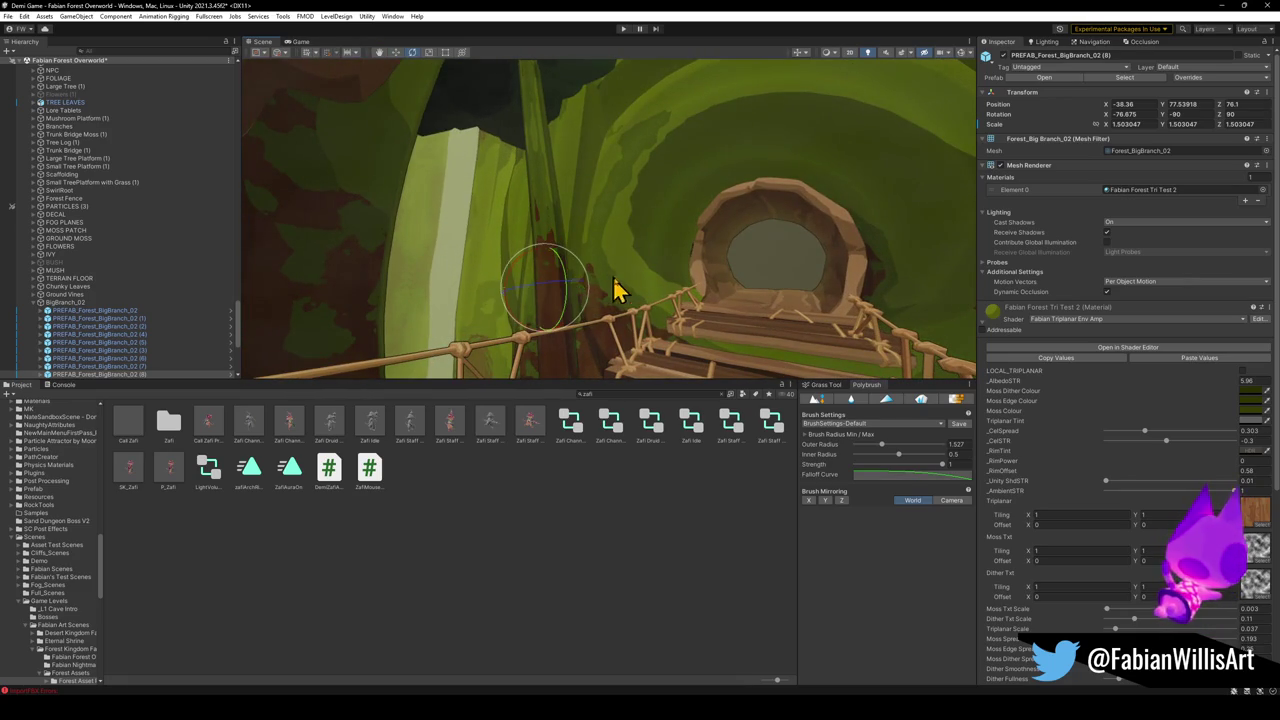
mouse_move(585, 272)
mouse_down()
mouse_move(592, 288)
mouse_move(569, 287)
mouse_up()
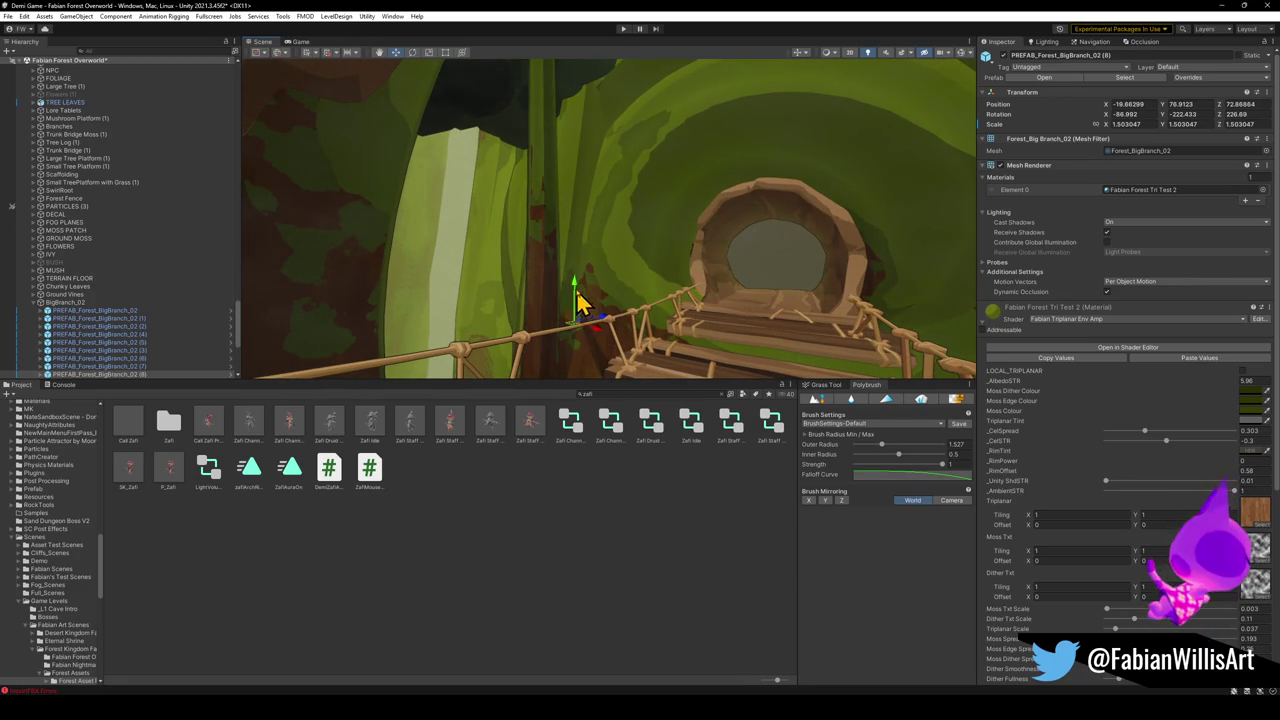
mouse_move(587, 381)
mouse_down()
mouse_move(587, 705)
mouse_move(586, 563)
mouse_up()
mouse_move(615, 255)
mouse_down()
mouse_move(649, 229)
mouse_move(664, 240)
mouse_move(663, 257)
mouse_move(596, 316)
mouse_up()
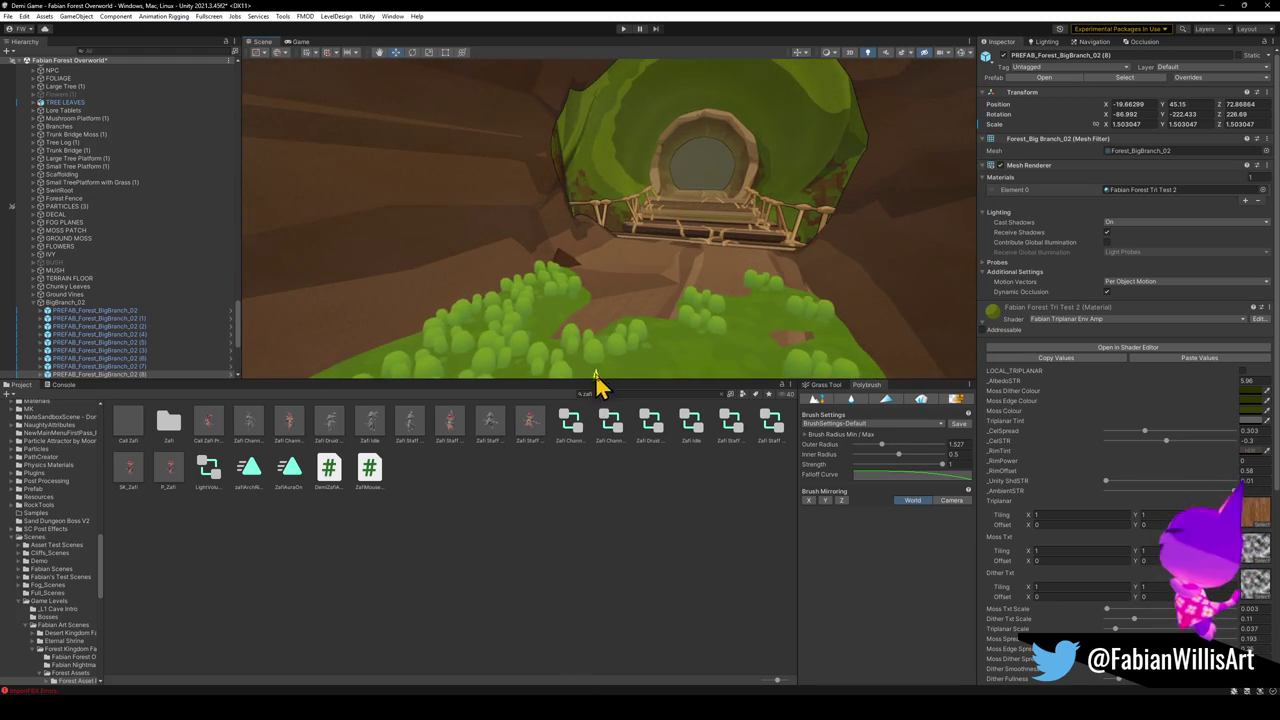
mouse_move(605, 231)
mouse_down()
mouse_move(640, 243)
mouse_move(617, 250)
mouse_up()
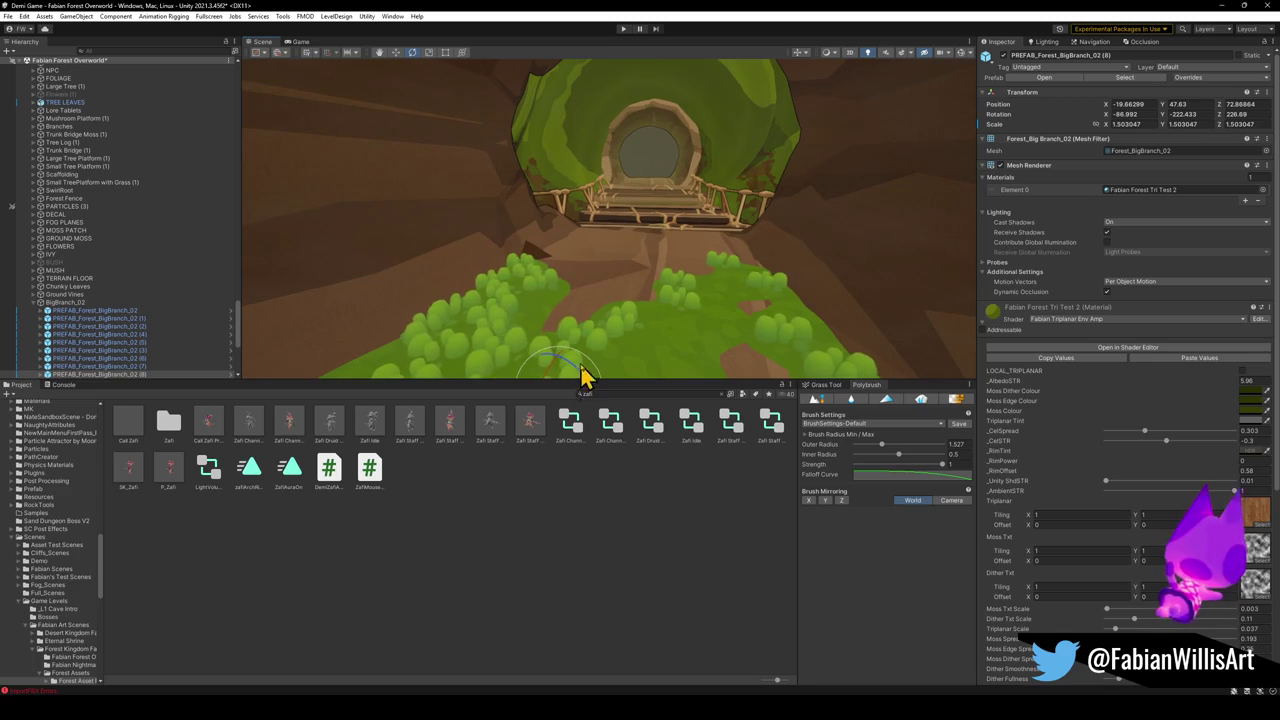
mouse_move(600, 380)
mouse_down()
mouse_move(629, 317)
mouse_move(556, 355)
mouse_move(594, 244)
mouse_move(600, 286)
mouse_move(566, 358)
mouse_move(487, 340)
mouse_up()
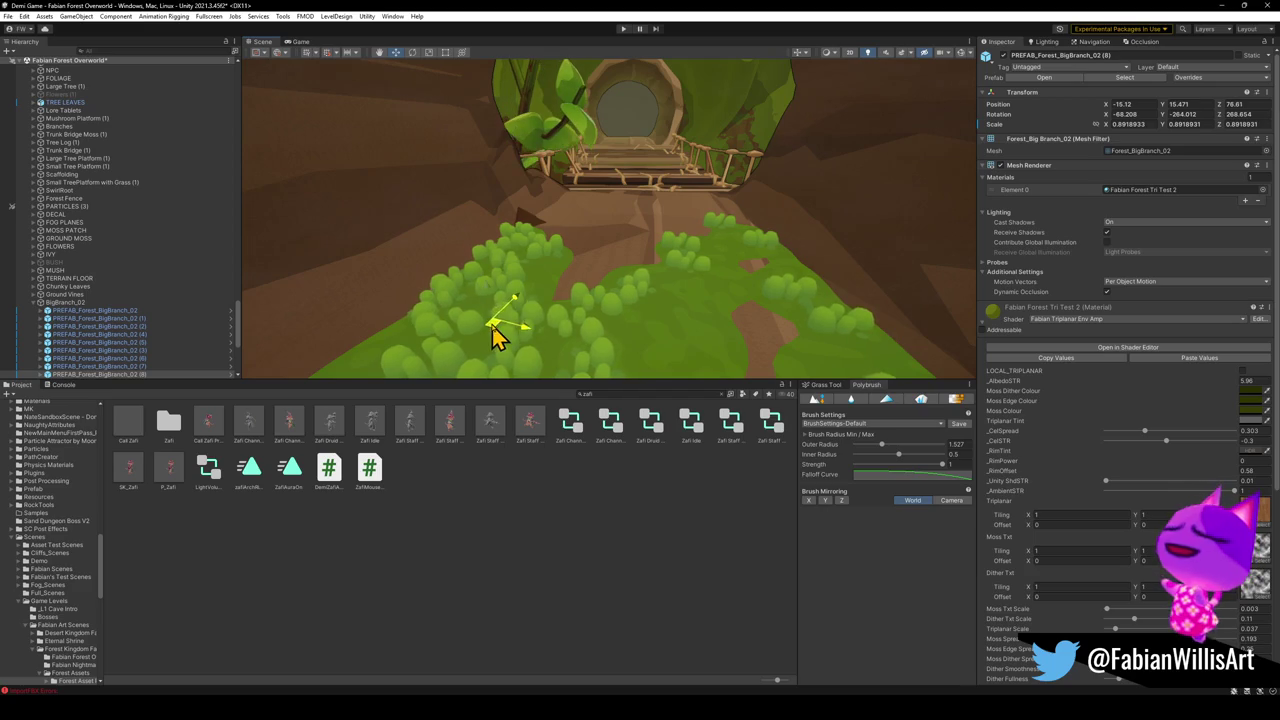
Lower and tilt the leafy branch over the tunnel entrance.
mouse_move(487, 285)
mouse_down()
mouse_move(528, 271)
mouse_move(528, 191)
mouse_move(400, 209)
mouse_move(634, 209)
mouse_move(614, 280)
mouse_move(612, 245)
mouse_move(564, 244)
mouse_move(582, 245)
mouse_up()
mouse_move(585, 290)
mouse_down()
mouse_move(600, 271)
mouse_move(642, 290)
mouse_move(634, 271)
mouse_move(709, 243)
mouse_move(786, 156)
mouse_move(666, 177)
mouse_move(577, 309)
mouse_move(575, 335)
mouse_up()
scroll(786, 156, down, 5)
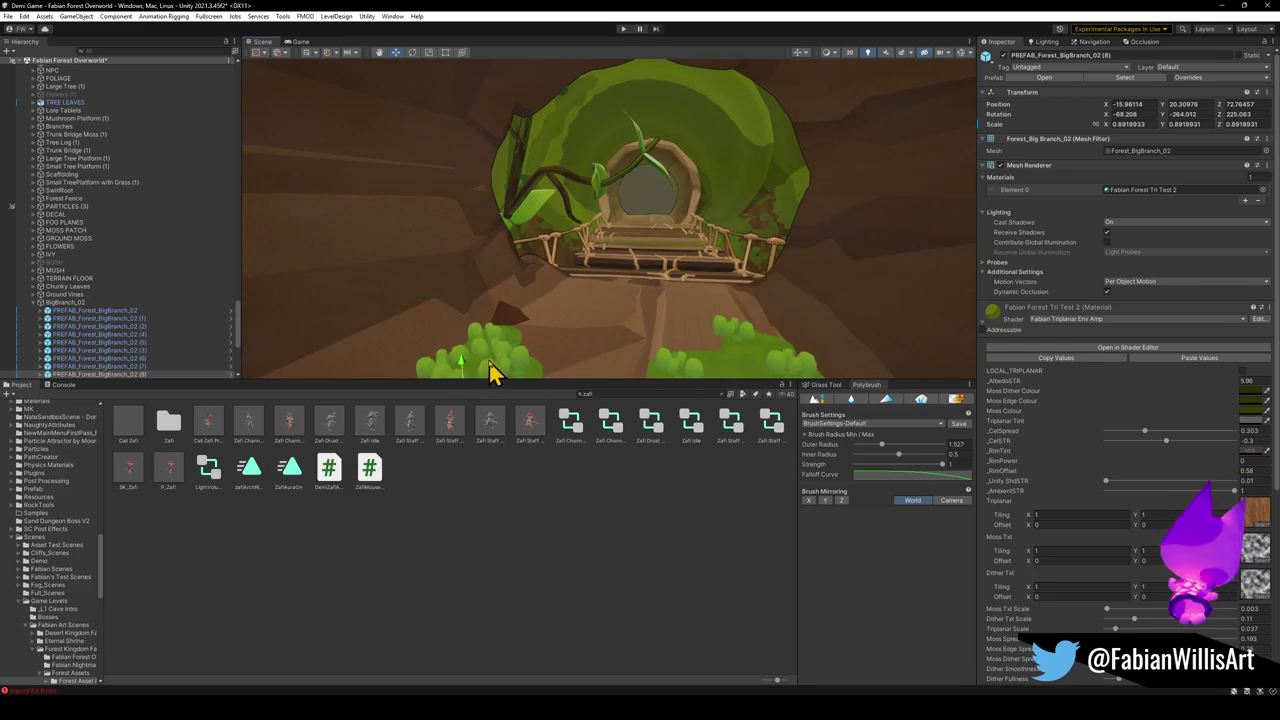
mouse_move(468, 332)
mouse_down()
mouse_move(571, 289)
mouse_move(579, 320)
mouse_move(484, 300)
mouse_move(526, 300)
mouse_move(521, 290)
mouse_up()
Scale BigBranch_02 (8) to 0.8711497 and raise the branches upward along Y.
key(r)
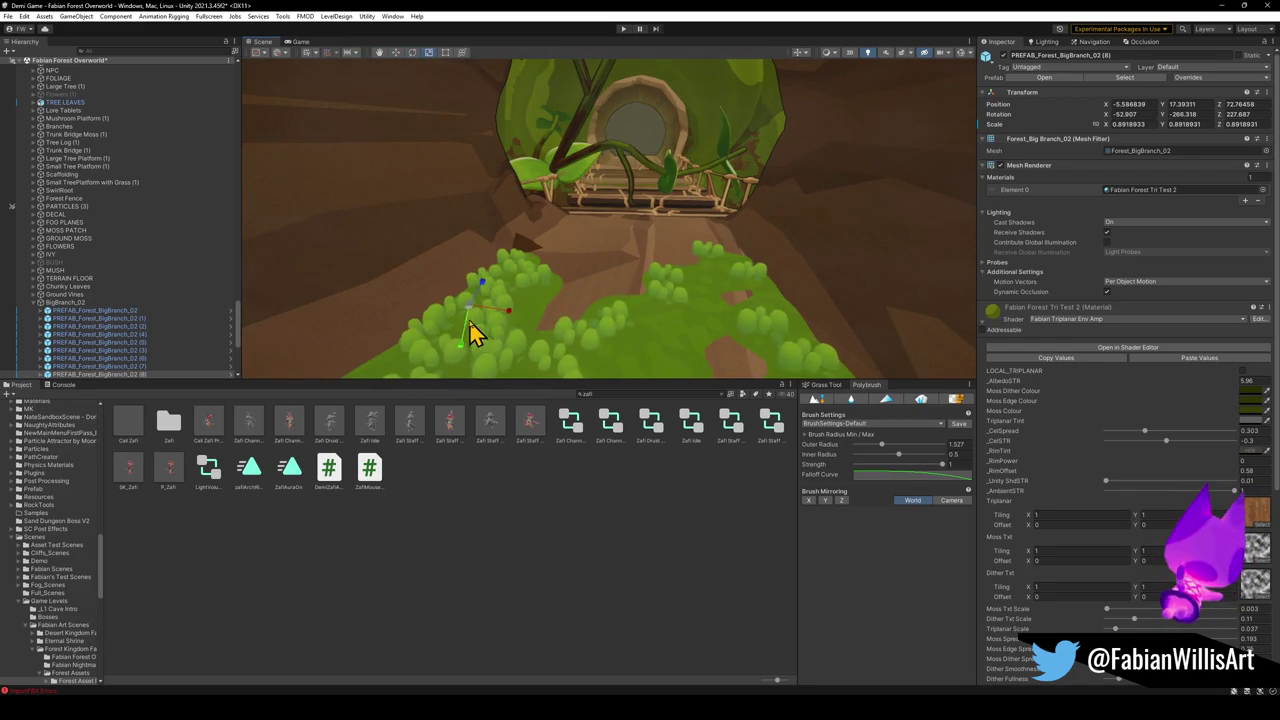
key(w)
drag(474, 294, 482, 228)
mouse_move(482, 228)
mouse_down()
mouse_move(563, 220)
mouse_move(597, 177)
mouse_move(573, 167)
mouse_move(571, 214)
mouse_move(530, 255)
mouse_up()
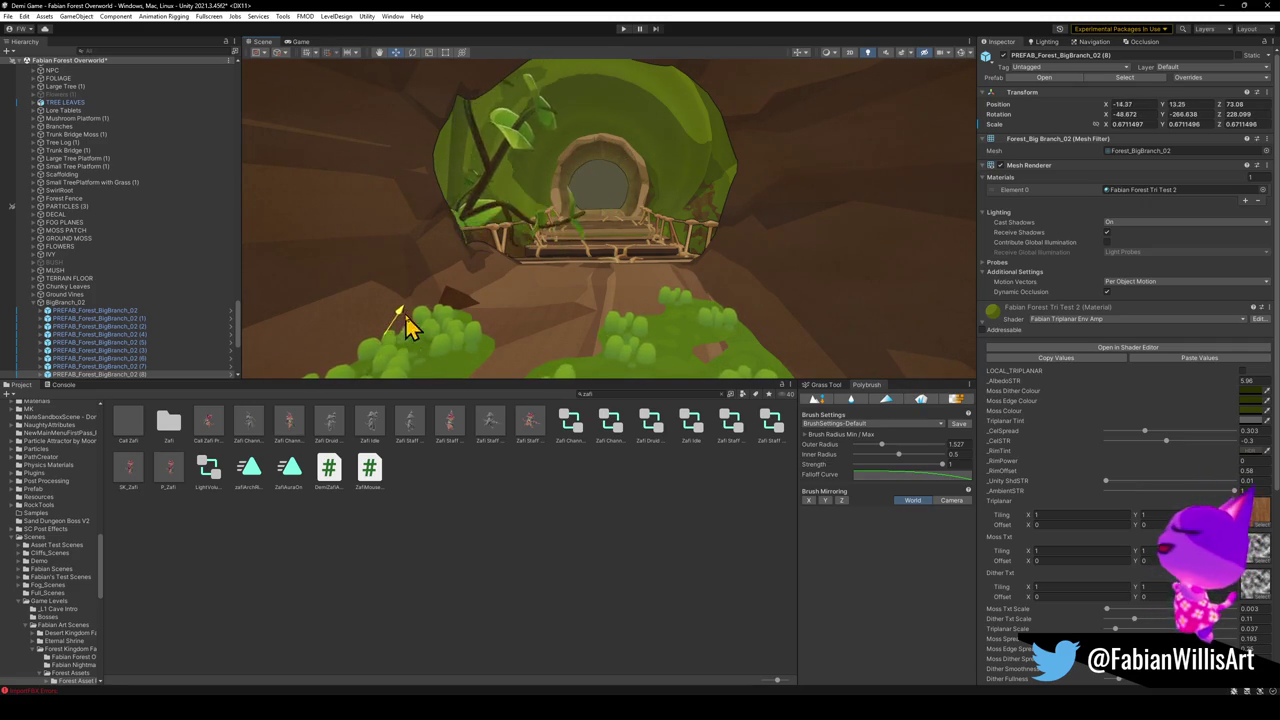
mouse_move(456, 298)
mouse_down()
mouse_move(560, 246)
mouse_move(543, 486)
mouse_move(571, 271)
mouse_move(585, 273)
mouse_move(563, 257)
mouse_move(517, 331)
mouse_move(553, 313)
mouse_up()
scroll(585, 273, down, 5)
scroll(590, 262, down, 5)
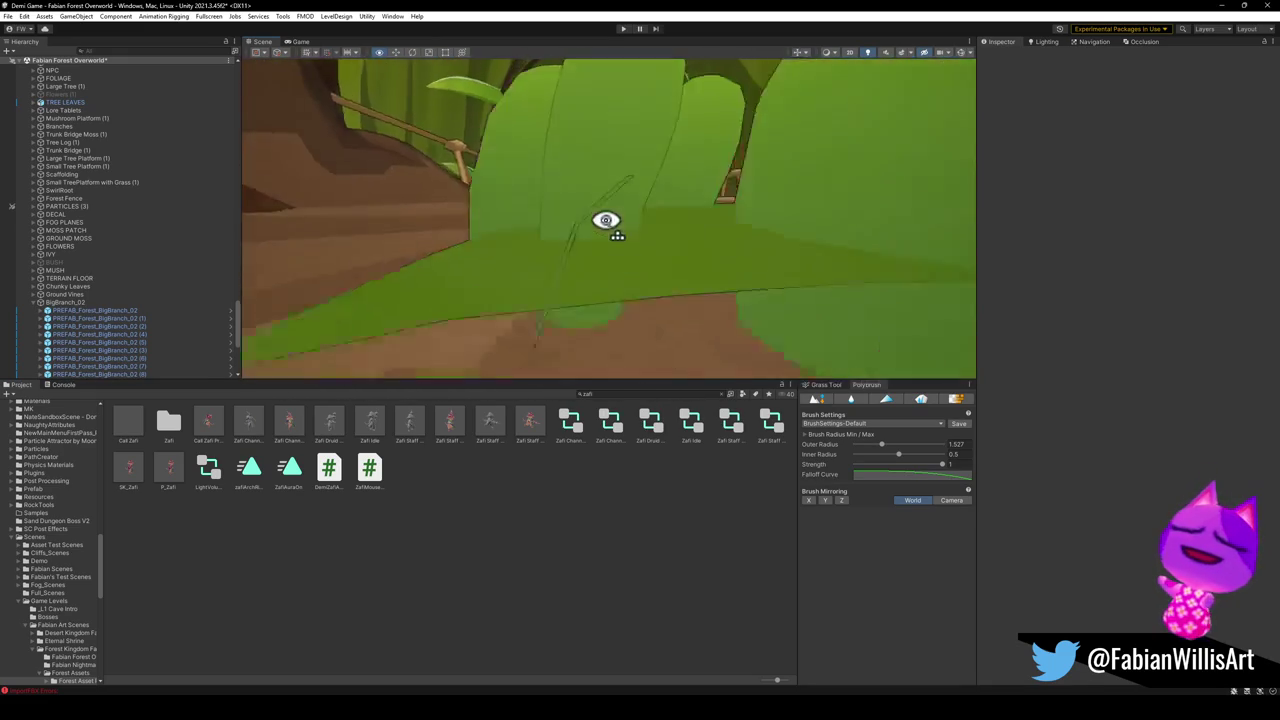
Rotate BigBranch_02, scale it up to about 0.997 and move it so its leaves top the doorway.
click(605, 242)
key(e)
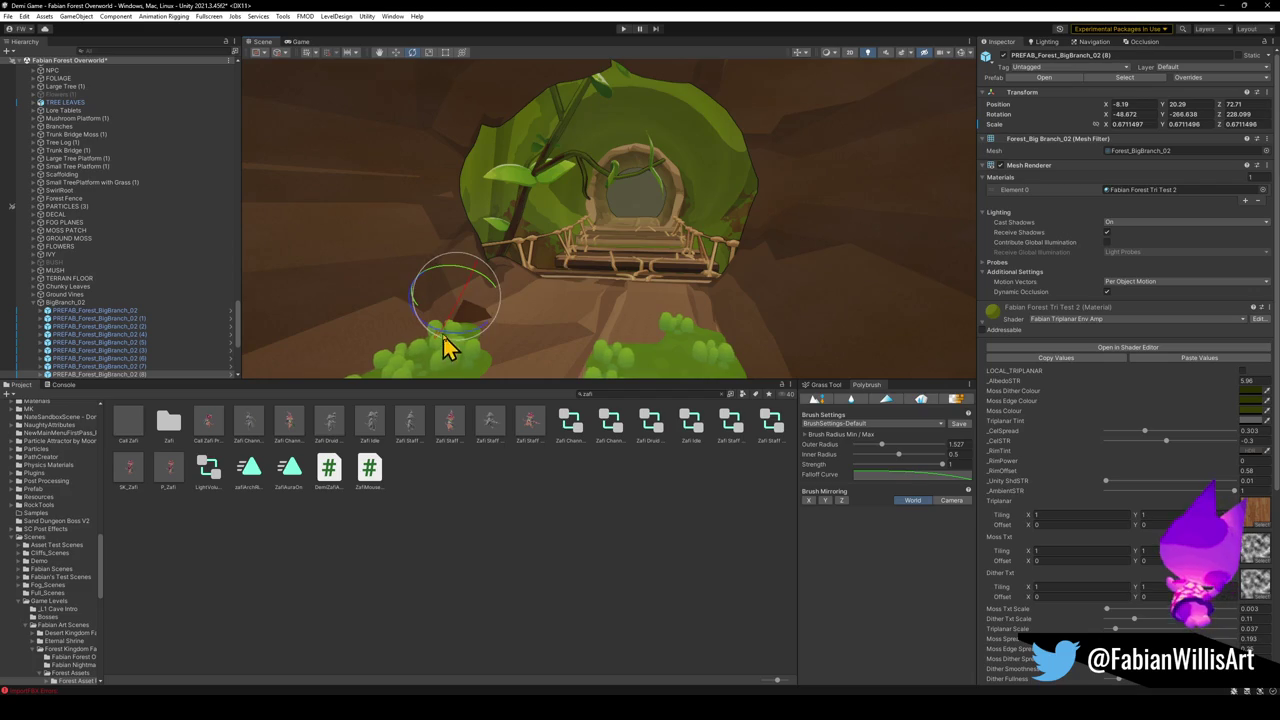
mouse_move(462, 343)
mouse_down()
mouse_move(805, 367)
mouse_move(937, 397)
mouse_move(897, 398)
mouse_up()
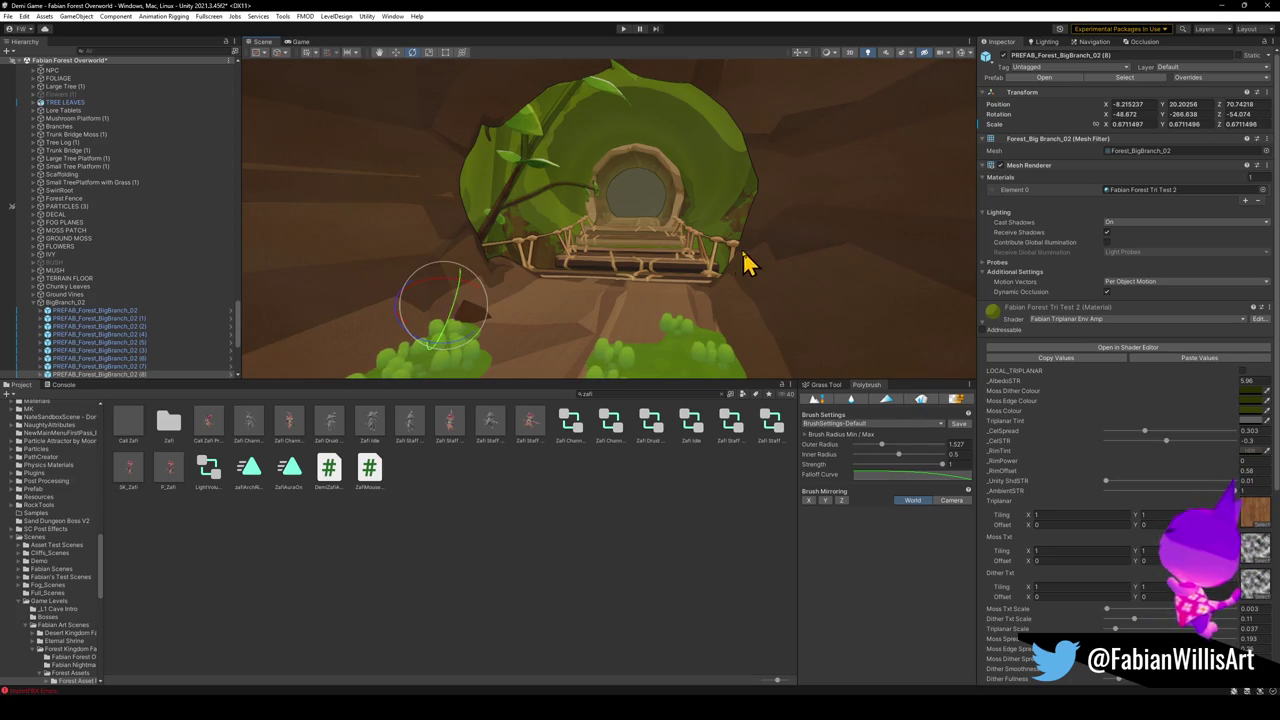
mouse_move(444, 320)
mouse_down()
mouse_move(470, 318)
mouse_move(394, 363)
mouse_move(514, 294)
mouse_move(409, 303)
mouse_move(483, 297)
mouse_move(471, 289)
mouse_move(543, 260)
mouse_move(551, 277)
mouse_move(421, 320)
mouse_move(406, 343)
mouse_up()
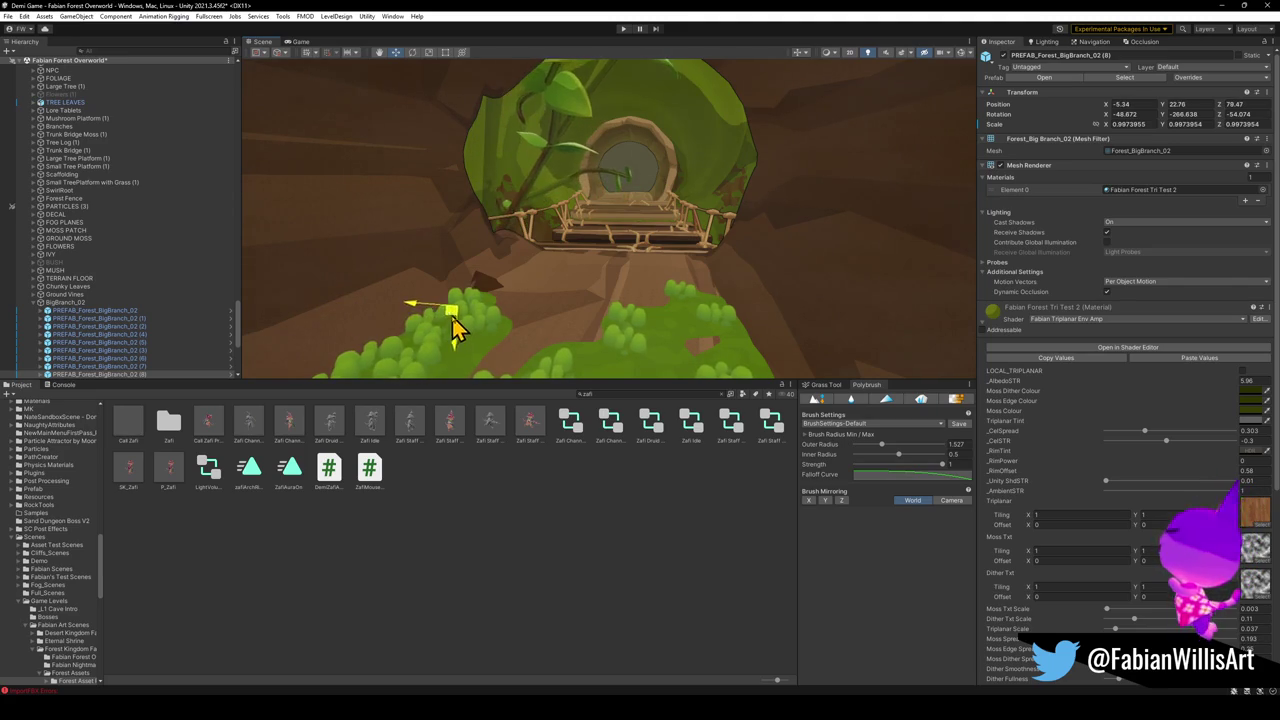
mouse_move(471, 314)
mouse_down()
mouse_move(484, 333)
mouse_move(477, 311)
mouse_move(529, 271)
mouse_move(451, 249)
mouse_move(529, 277)
mouse_move(522, 313)
mouse_move(466, 277)
mouse_move(583, 220)
mouse_move(560, 258)
mouse_up()
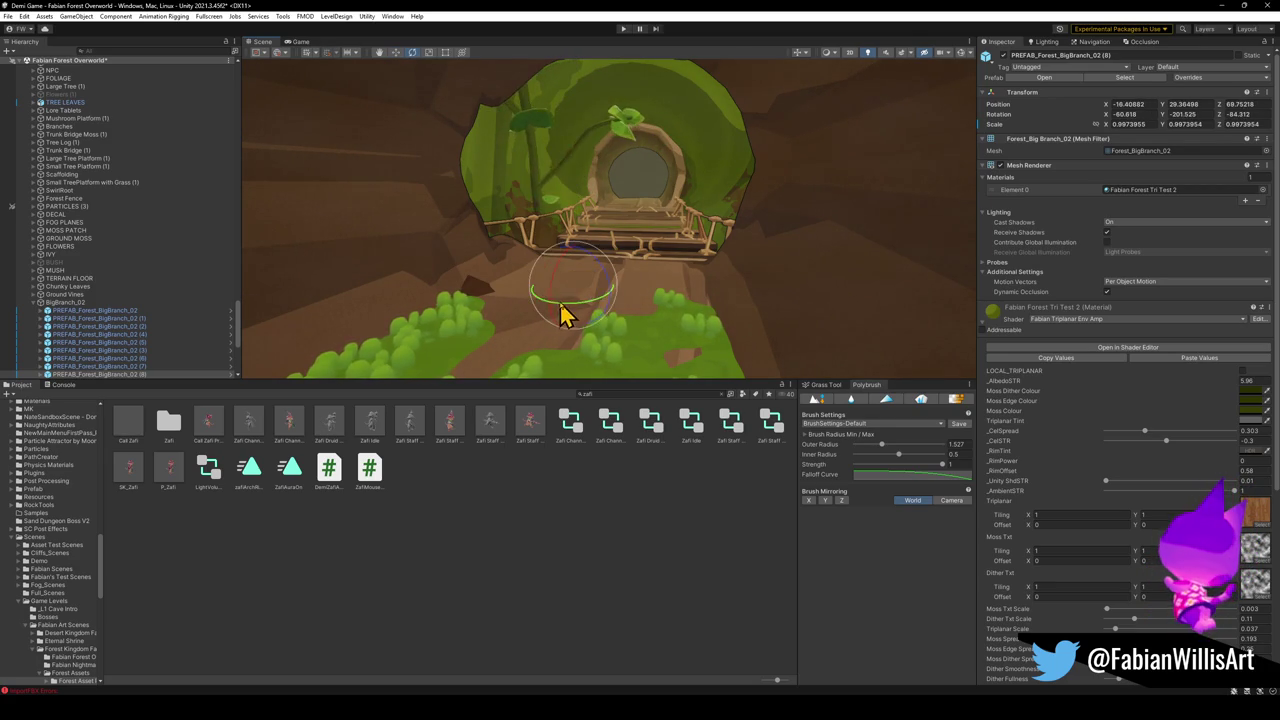
drag(590, 325, 507, 345)
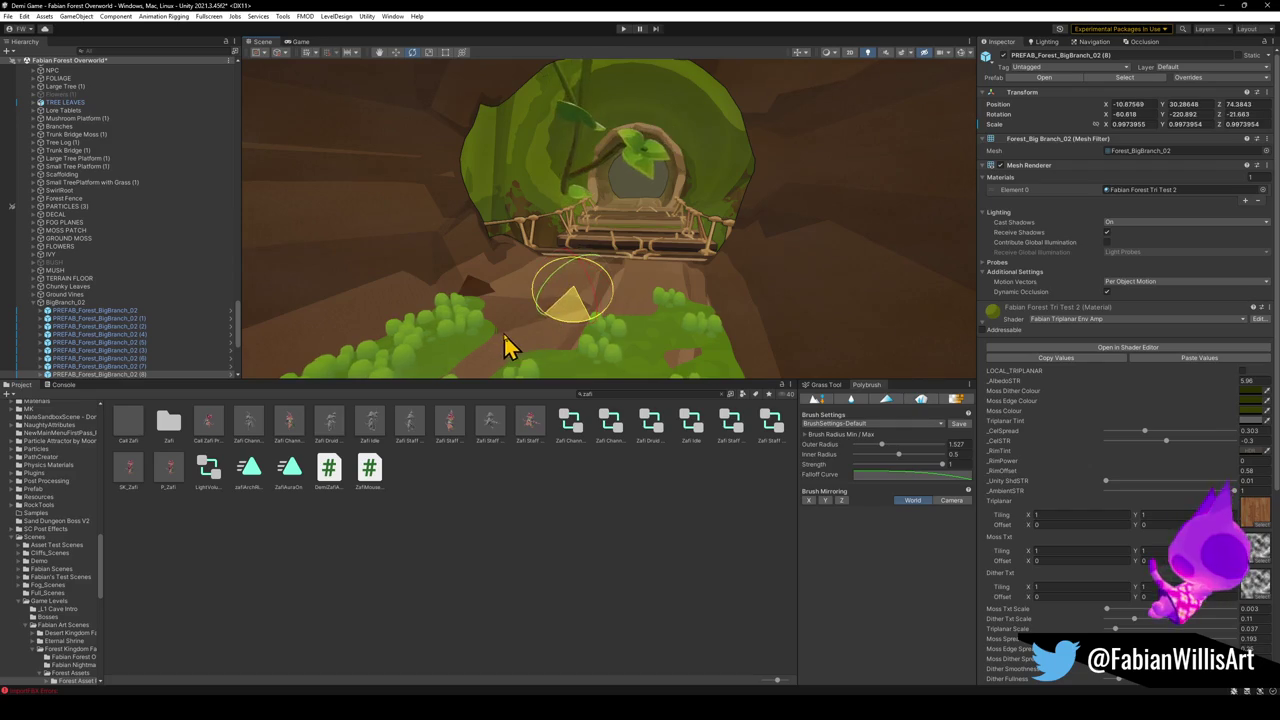
mouse_move(575, 313)
mouse_down()
mouse_move(557, 323)
mouse_move(566, 252)
mouse_move(570, 292)
mouse_move(718, 310)
mouse_move(572, 311)
mouse_move(653, 306)
mouse_move(709, 219)
mouse_up()
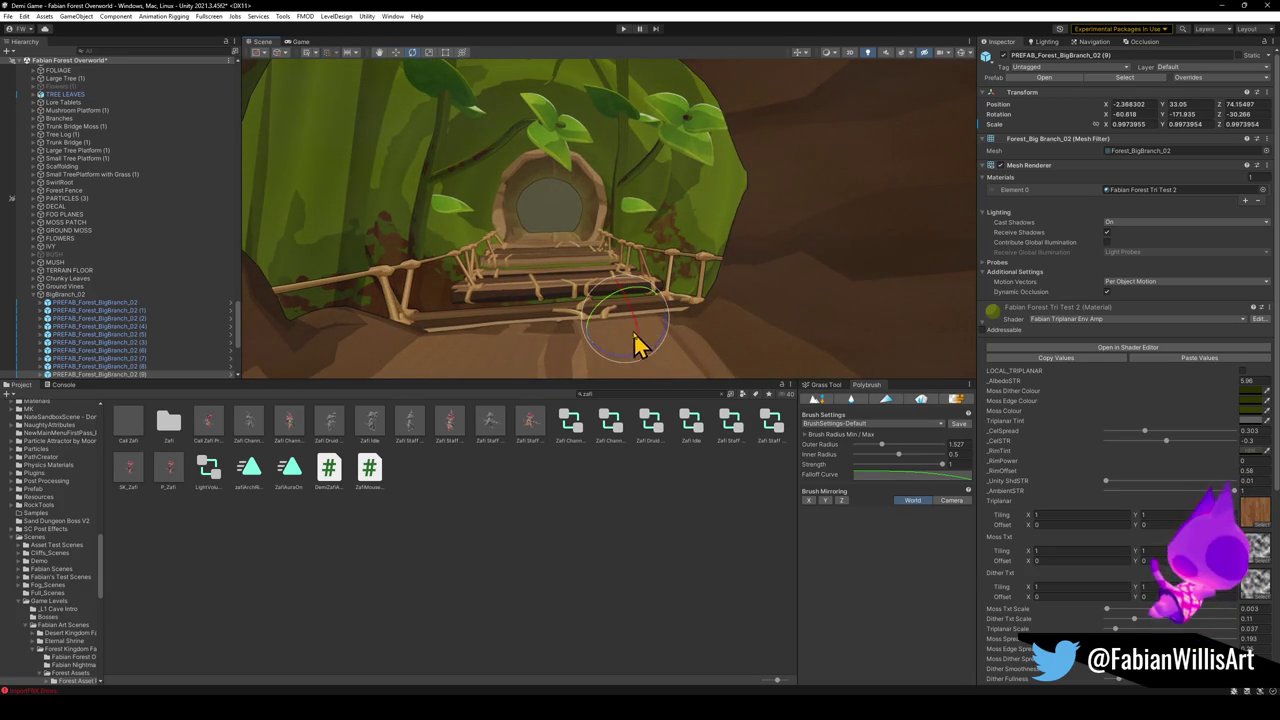
Tilt the selected branches around Z, then duplicate BigBranch_02 (8) and shift the copy sideways.
mouse_move(612, 355)
mouse_down()
mouse_move(985, 392)
mouse_move(870, 404)
mouse_up()
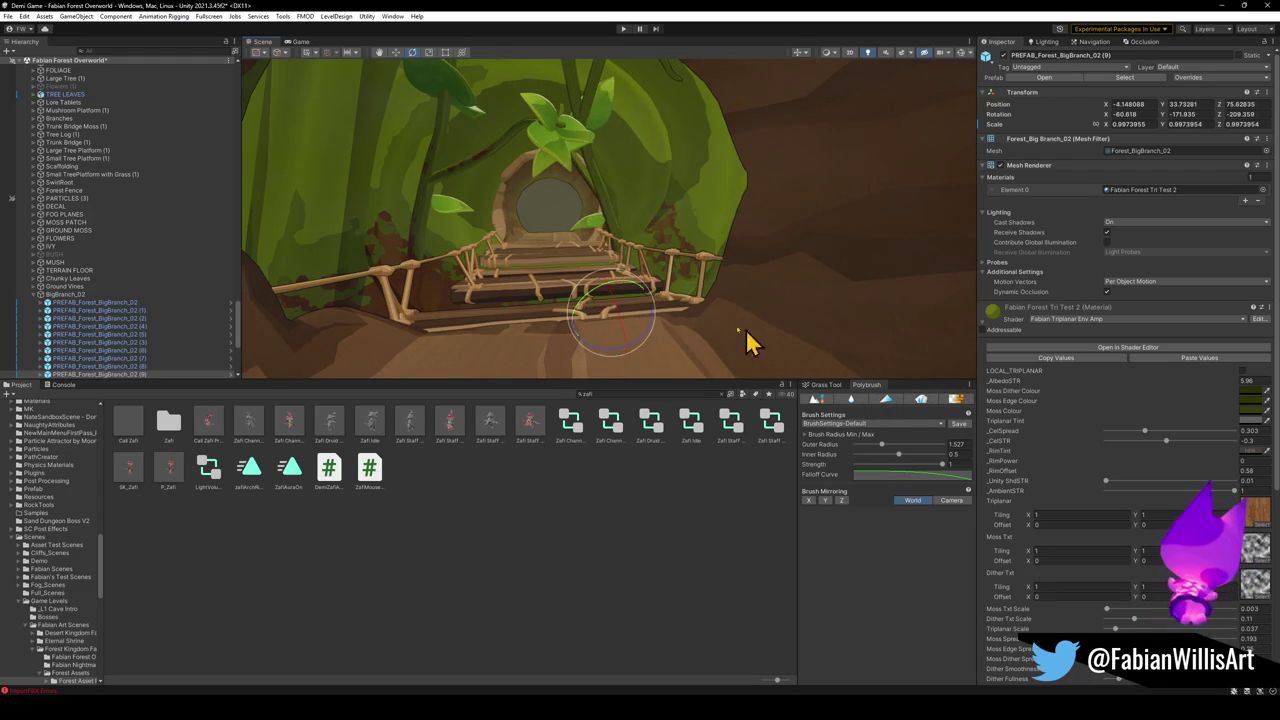
mouse_move(620, 296)
mouse_down()
mouse_move(657, 286)
mouse_move(634, 334)
mouse_move(641, 290)
mouse_up()
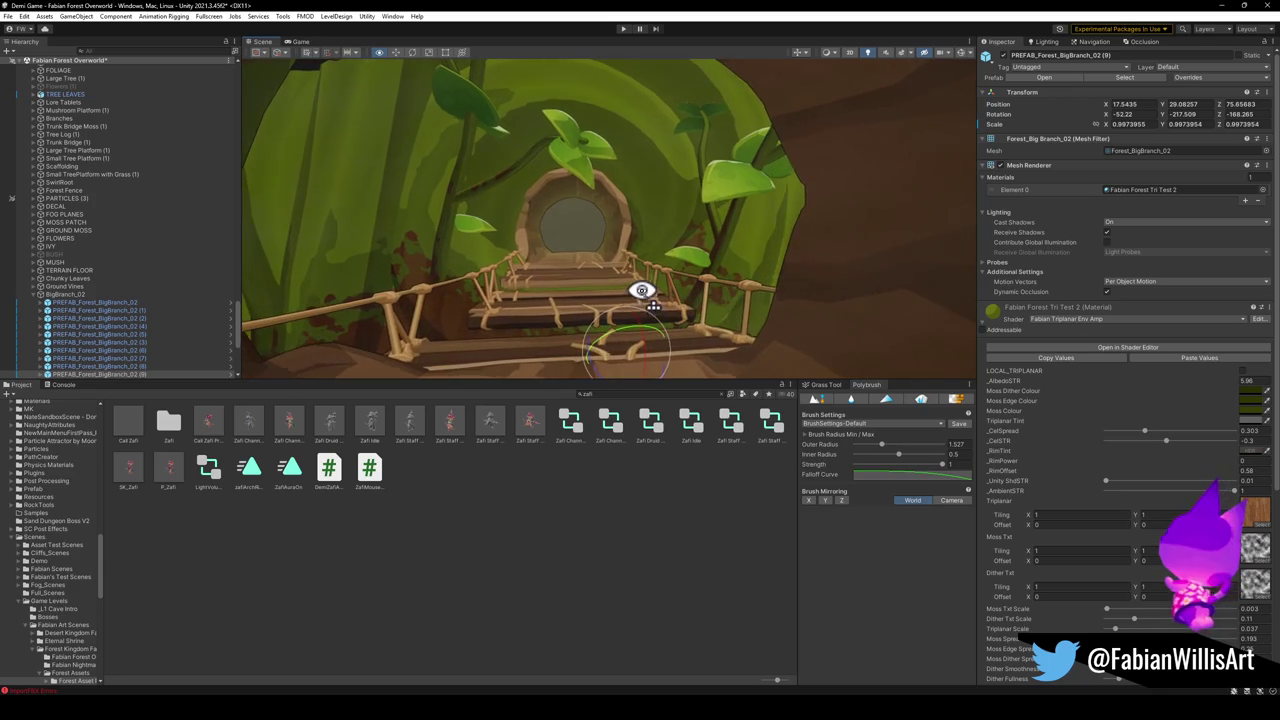
click(455, 220)
key(ctrl+d)
drag(475, 380, 390, 428)
drag(540, 282, 515, 270)
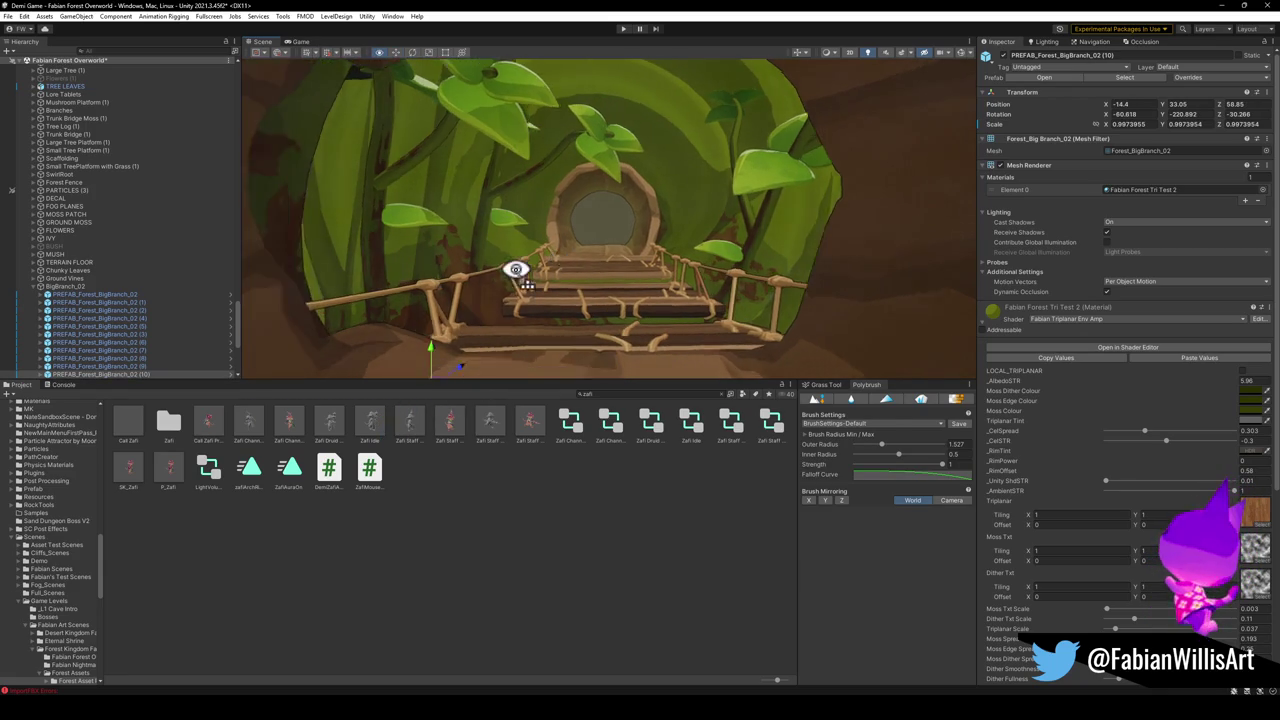
Undo the copy's last move and rotate branch (10) to a new angle beside the bridge foot.
scroll(515, 270, down, 3)
mouse_move(514, 323)
mouse_down()
mouse_move(490, 362)
mouse_move(352, 360)
mouse_up()
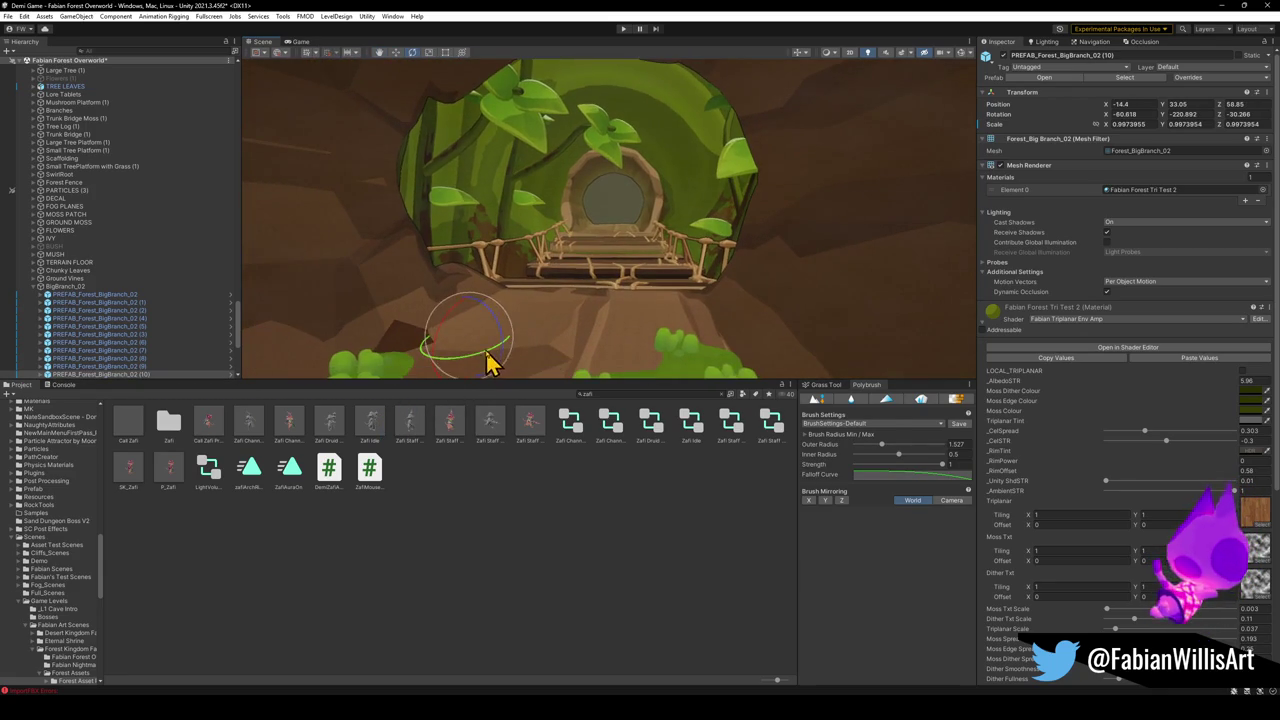
key(ctrl+z)
key(ctrl+z)
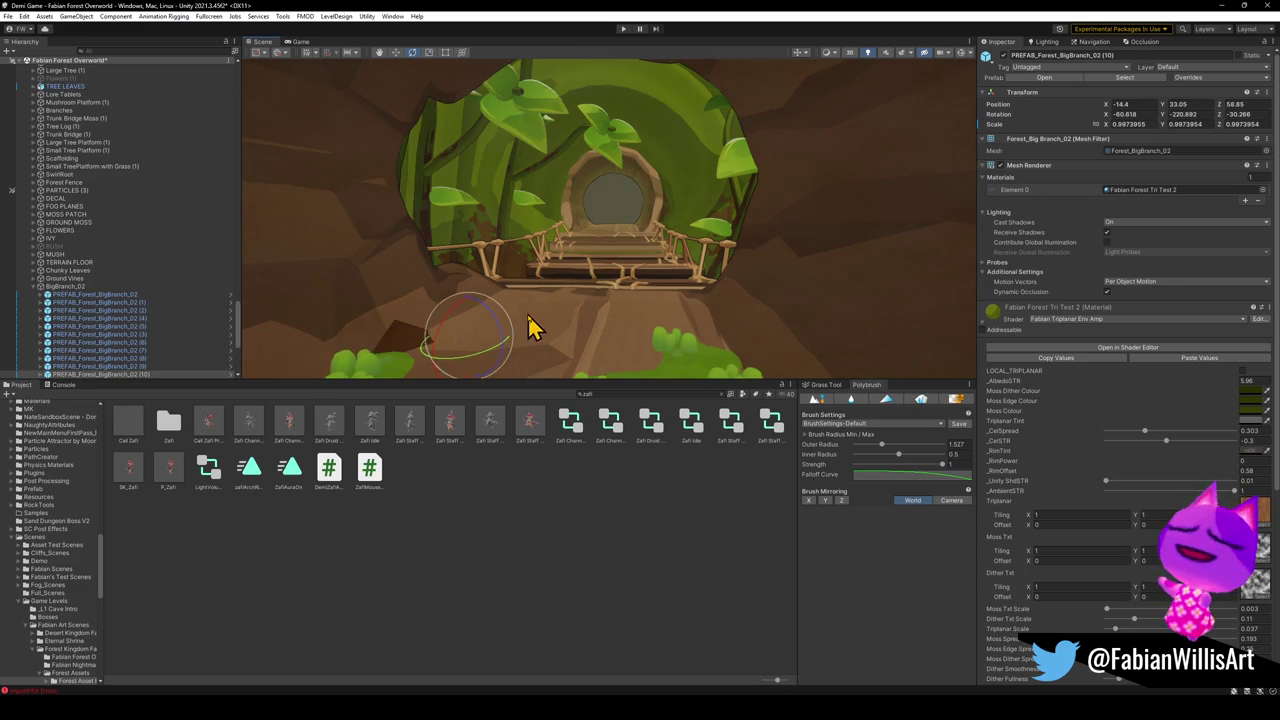
mouse_move(469, 380)
mouse_down()
mouse_move(380, 369)
mouse_move(217, 314)
mouse_move(500, 277)
mouse_up()
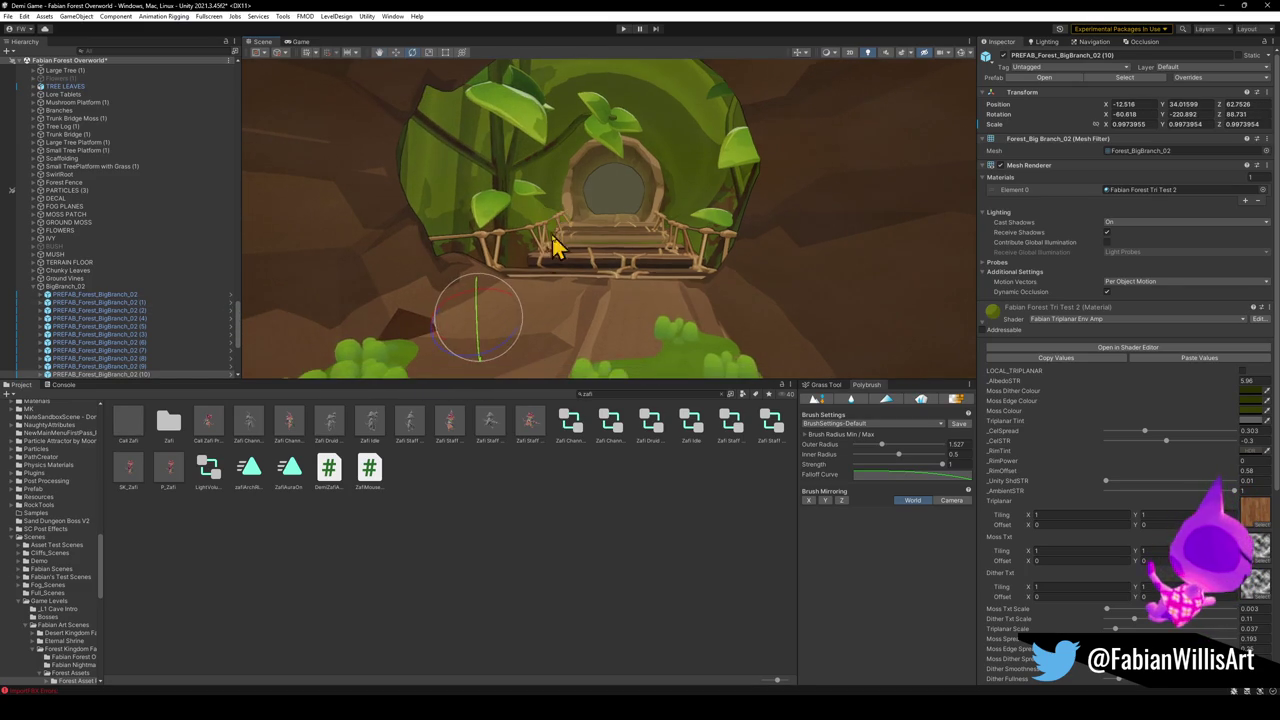
mouse_move(503, 322)
mouse_down()
mouse_move(571, 277)
mouse_move(449, 329)
mouse_move(464, 331)
mouse_up()
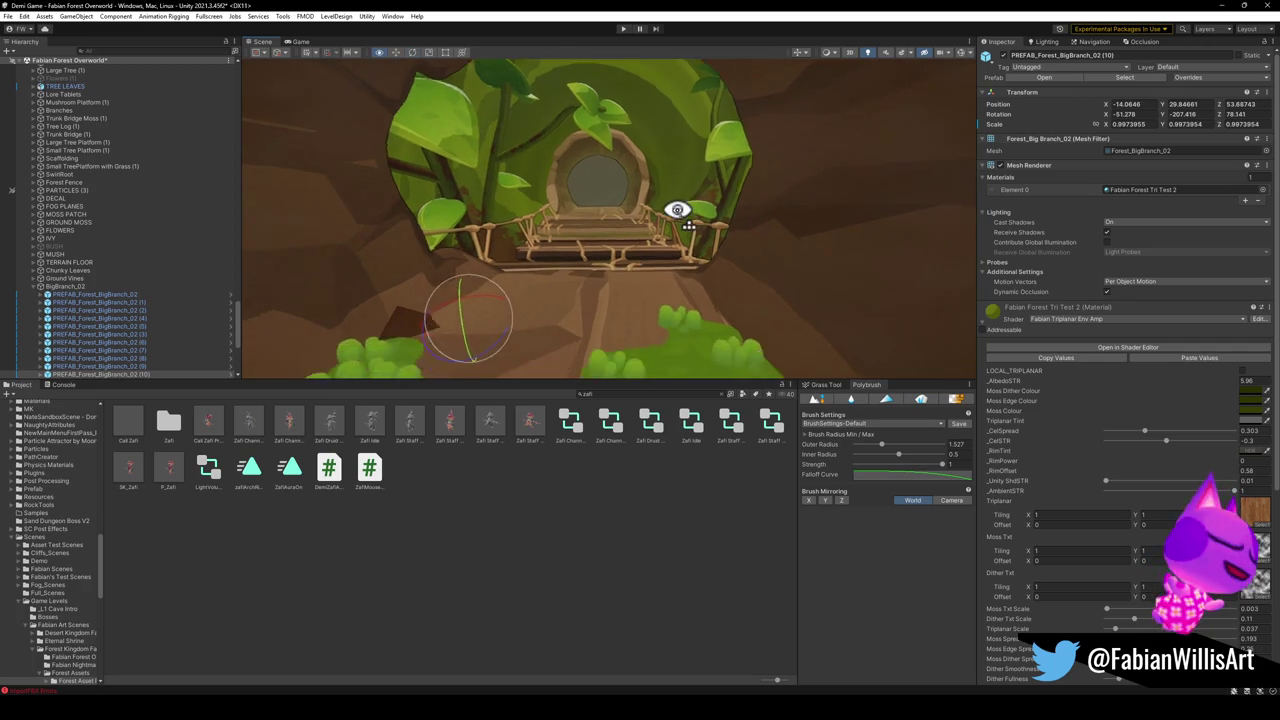
Fly the Scene view past the vines toward the rope bridge and hut door.
key(w)
key(w)
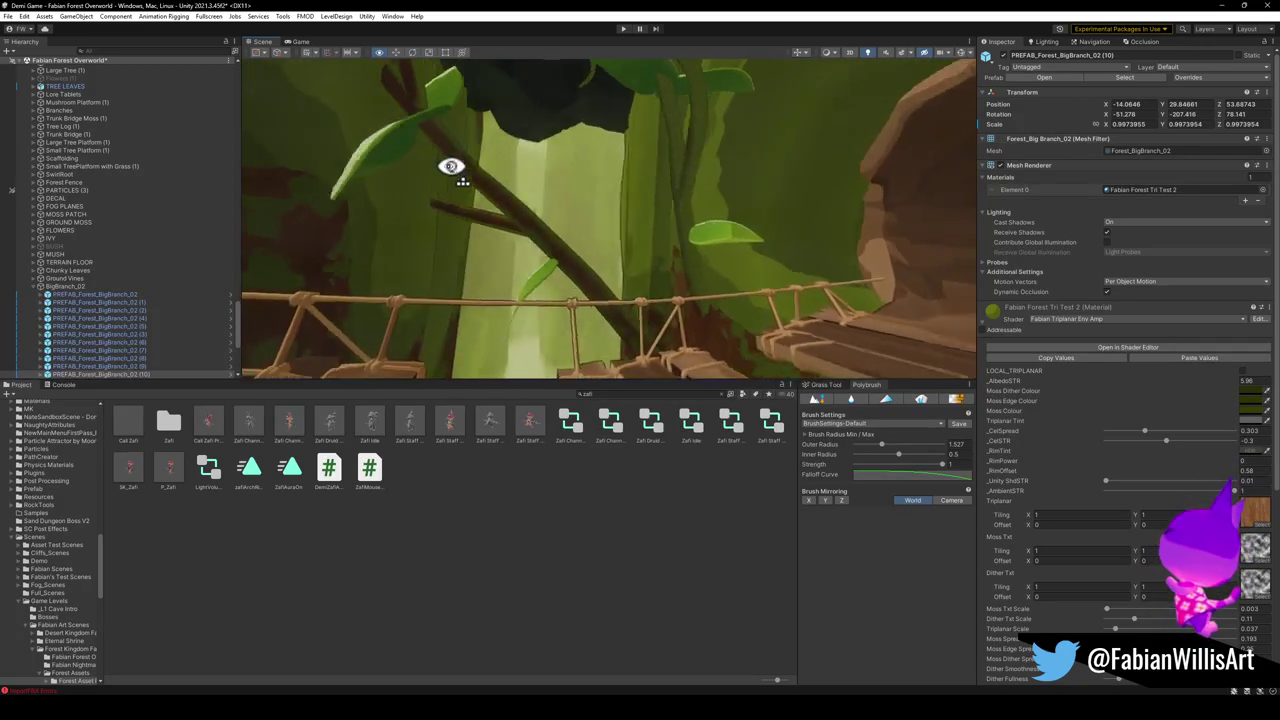
key(w)
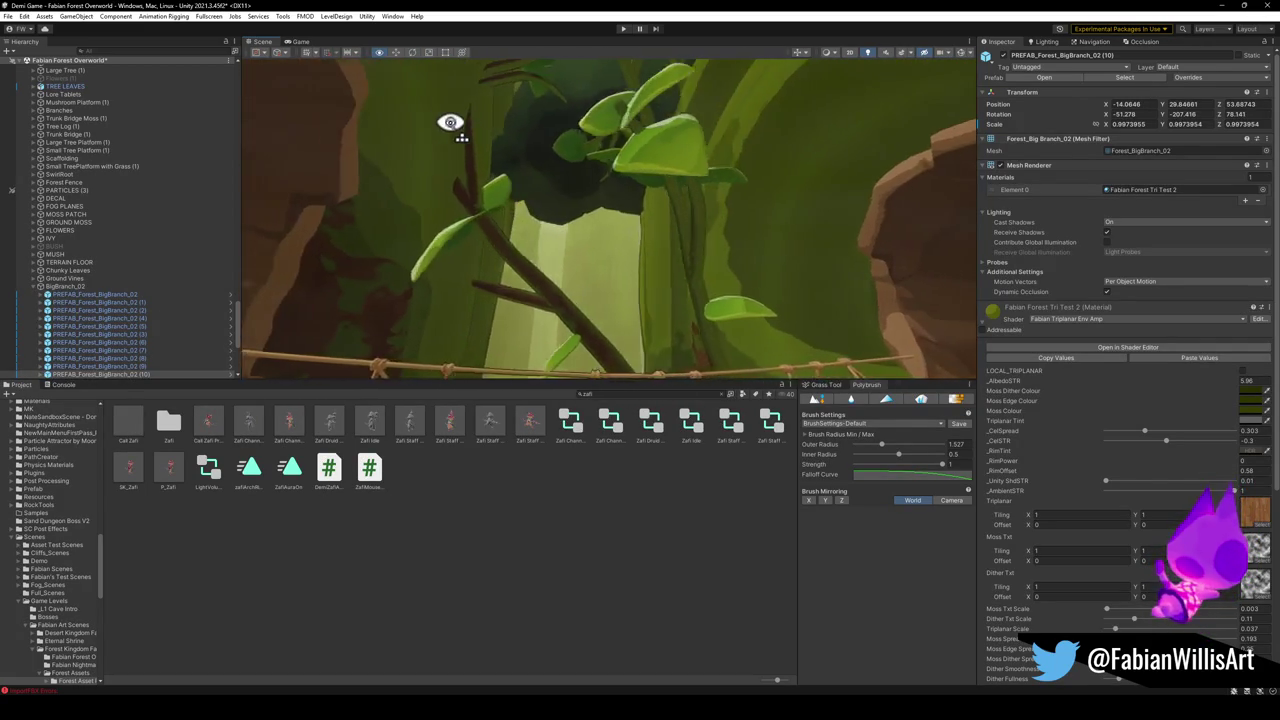
key(w)
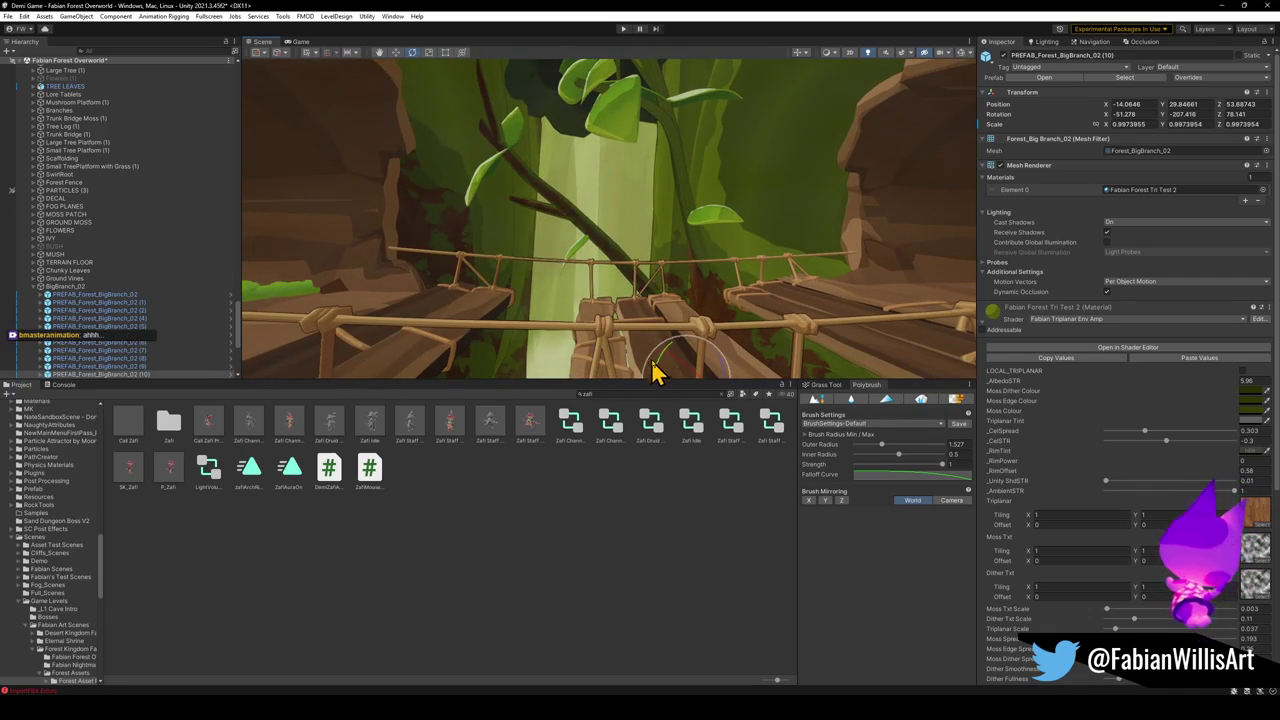
scroll(660, 285, down, 2)
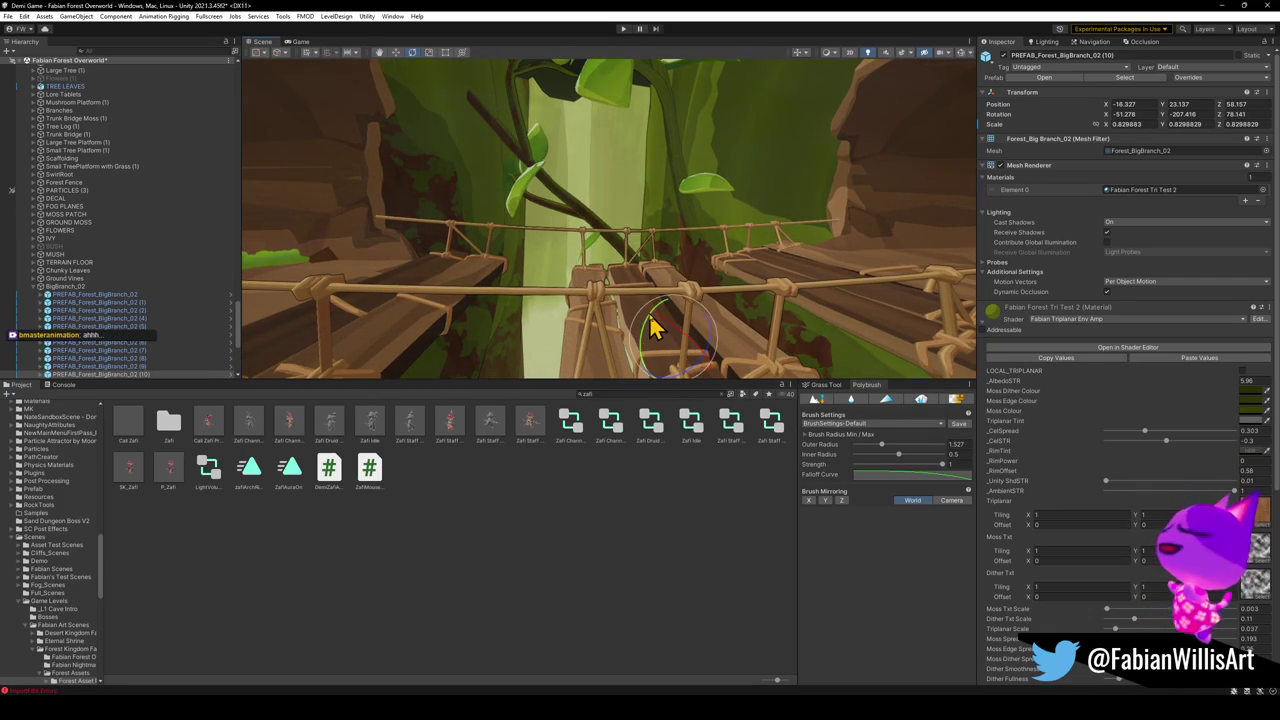
key(w)
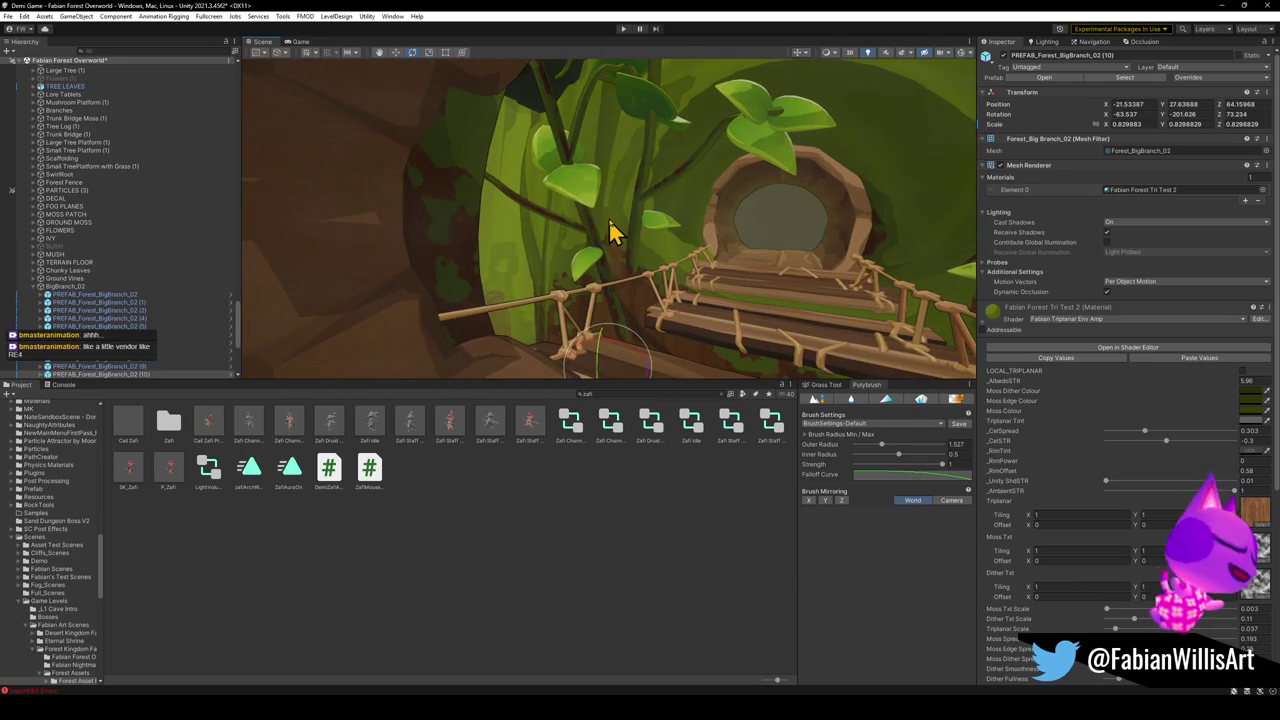
key(w)
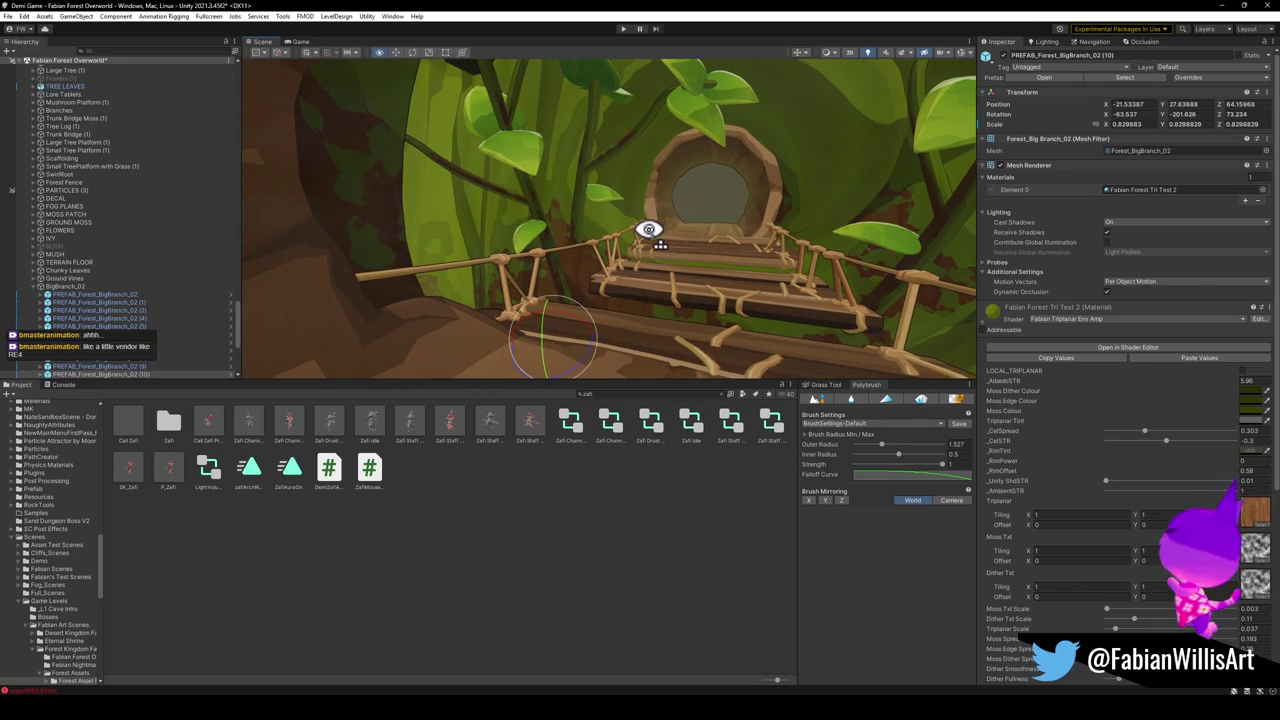
key(w)
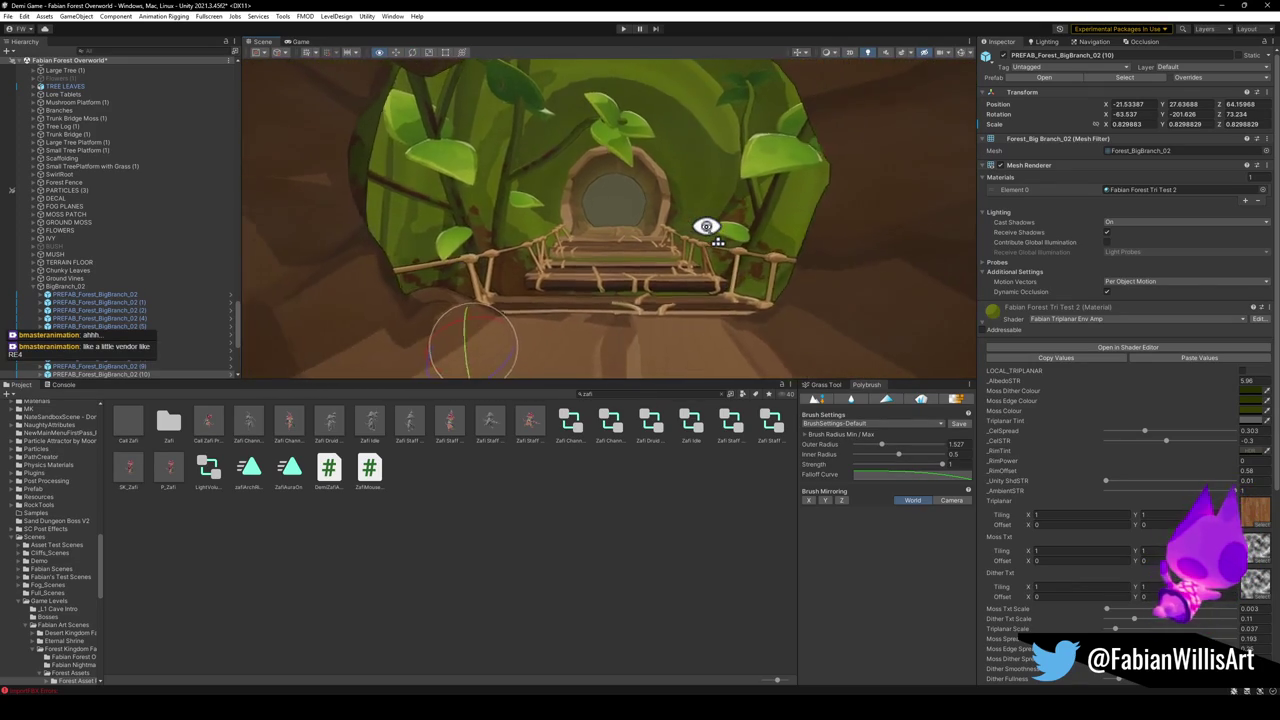
key(w)
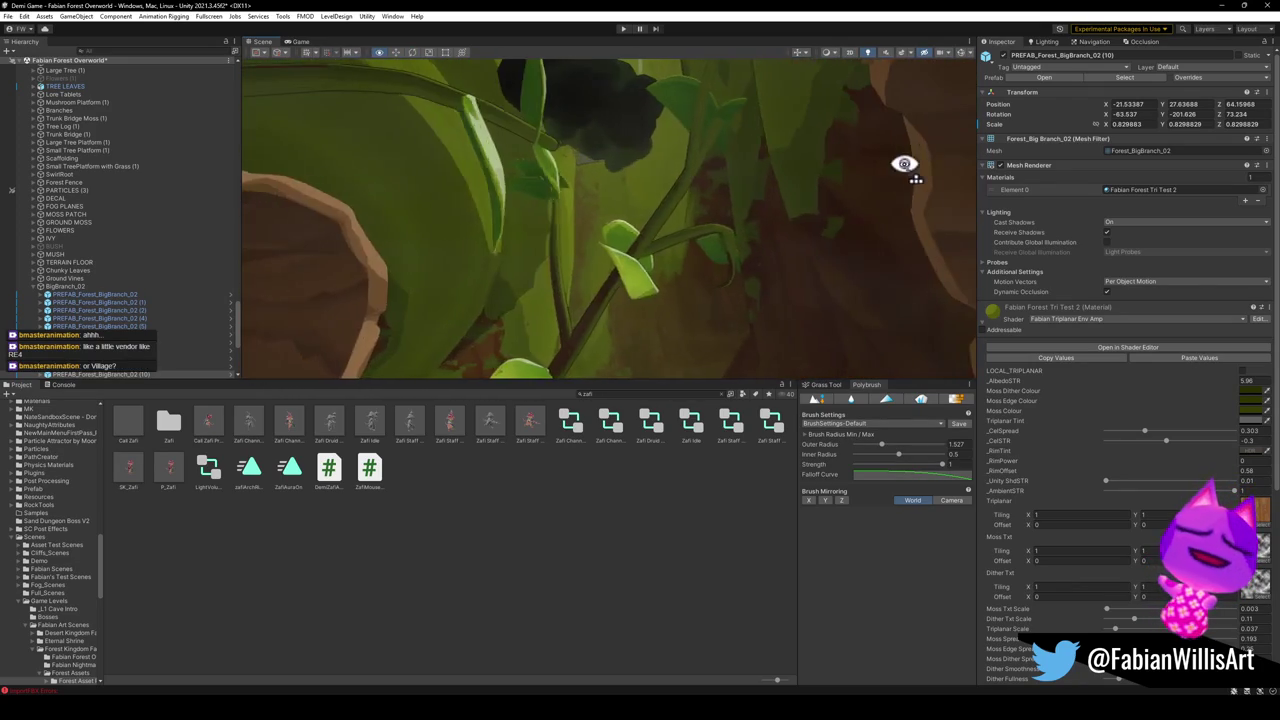
key(w)
key(w)
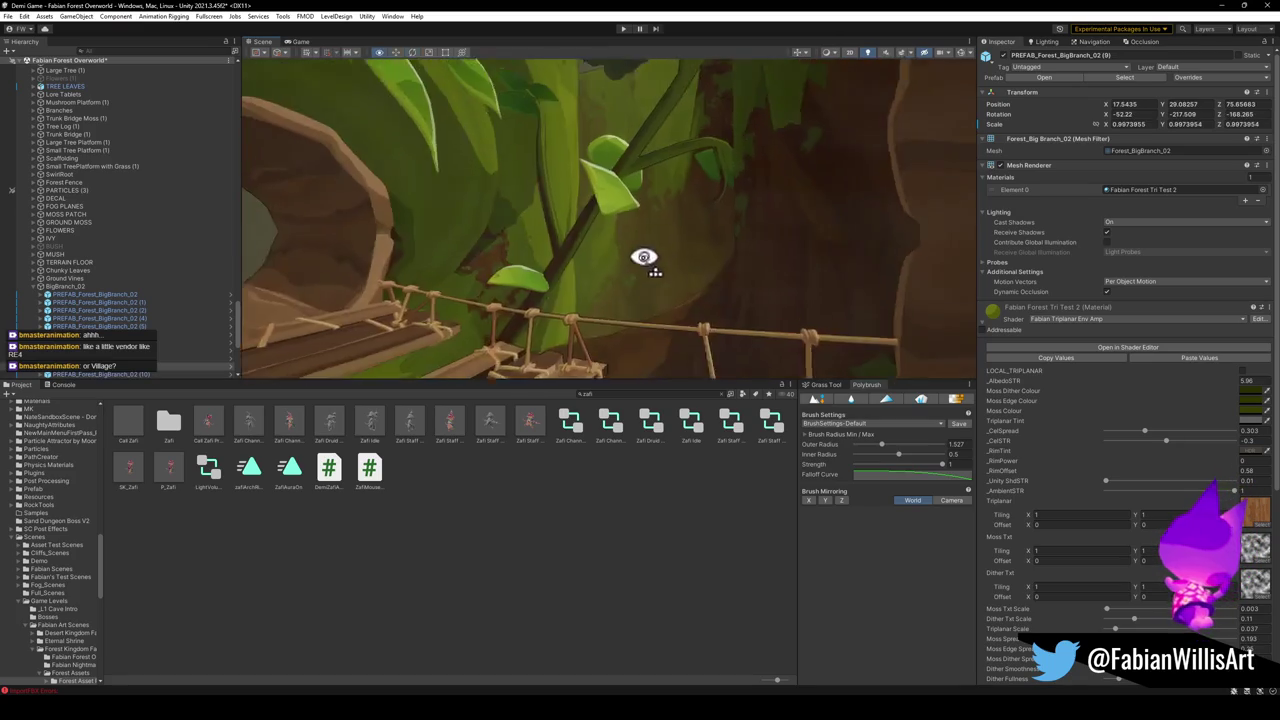
Select big branch (9) and review it from the hut doorway, then clear the selection.
click(462, 340)
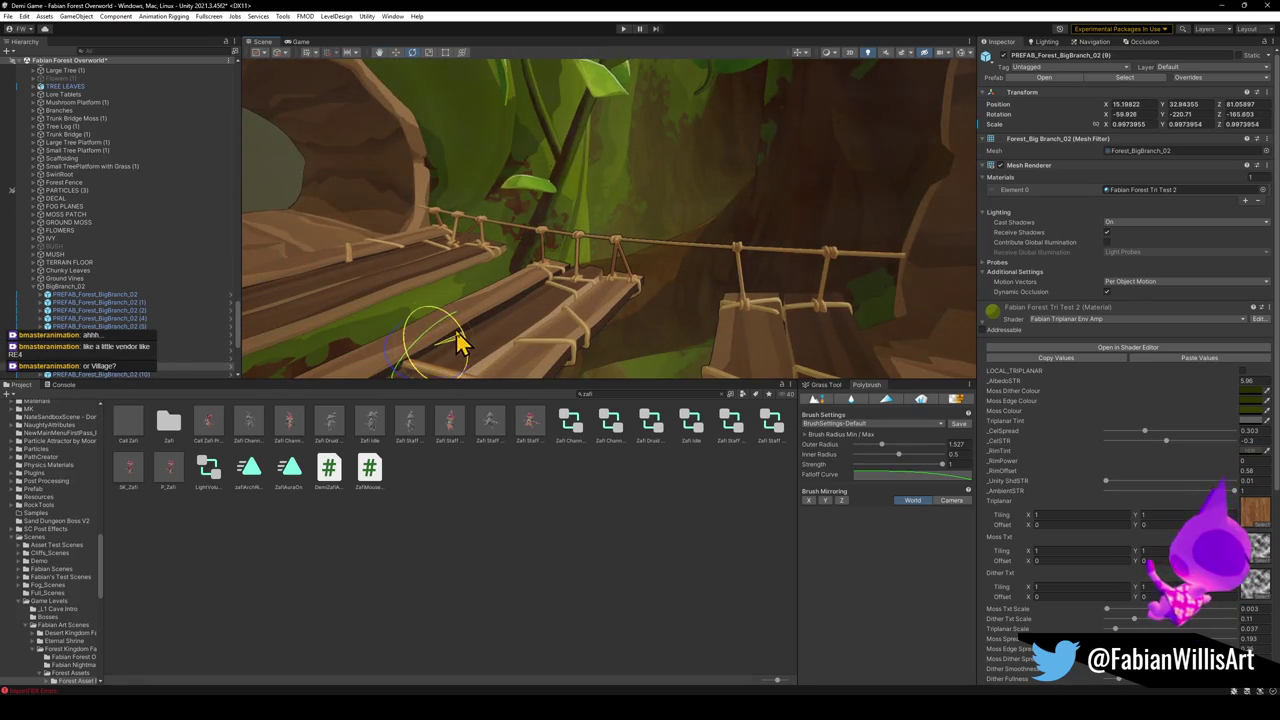
key(w)
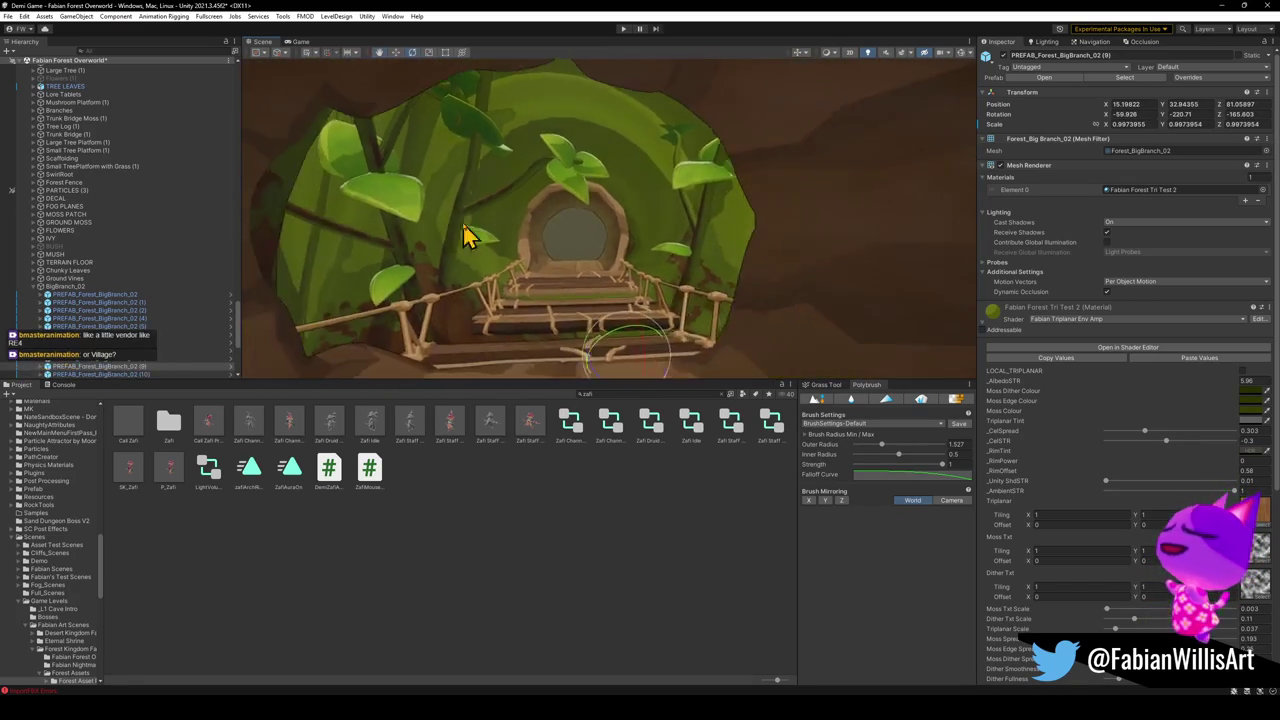
key(w)
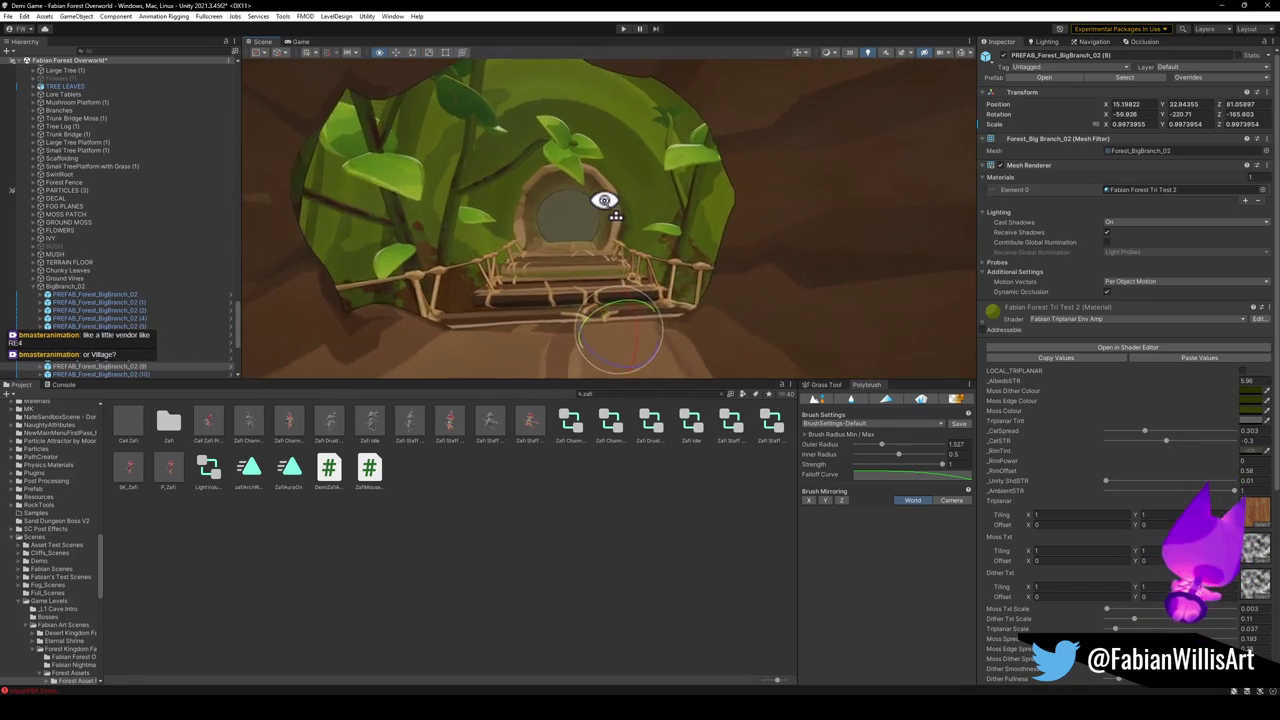
click(560, 543)
key(w)
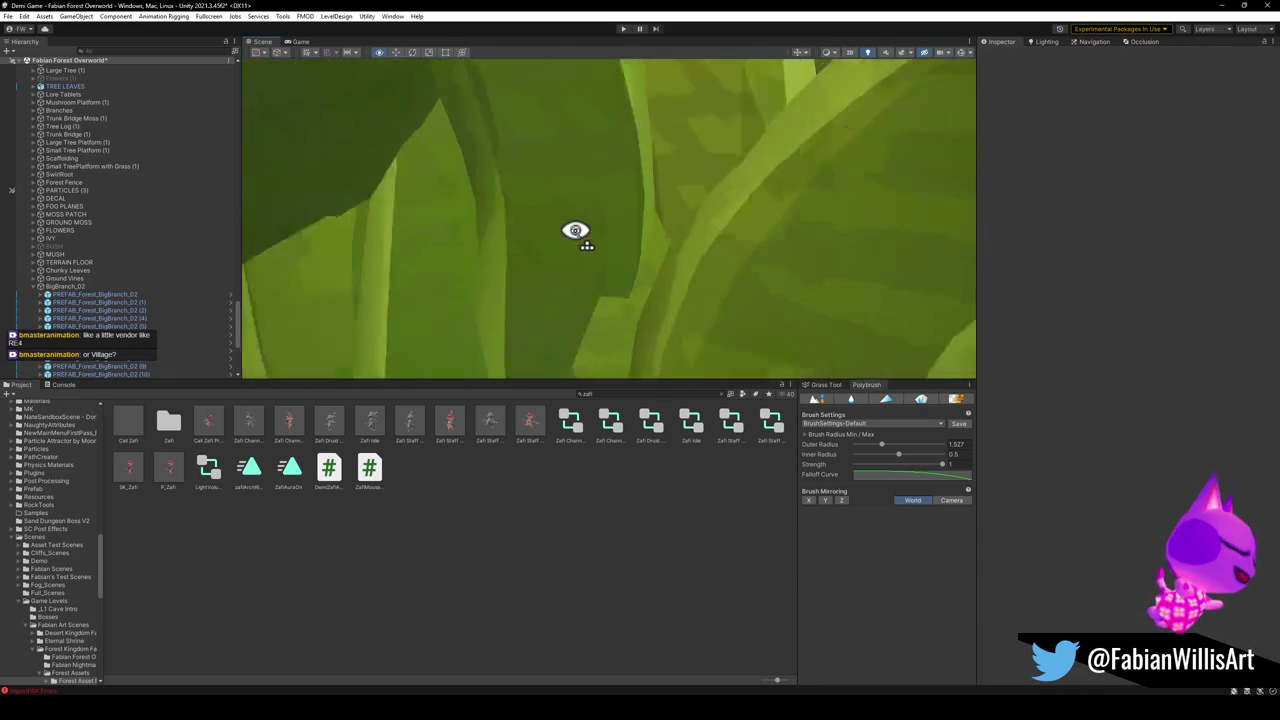
key(s)
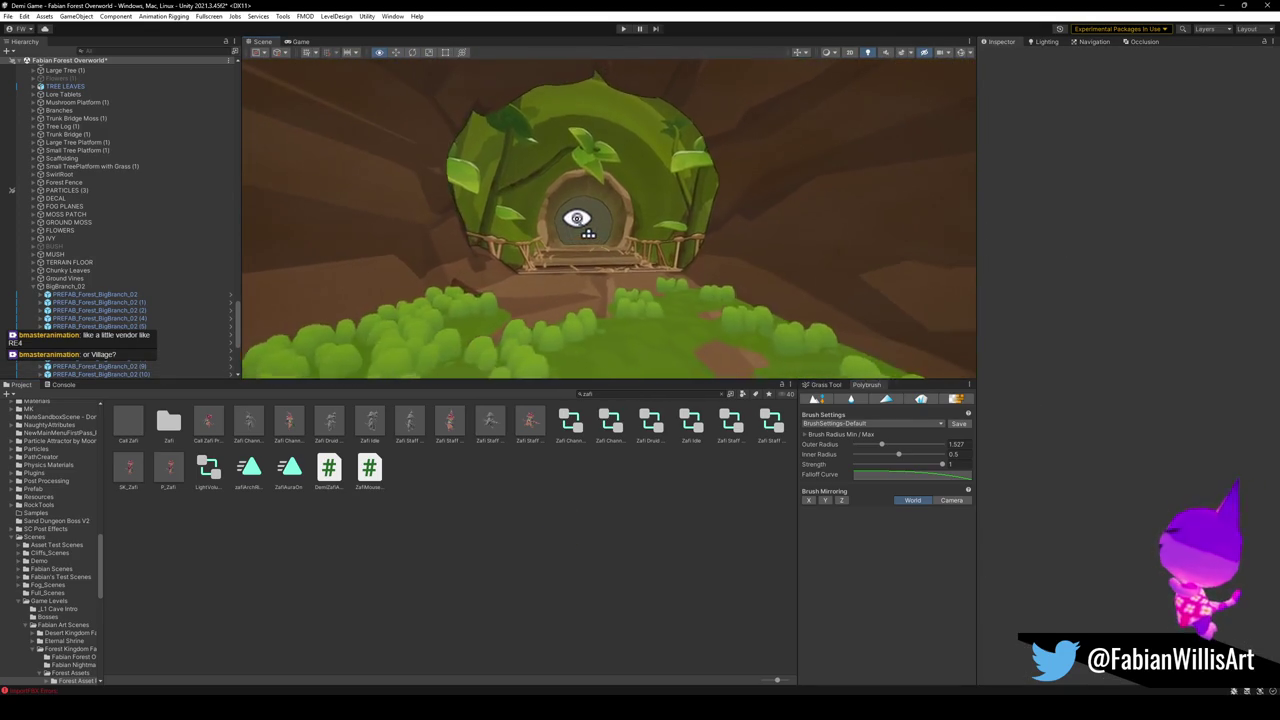
key(w)
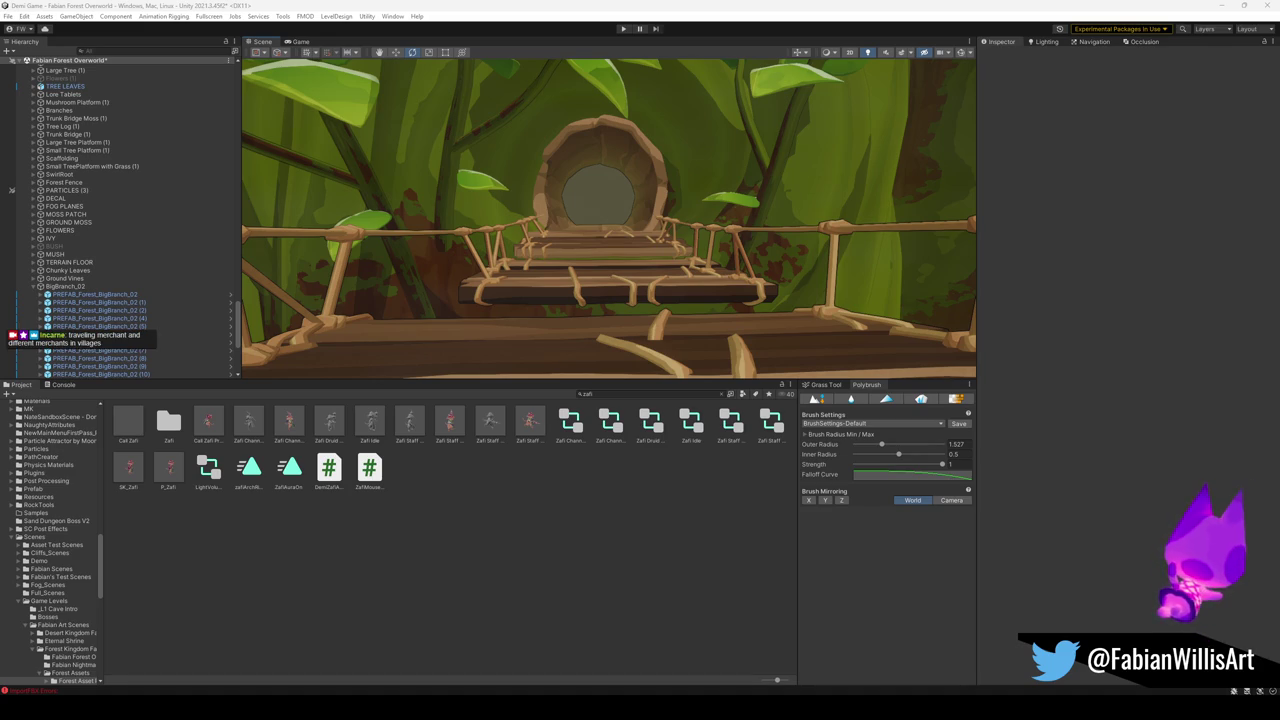
mouse_move(548, 334)
mouse_down()
mouse_move(540, 283)
mouse_move(786, 343)
mouse_move(620, 263)
mouse_move(674, 274)
mouse_move(680, 297)
mouse_move(834, 257)
mouse_move(574, 260)
mouse_move(728, 278)
mouse_move(589, 254)
mouse_move(611, 289)
mouse_move(780, 329)
mouse_move(657, 277)
mouse_move(537, 280)
mouse_move(737, 106)
mouse_move(766, 137)
mouse_move(659, 232)
mouse_move(566, 243)
mouse_up()
Shift the ground moss patch up and along X and shrink it to about 0.8 scale.
click(657, 278)
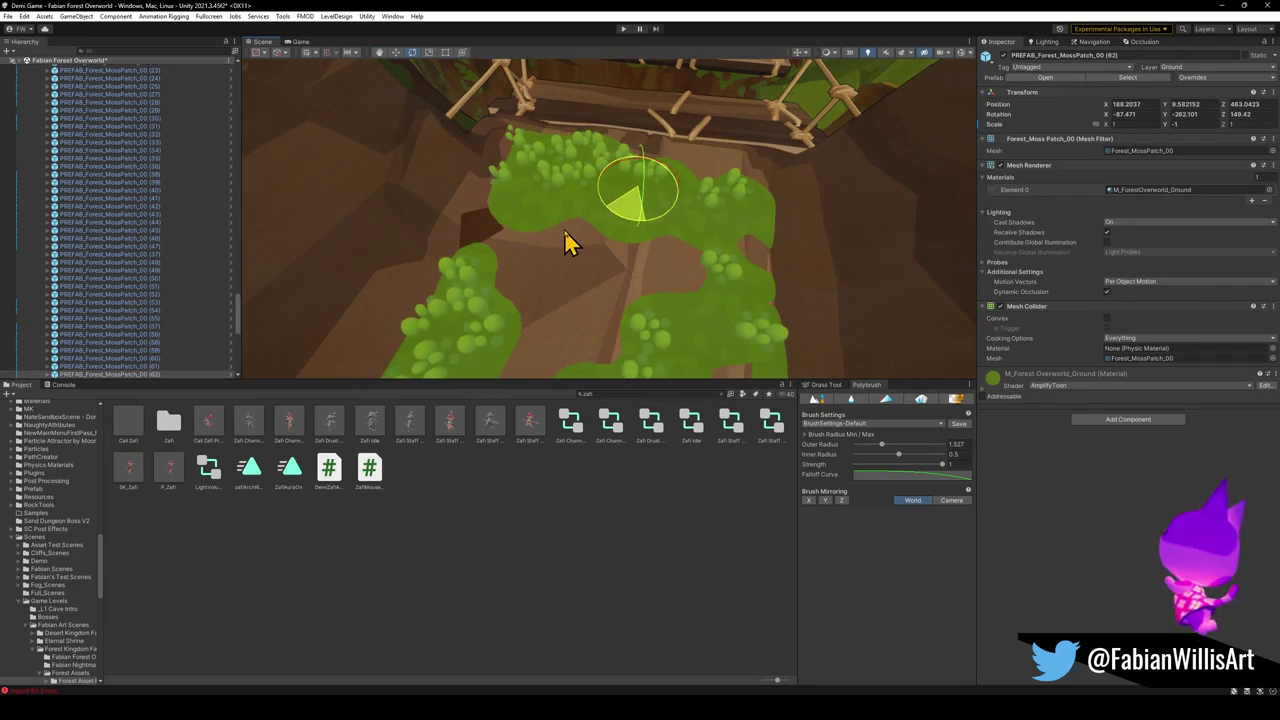
mouse_move(645, 207)
mouse_down()
mouse_move(641, 190)
mouse_move(699, 187)
mouse_move(690, 170)
mouse_move(700, 209)
mouse_move(689, 214)
mouse_move(576, 208)
mouse_move(429, 137)
mouse_up()
key(e)
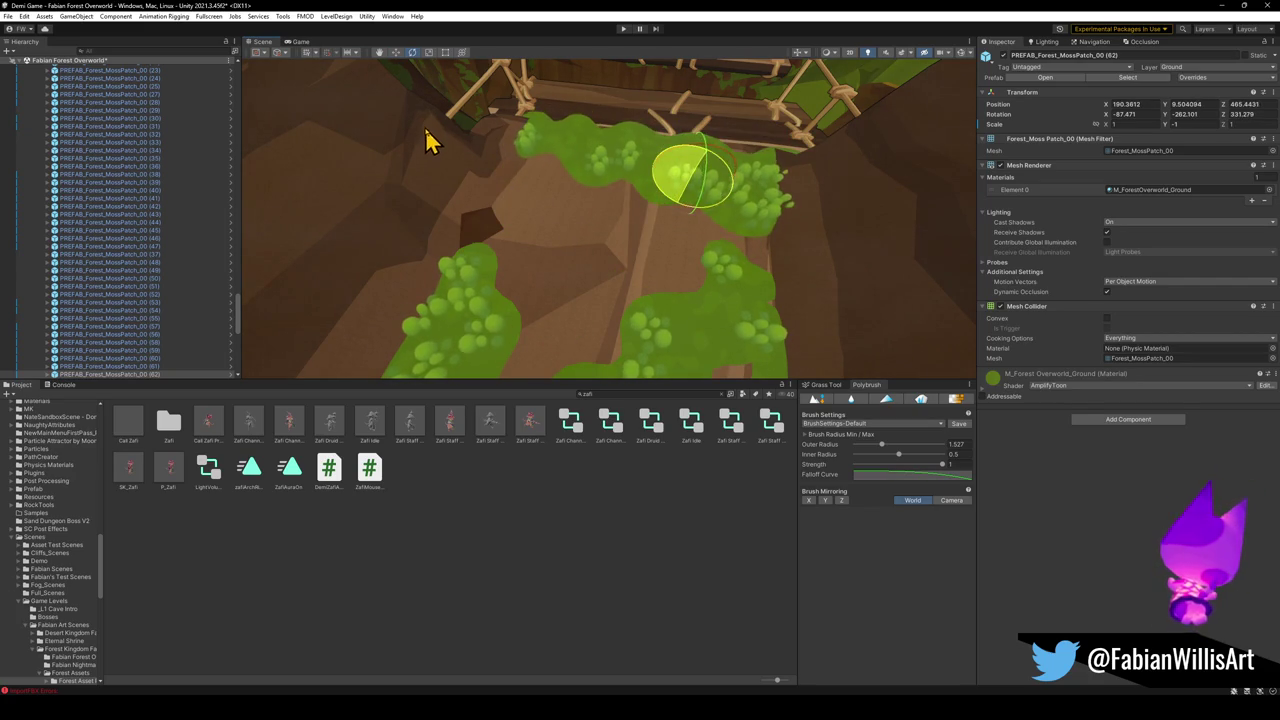
key(w)
mouse_move(686, 182)
mouse_down()
mouse_move(663, 171)
mouse_move(672, 180)
mouse_move(643, 183)
mouse_up()
key(r)
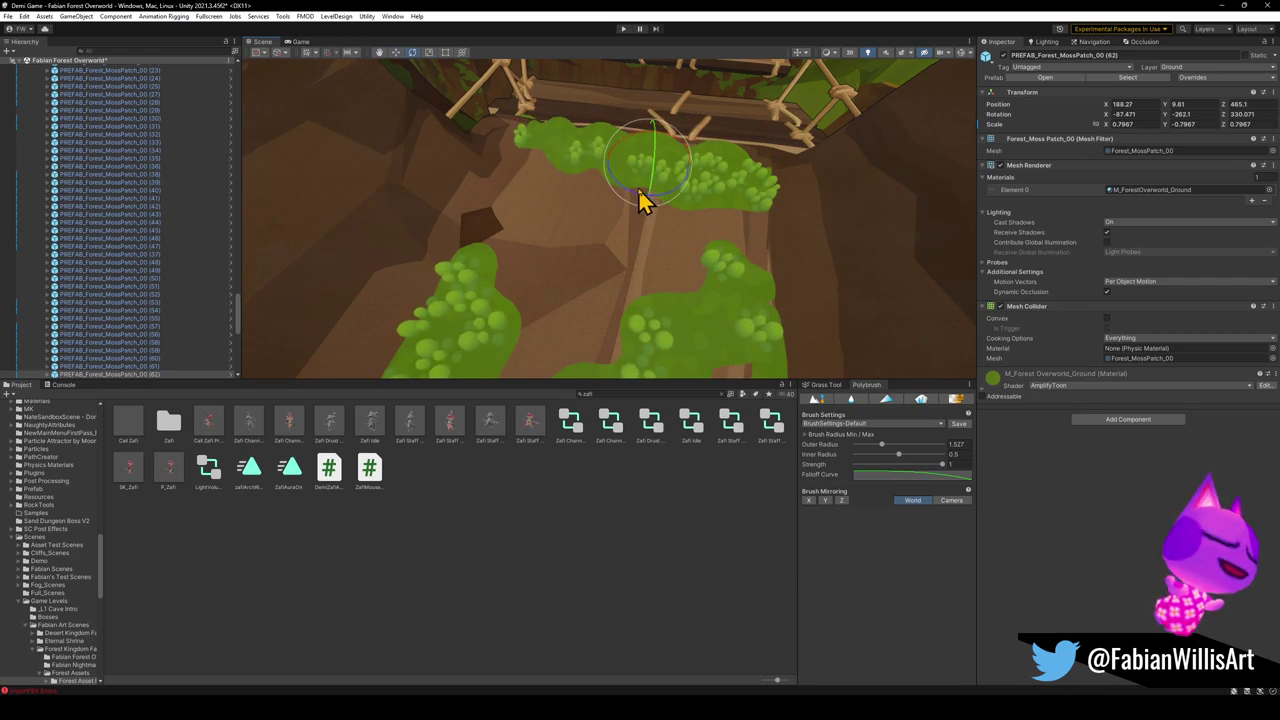
click(583, 546)
Slide the moss patch under the bridge down the tunnel floor and rotate it along the ledge.
mouse_move(600, 300)
mouse_down()
mouse_move(634, 206)
mouse_move(683, 163)
mouse_move(806, 169)
mouse_move(771, 186)
mouse_move(848, 199)
mouse_move(626, 211)
mouse_move(713, 233)
mouse_up()
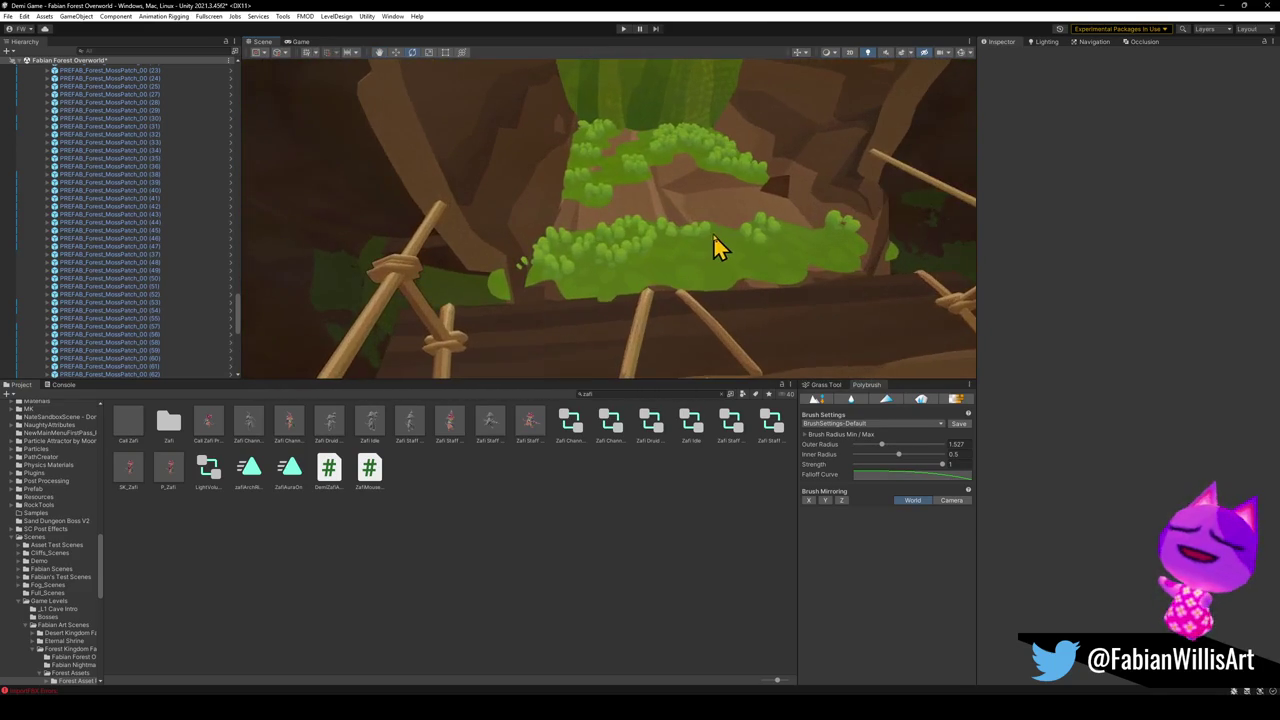
click(713, 240)
click(728, 232)
click(728, 232)
click(728, 232)
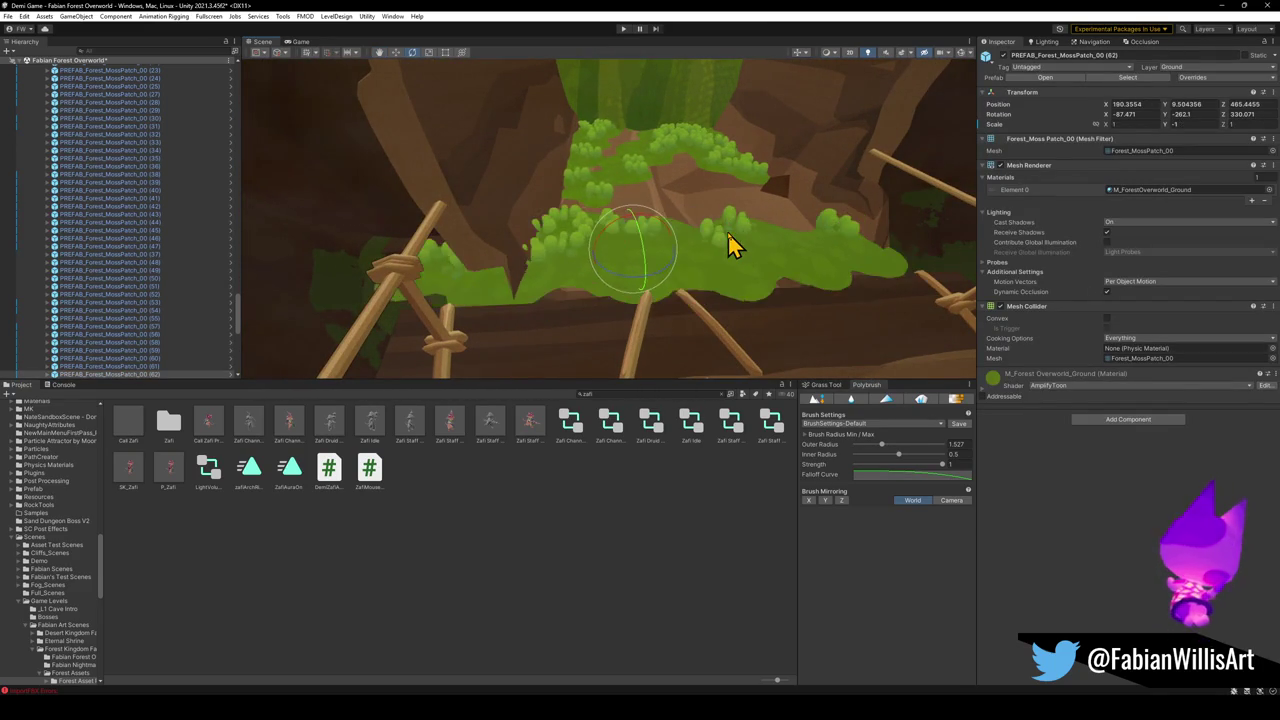
click(728, 236)
click(728, 240)
mouse_move(763, 246)
mouse_down()
mouse_move(229, 204)
mouse_move(314, 200)
mouse_move(640, 248)
mouse_move(650, 210)
mouse_move(690, 240)
mouse_up()
key(ctrl+z)
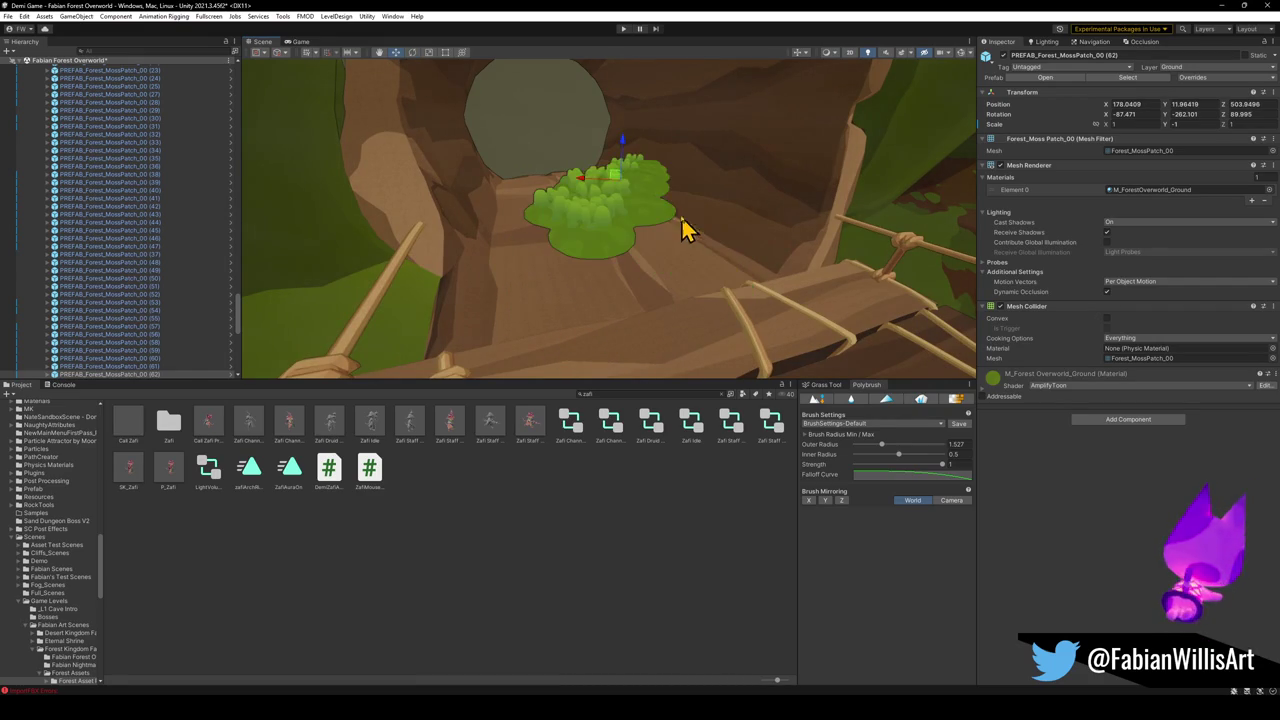
drag(625, 160, 625, 210)
key(e)
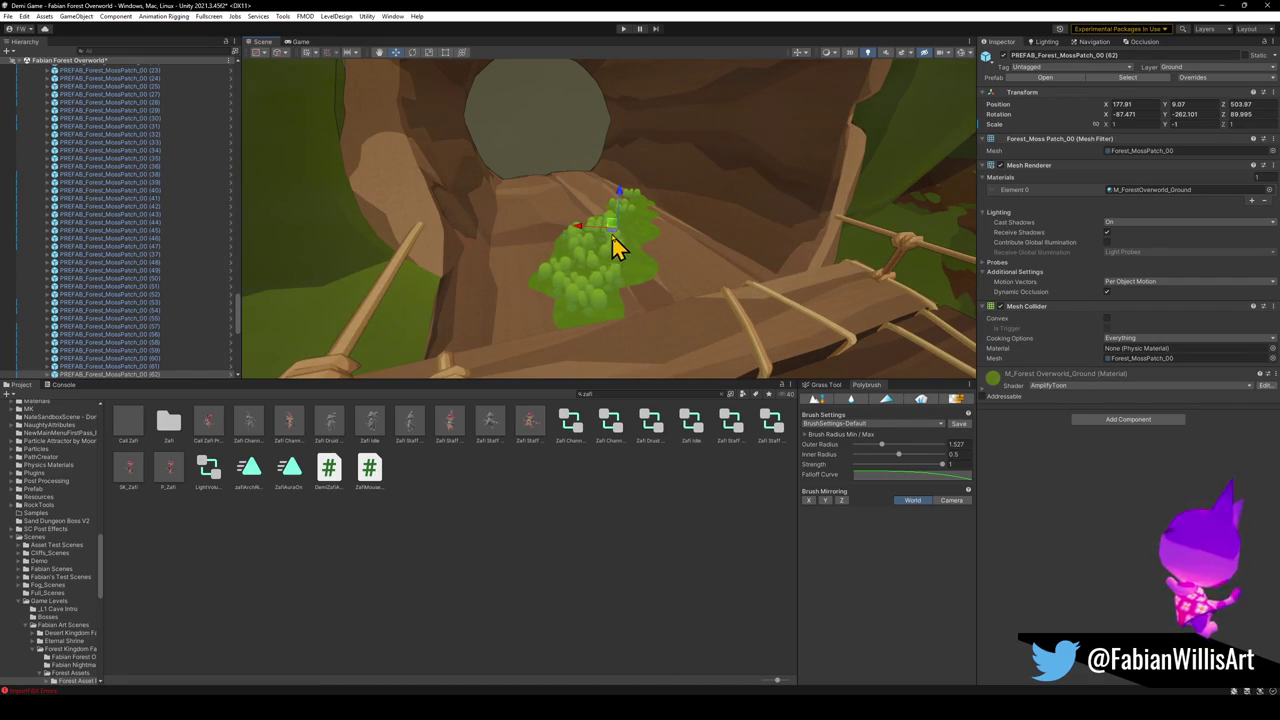
mouse_move(617, 251)
mouse_down()
mouse_move(643, 266)
mouse_move(657, 229)
mouse_move(665, 243)
mouse_move(652, 230)
mouse_move(659, 183)
mouse_move(662, 194)
mouse_move(592, 182)
mouse_move(514, 206)
mouse_up()
Duplicate the moss patch twice into copies (63) and (64), turning the first copy around.
key(ctrl+d)
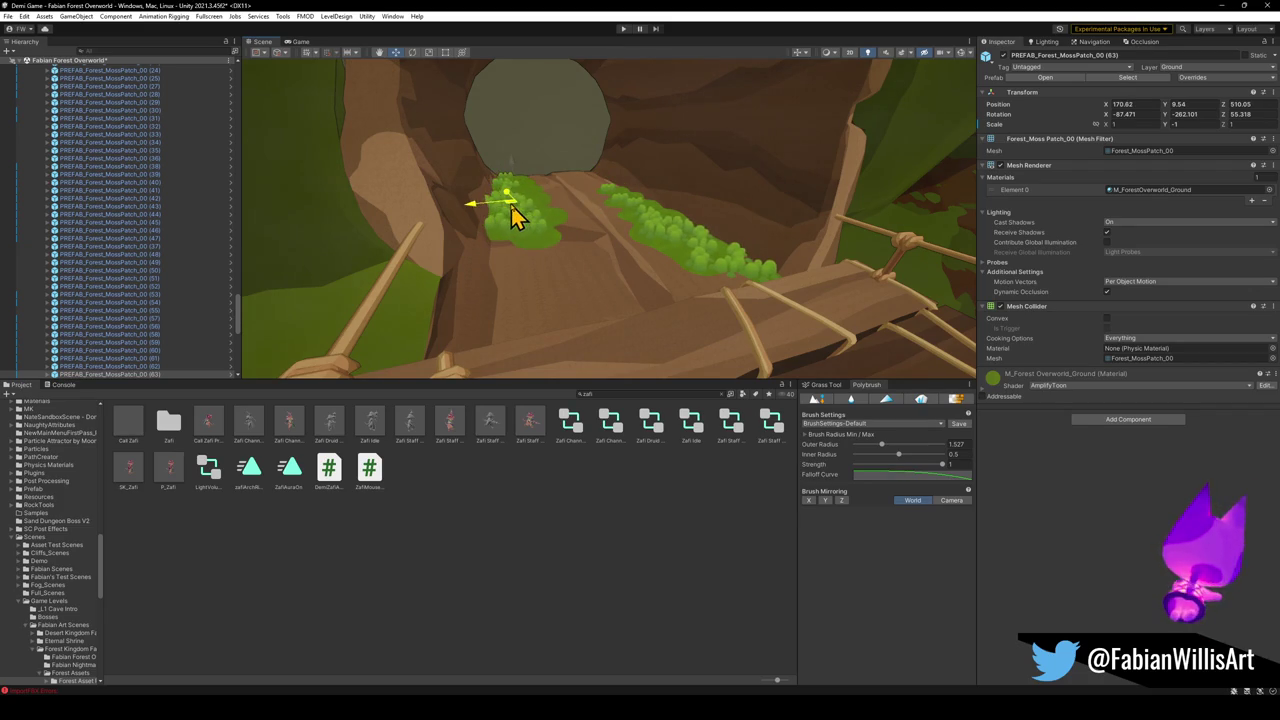
key(e)
mouse_move(590, 228)
mouse_down()
mouse_move(846, 237)
mouse_move(791, 266)
mouse_up()
key(w)
mouse_move(510, 215)
mouse_down()
mouse_move(560, 214)
mouse_move(549, 257)
mouse_move(530, 232)
mouse_move(629, 240)
mouse_move(606, 246)
mouse_move(632, 287)
mouse_move(606, 260)
mouse_move(614, 270)
mouse_move(608, 212)
mouse_up()
key(ctrl+d)
key(e)
key(w)
click(610, 545)
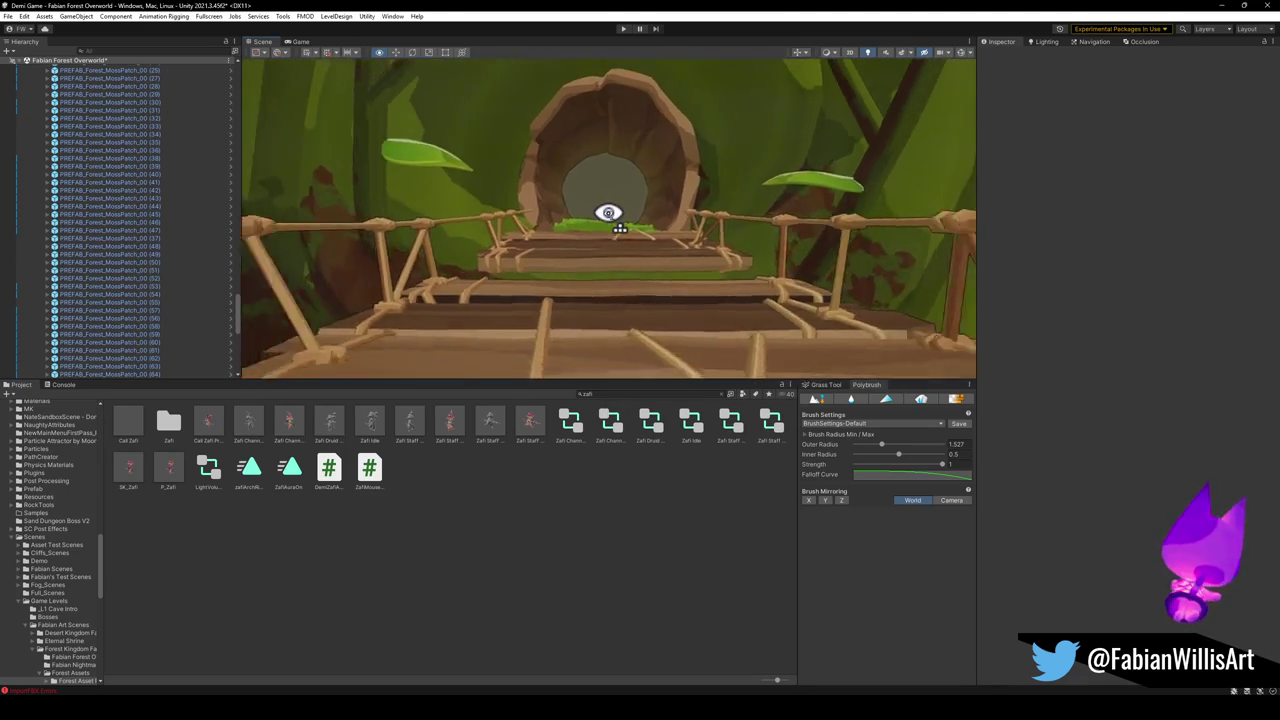
Fine-tune the heights of moss patches (64) and (63) along the ledge, then clear the selection.
scroll(608, 213, up, 10)
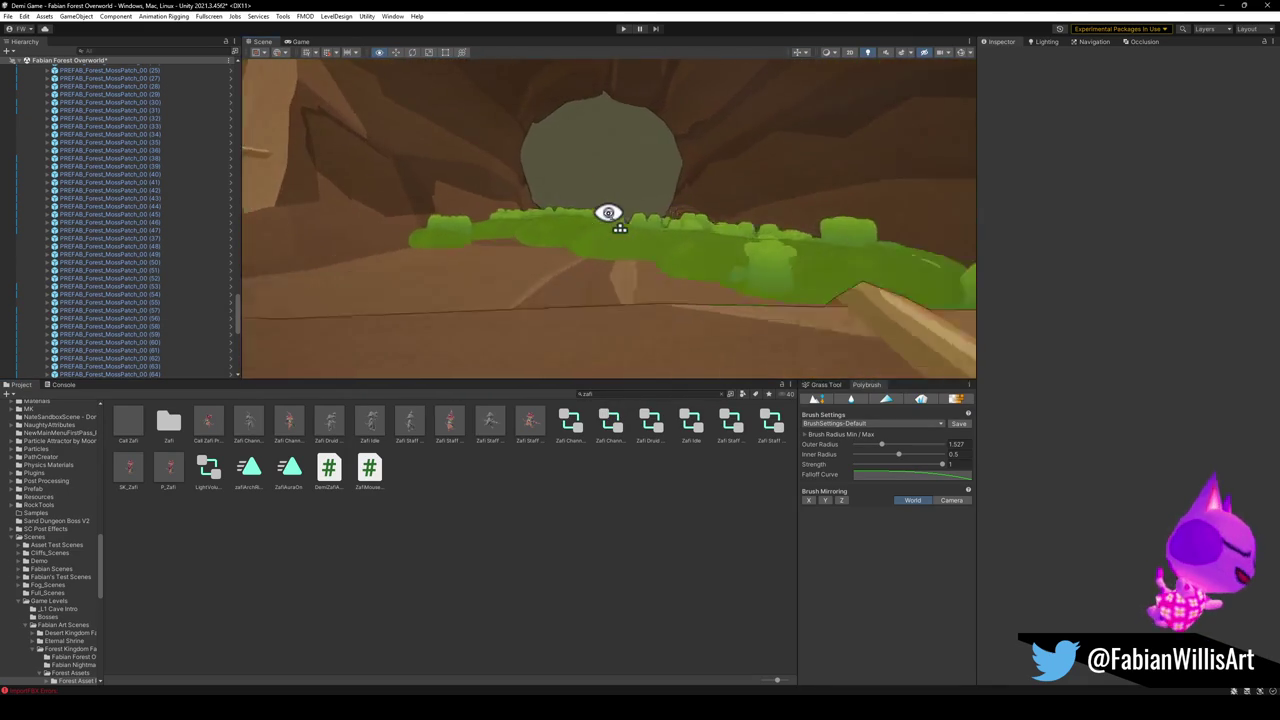
scroll(608, 213, up, 3)
click(614, 244)
mouse_move(595, 205)
mouse_down()
mouse_move(597, 220)
mouse_move(606, 214)
mouse_up()
click(429, 207)
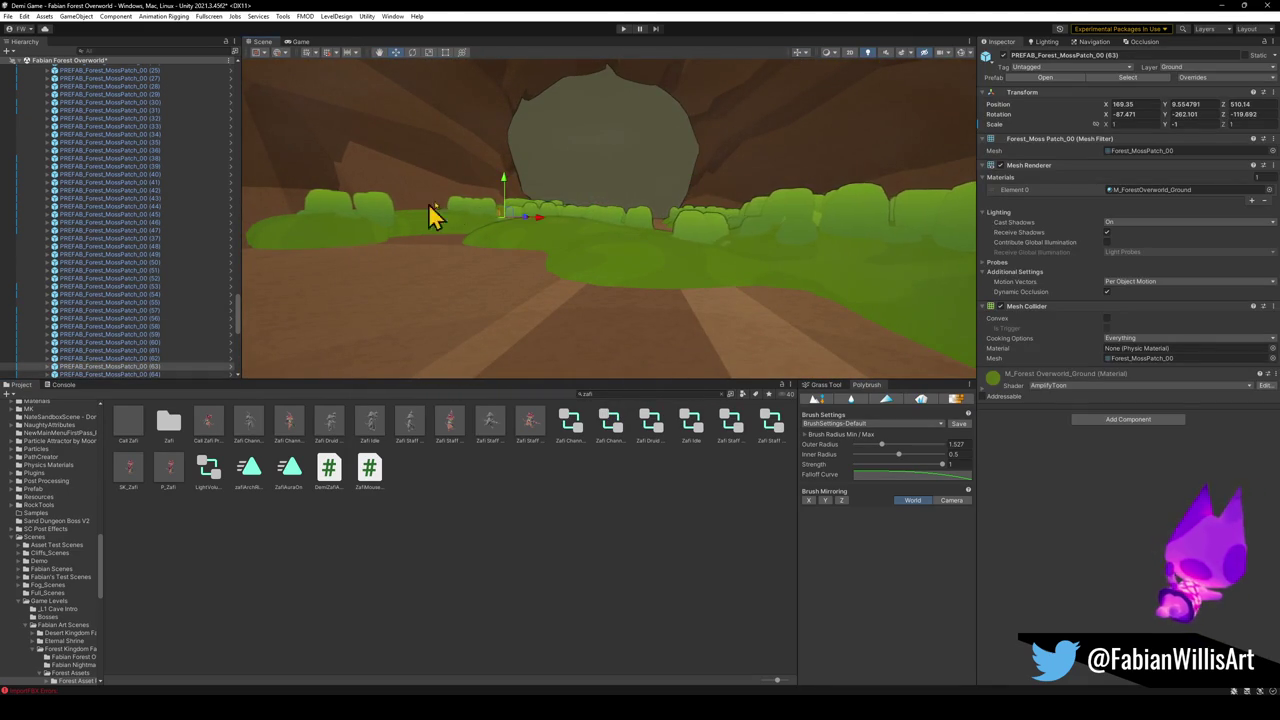
drag(507, 193, 506, 195)
click(880, 300)
mouse_move(823, 266)
mouse_down()
mouse_move(929, 291)
mouse_move(455, 188)
mouse_up()
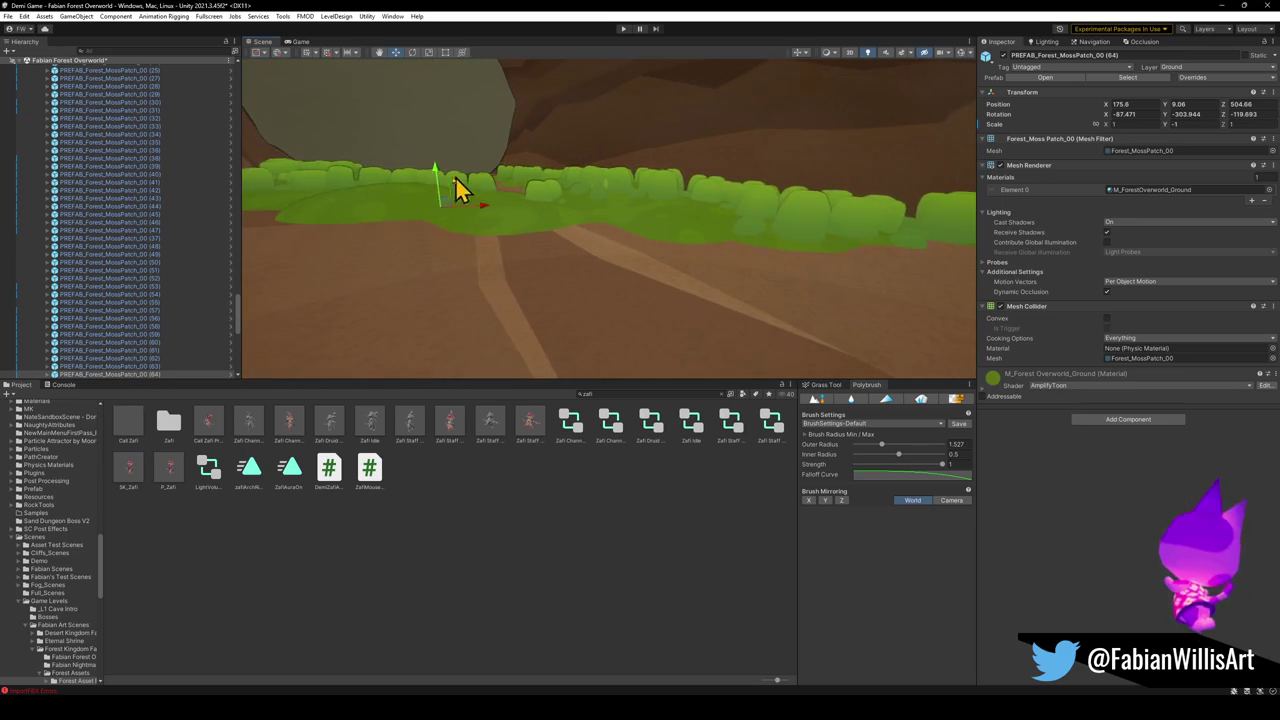
click(805, 258)
mouse_move(800, 257)
mouse_down()
mouse_move(646, 309)
mouse_move(529, 257)
mouse_move(508, 272)
mouse_up()
click(646, 309)
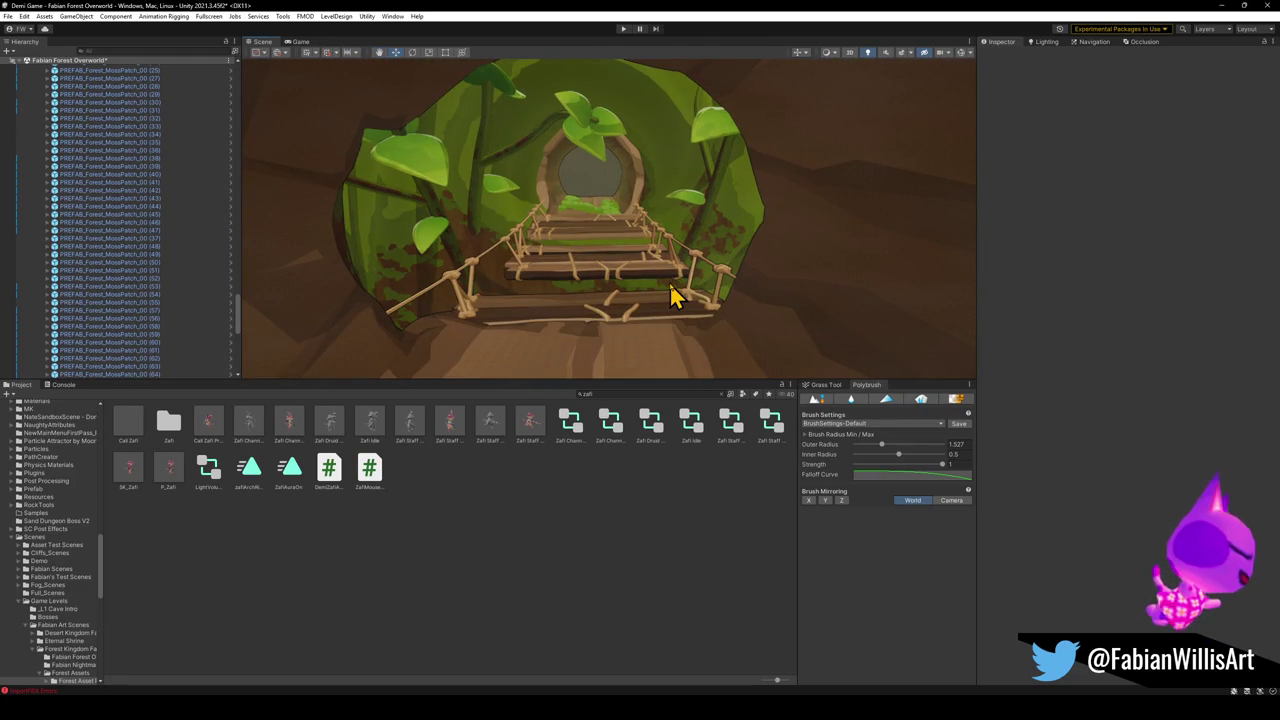
Expand ASSETS > PARTICLES > Forest Air Dust in the Hierarchy and frame Forest Dungeon Air Particles (34).
mouse_move(661, 283)
mouse_down()
mouse_move(657, 260)
mouse_move(683, 286)
mouse_move(780, 326)
mouse_up()
click(150, 254)
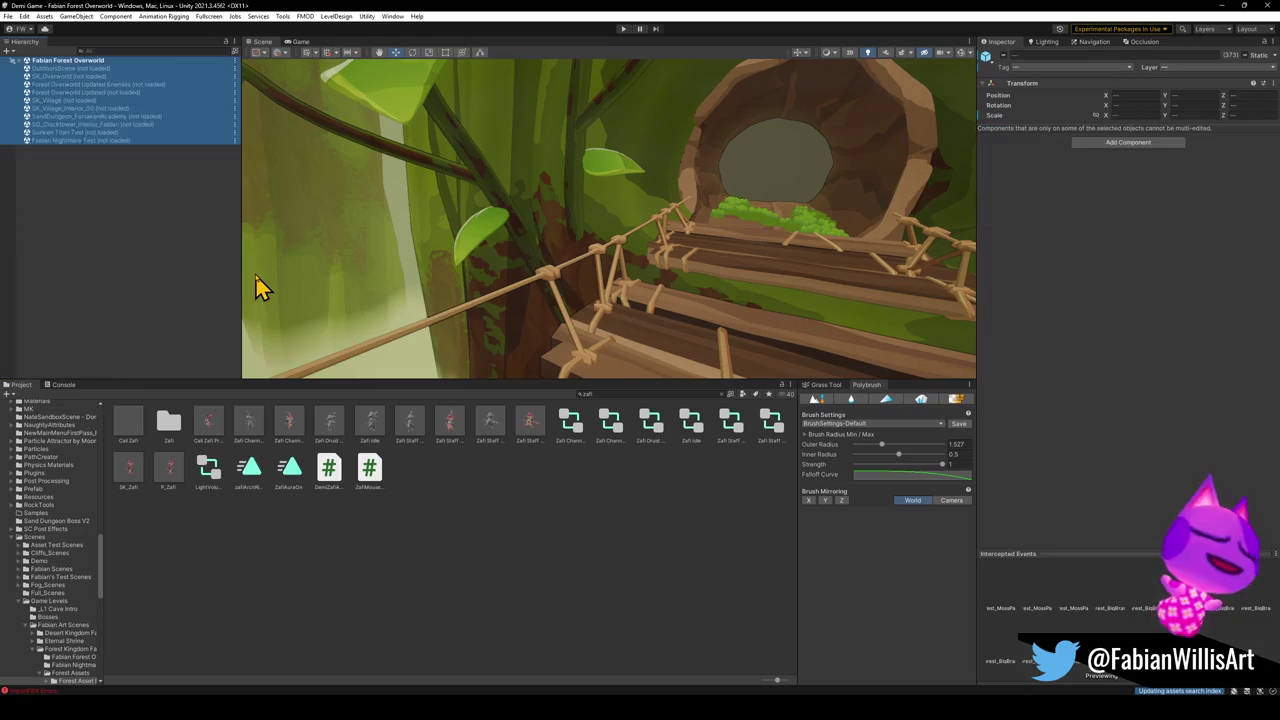
click(123, 277)
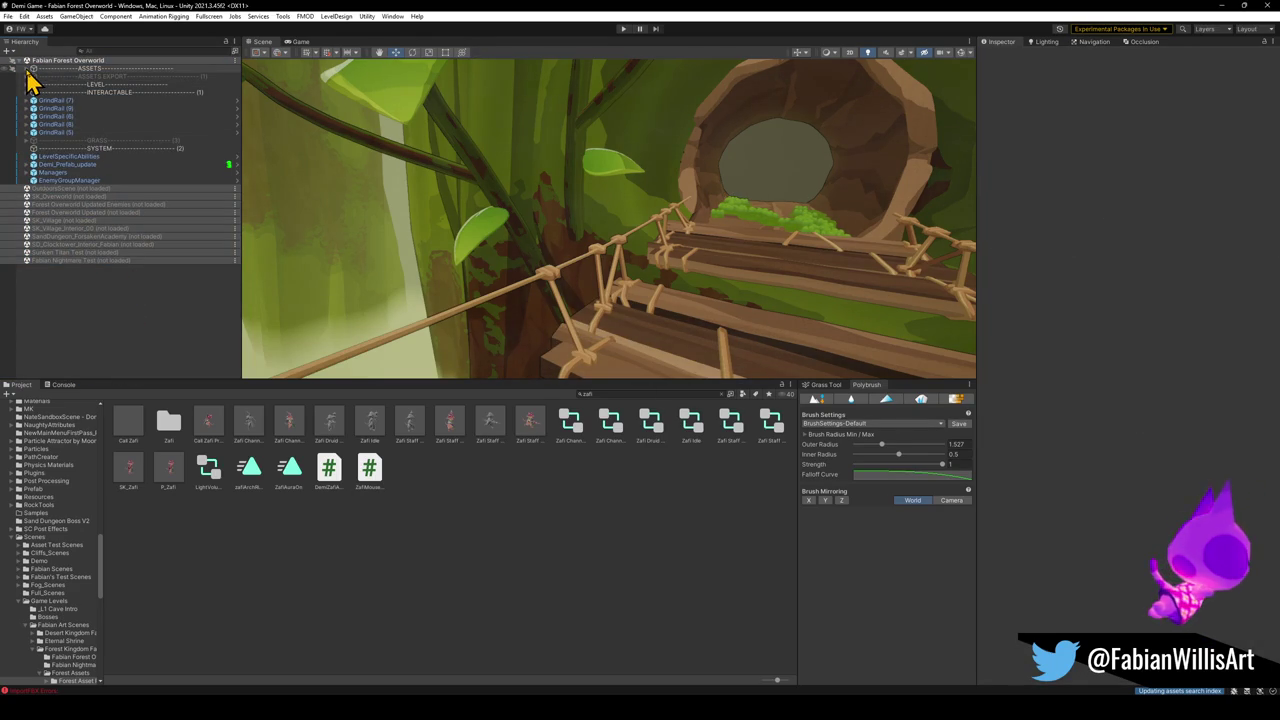
click(26, 69)
scroll(110, 320, down, 2)
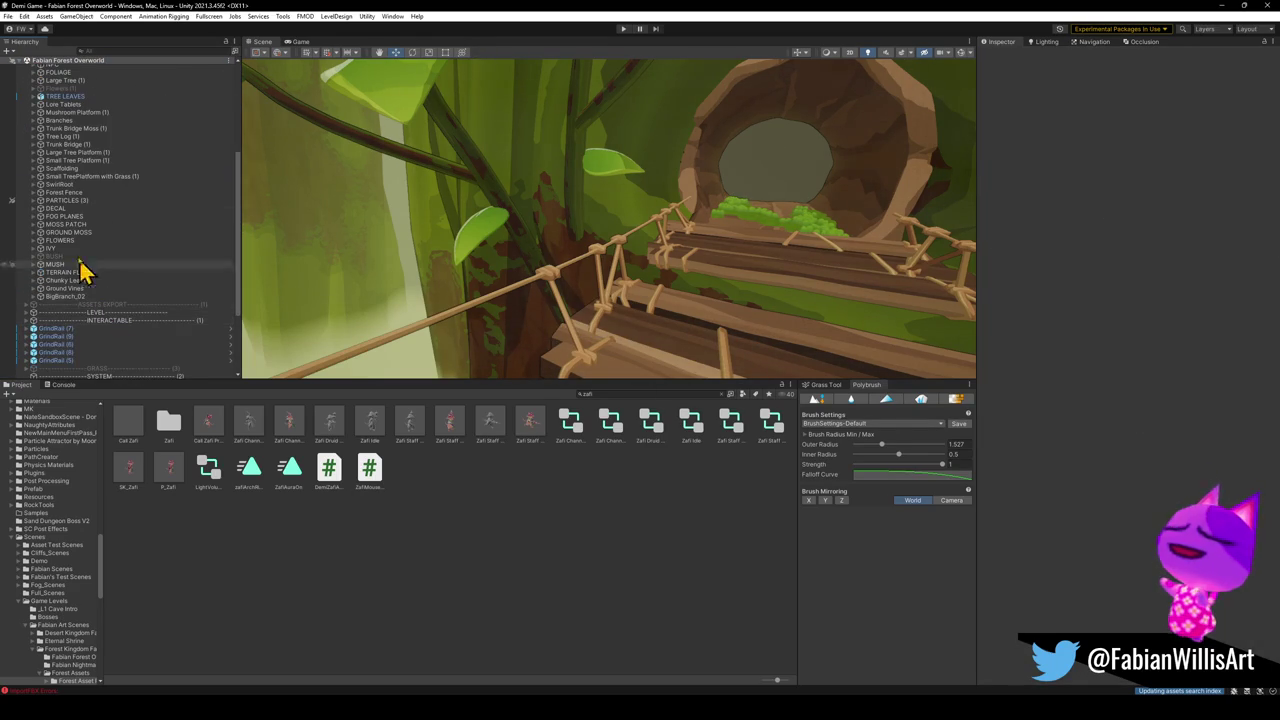
click(34, 201)
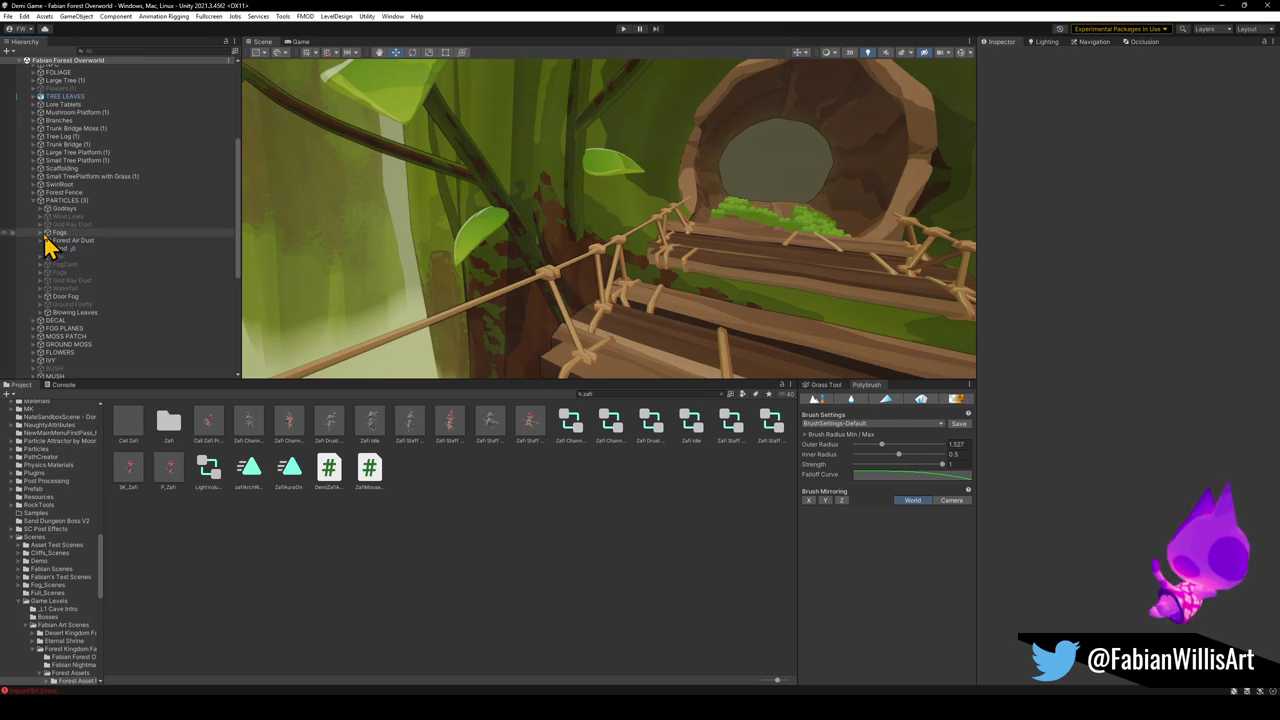
click(42, 241)
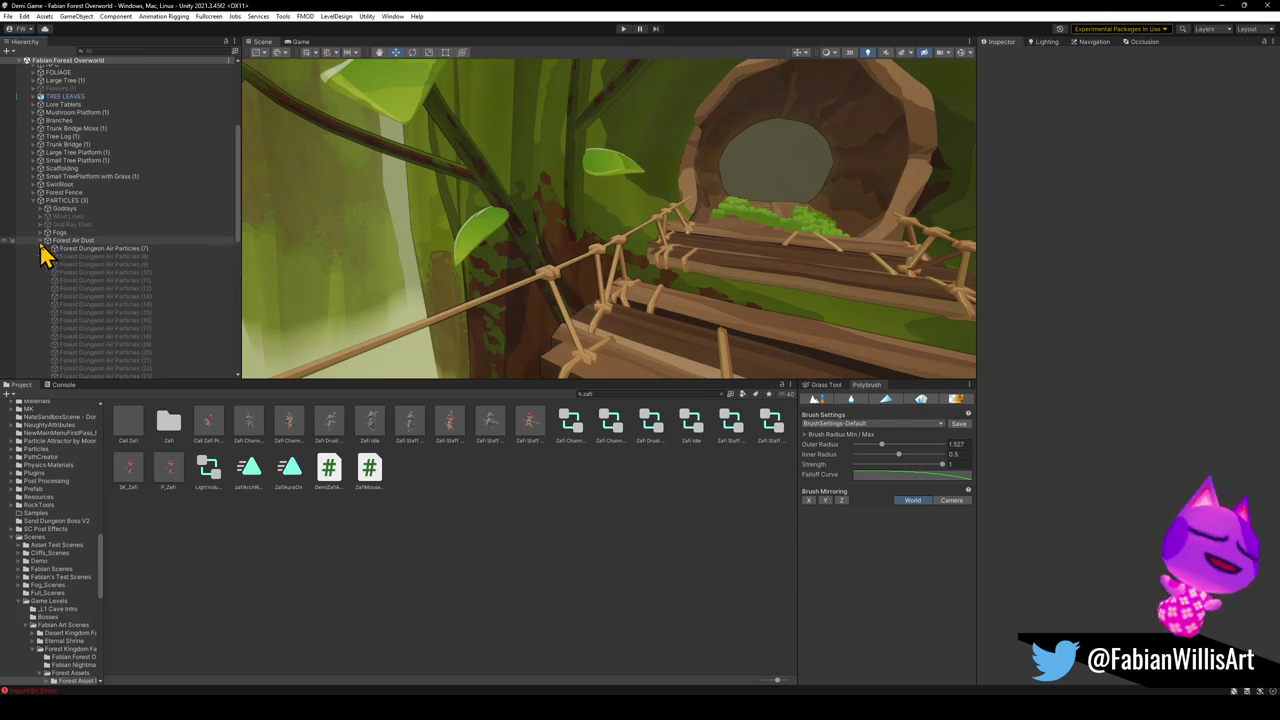
scroll(130, 310, down, 5)
double_click(122, 284)
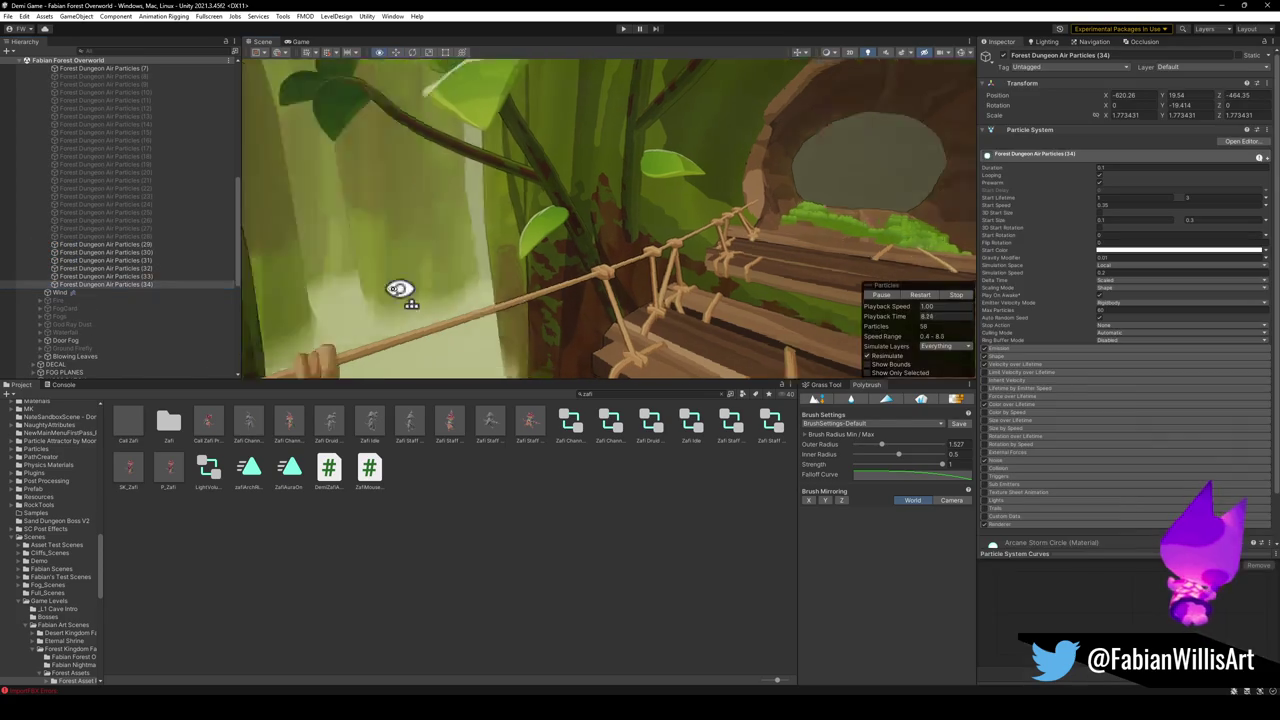
Duplicate the dust emitter into Forest Dungeon Air Particles (35) and raise it to Y 154.71 over the bridge.
key(ctrl+d)
mouse_move(800, 274)
mouse_down()
mouse_move(643, 249)
mouse_move(632, 236)
mouse_move(629, 251)
mouse_move(623, 229)
mouse_move(586, 229)
mouse_move(603, 229)
mouse_move(591, 257)
mouse_move(586, 134)
mouse_move(573, 133)
mouse_up()
mouse_move(655, 222)
mouse_down()
mouse_move(646, 206)
mouse_move(652, 264)
mouse_up()
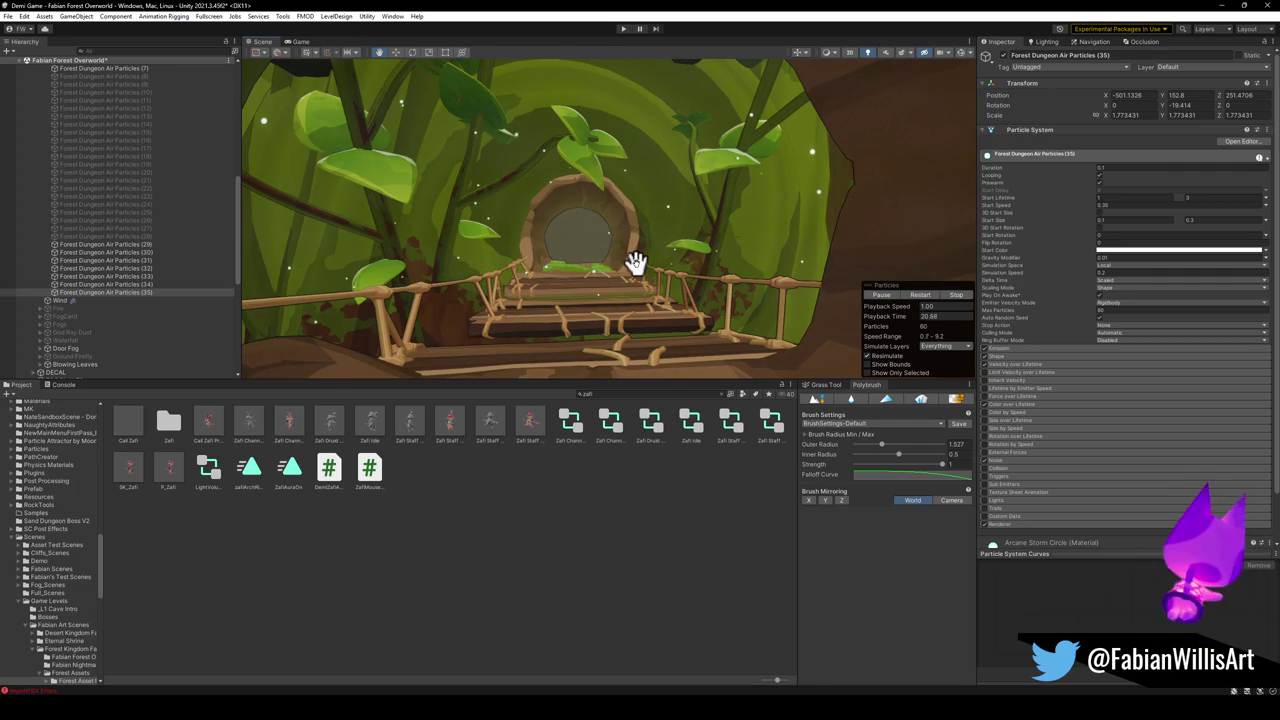
key(w)
mouse_move(547, 250)
mouse_down()
mouse_move(543, 289)
mouse_move(639, 268)
mouse_move(837, 280)
mouse_move(606, 234)
mouse_move(789, 254)
mouse_move(643, 243)
mouse_move(703, 225)
mouse_up()
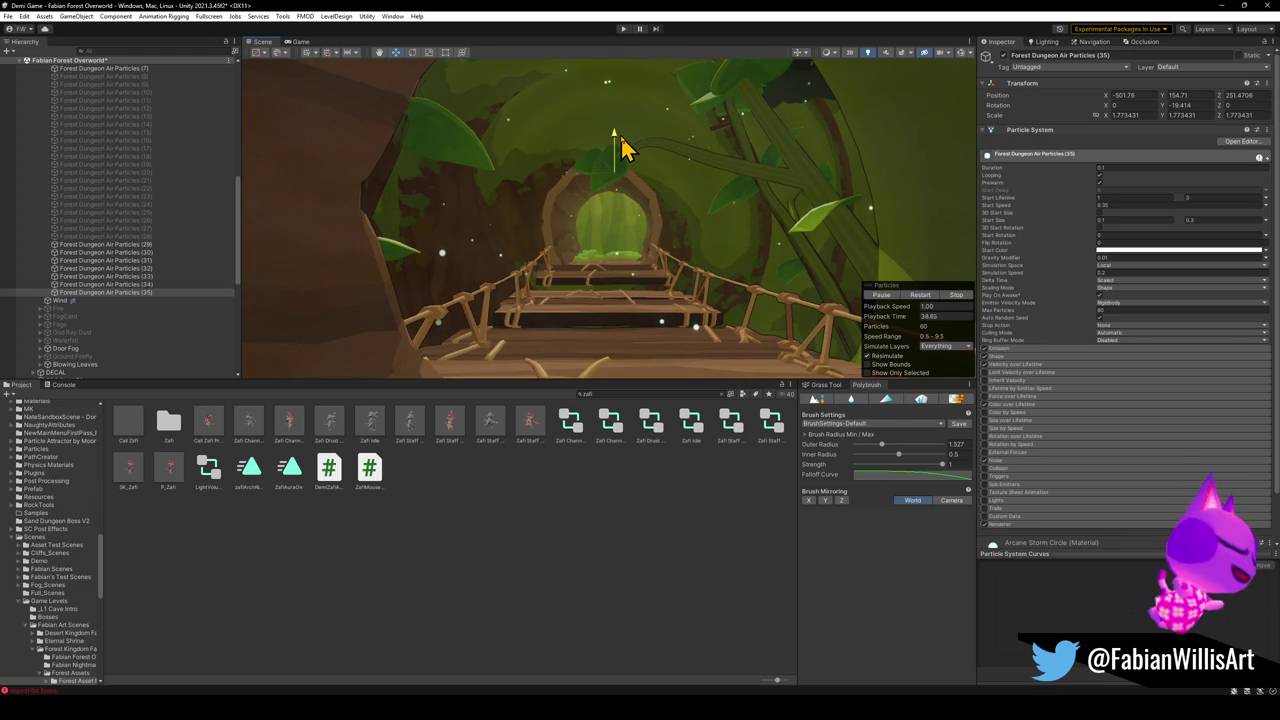
Fly along the bridge and through the portal into the clearing to check the air dust.
key(w)
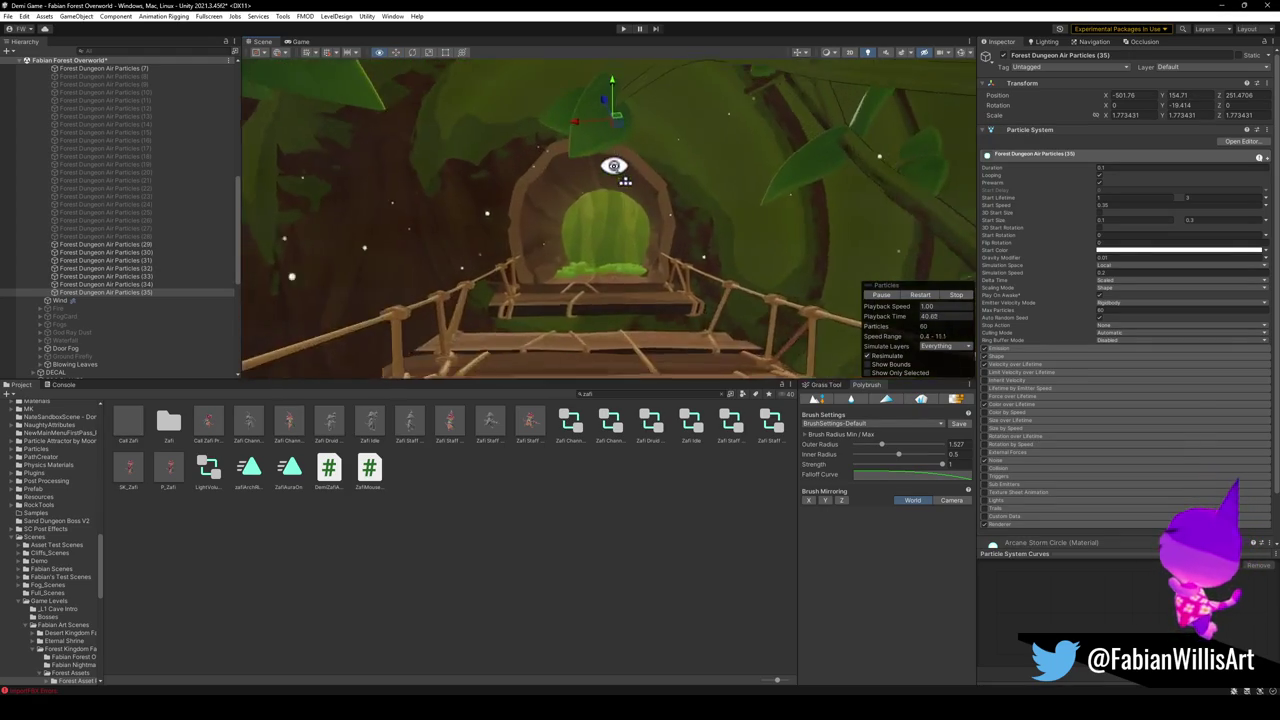
key(s)
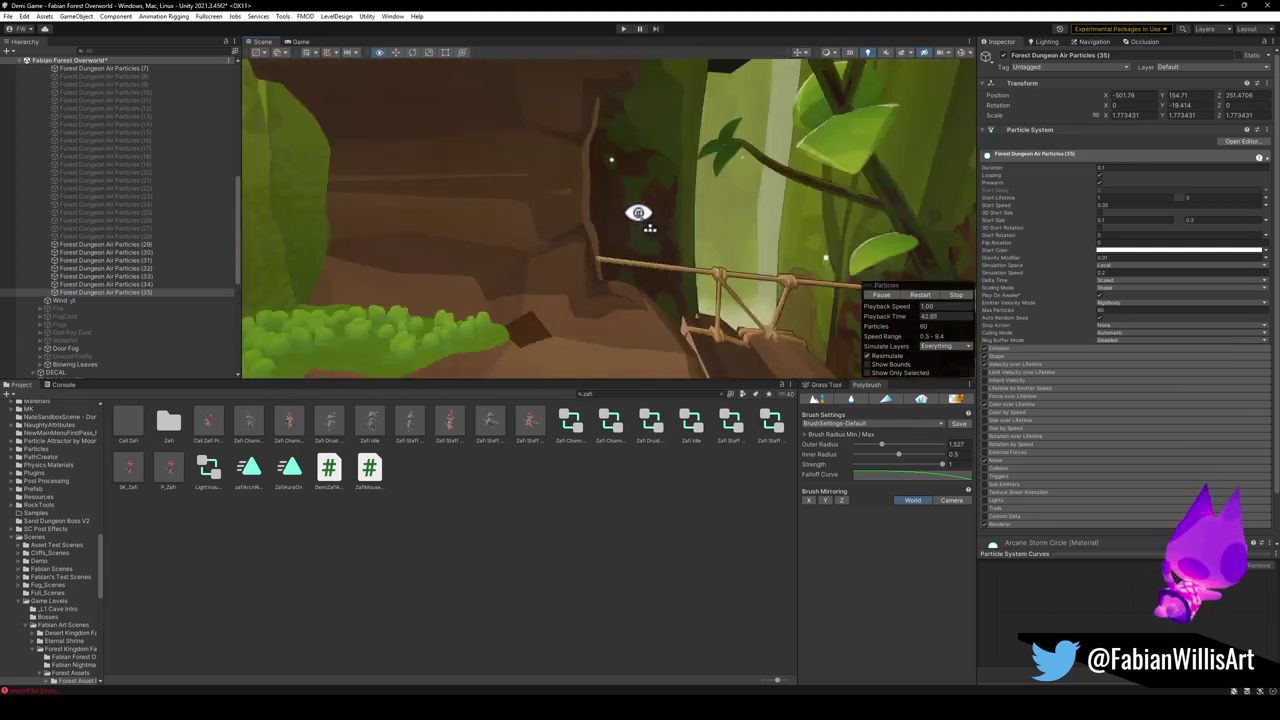
key(w)
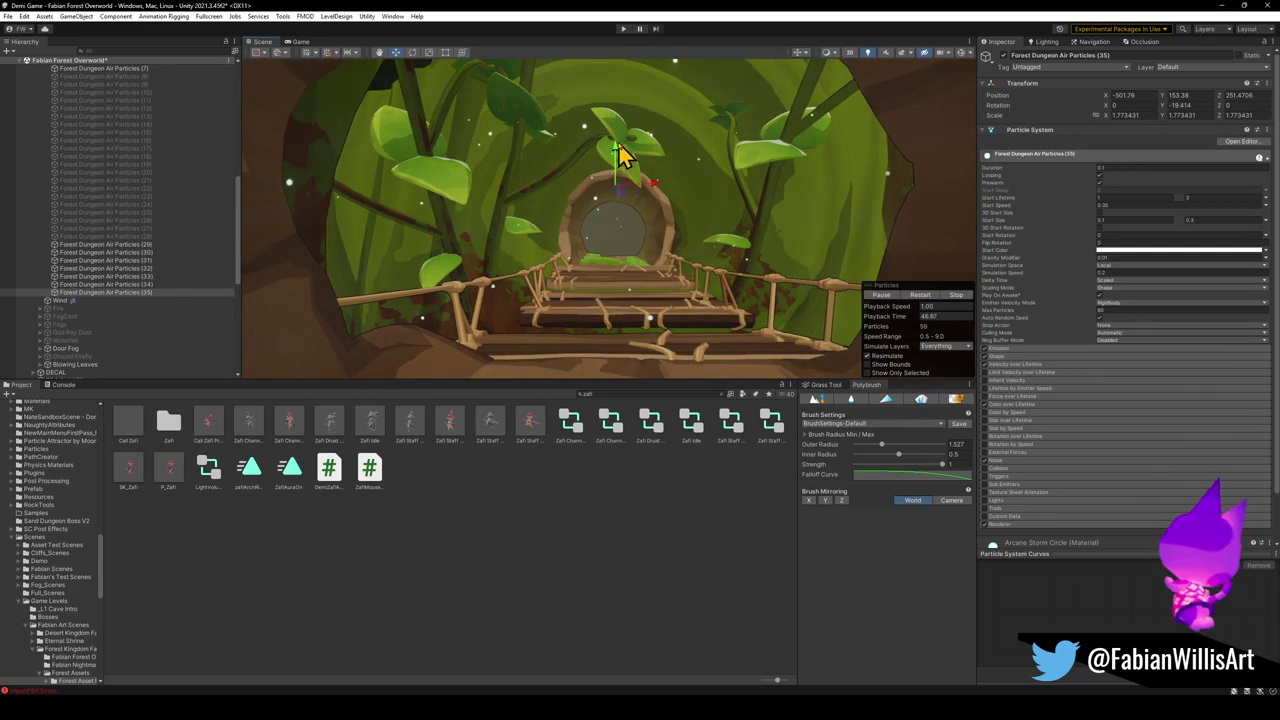
click(565, 530)
key(w)
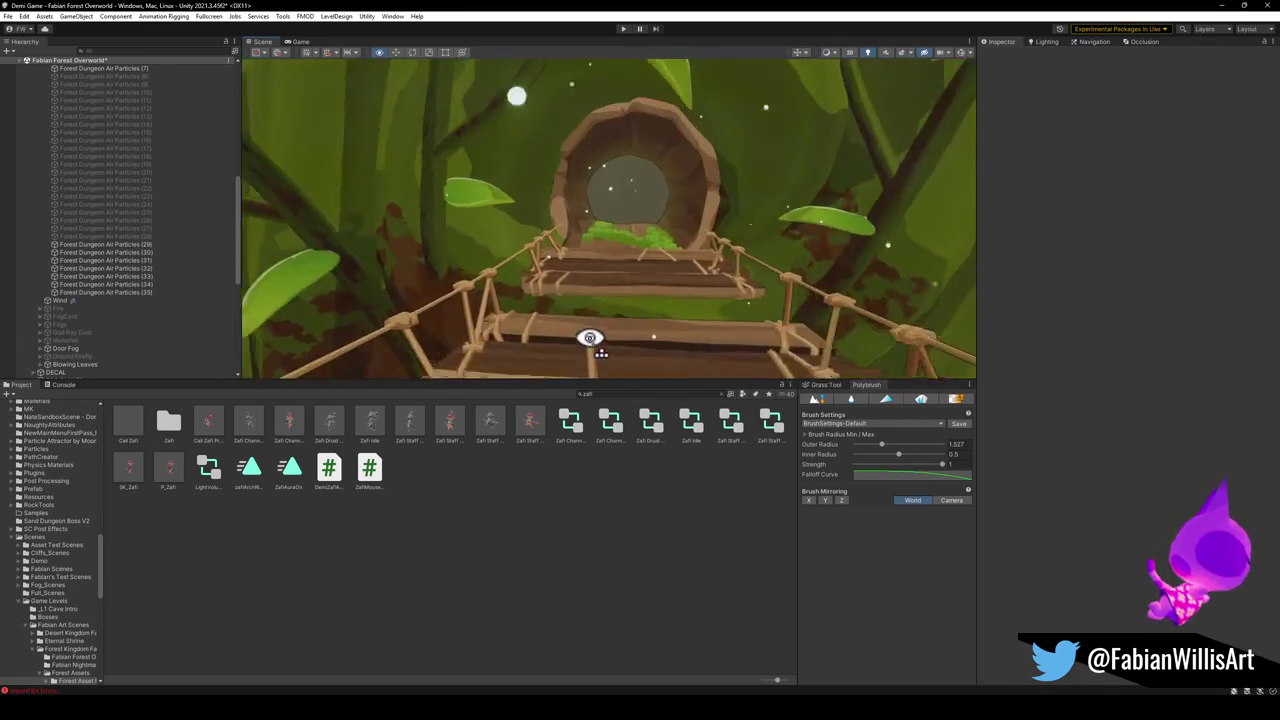
key(w)
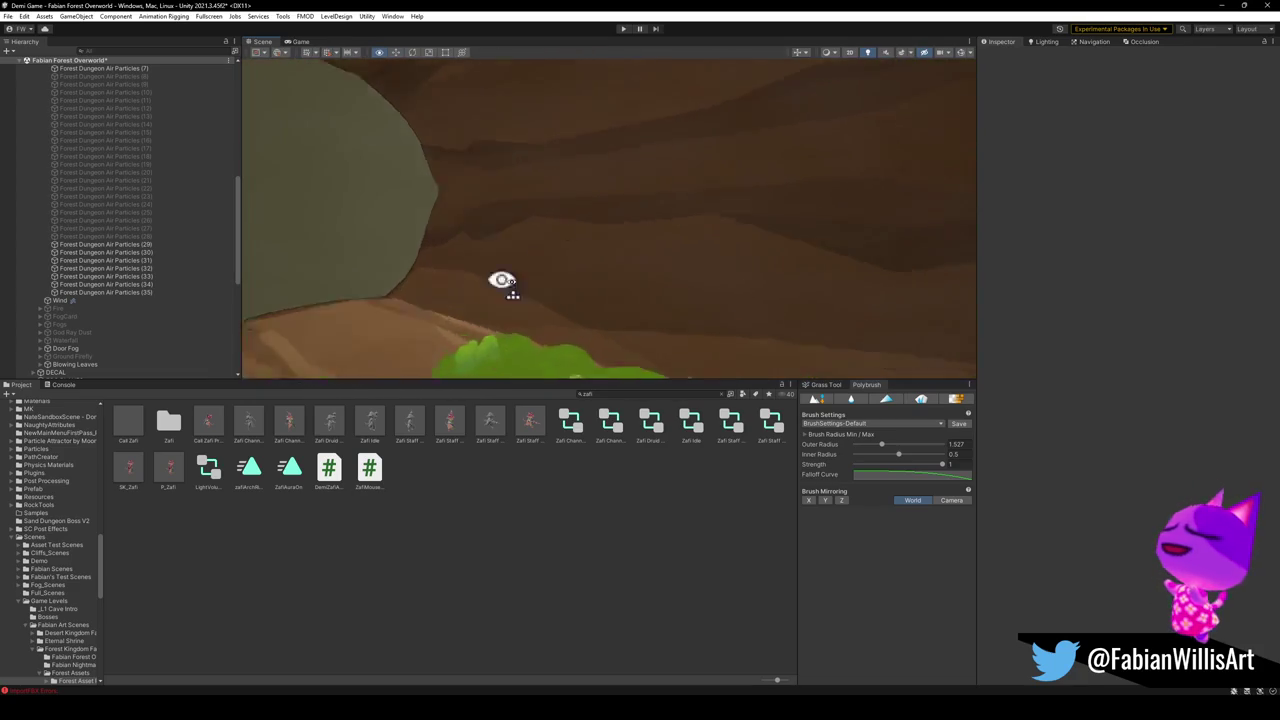
key(w)
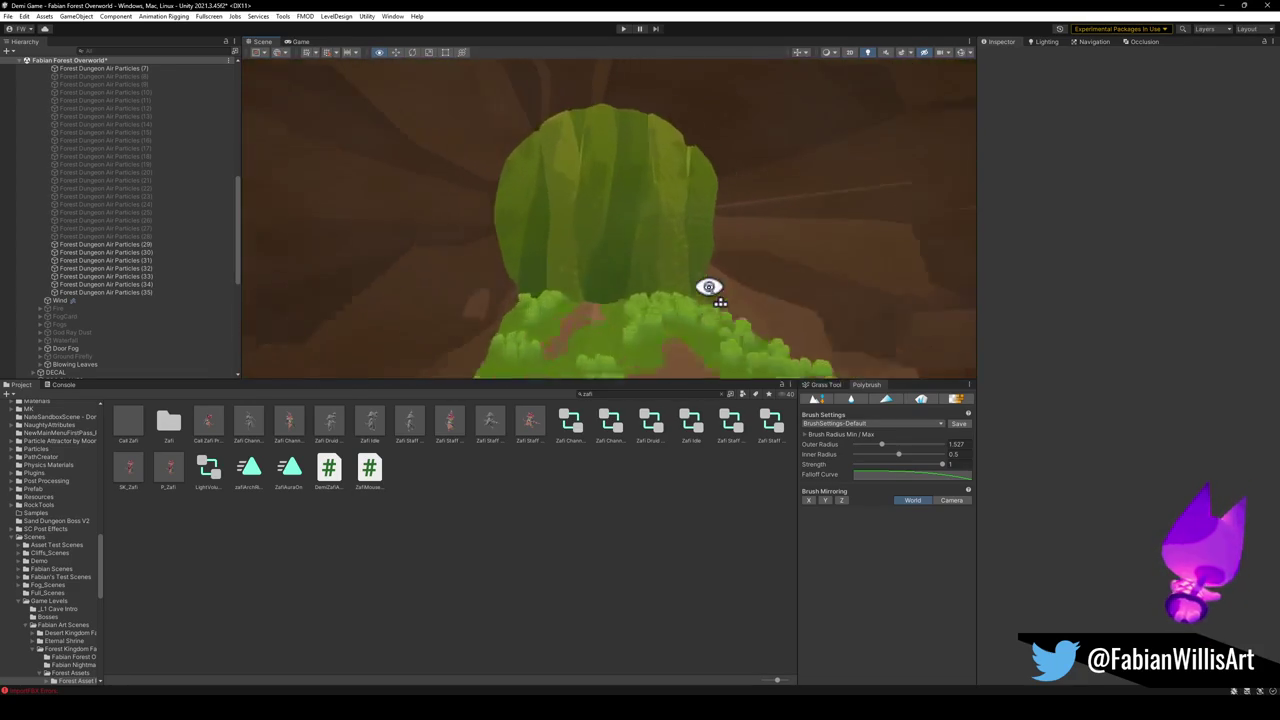
key(w)
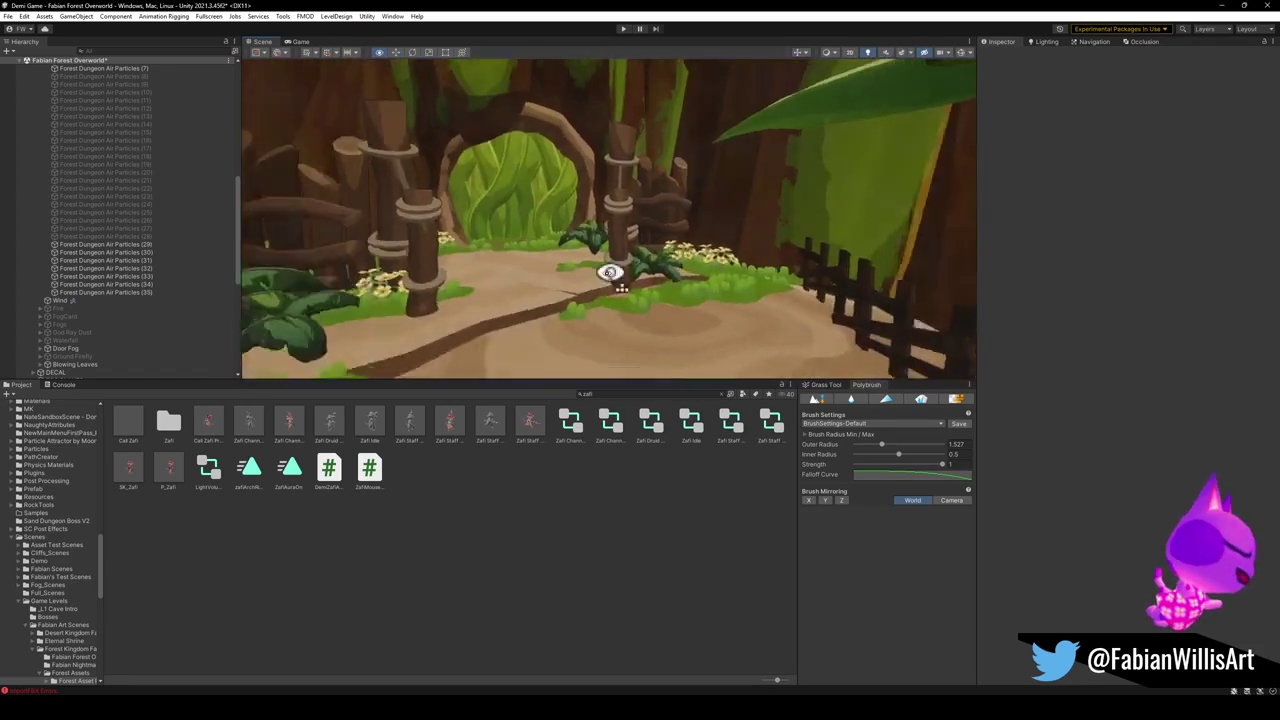
key(s)
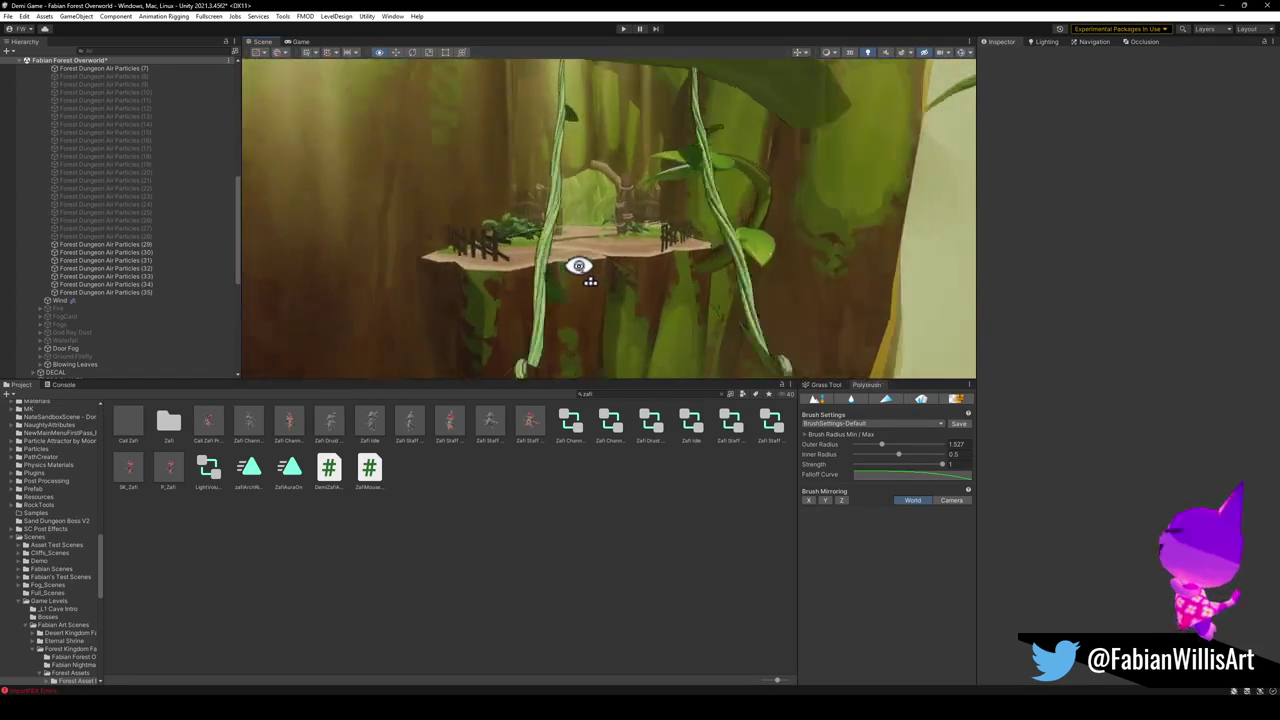
key(w)
key(w)
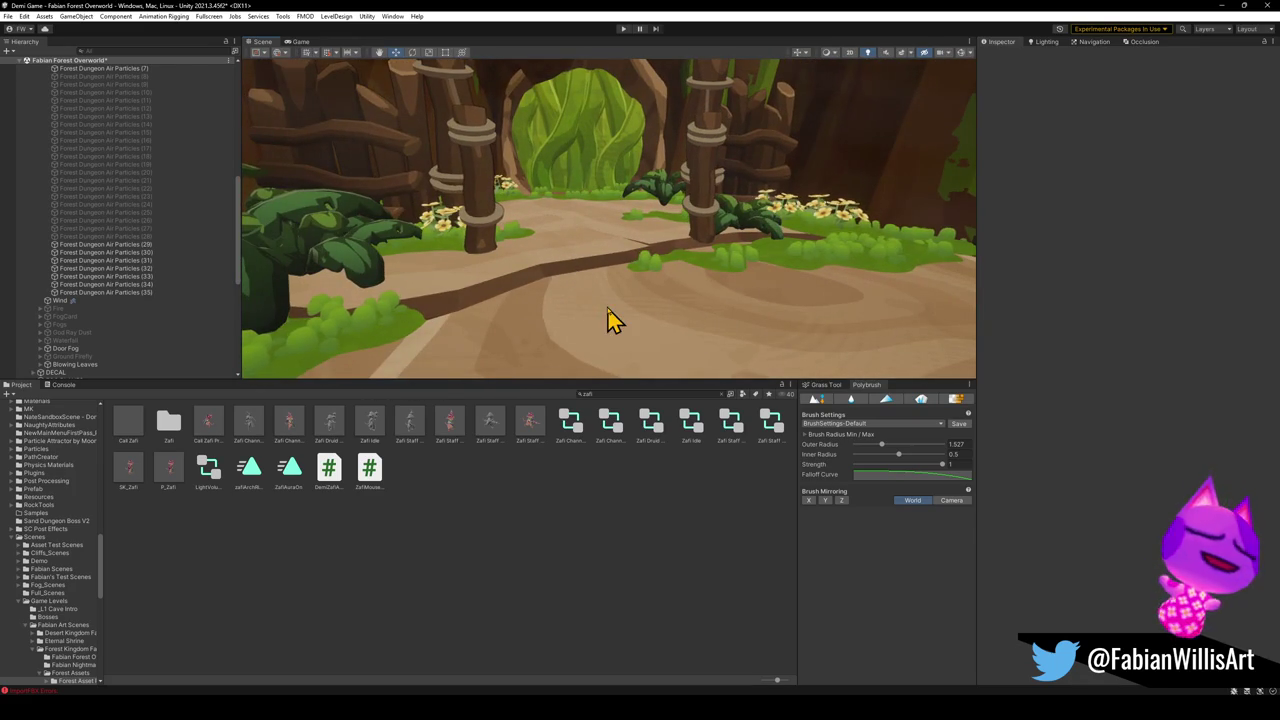
Fly past the hanging platform and mushroom to the fenced stump and select BigBranch_02 (4).
key(s)
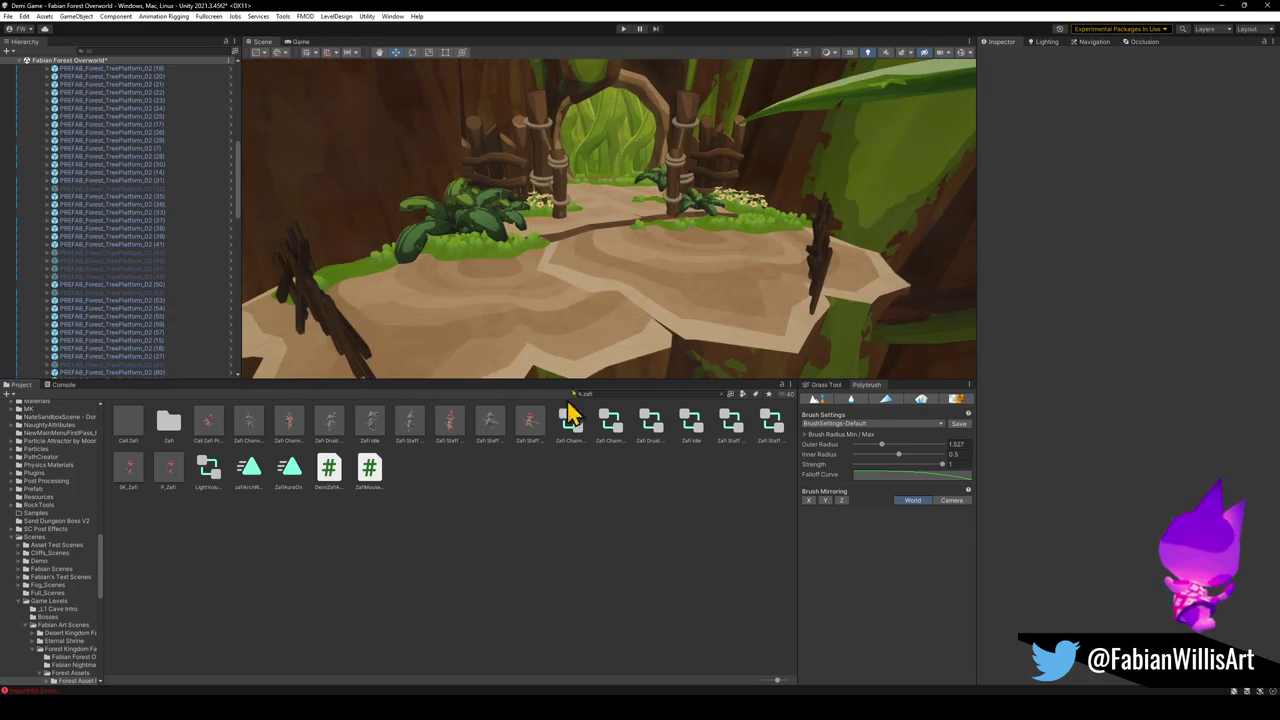
key(s)
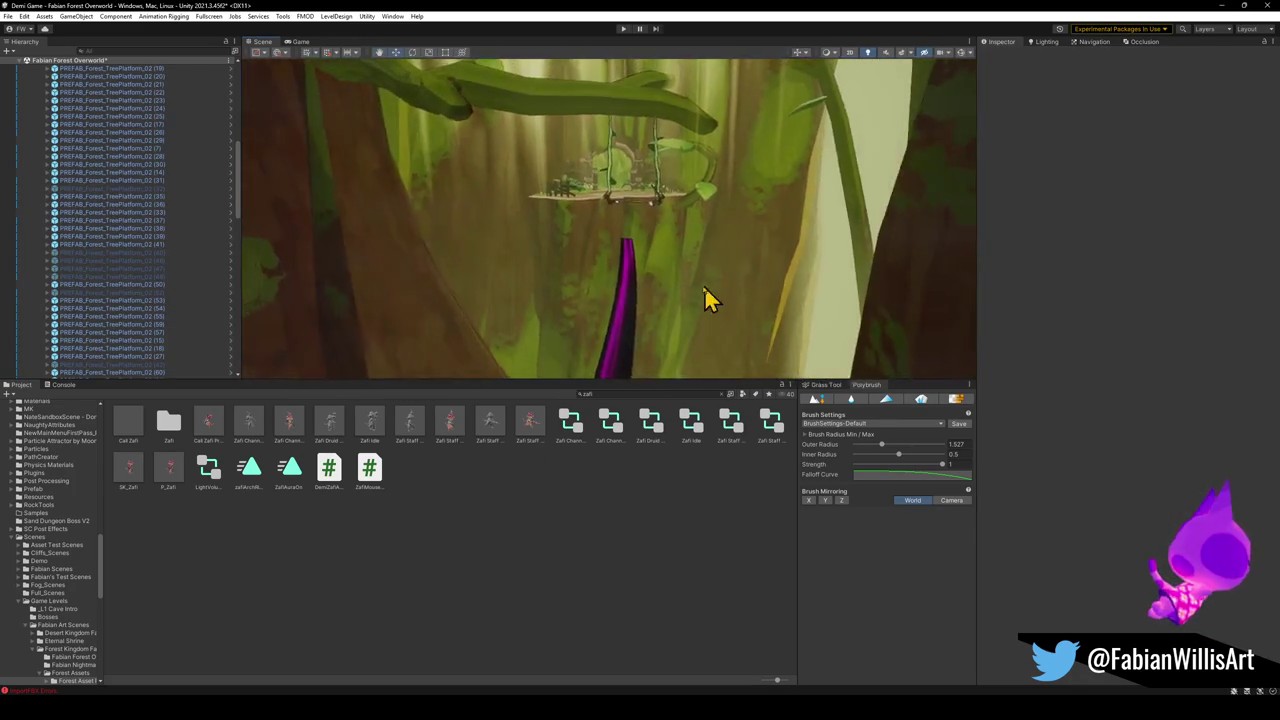
key(w)
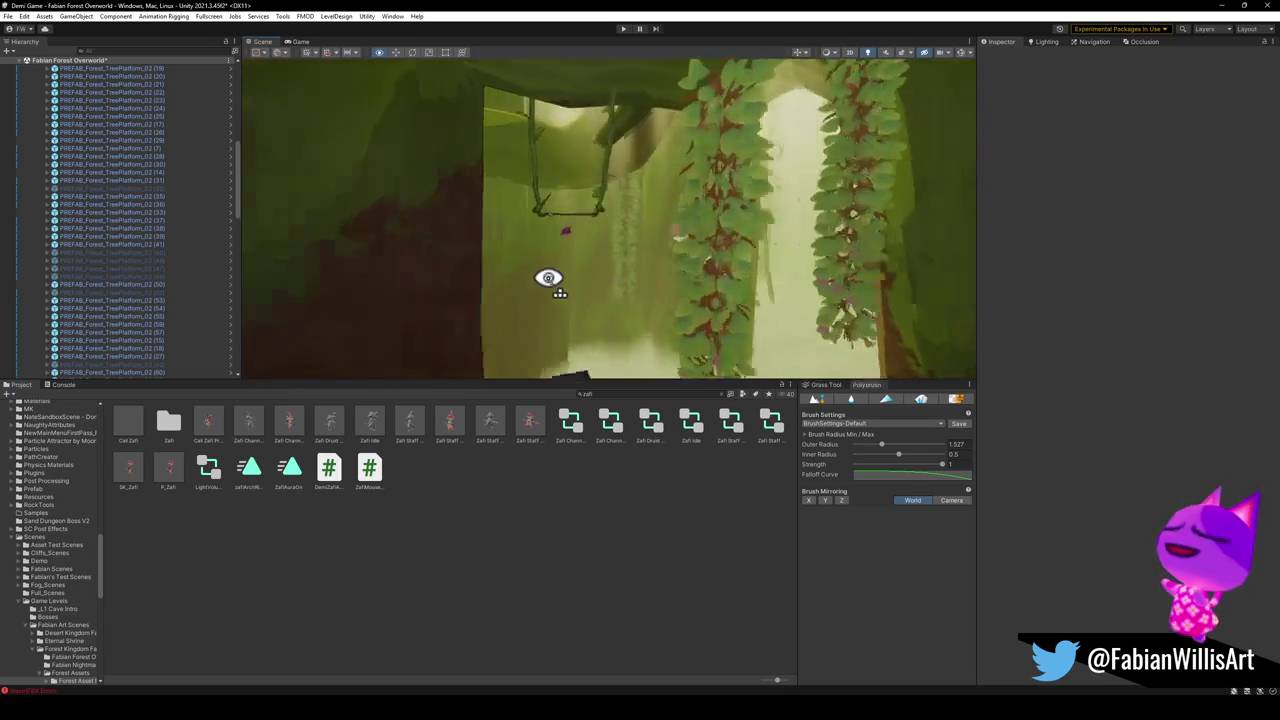
key(w)
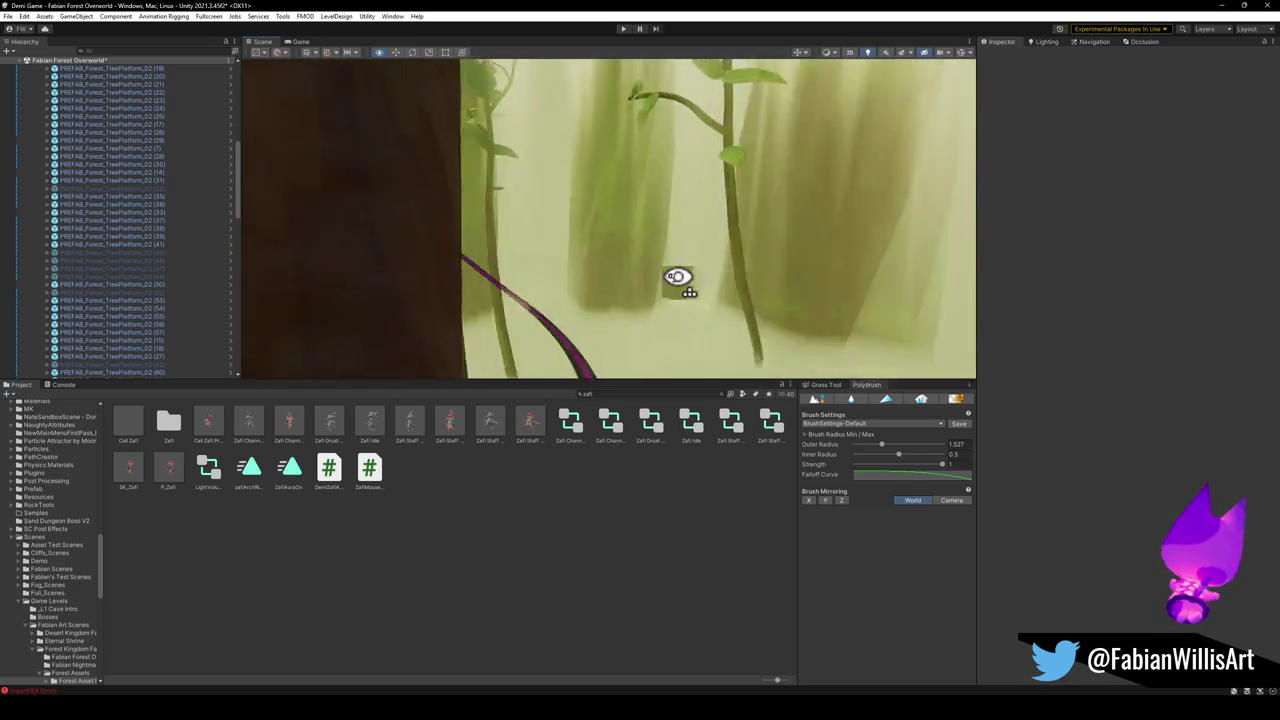
key(s)
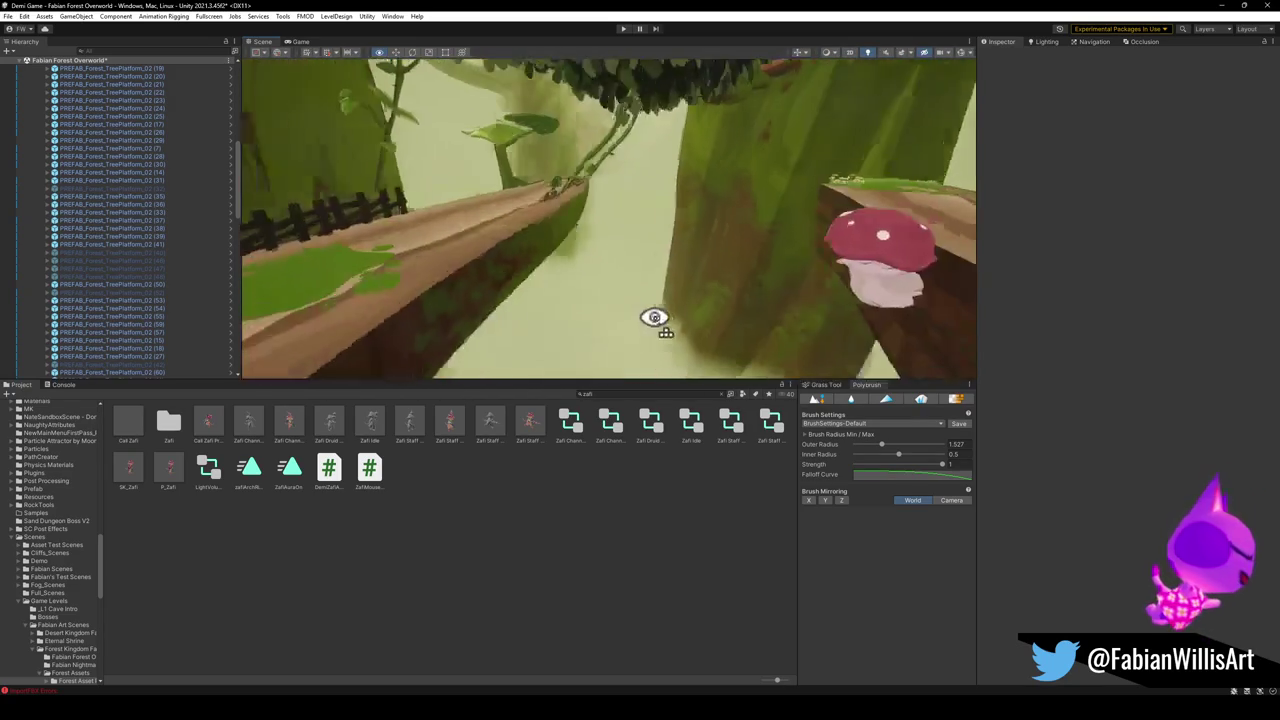
key(w)
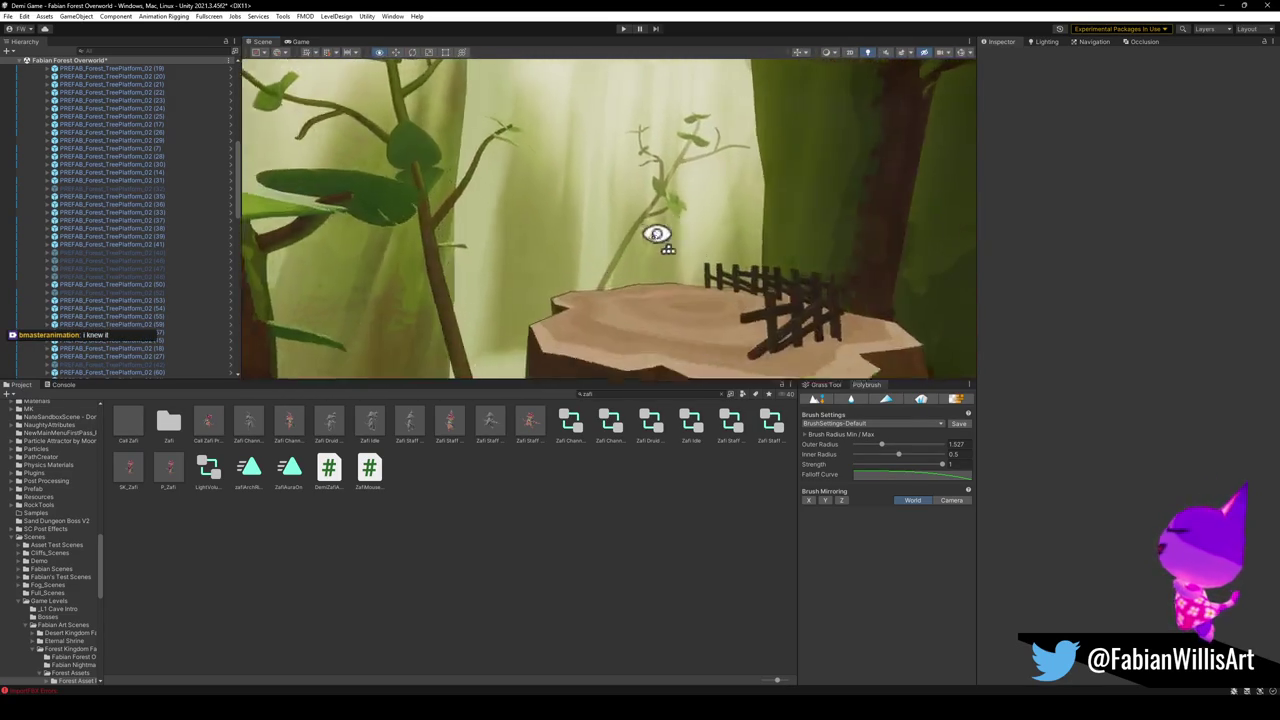
key(s)
click(592, 291)
Frame the fenced stump beside the red mushroom, deselecting the branch and saving the scene.
key(s)
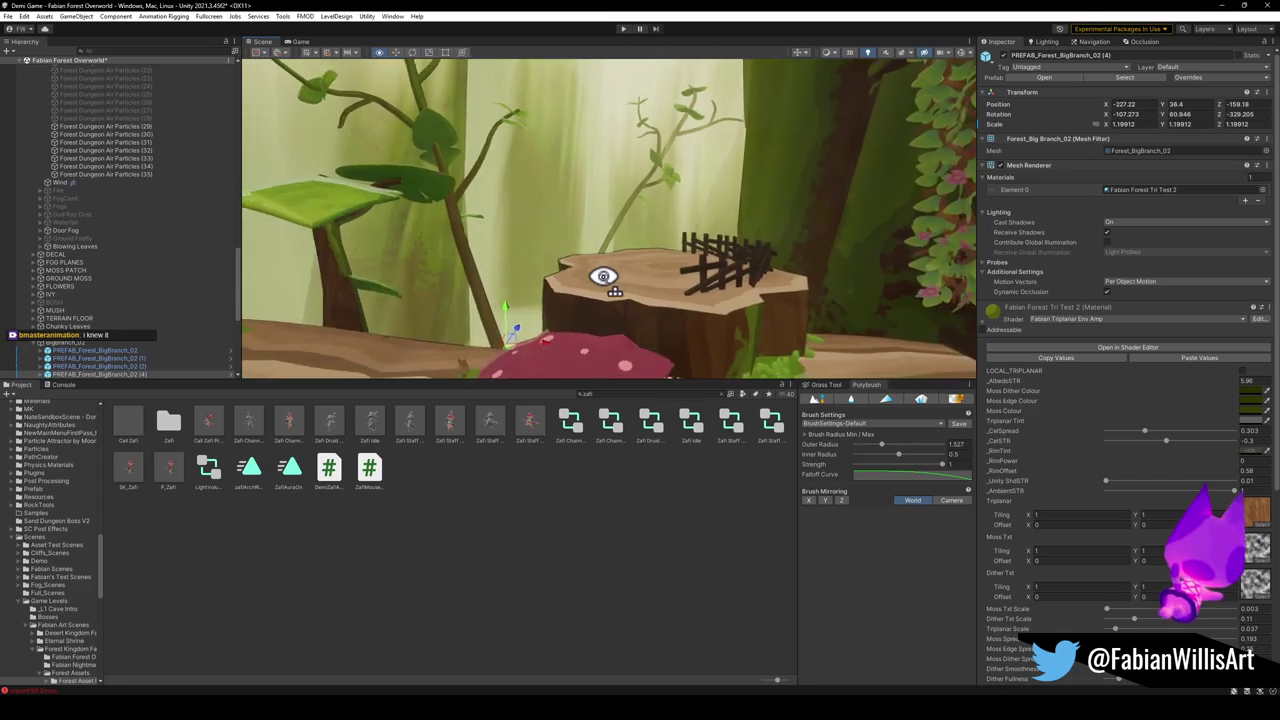
key(s)
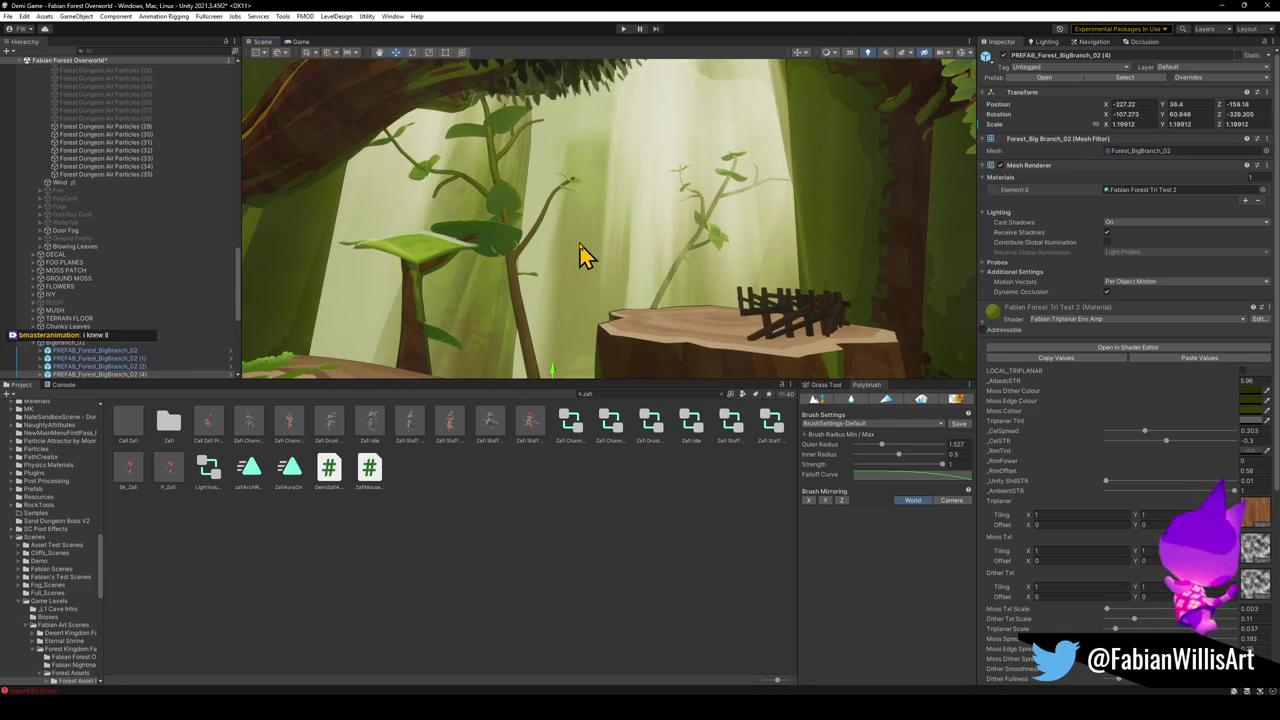
key(w)
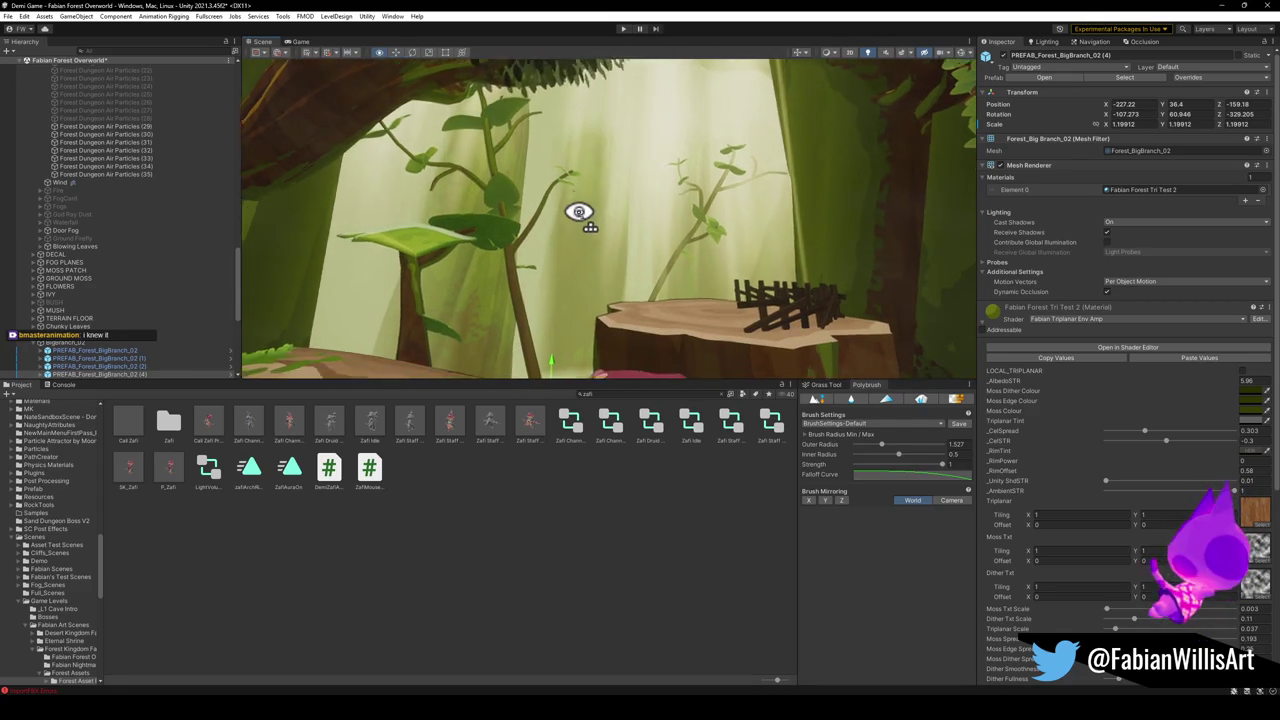
click(620, 310)
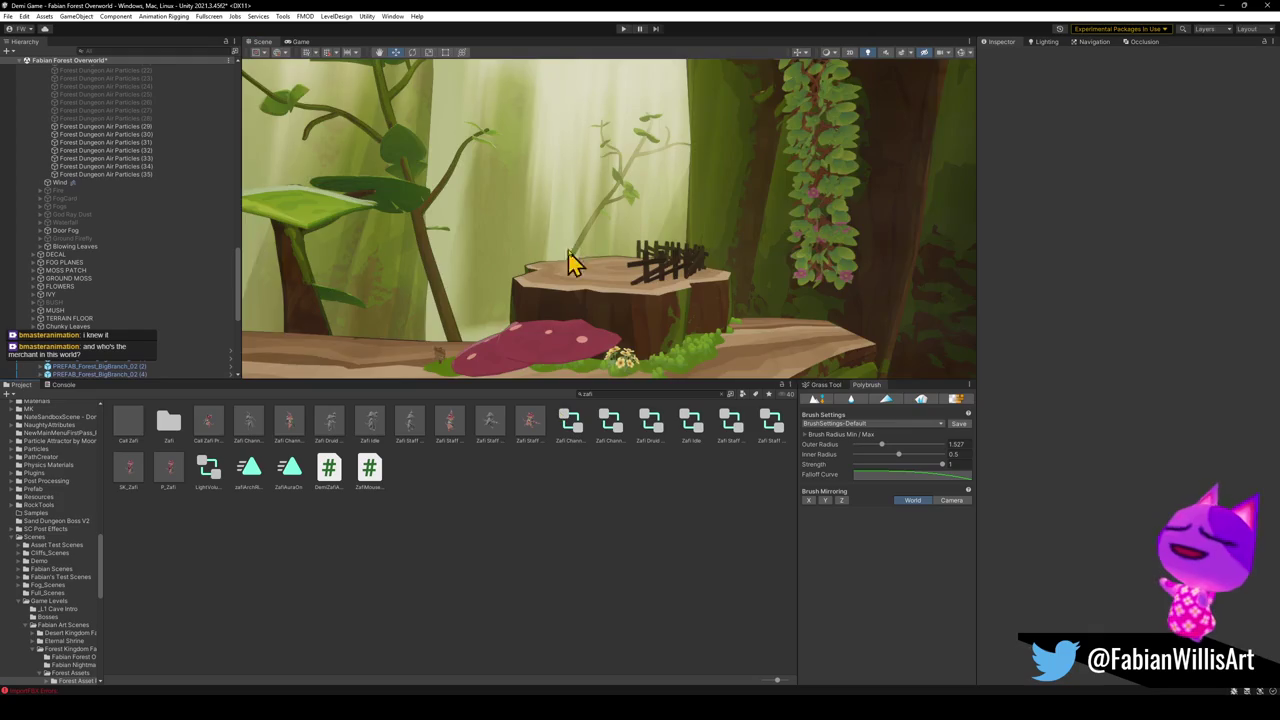
key(s)
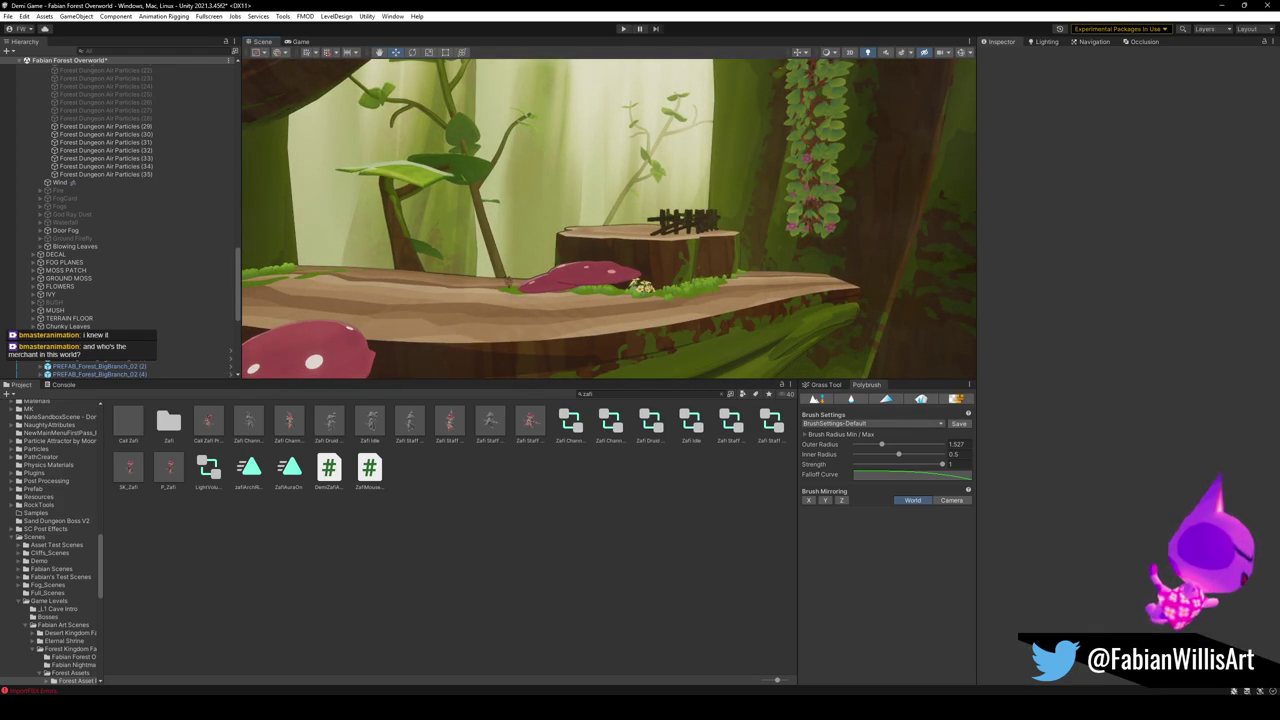
key(ctrl+s)
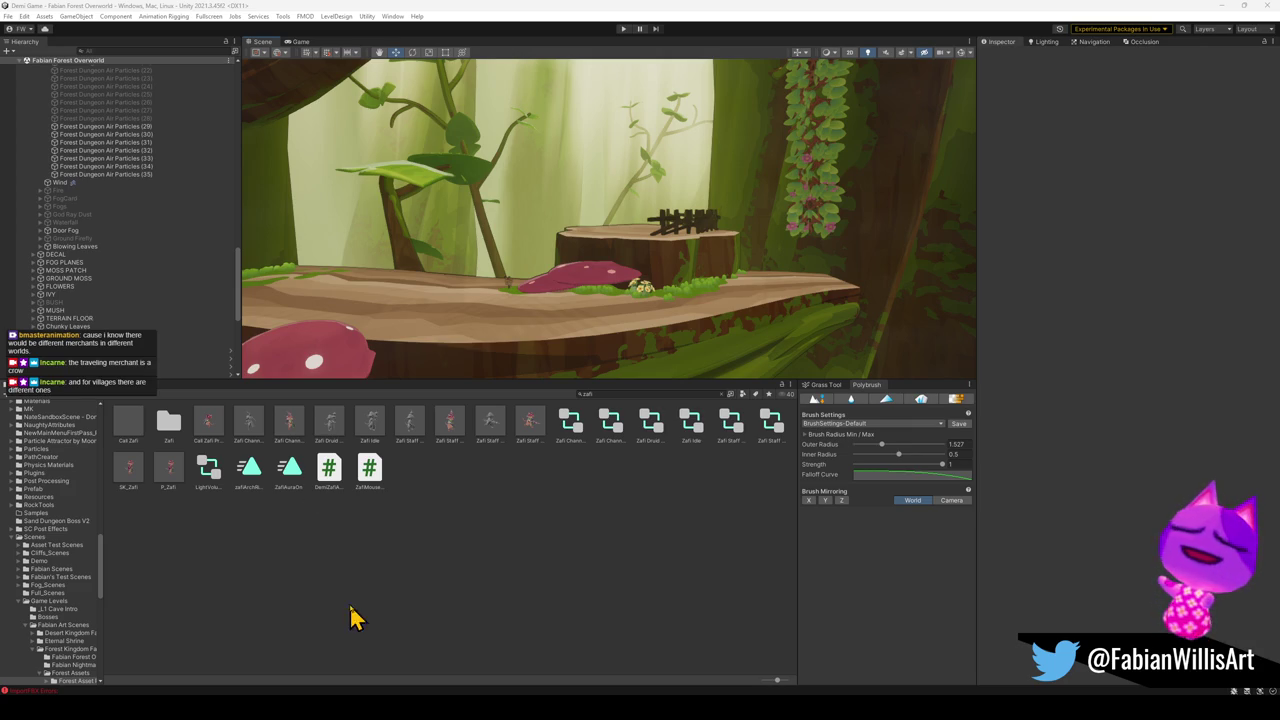
mouse_move(566, 171)
mouse_down()
mouse_move(434, 271)
mouse_move(437, 257)
mouse_move(789, 274)
mouse_move(846, 249)
mouse_move(730, 272)
mouse_move(679, 266)
mouse_up()
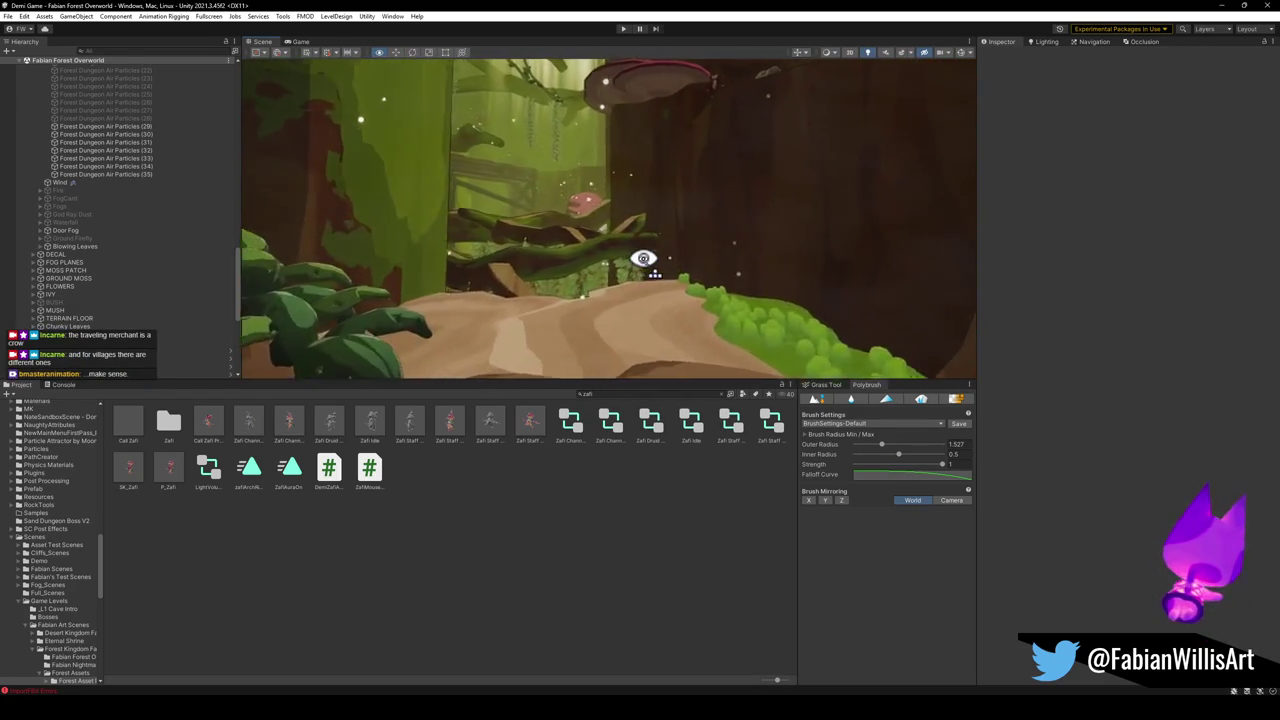
Fly through the forest to the wooden bridge deck, then bring the .blend search results forward.
drag(621, 220, 635, 240)
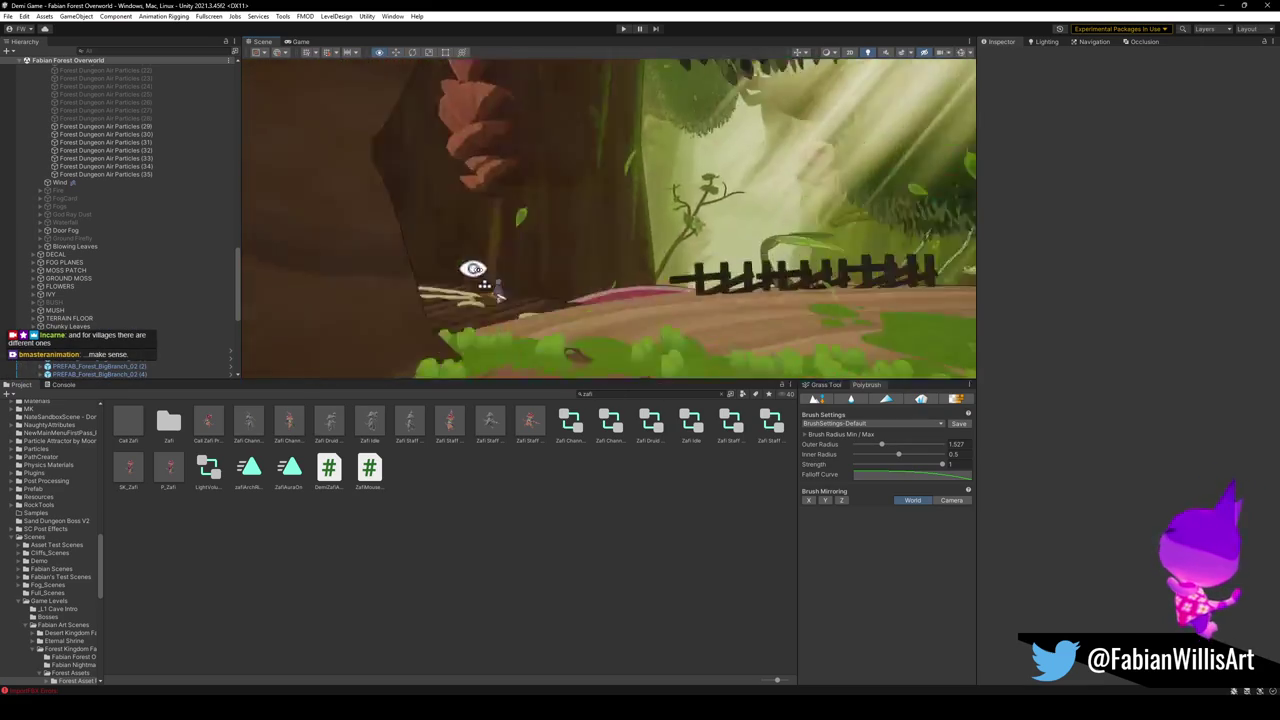
drag(589, 276, 646, 272)
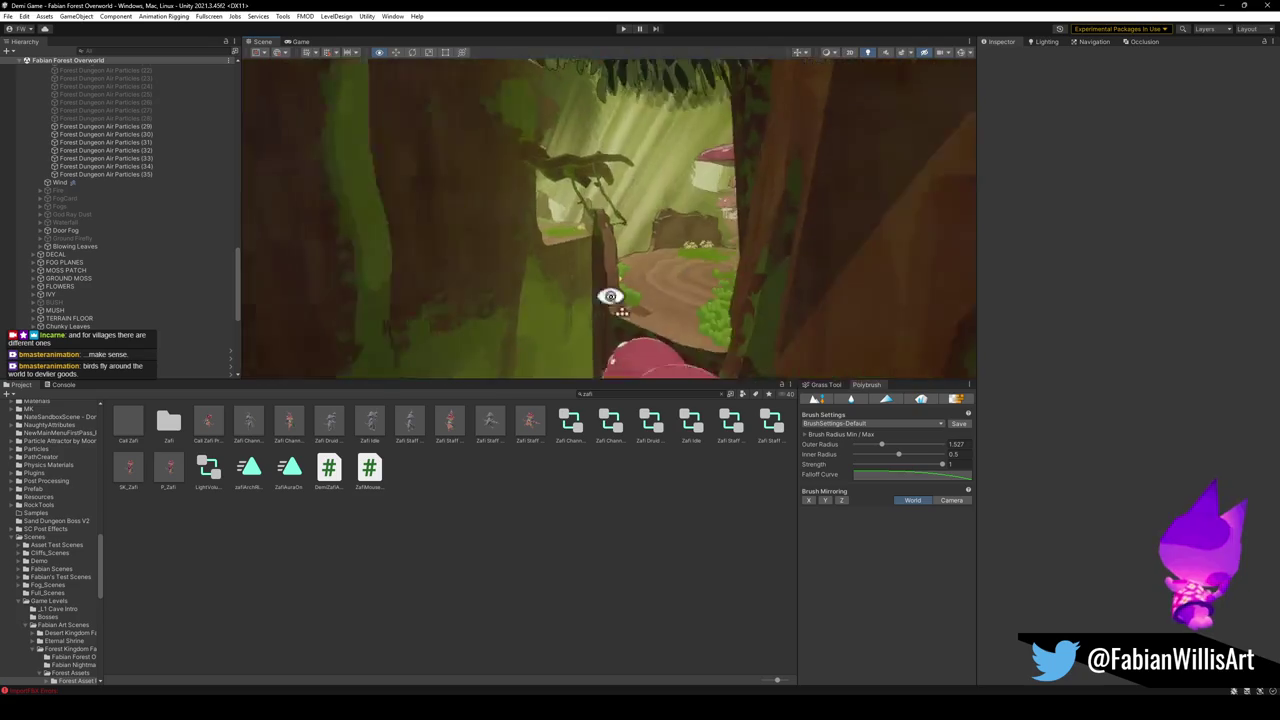
drag(673, 289, 541, 288)
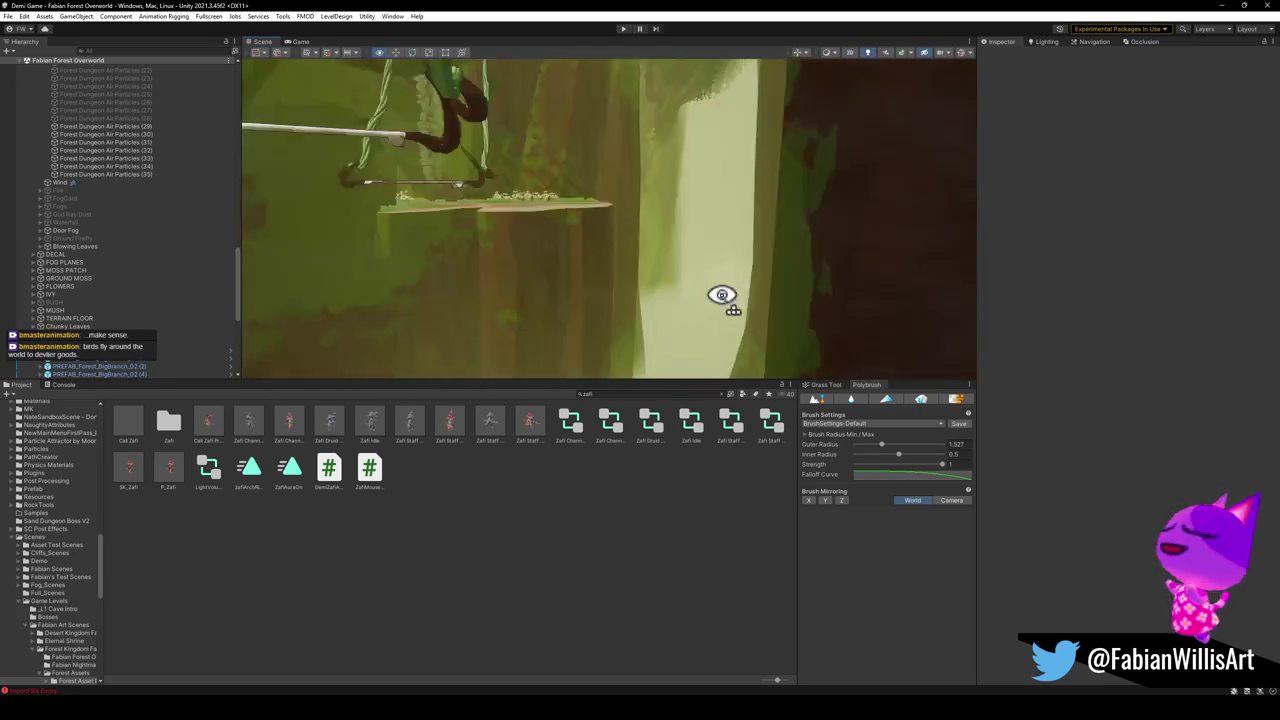
mouse_move(683, 276)
mouse_down()
mouse_move(717, 294)
mouse_move(517, 284)
mouse_up()
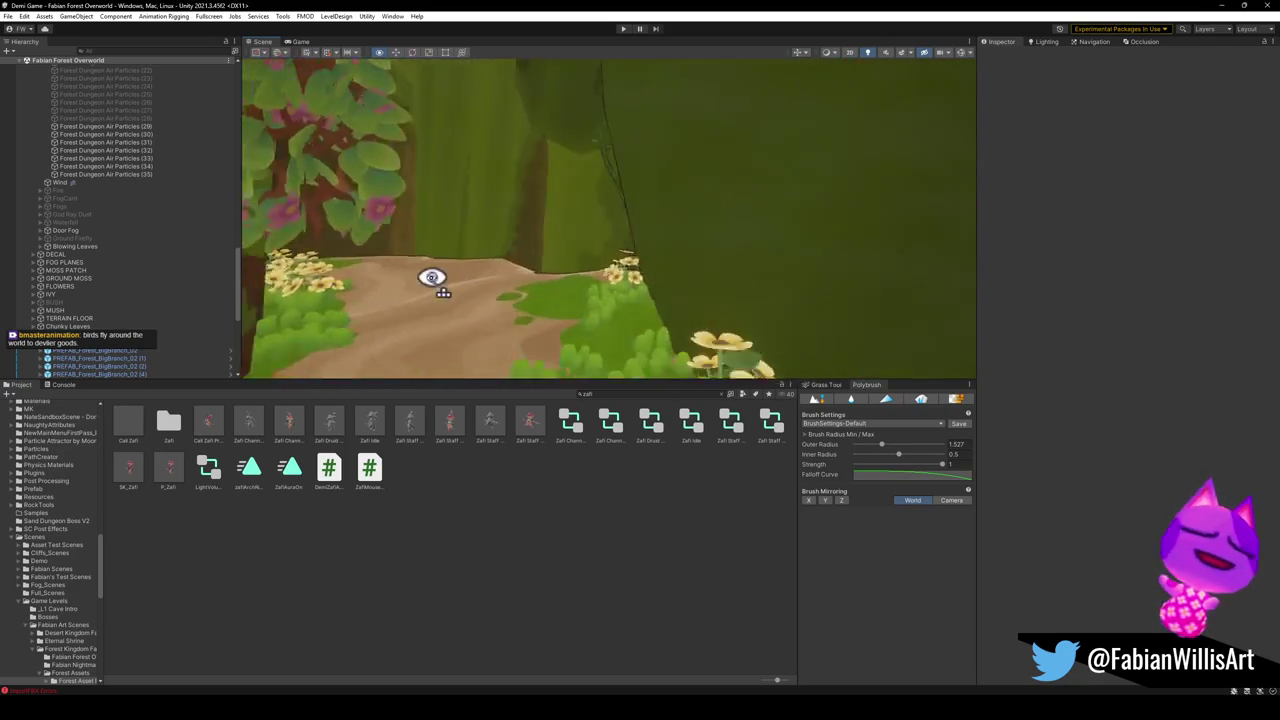
mouse_move(521, 277)
mouse_down()
mouse_move(686, 291)
mouse_move(674, 329)
mouse_move(657, 251)
mouse_move(674, 269)
mouse_move(766, 289)
mouse_move(602, 263)
mouse_move(694, 275)
mouse_up()
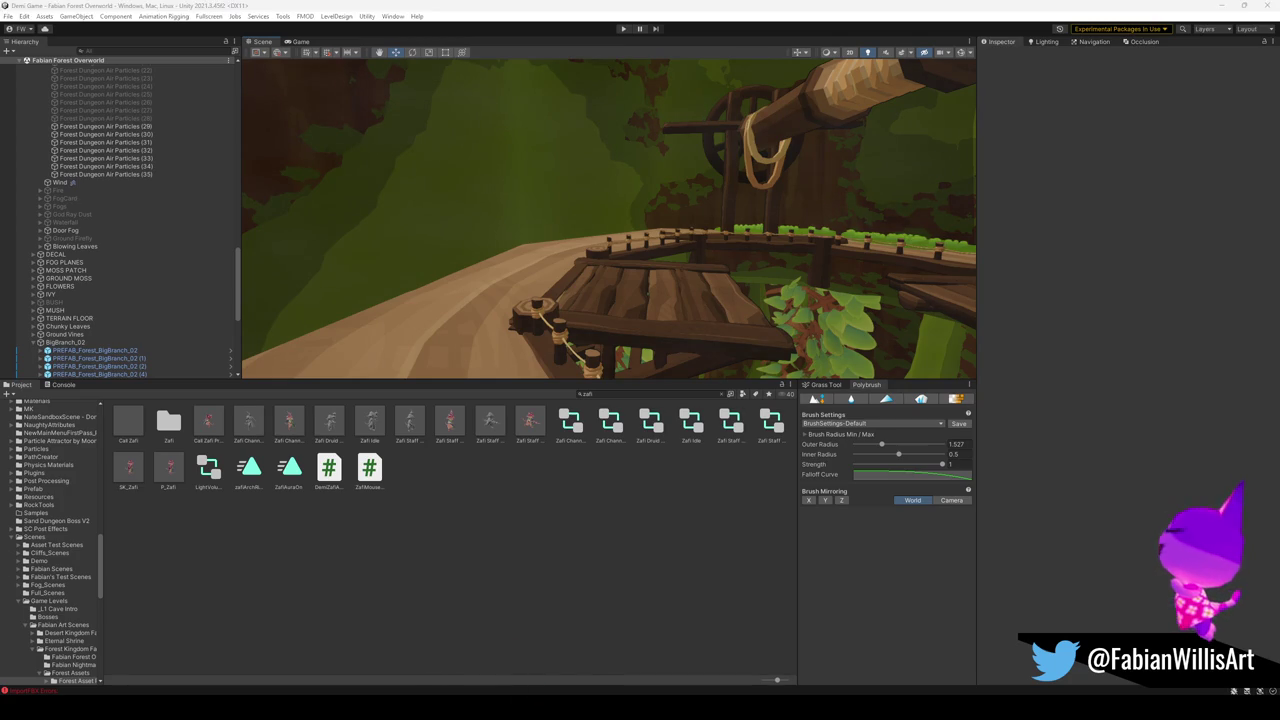
mouse_move(567, 707)
click(571, 671)
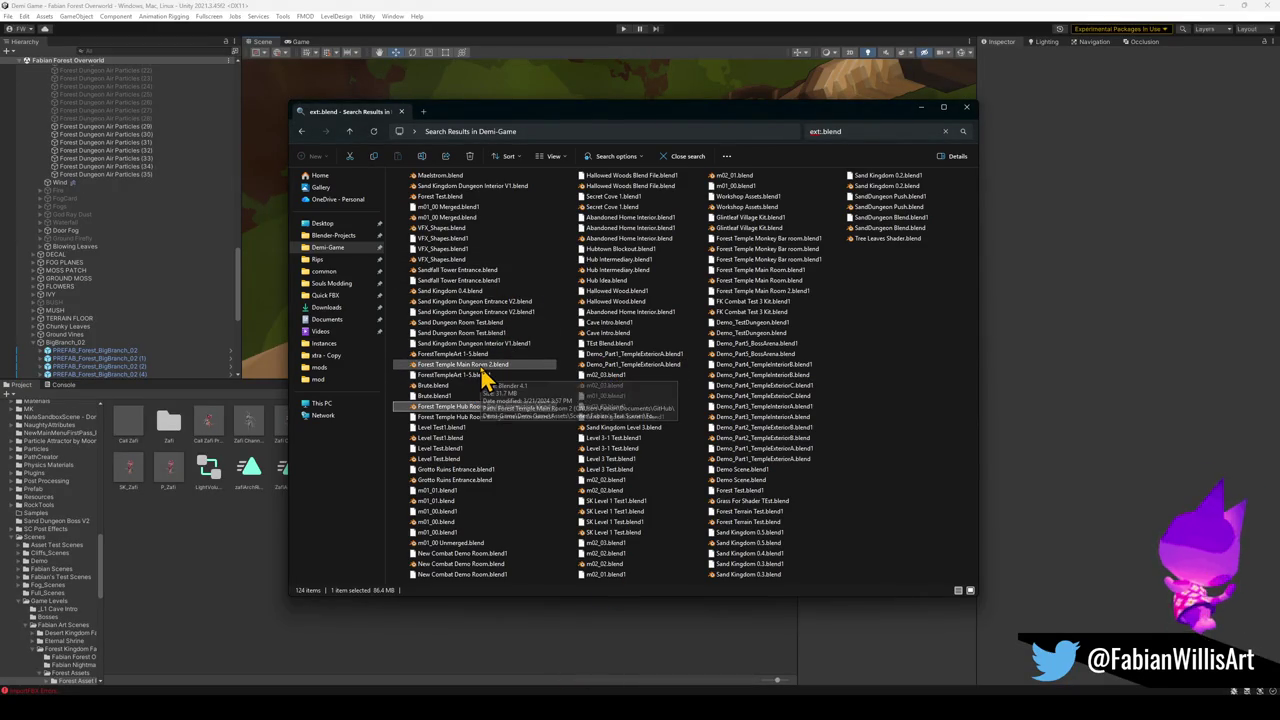
Open Forest Temple Main Room 2.blend from the .blend search results in Blender.
click(482, 366)
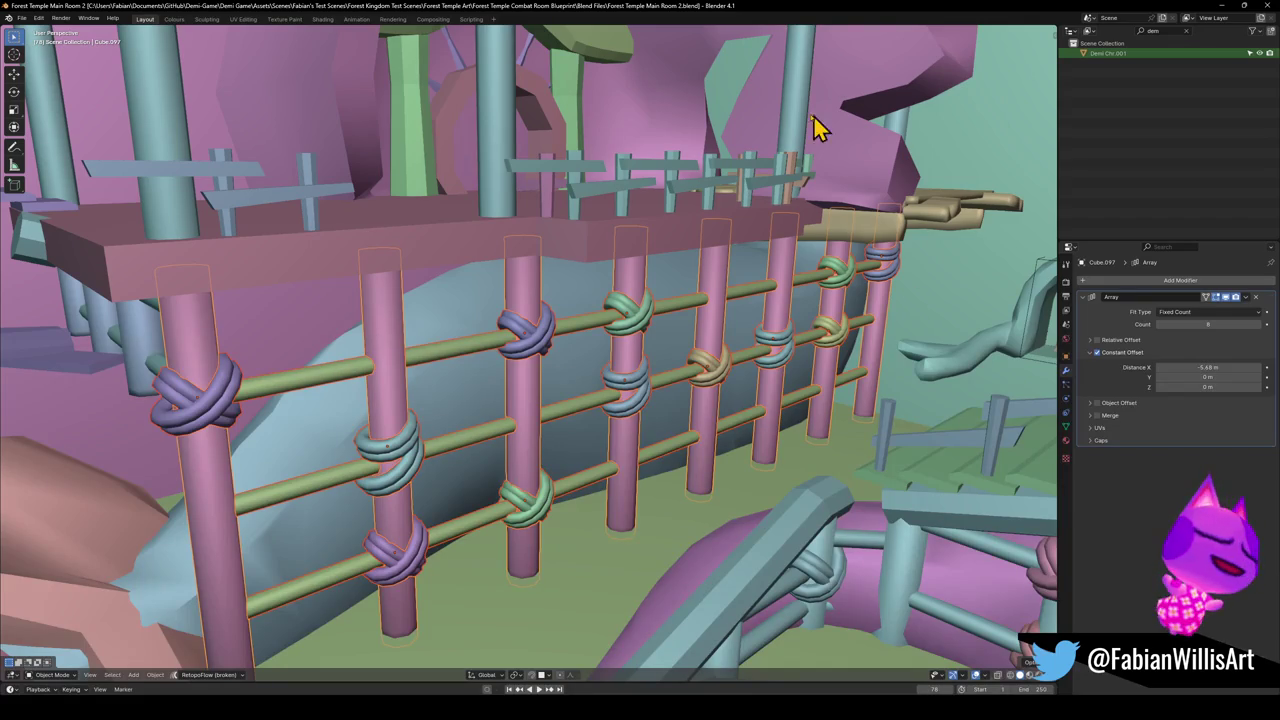
Zoom and orbit around the temple blockout and select the boolean cube around the tree room.
scroll(495, 375, down, 5)
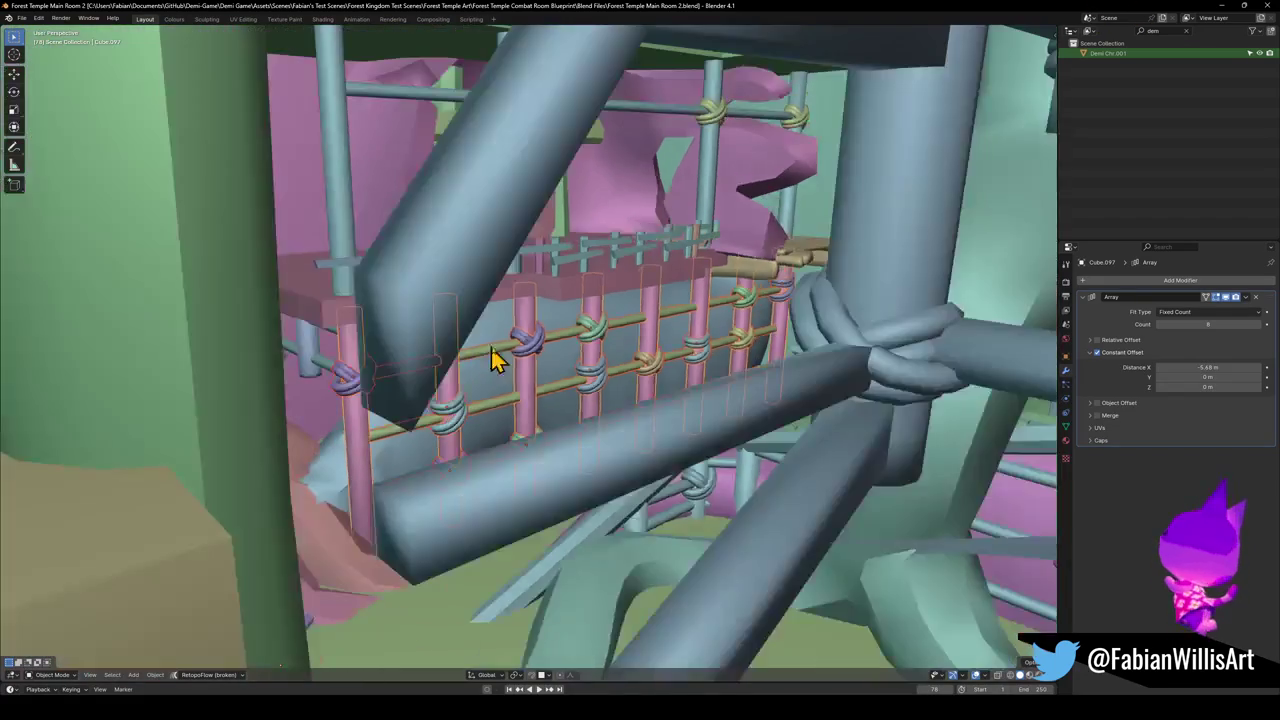
scroll(611, 334, down, 15)
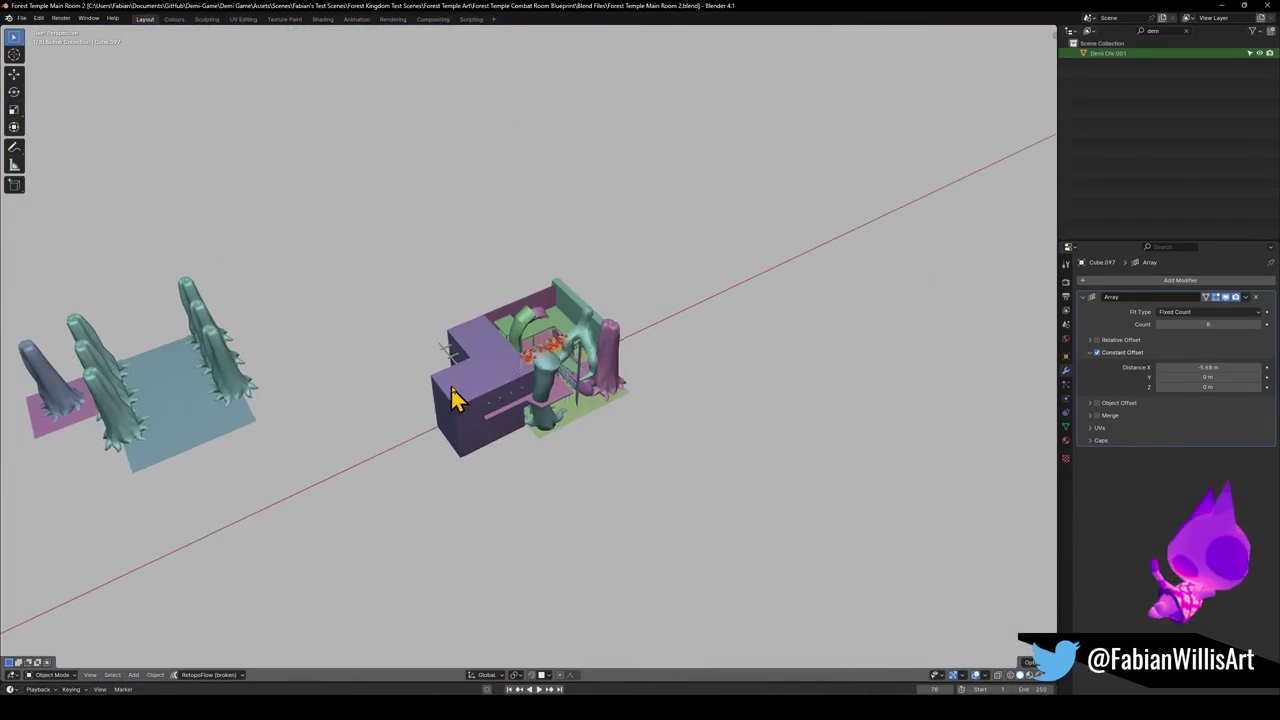
scroll(537, 368, up, 5)
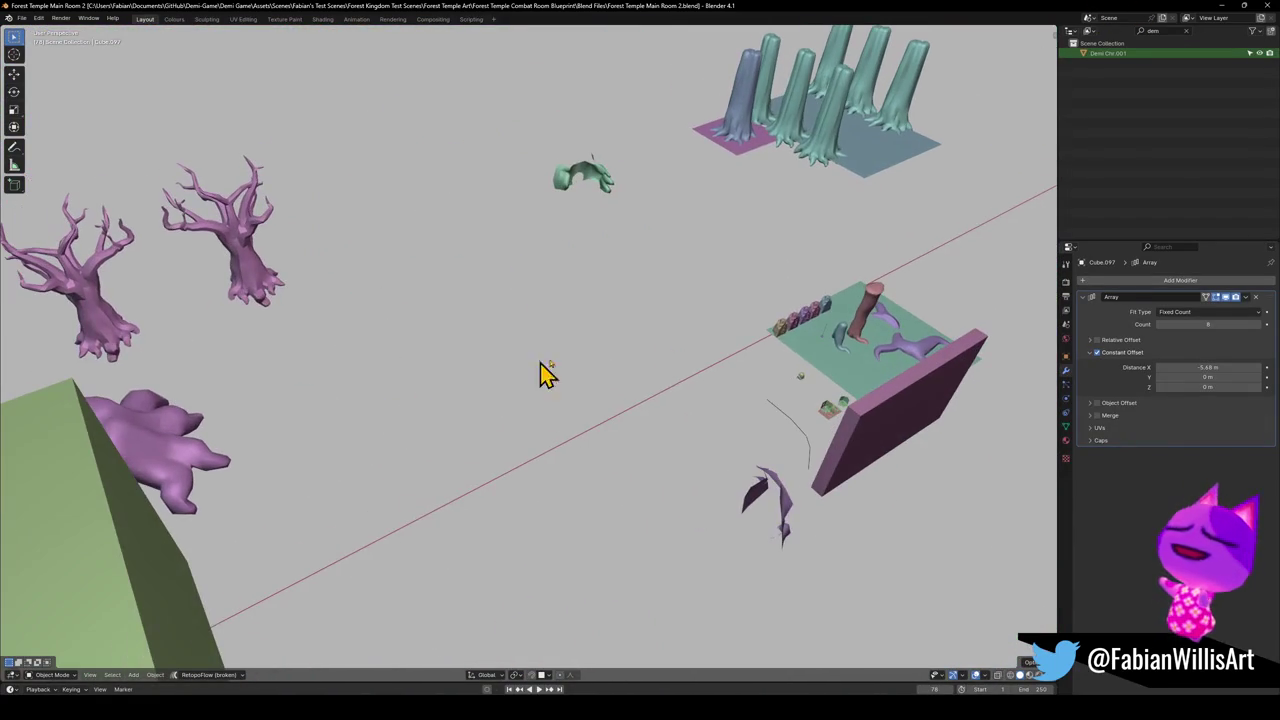
scroll(865, 345, down, 3)
scroll(689, 374, up, 6)
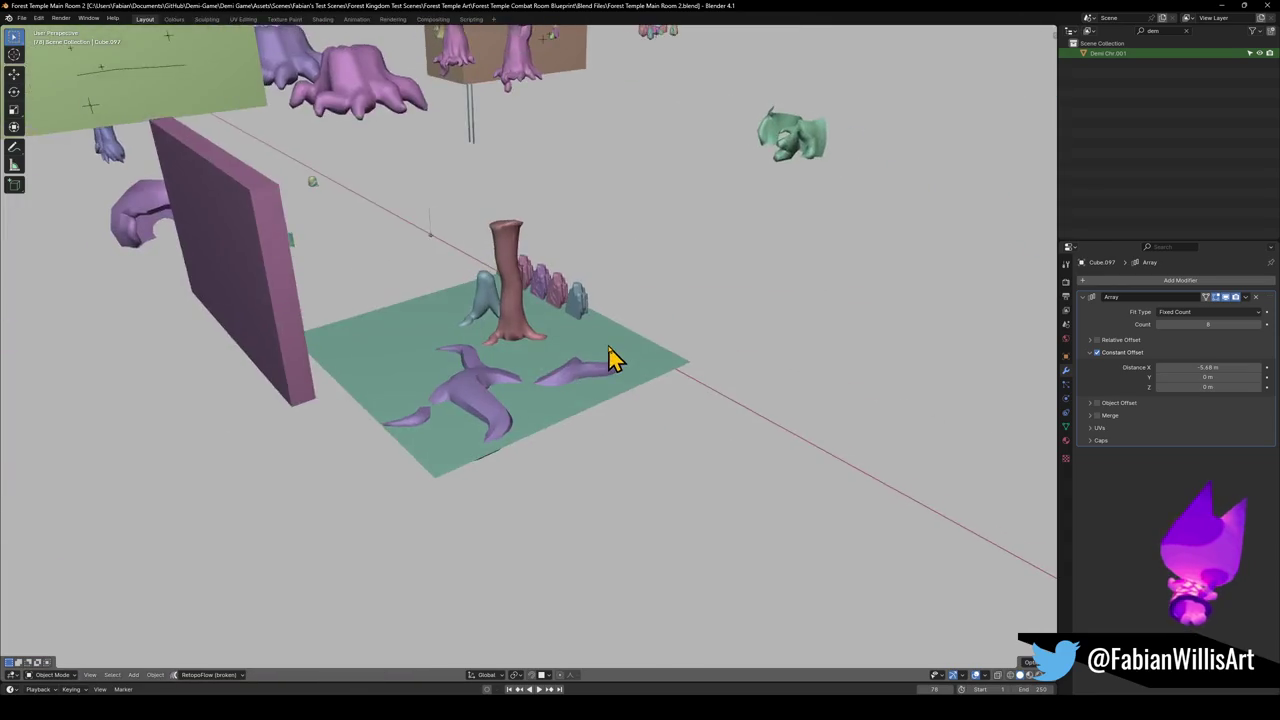
scroll(648, 366, down, 5)
scroll(371, 354, up, 6)
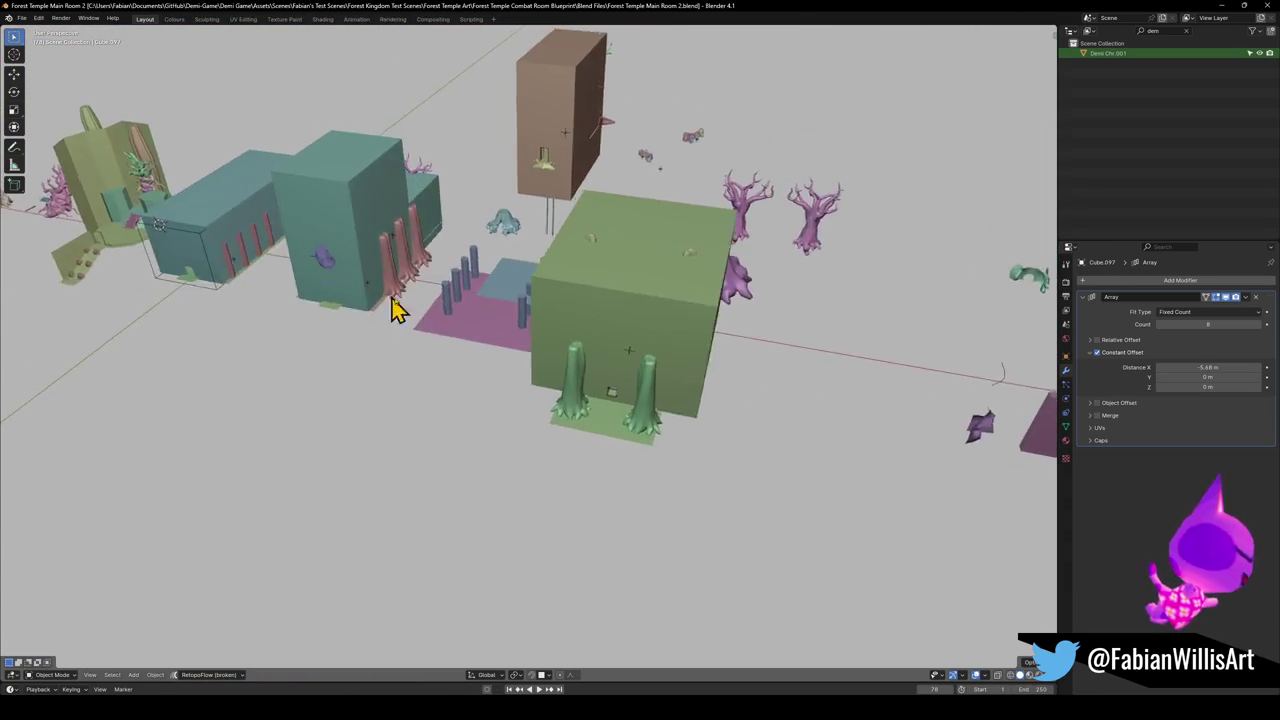
scroll(257, 251, up, 7)
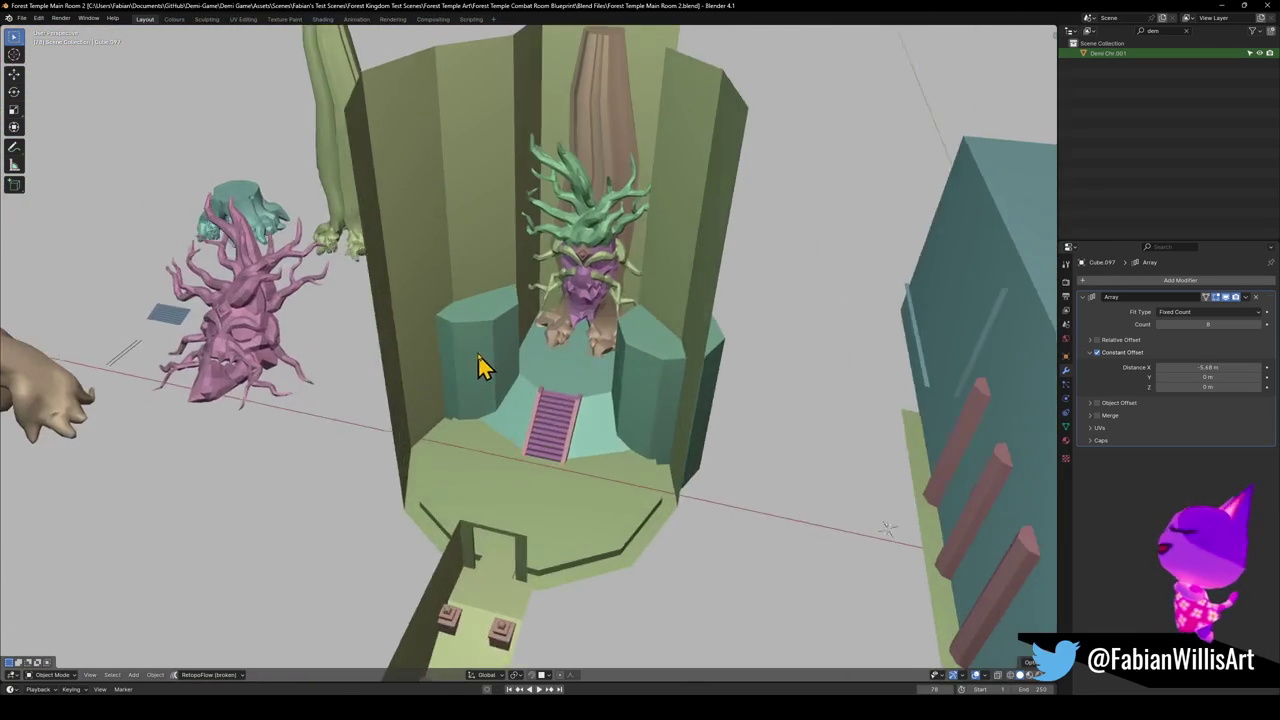
scroll(505, 355, left, 10)
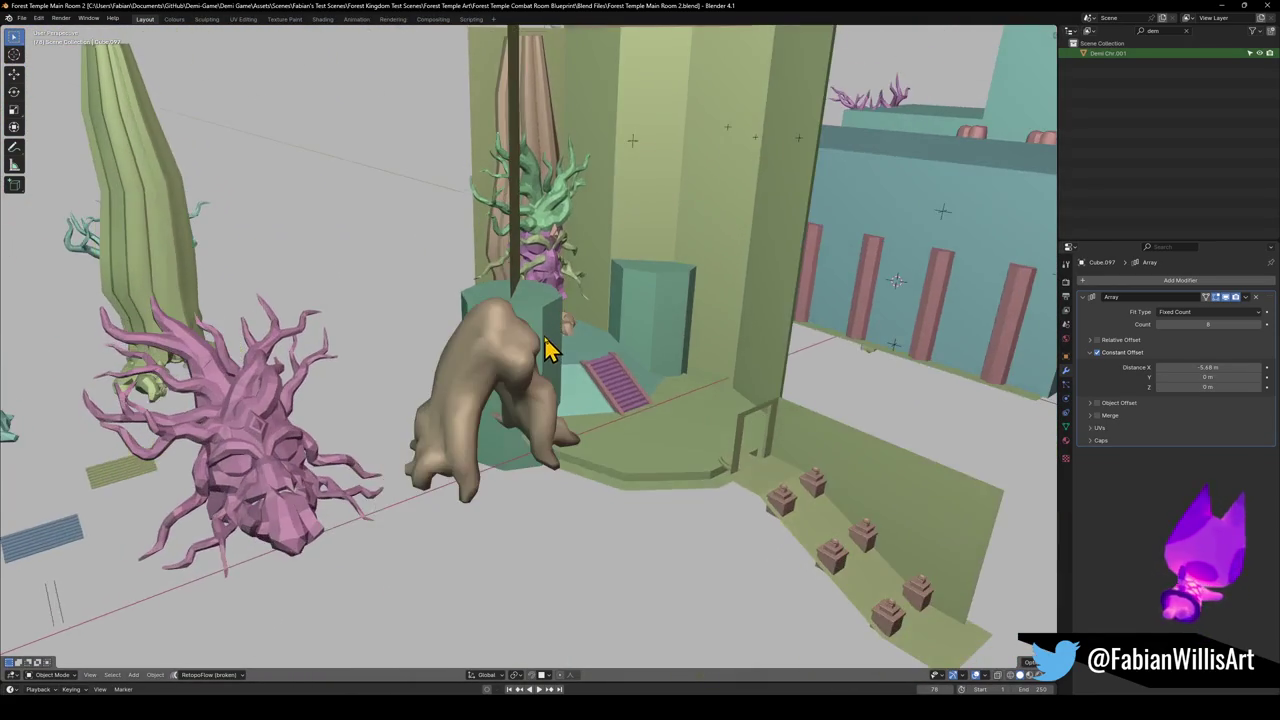
scroll(540, 358, down, 3)
scroll(534, 380, left, 6)
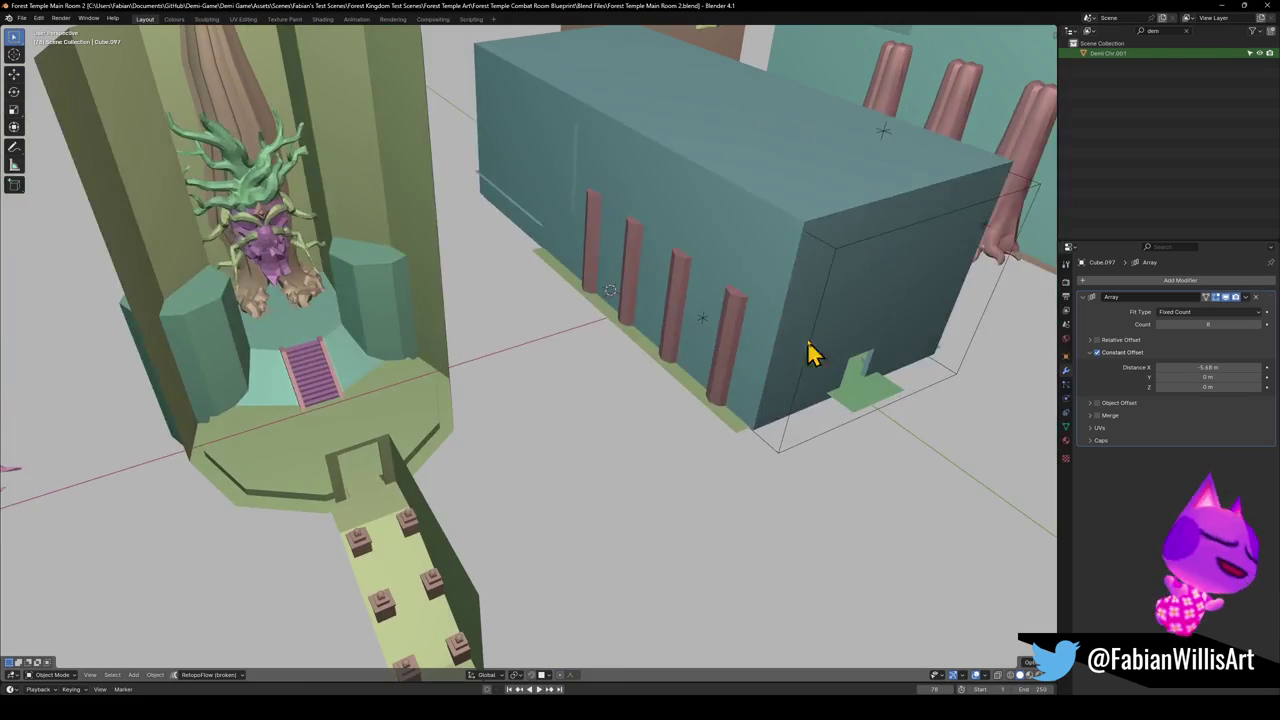
scroll(814, 354, up, 3)
scroll(814, 337, up, 6)
click(700, 413)
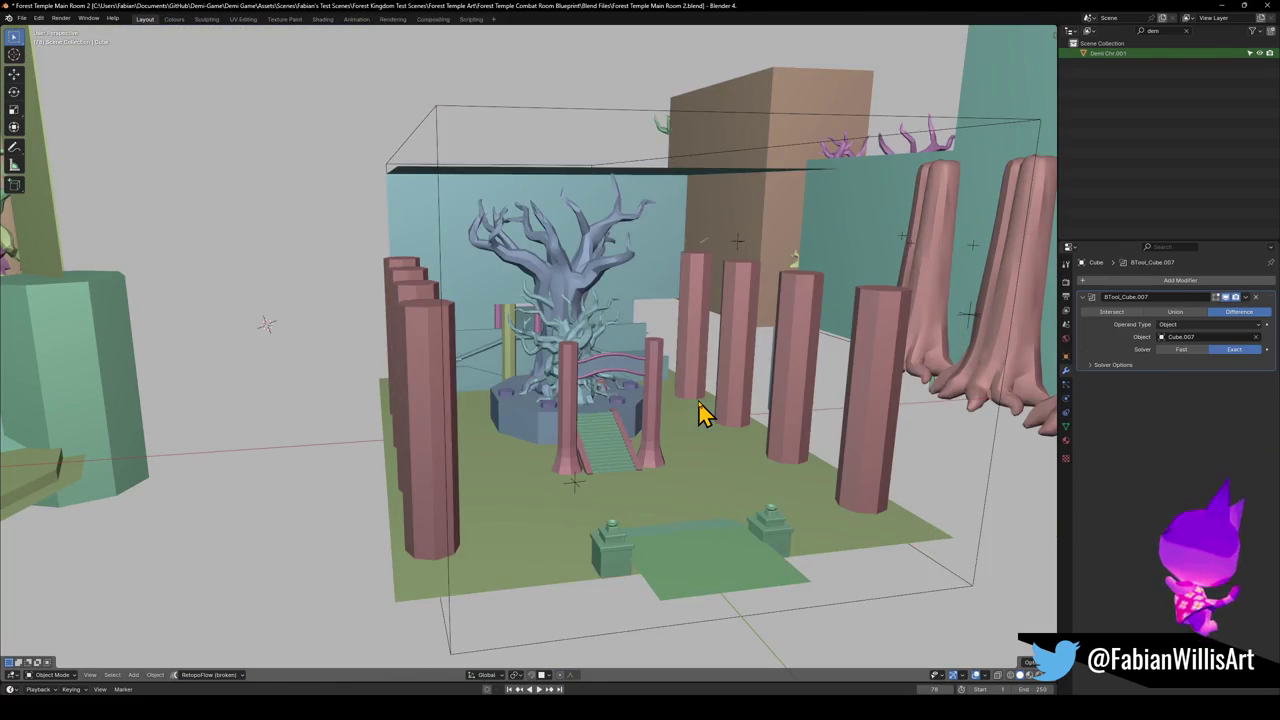
Select the tree platform to view its boolean cuts, then close in on the stairs below.
scroll(688, 424, left, 5)
scroll(650, 395, down, 5)
scroll(620, 346, left, 5)
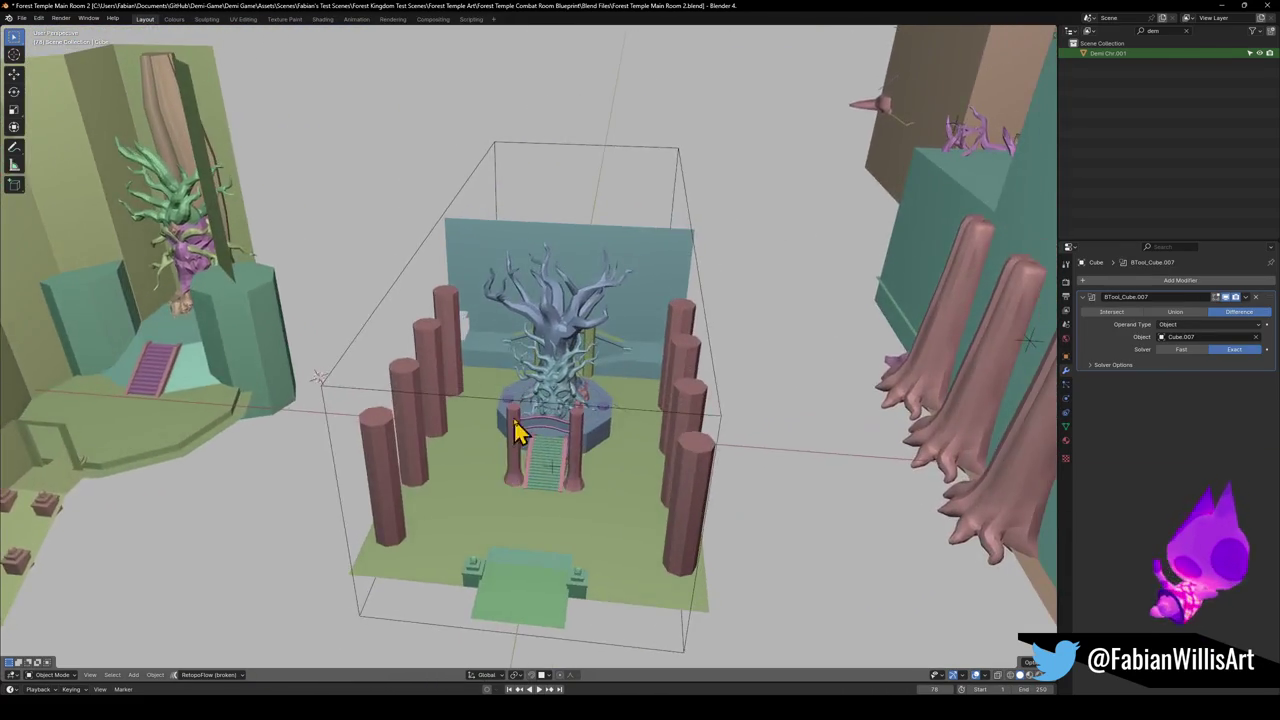
scroll(515, 430, up, 5)
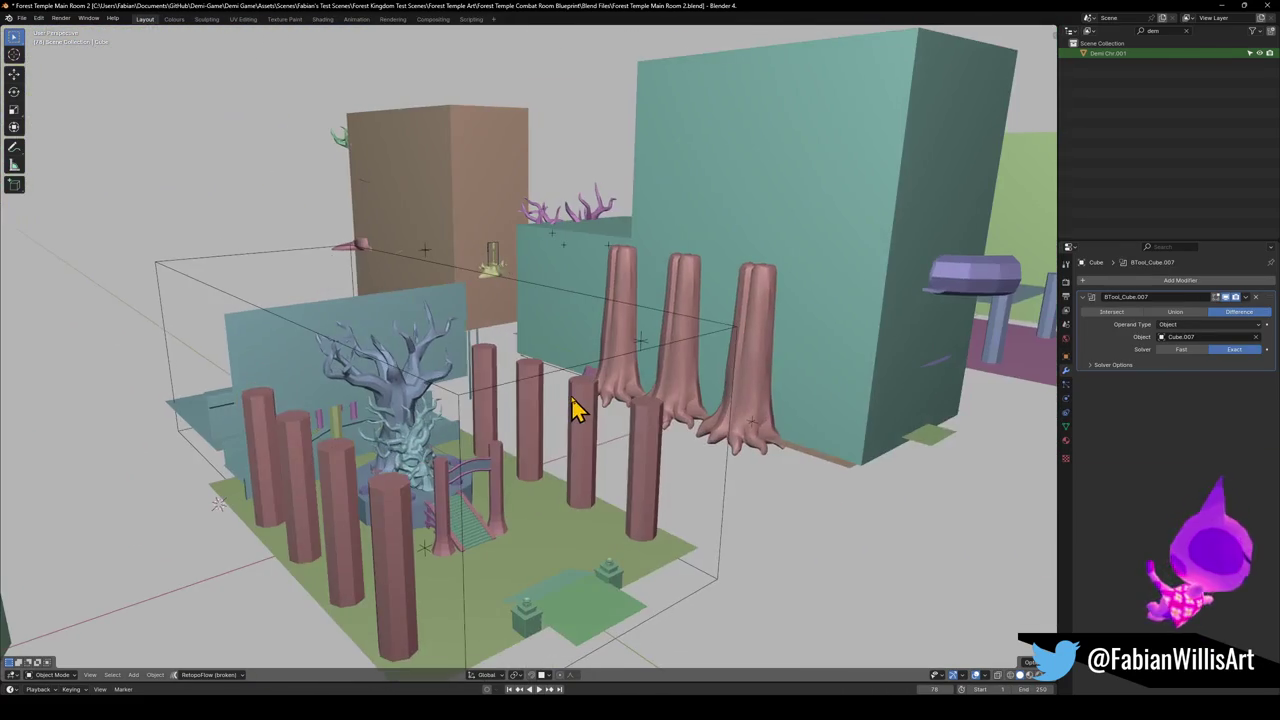
click(480, 253)
scroll(460, 265, up, 10)
scroll(470, 300, down, 10)
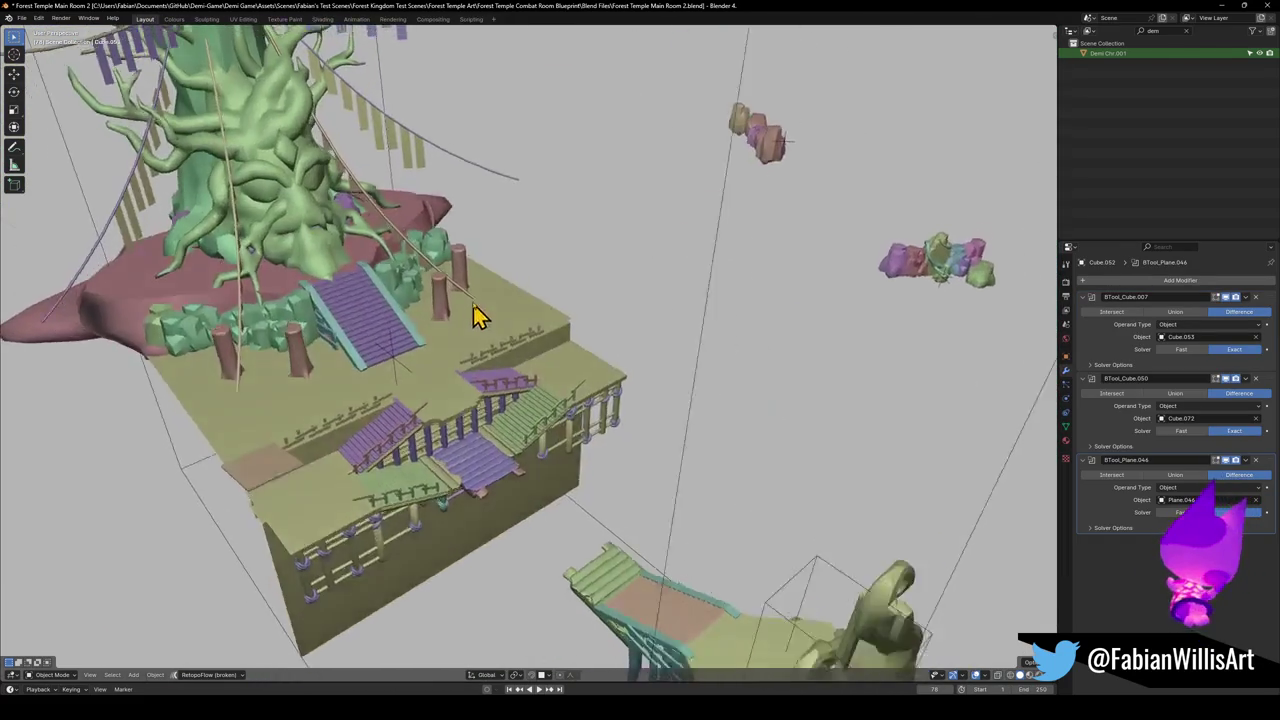
scroll(466, 305, down, 3)
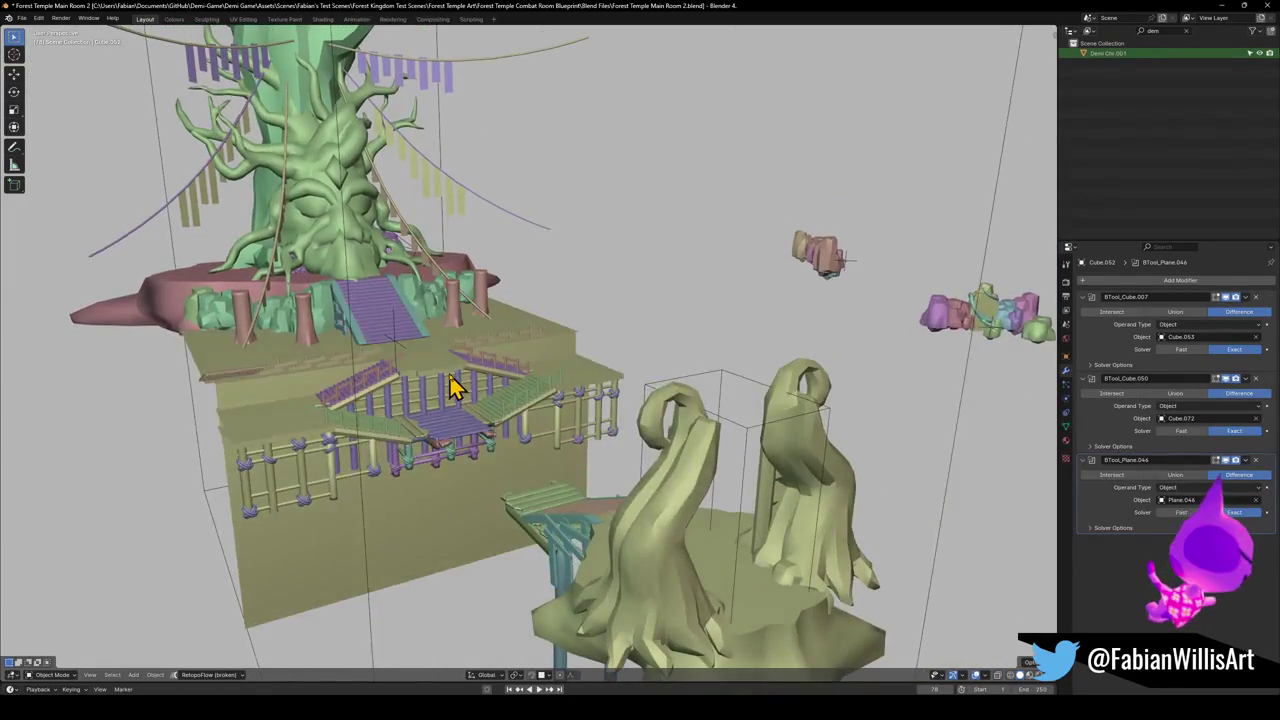
scroll(540, 385, up, 8)
scroll(590, 385, left, 5)
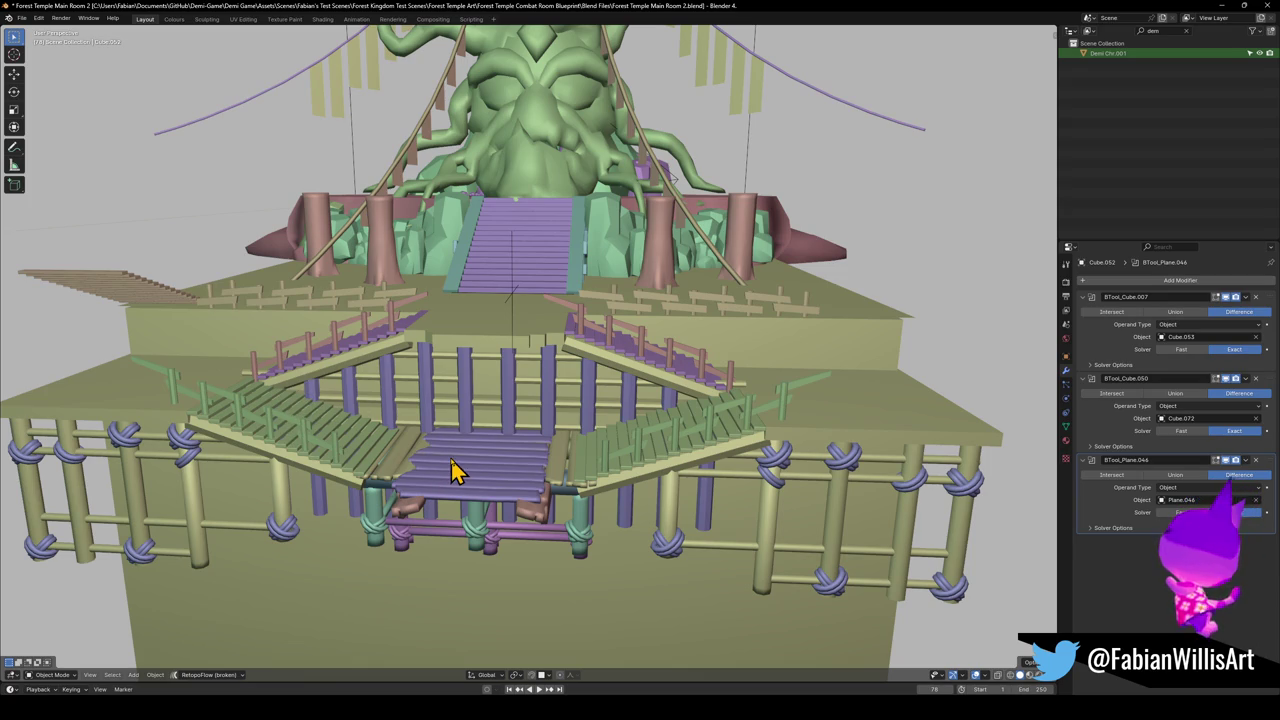
scroll(460, 360, up, 5)
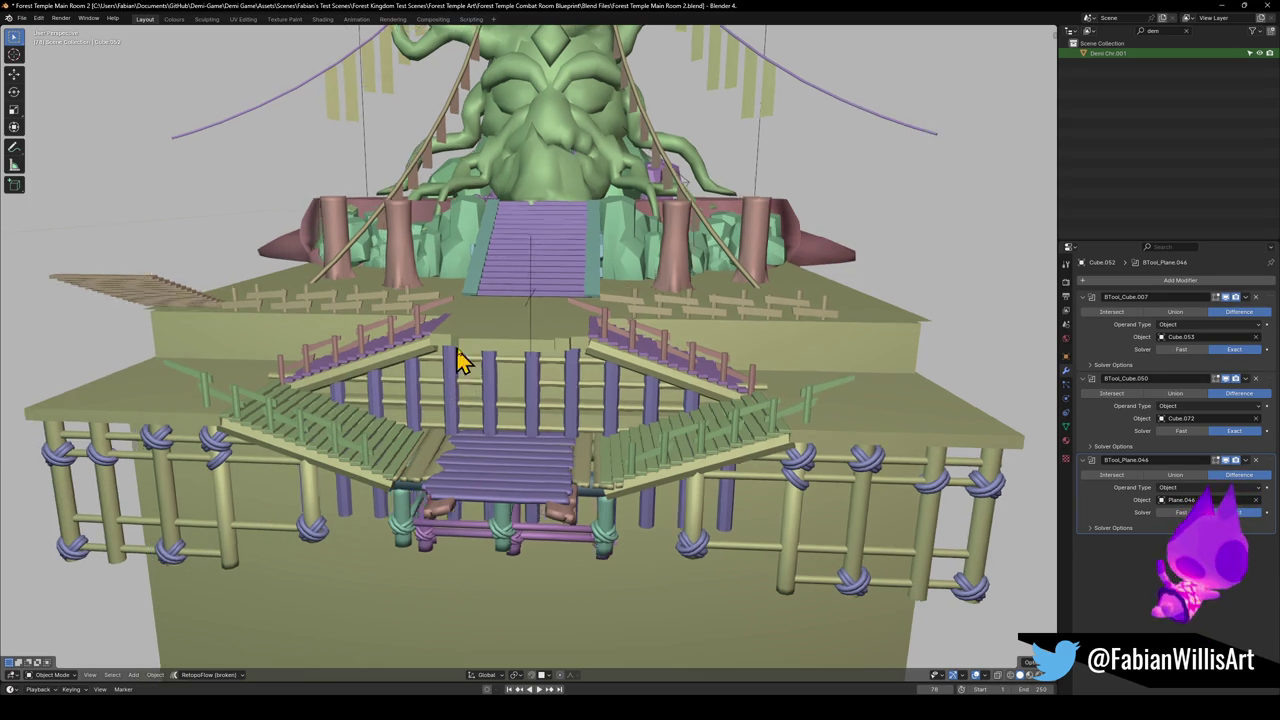
scroll(510, 420, down, 3)
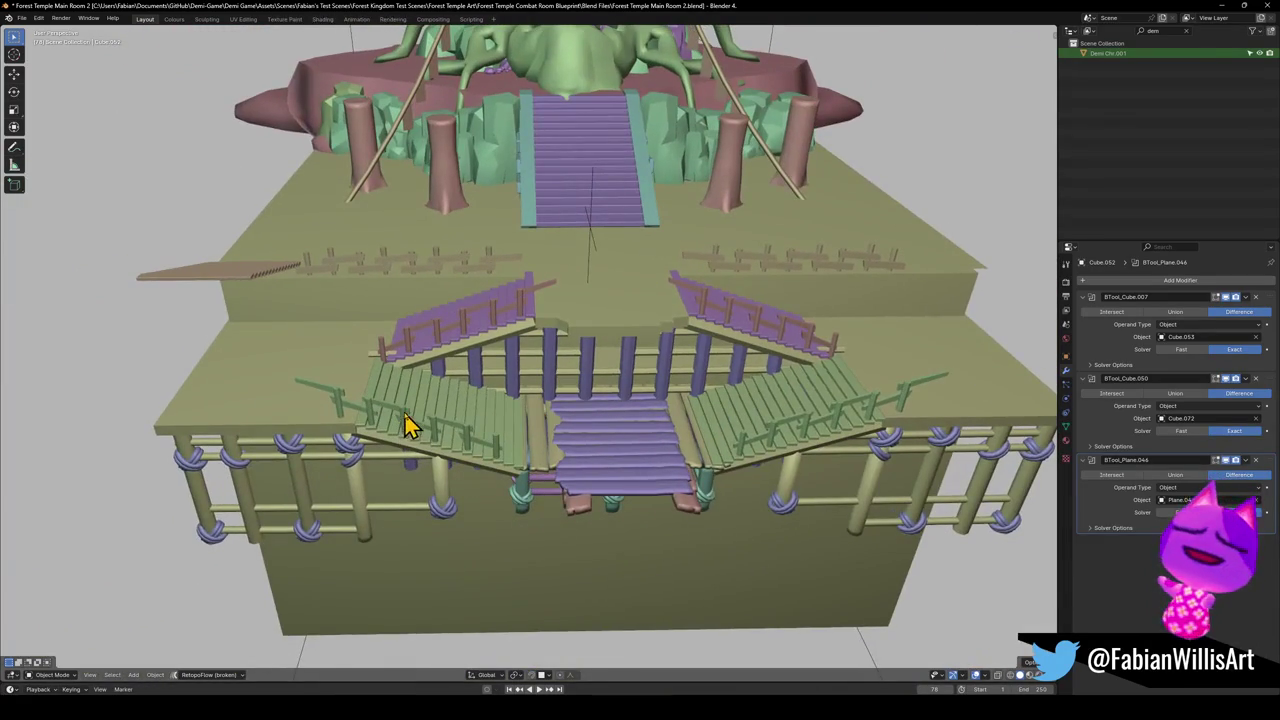
Select the left staircase, central stairs, base platform, lower stair pieces, support and arrayed posts.
click(409, 423)
click(545, 440)
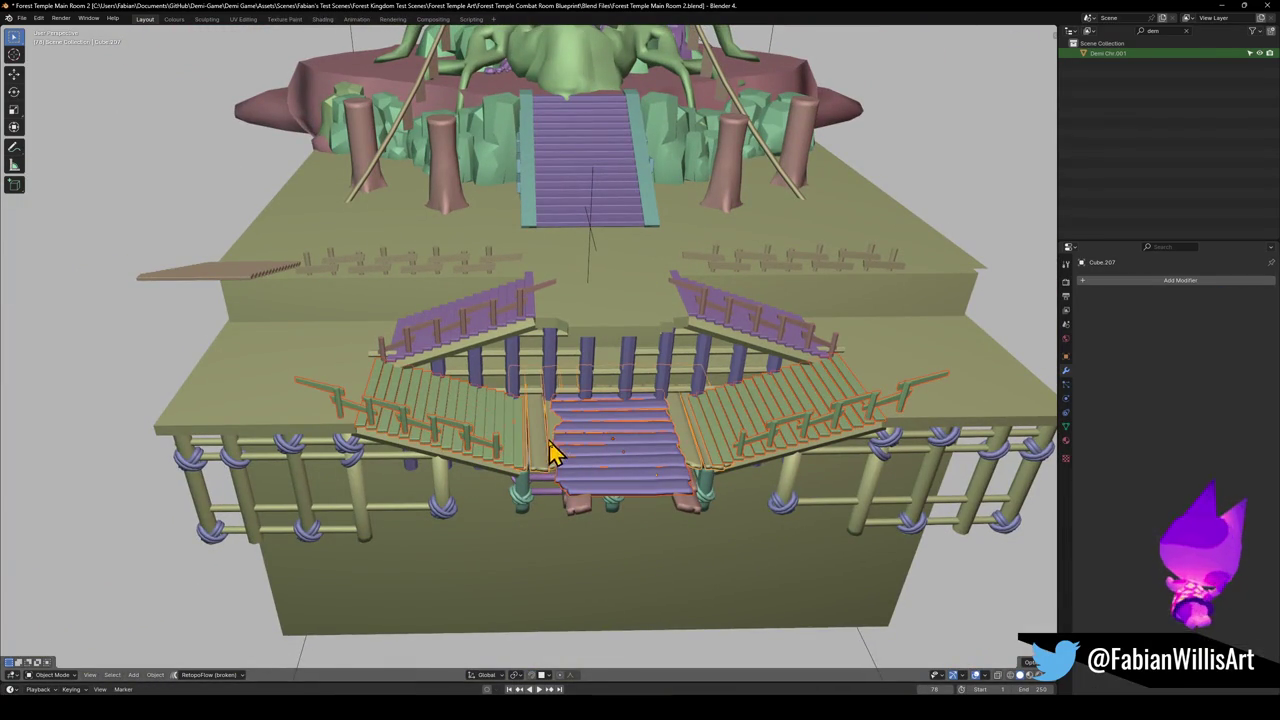
shift+click(530, 508)
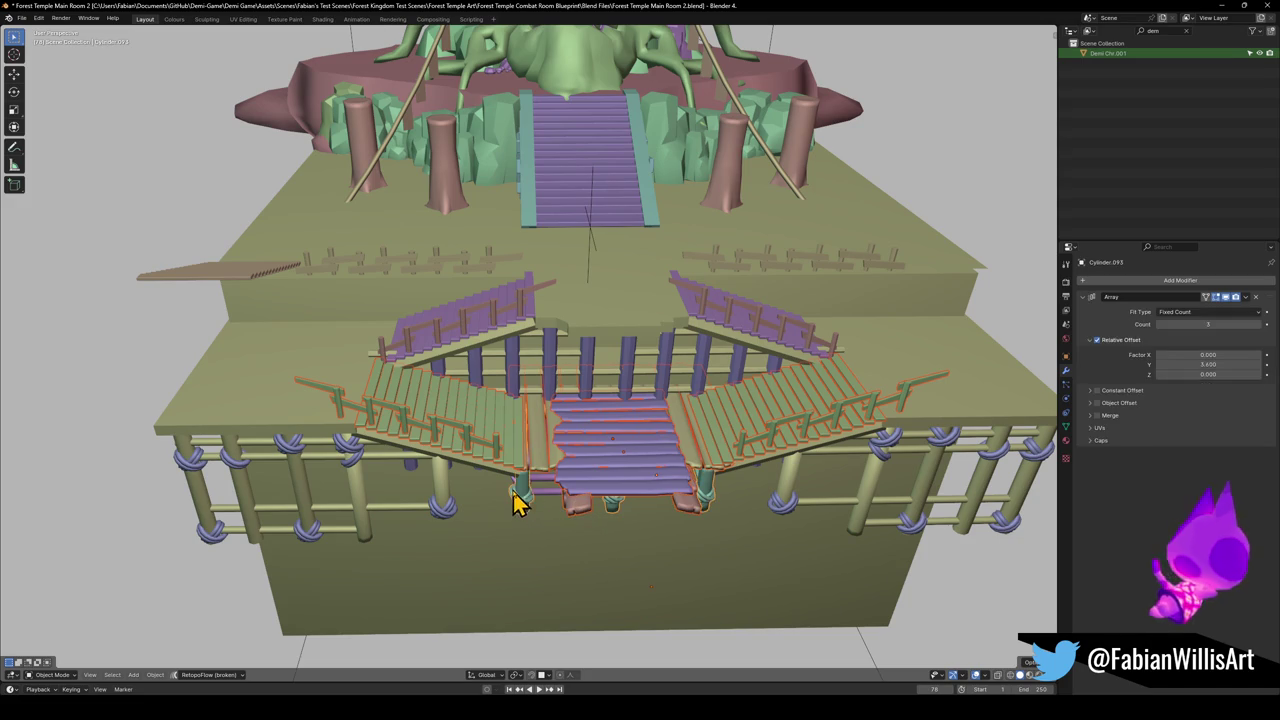
shift+click(440, 509)
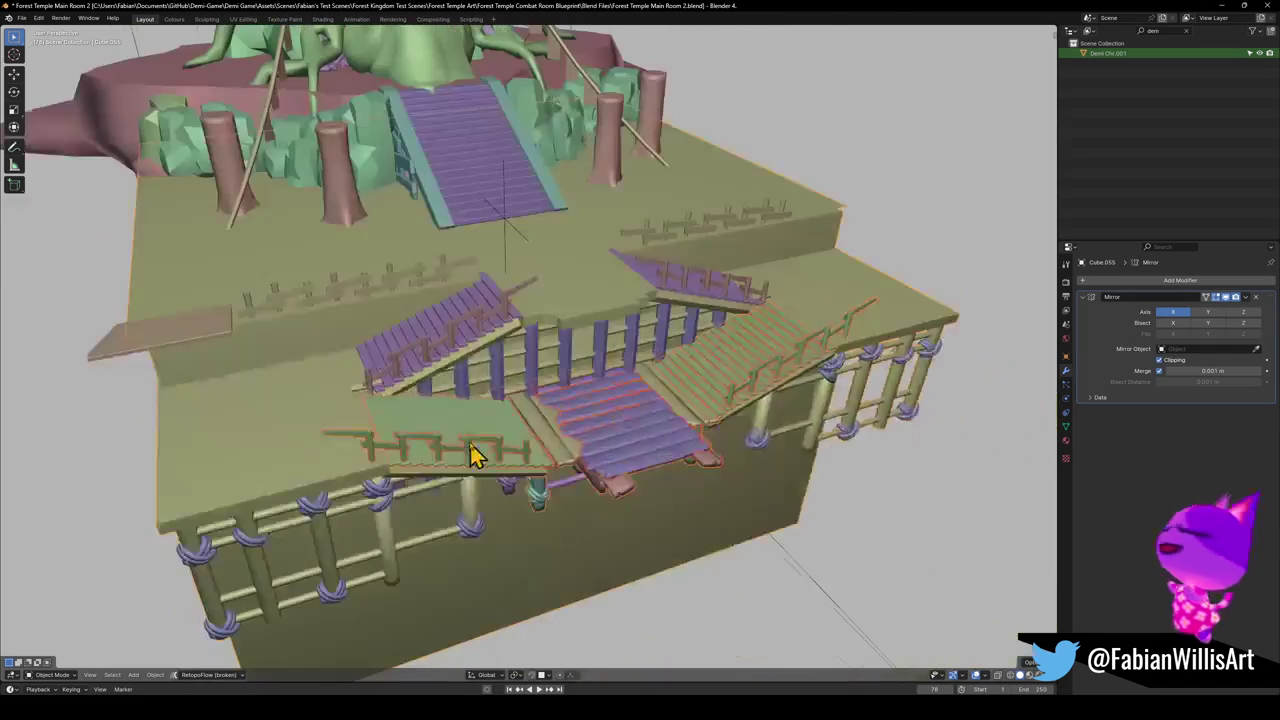
key(g)
key(Escape)
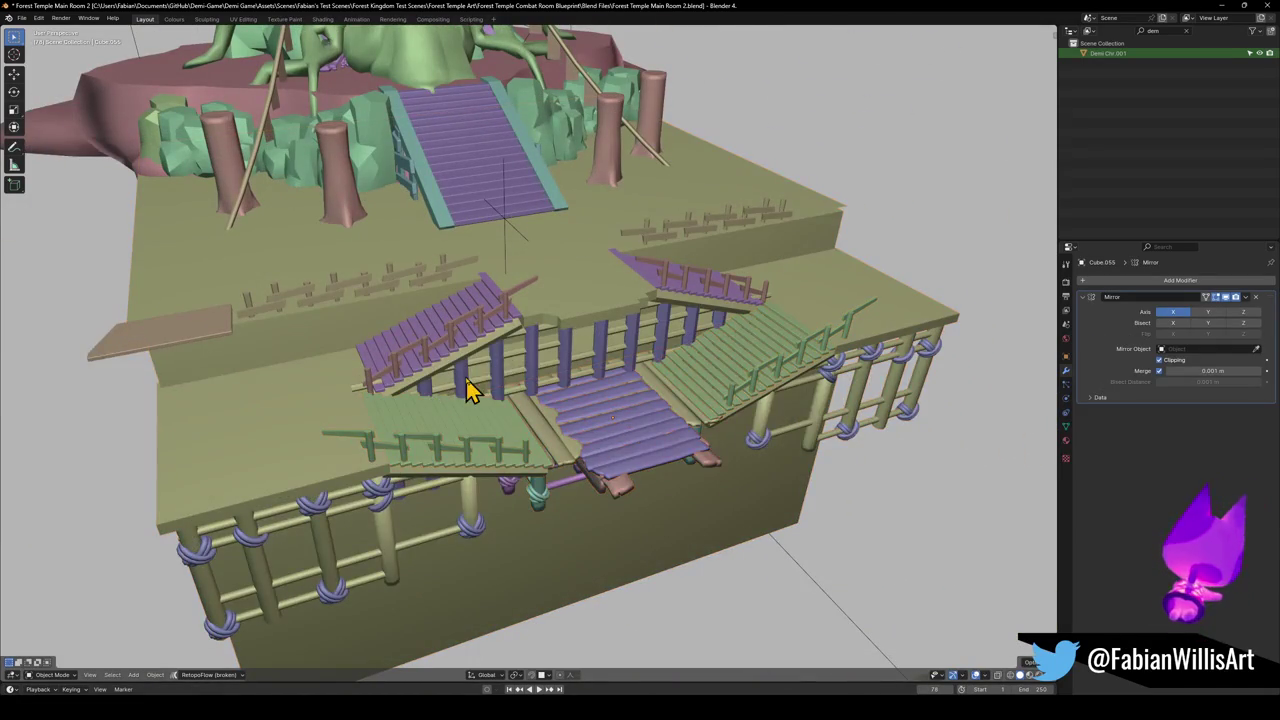
click(545, 440)
shift+click(624, 492)
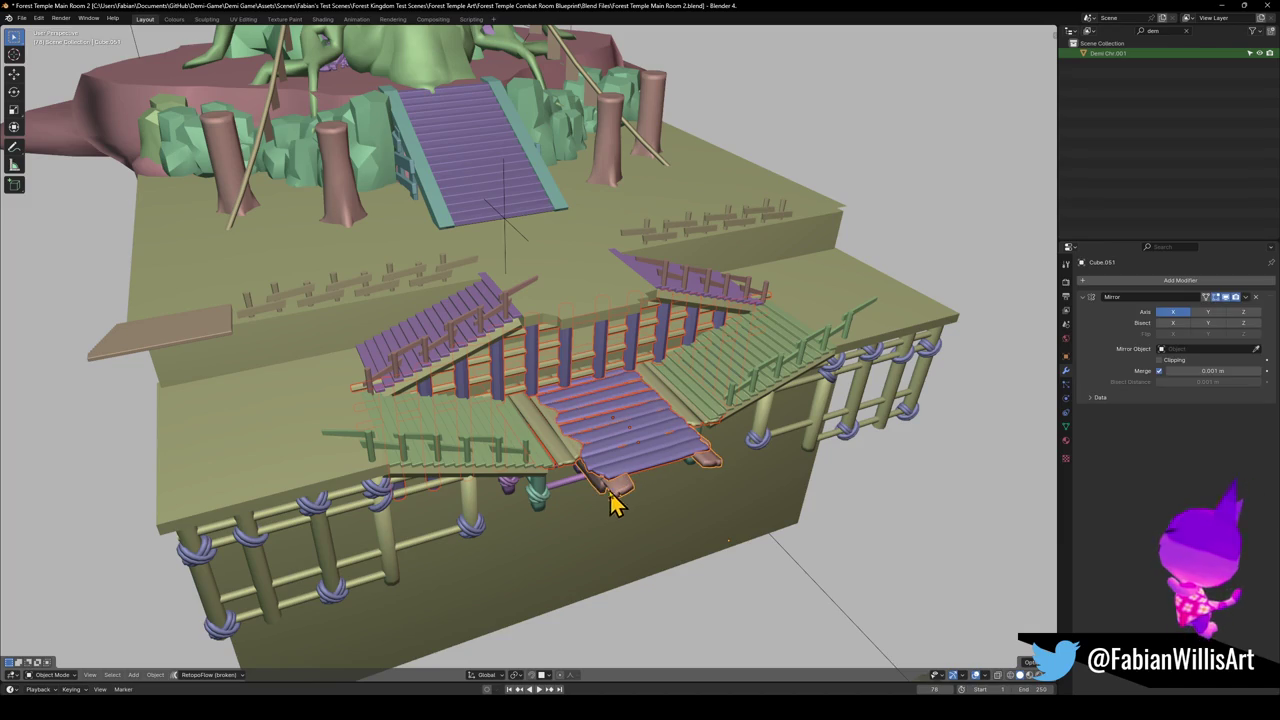
shift+click(588, 490)
shift+click(528, 497)
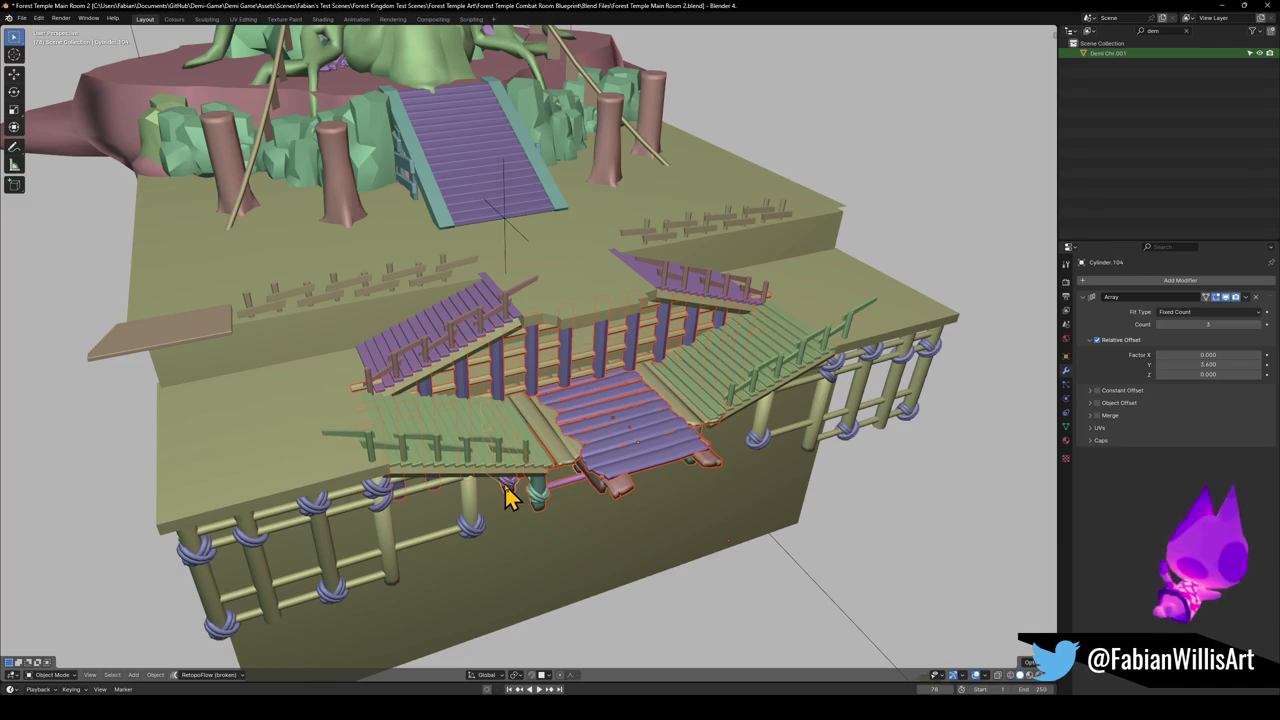
key(g)
key(Escape)
Add the lower green railing, left and right stair pieces and ground platform to the selection.
shift+click(495, 478)
shift+click(480, 440)
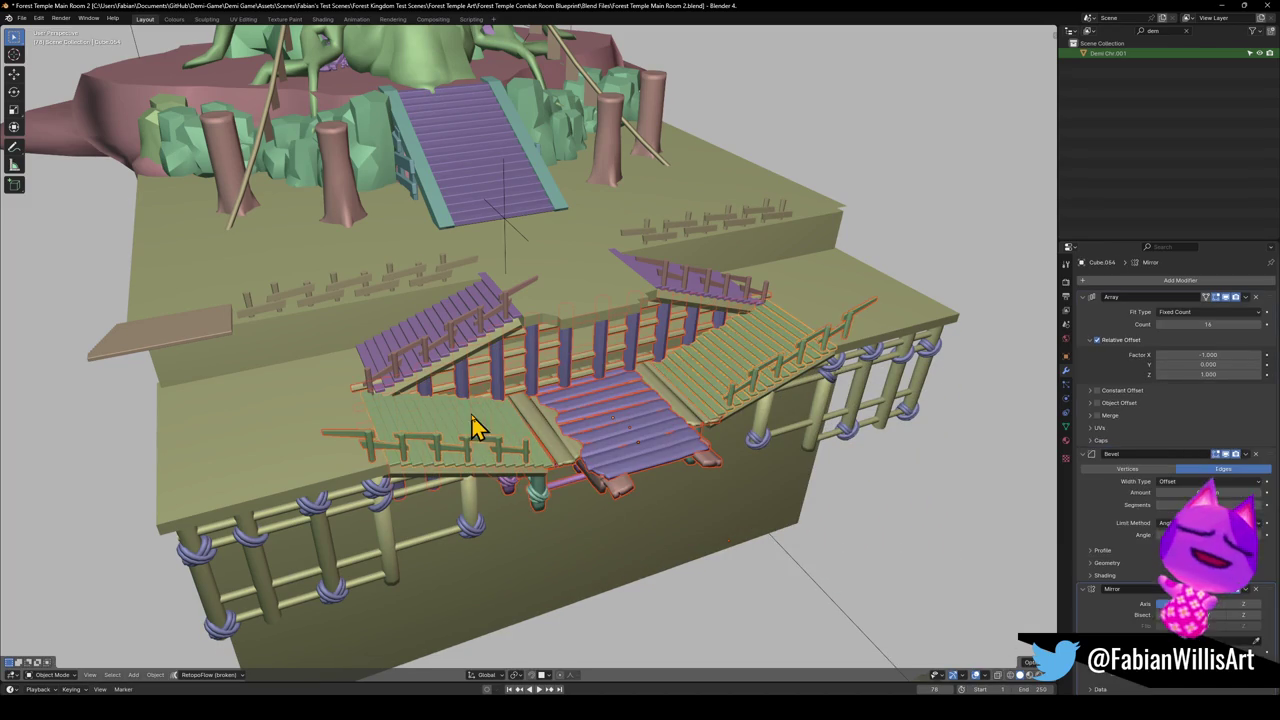
shift+click(437, 330)
shift+click(437, 388)
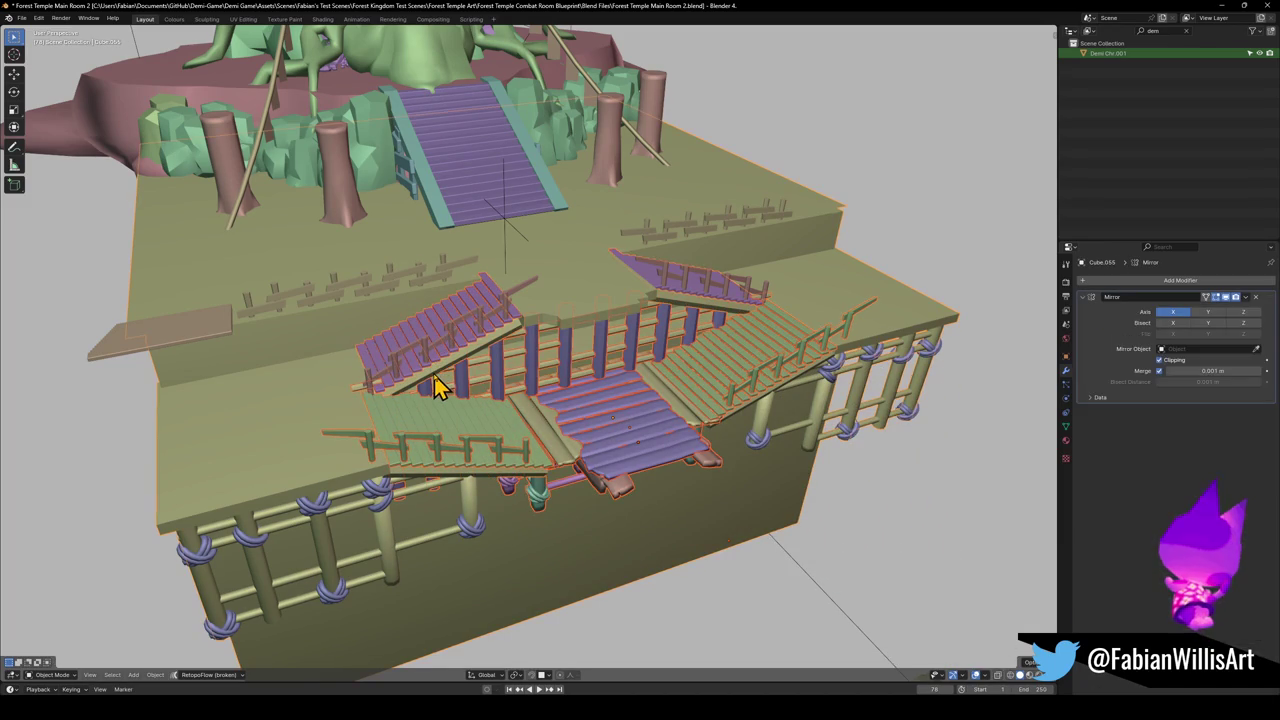
key(g)
key(Escape)
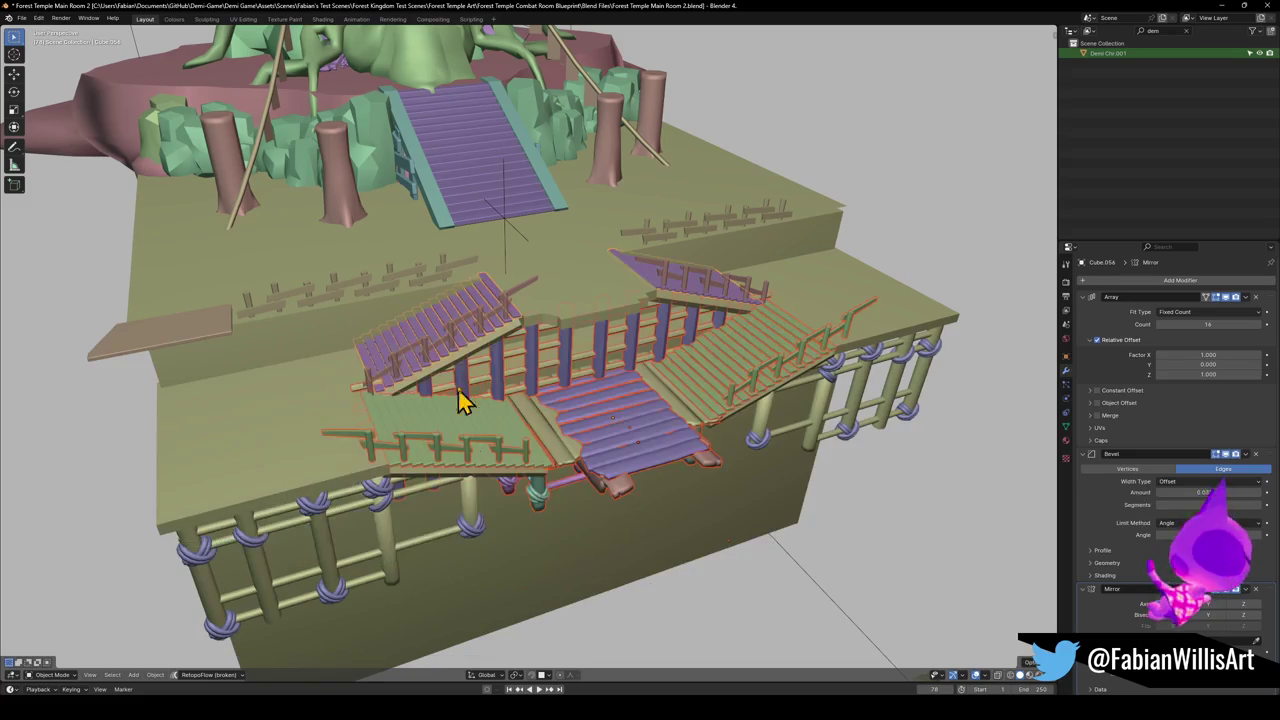
key(g)
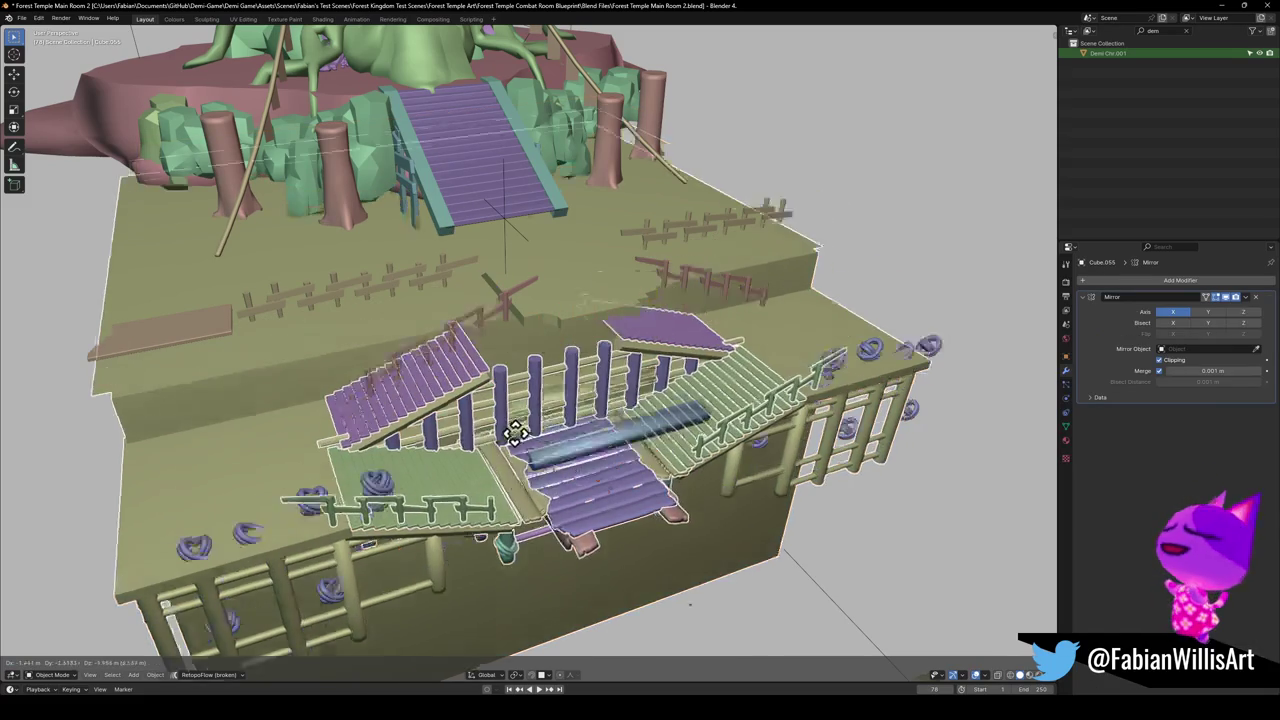
key(Escape)
Add another stair piece, the rope loop curve and the stair post cylinder to the selection.
shift+click(485, 331)
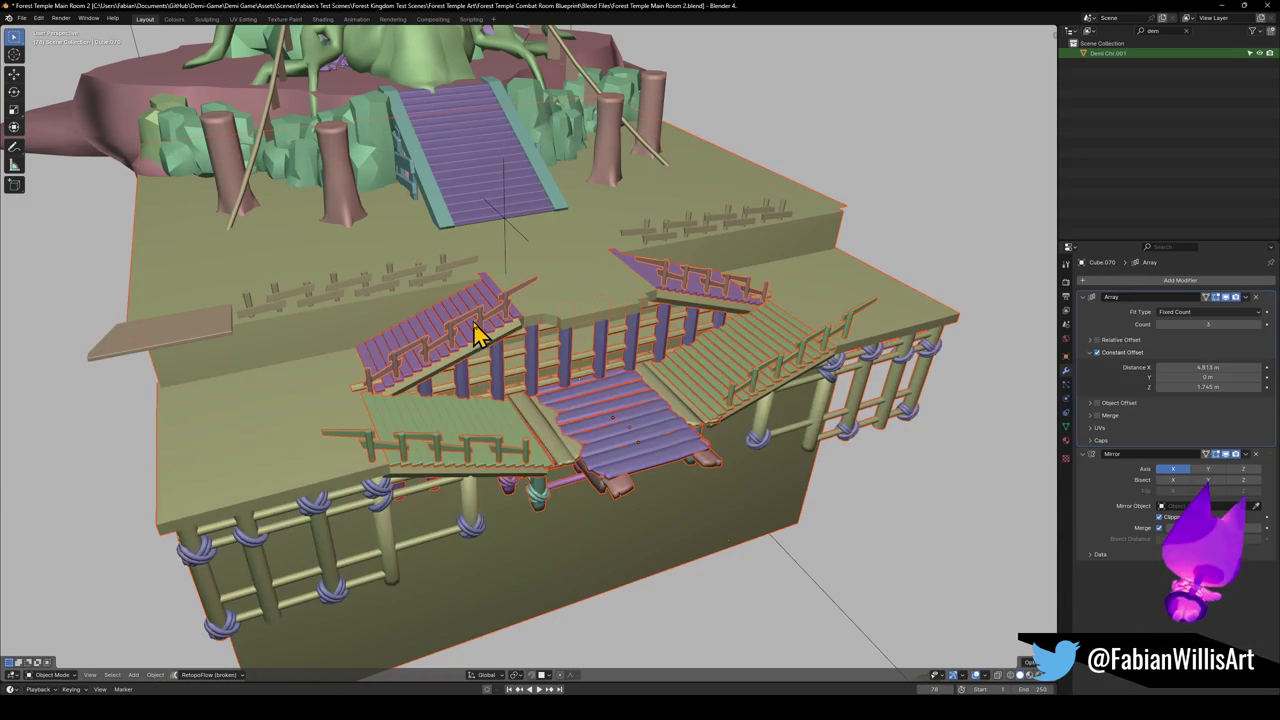
key(g)
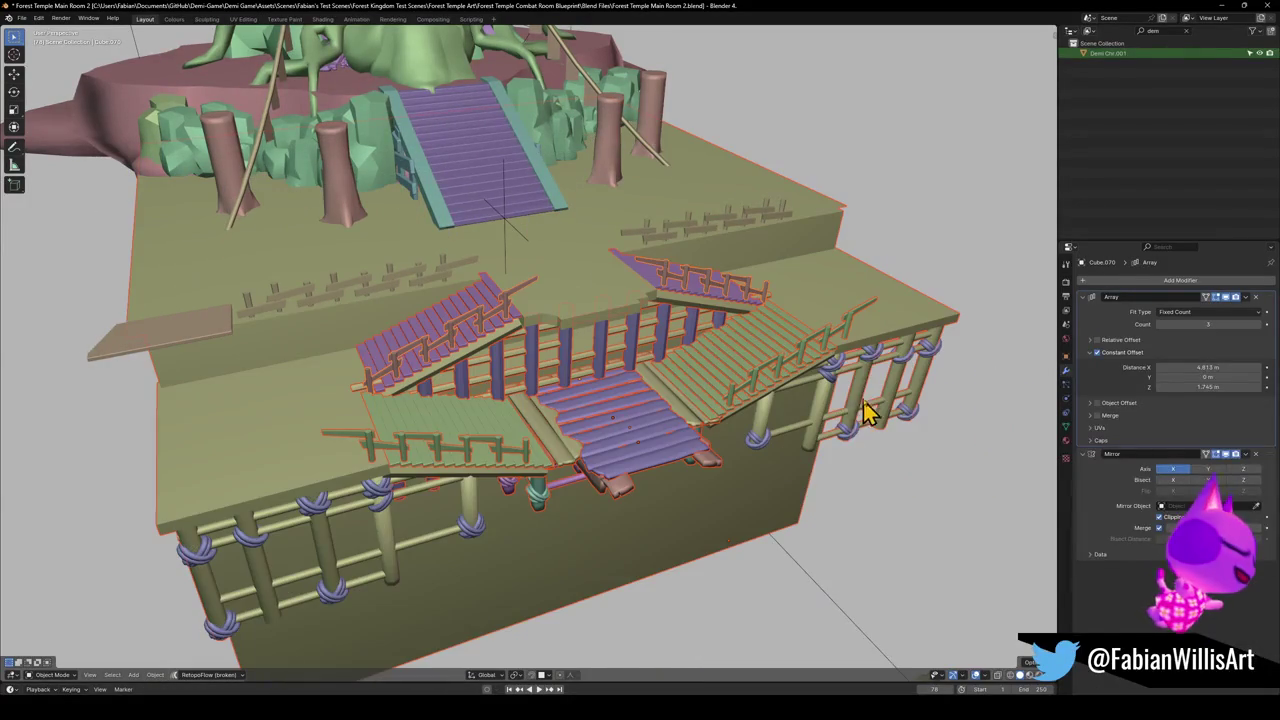
shift+click(843, 371)
key(g)
key(Escape)
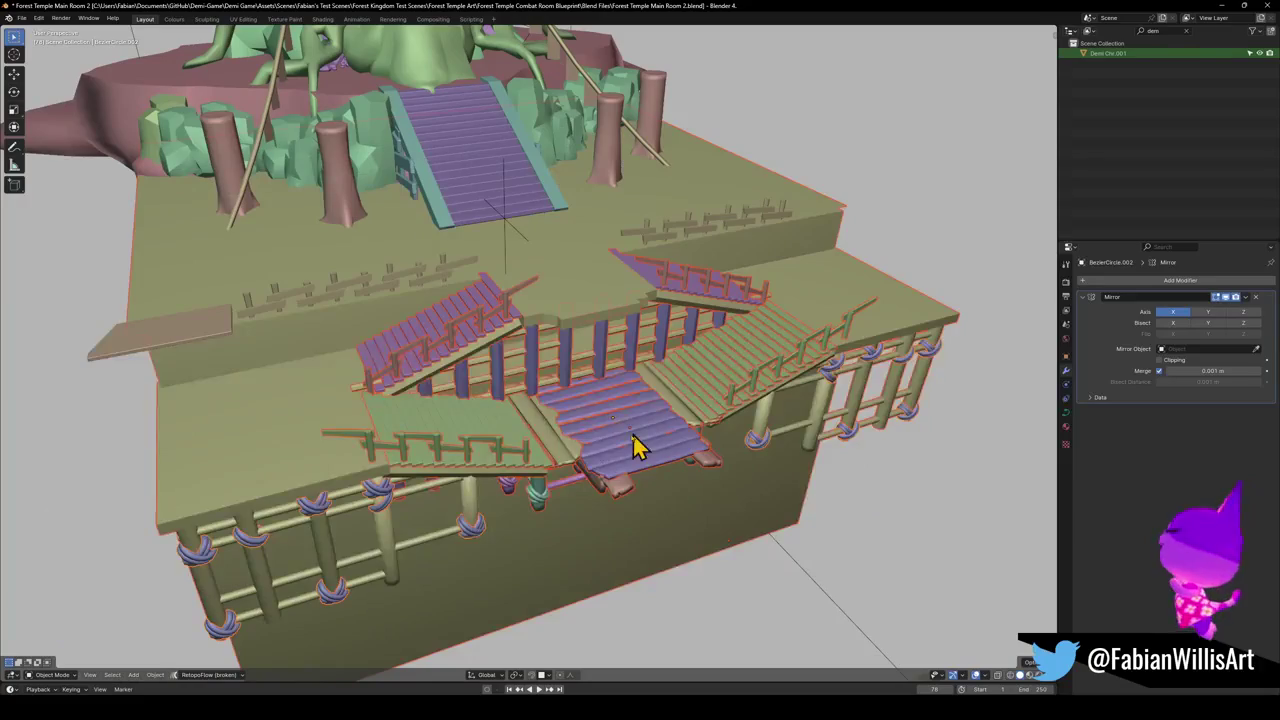
mouse_move(620, 443)
mouse_down()
mouse_move(614, 371)
mouse_move(620, 450)
mouse_up()
click(600, 455)
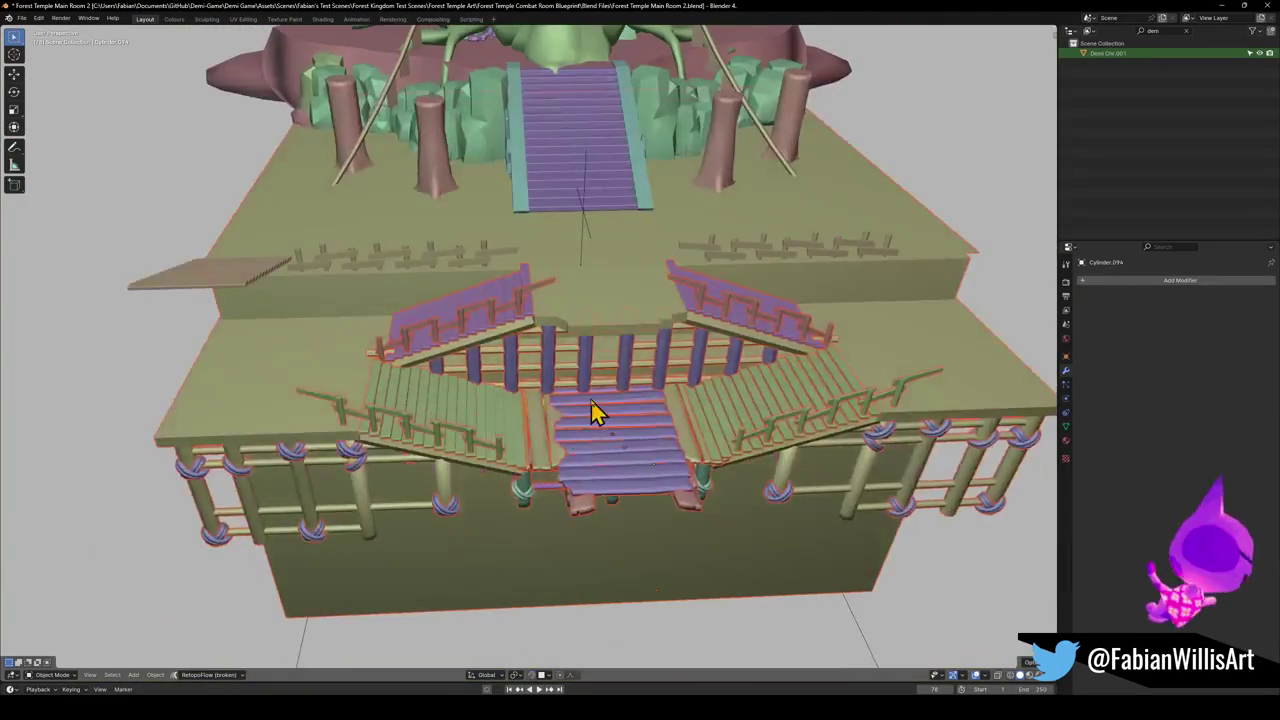
key(g)
key(Escape)
mouse_move(575, 458)
mouse_down()
mouse_move(603, 437)
mouse_move(618, 450)
mouse_move(660, 326)
mouse_move(740, 329)
mouse_move(855, 368)
mouse_move(651, 349)
mouse_move(631, 320)
mouse_move(640, 270)
mouse_move(606, 360)
mouse_move(595, 340)
mouse_up()
scroll(580, 403, down, 3)
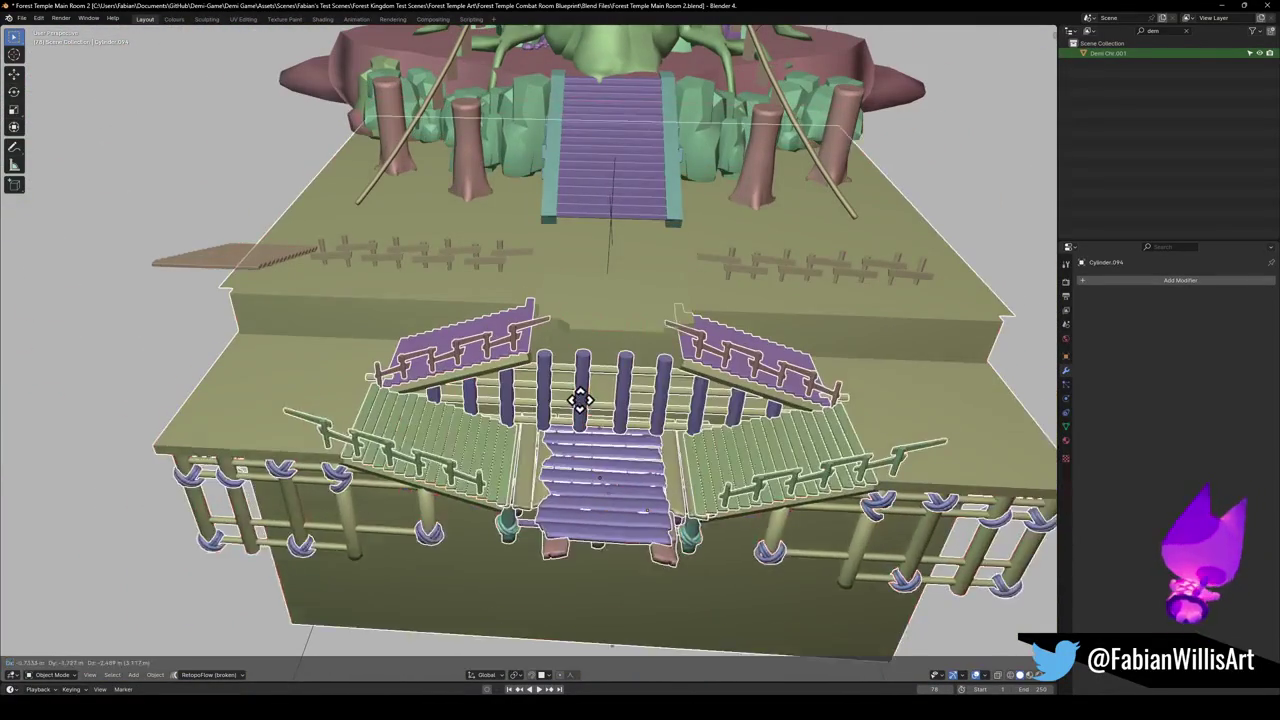
scroll(563, 403, up, 3)
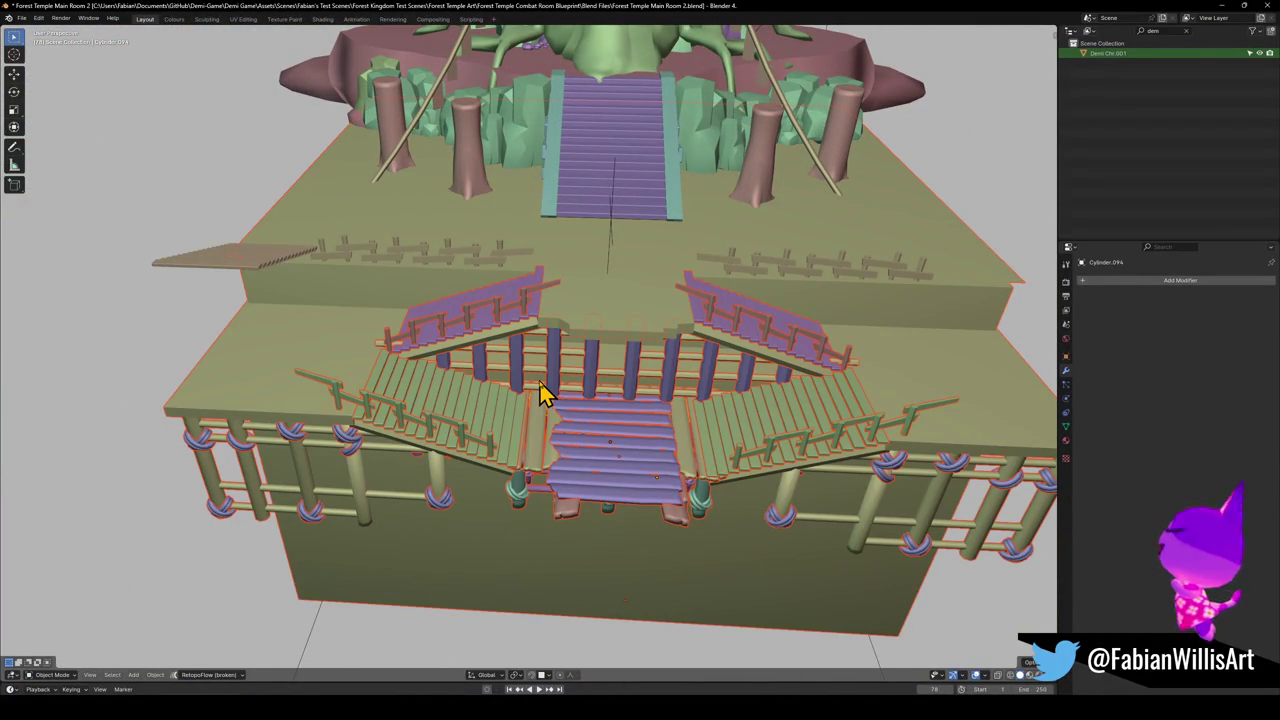
Copy the selected stair, railing, rope and platform objects to the buffer with Copy Objects.
key(ctrl+c)
click(549, 338)
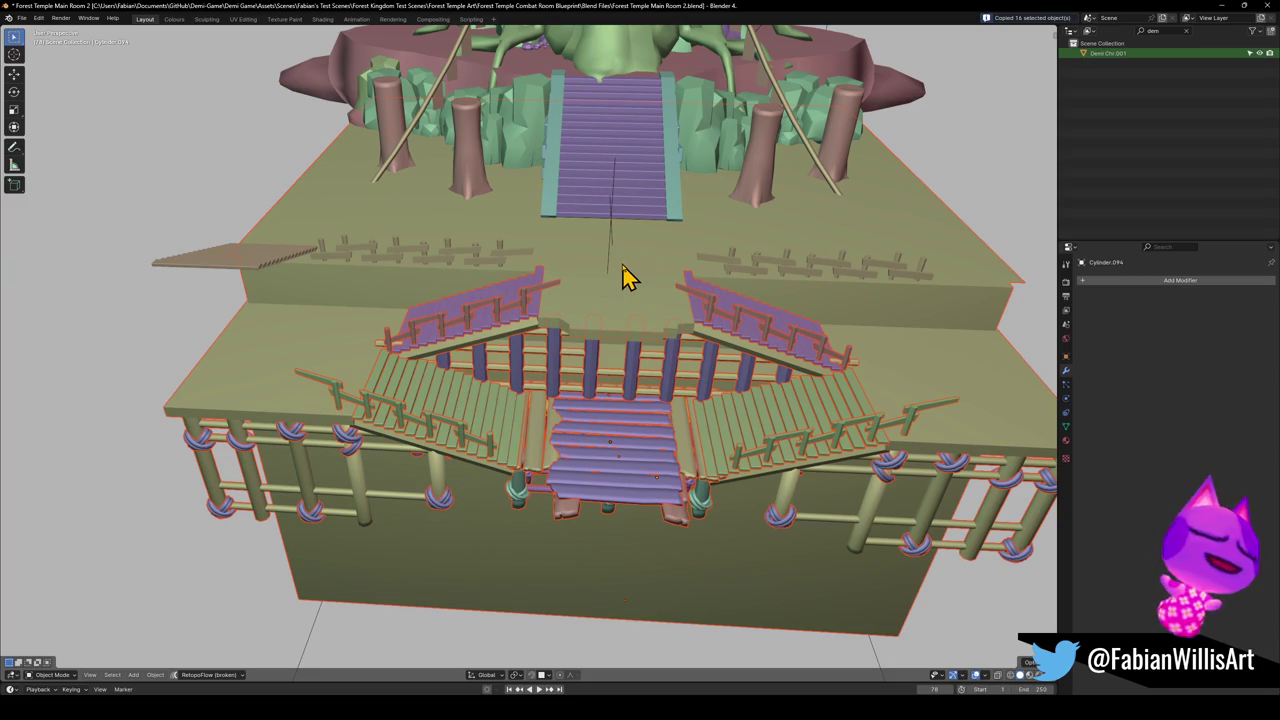
click(1220, 5)
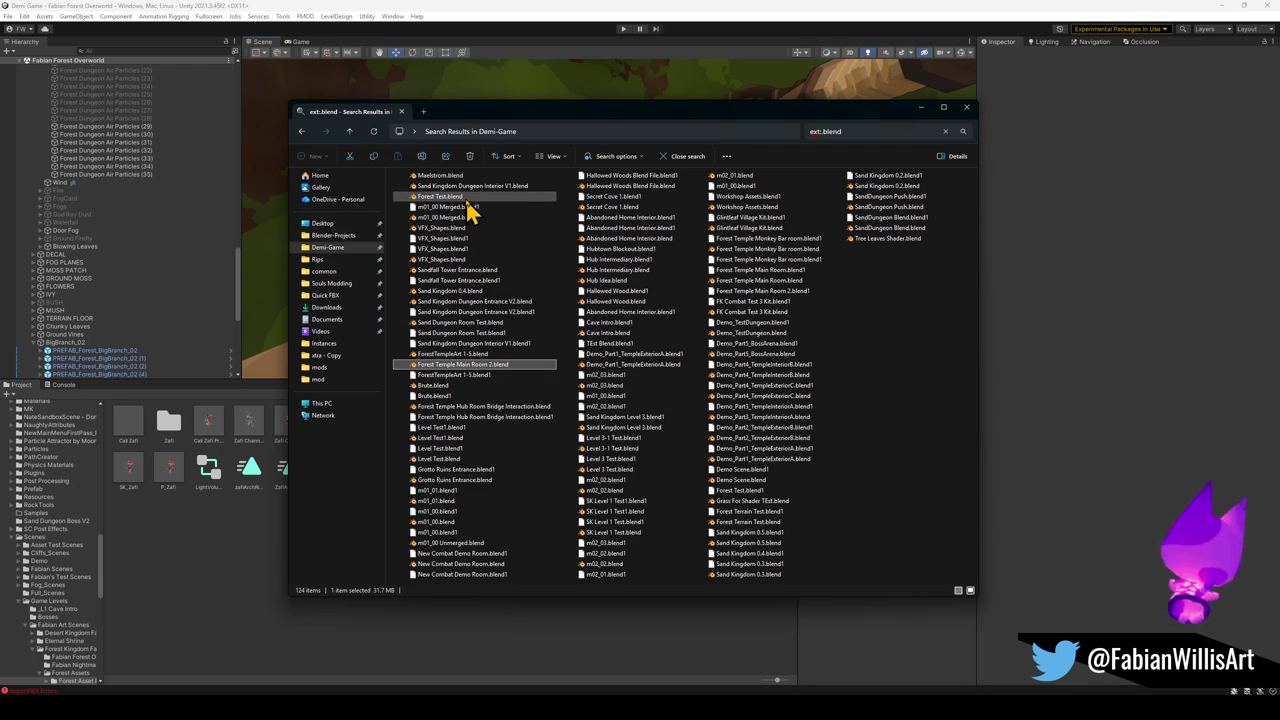
Open ForestTempleArt 1-5.blend, close it, then open Forest Temple Hub Room Bridge Interaction.blend.
click(460, 355)
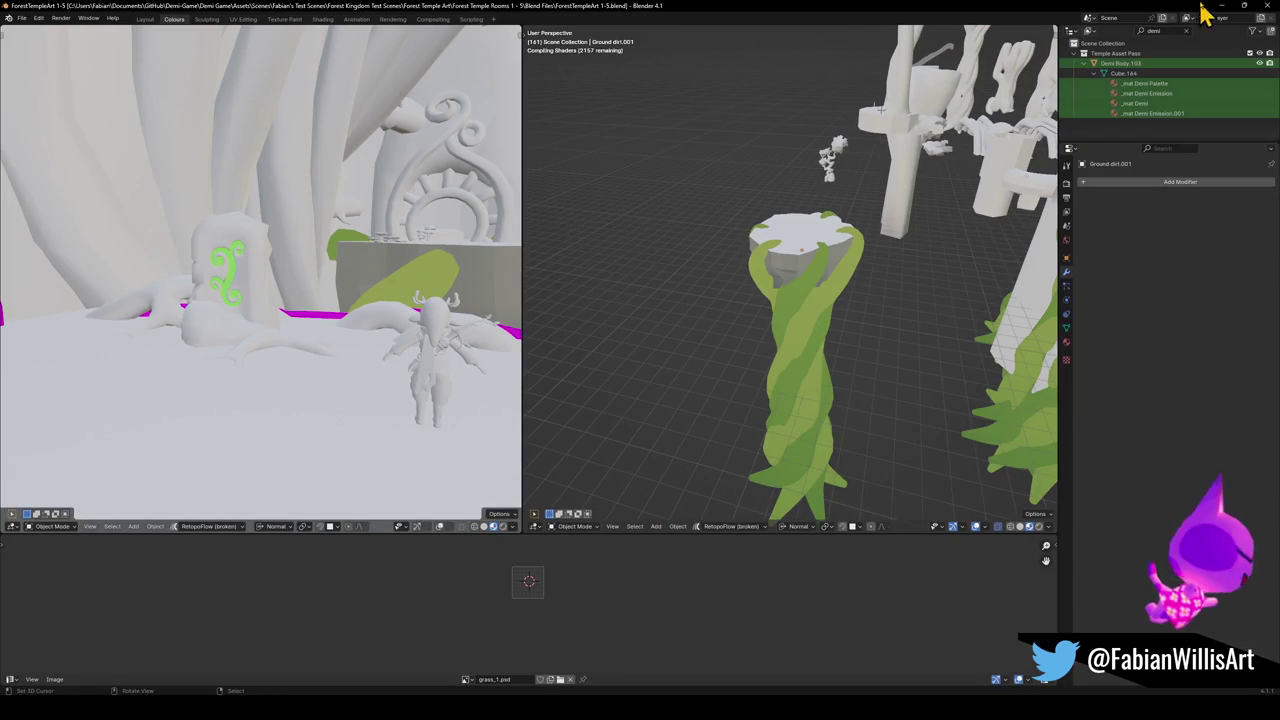
click(1270, 8)
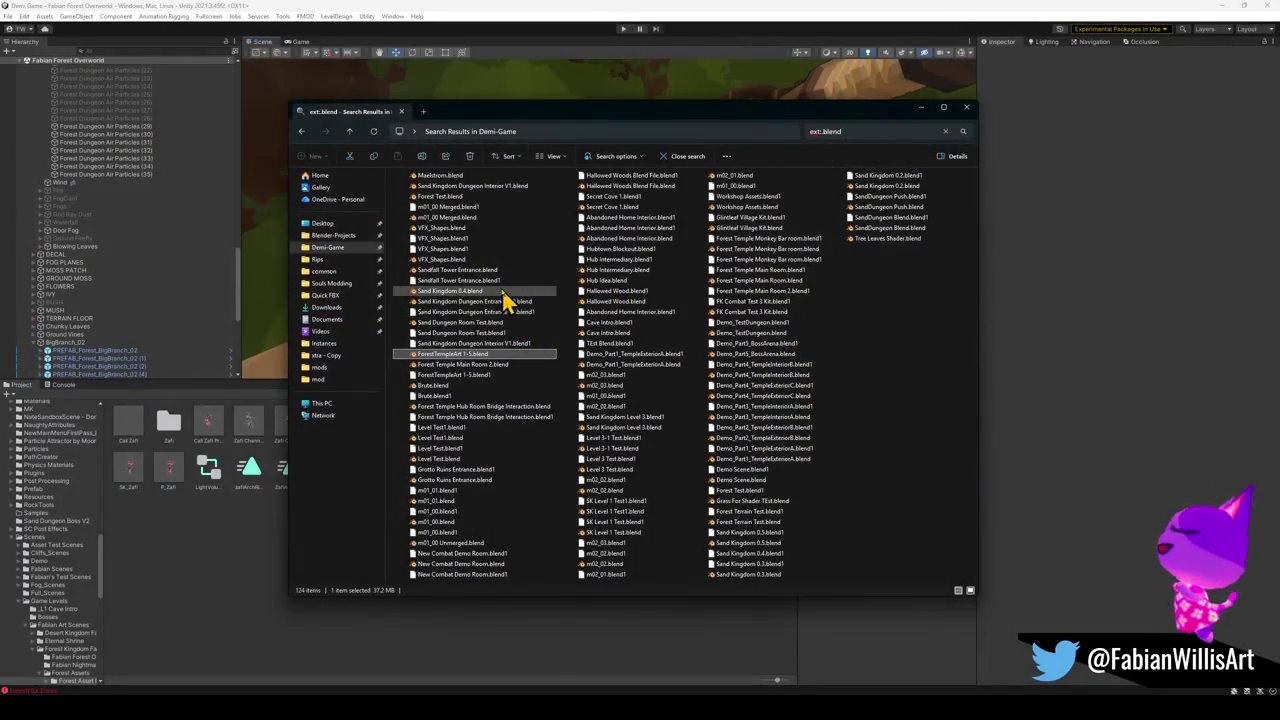
click(529, 408)
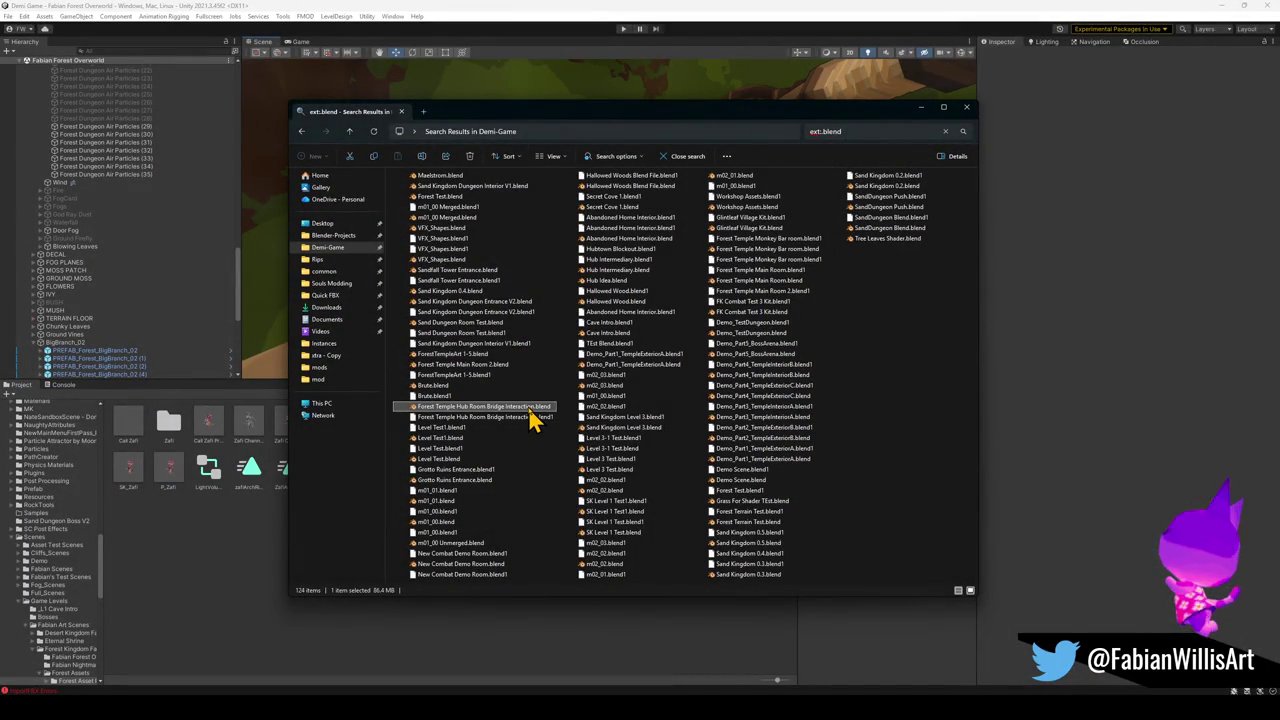
double_click(530, 408)
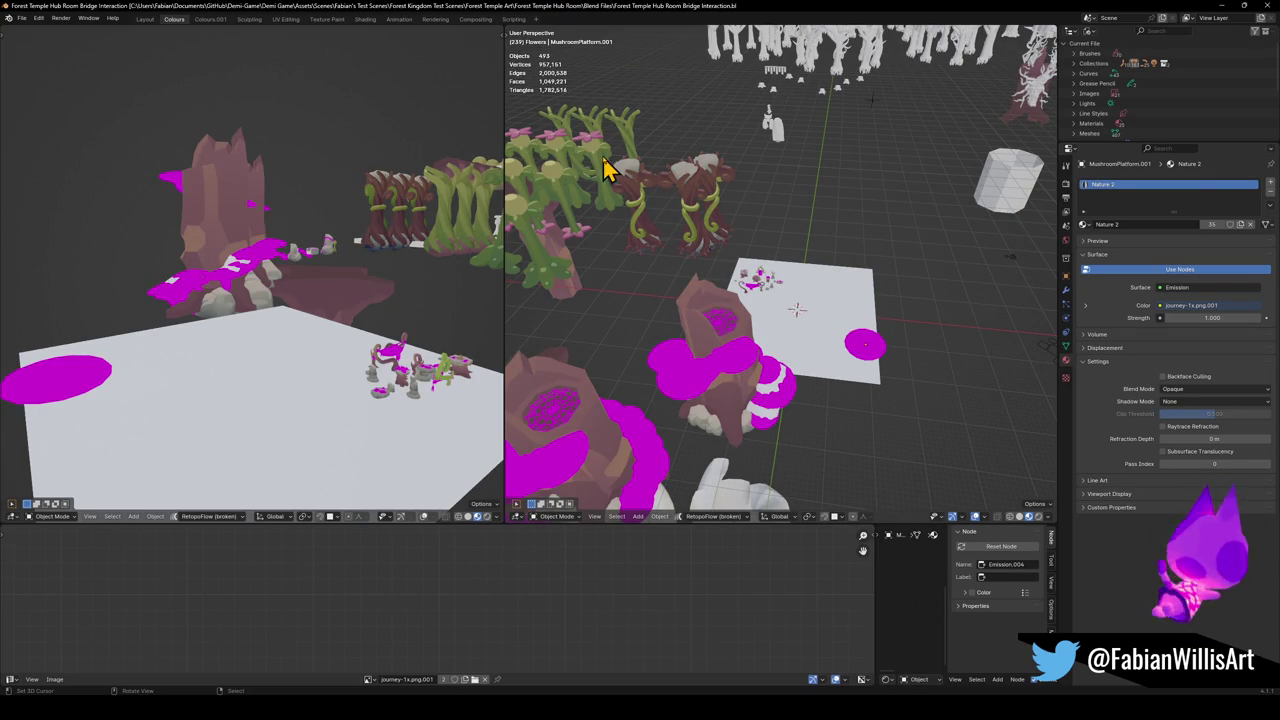
Close the Hub Room Bridge Interaction file after looking over its materials.
click(1272, 6)
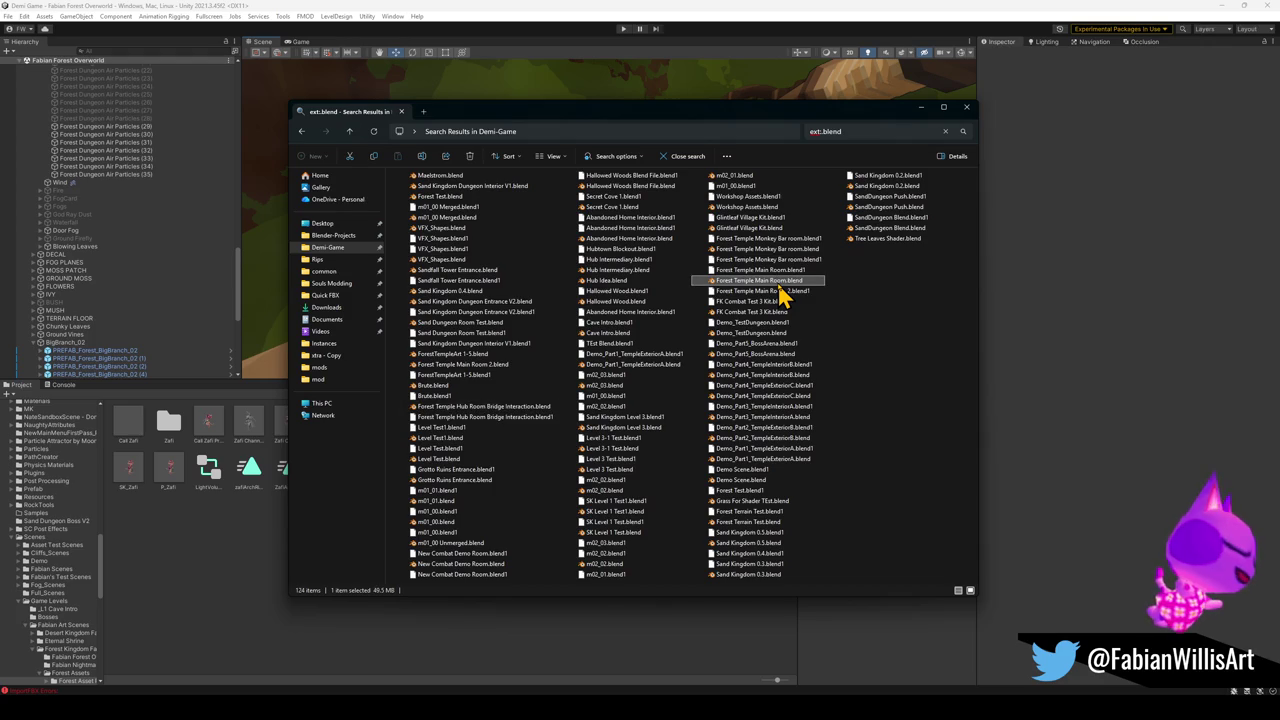
Open Forest Temple Main Room.blend and unhide all hidden objects with Alt+H.
double_click(779, 284)
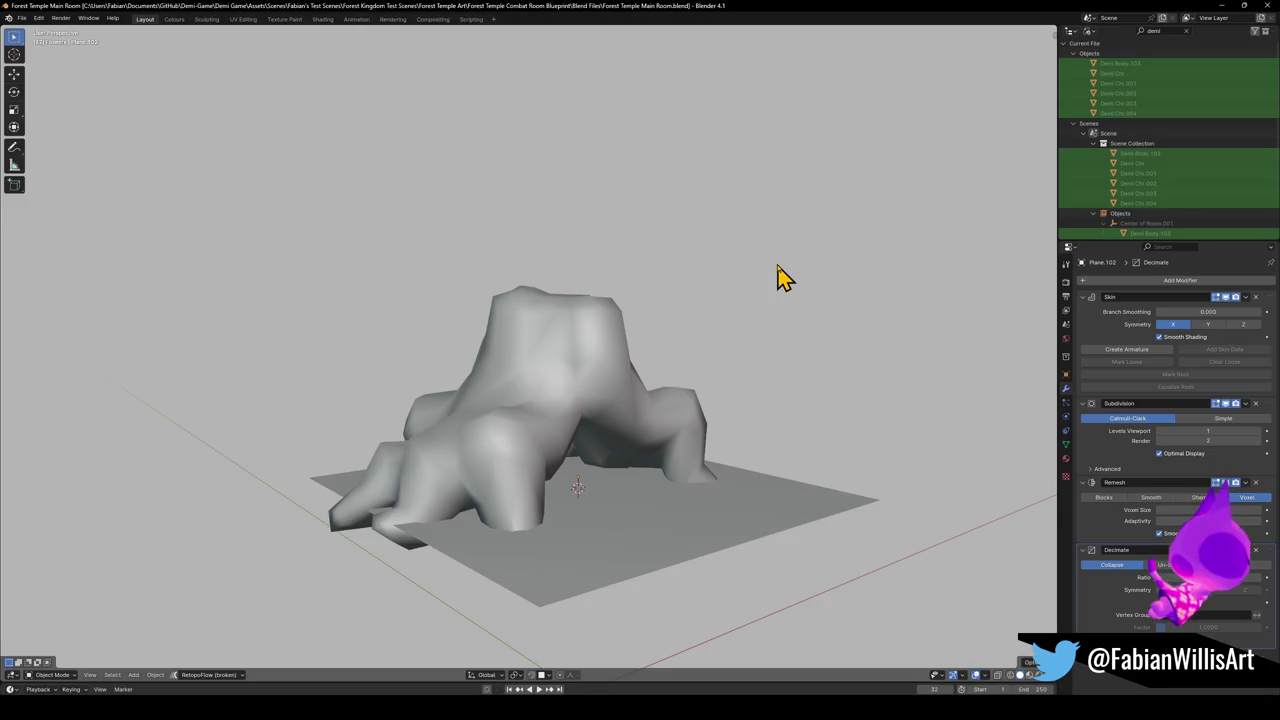
scroll(590, 360, down, 10)
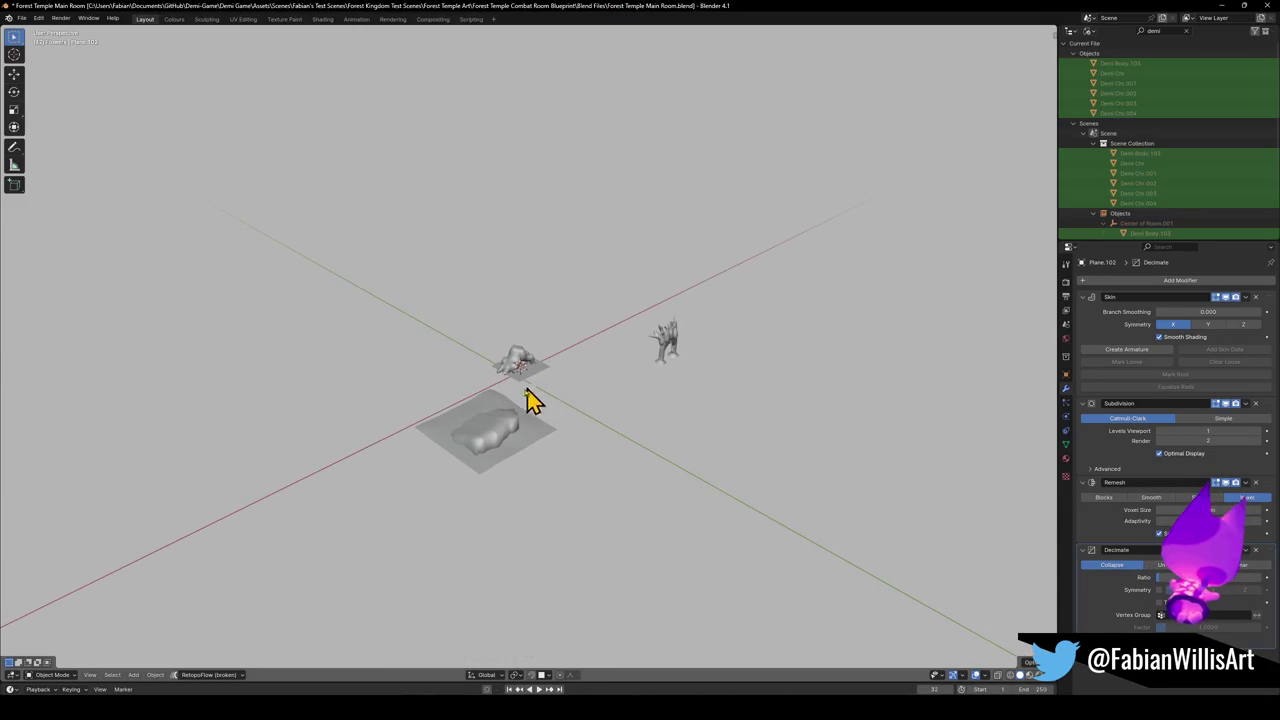
key(alt+h)
scroll(480, 425, up, 8)
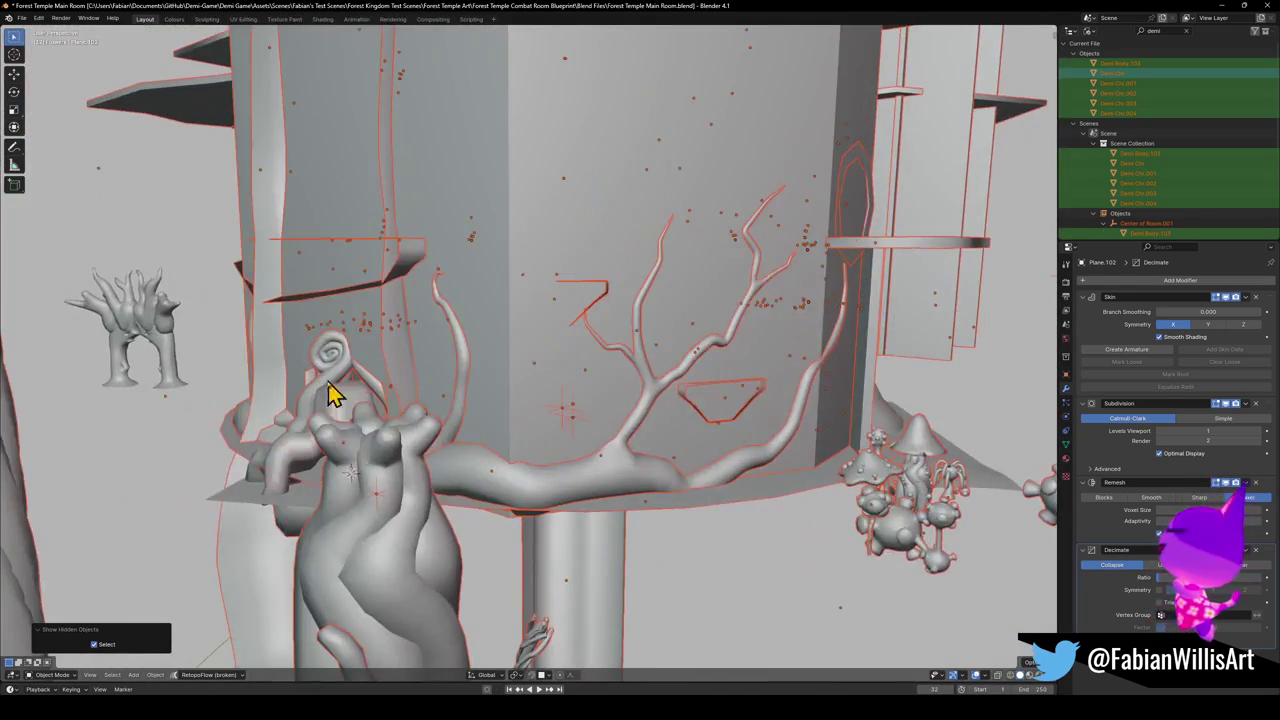
Hide the character models to clear the view of the tower and branches.
drag(333, 393, 357, 397)
scroll(481, 444, up, 4)
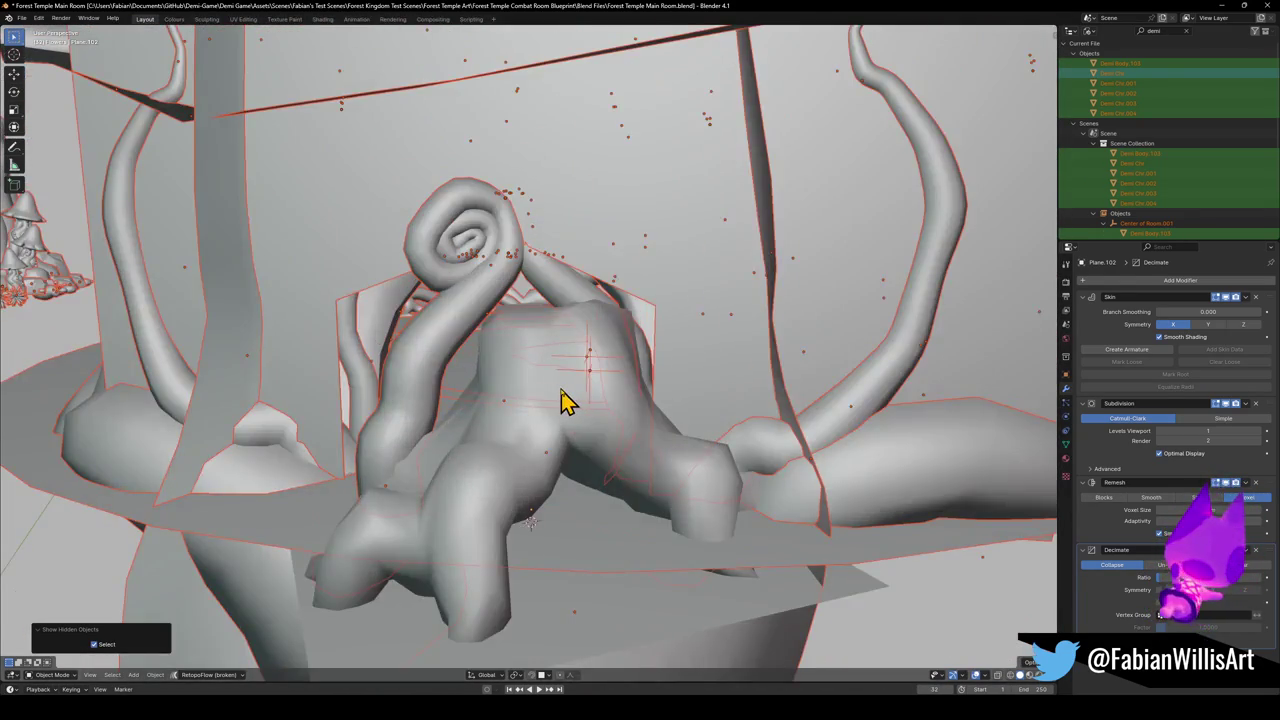
key(h)
scroll(565, 390, up, 10)
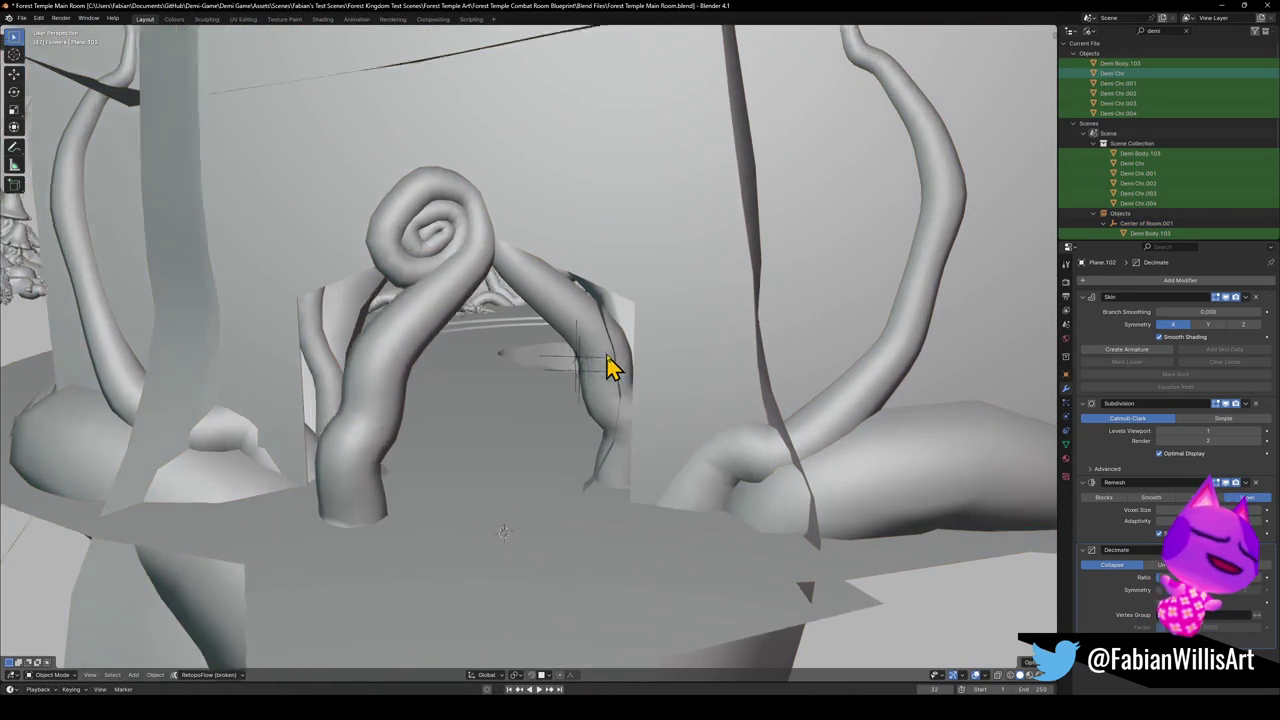
scroll(344, 415, up, 5)
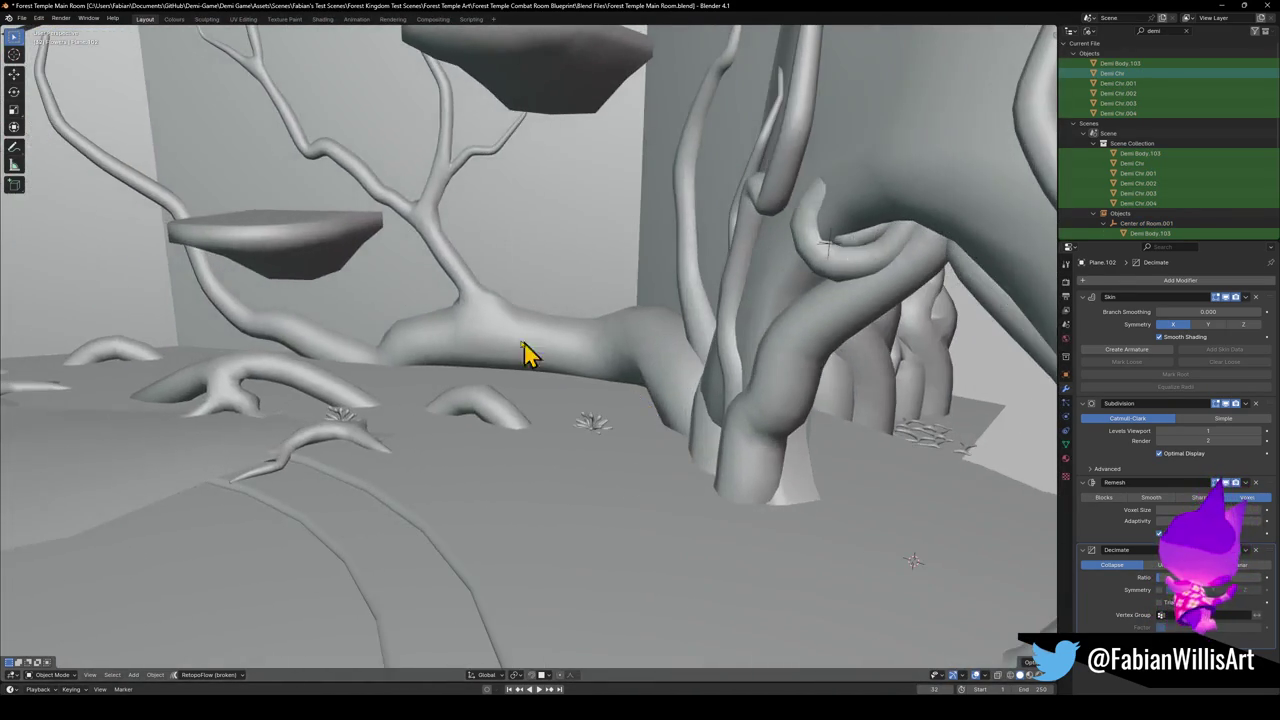
Select the large tree branch and toggle into and out of Edit Mode to inspect its mesh.
click(510, 346)
key(Tab)
scroll(520, 371, up, 4)
scroll(546, 374, down, 5)
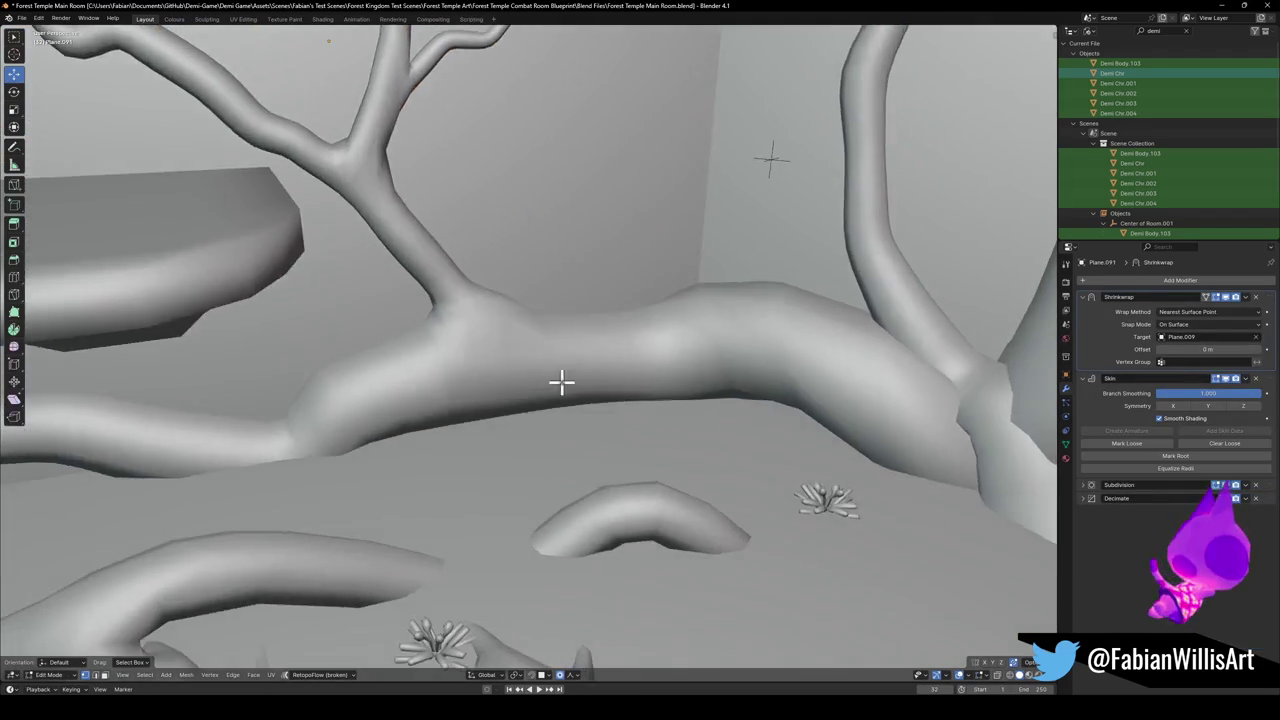
key(Tab)
scroll(556, 388, down, 2)
key(Tab)
key(Tab)
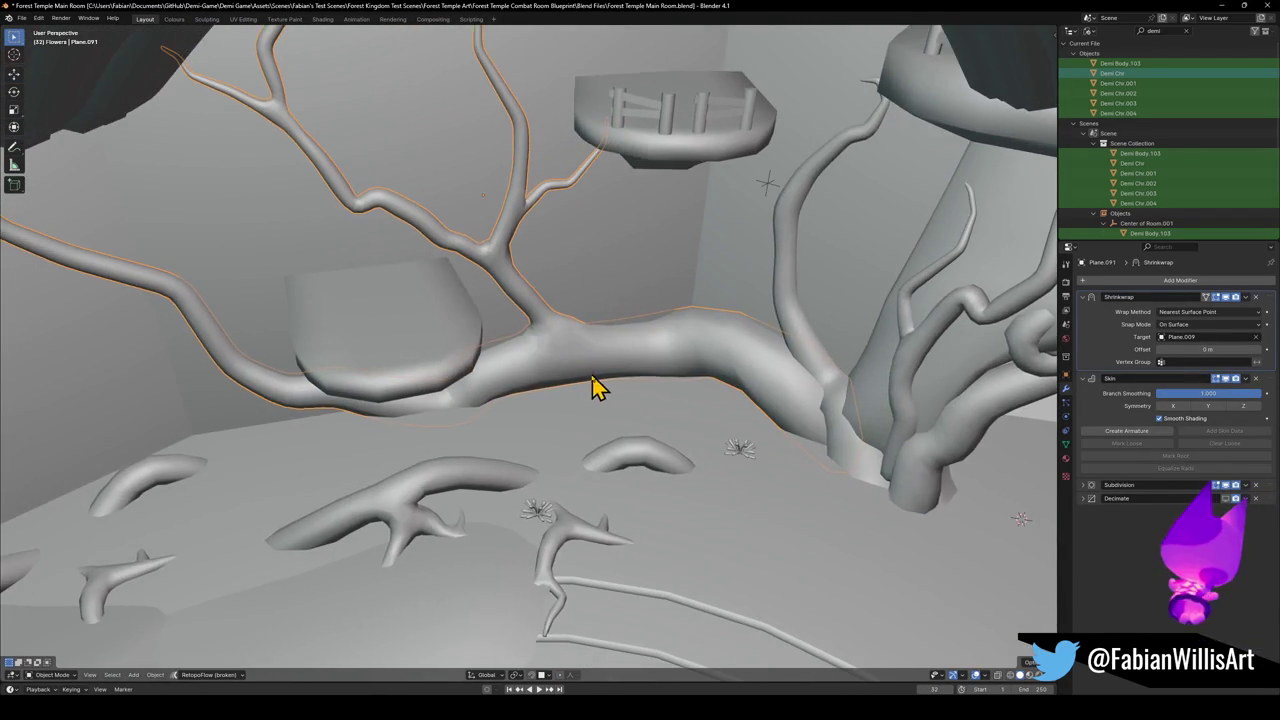
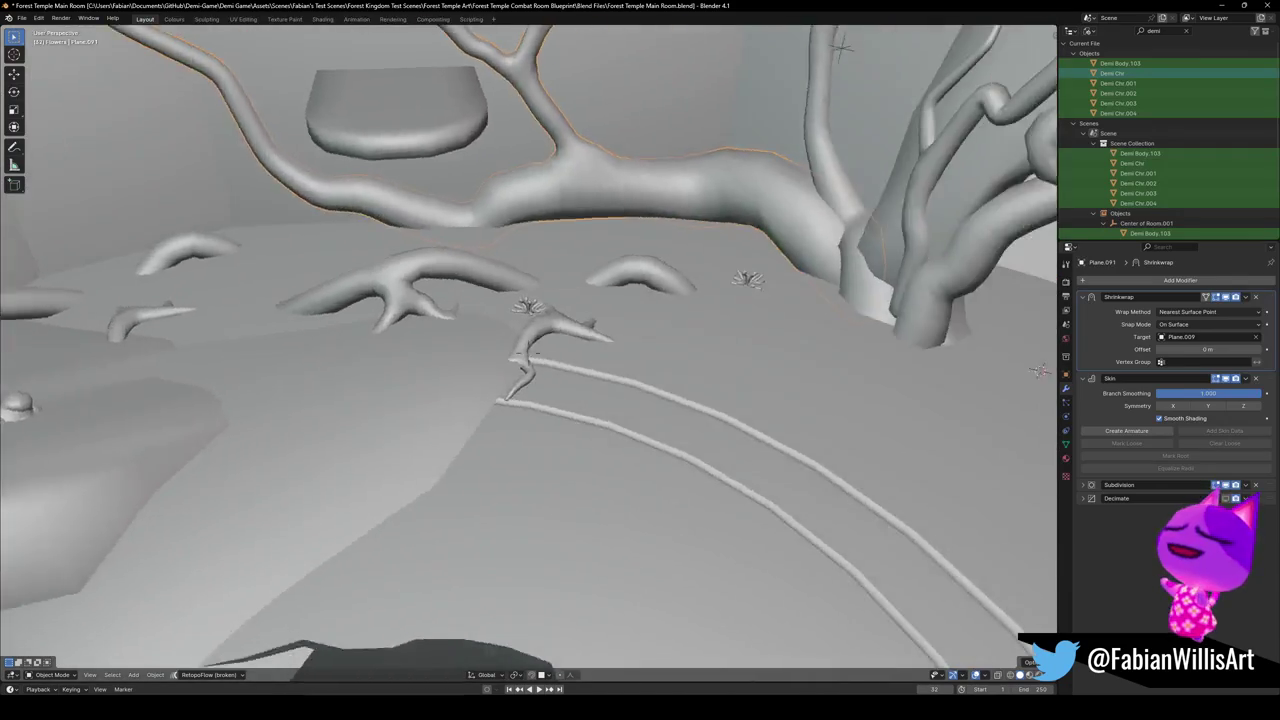
Switch from the temple room window to the Forest Overworld3 file with the arch and rope bridge.
click(537, 378)
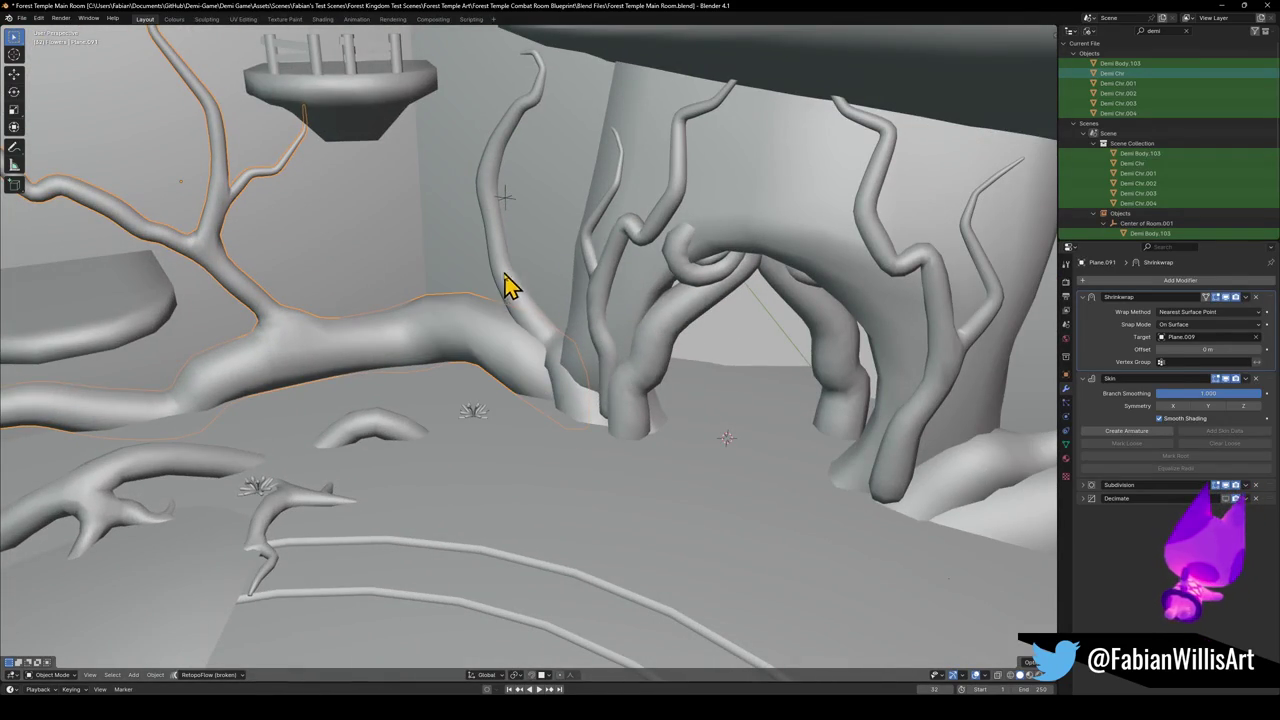
click(1220, 6)
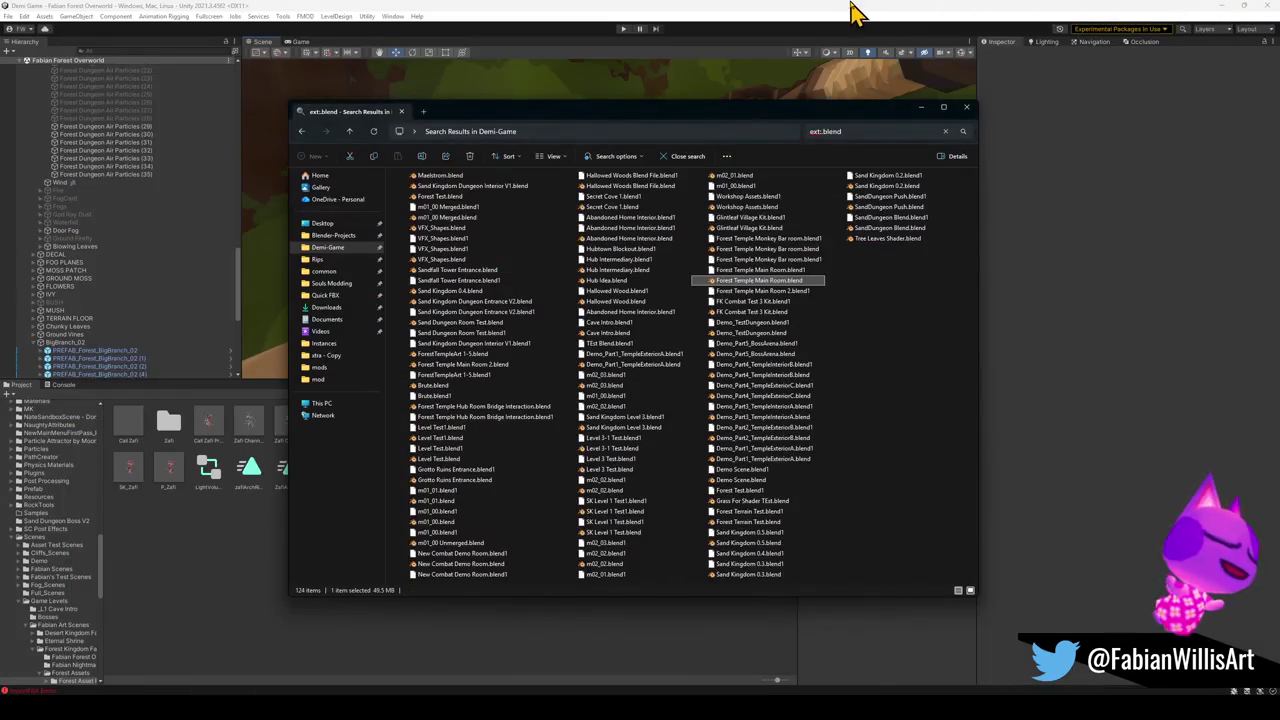
mouse_move(785, 705)
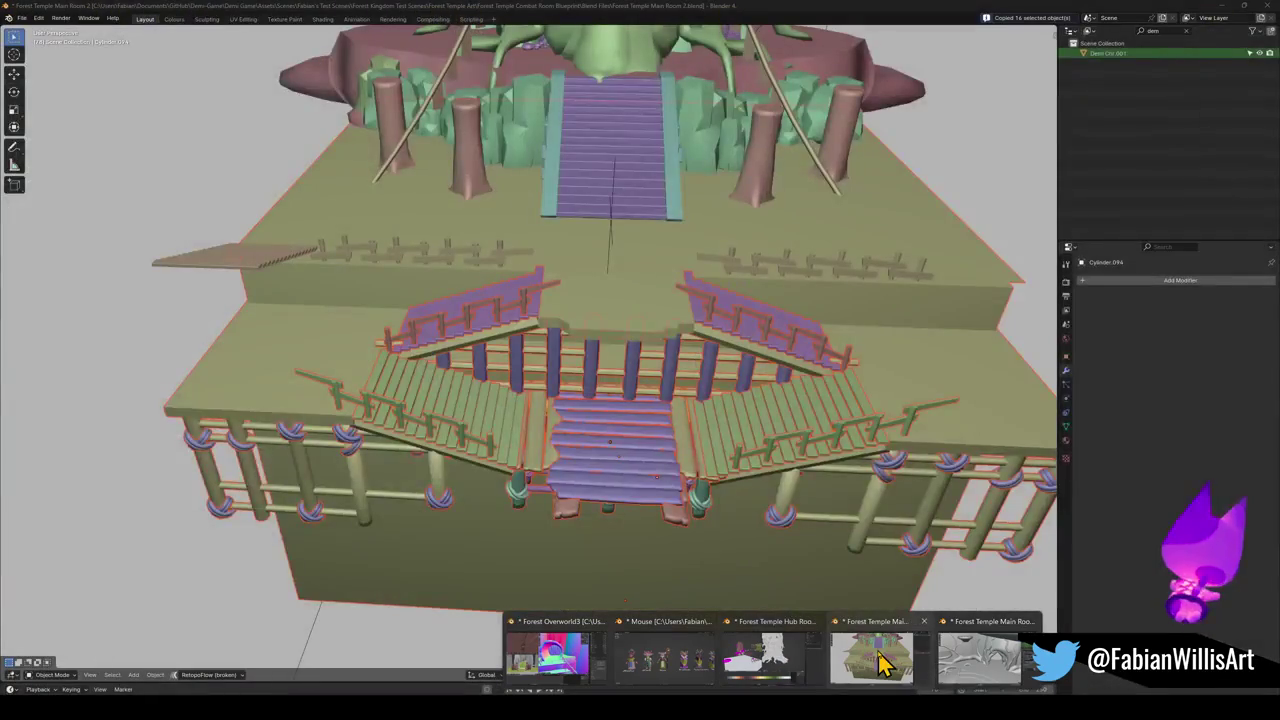
mouse_move(977, 662)
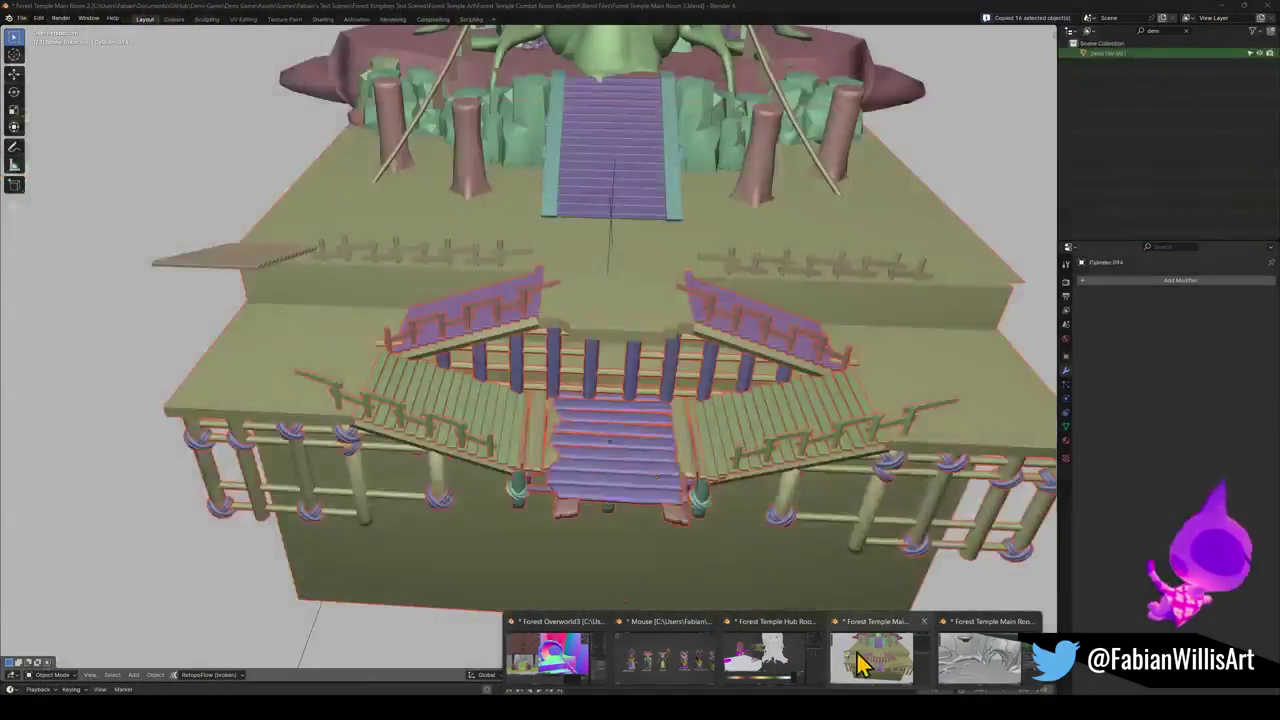
mouse_move(770, 660)
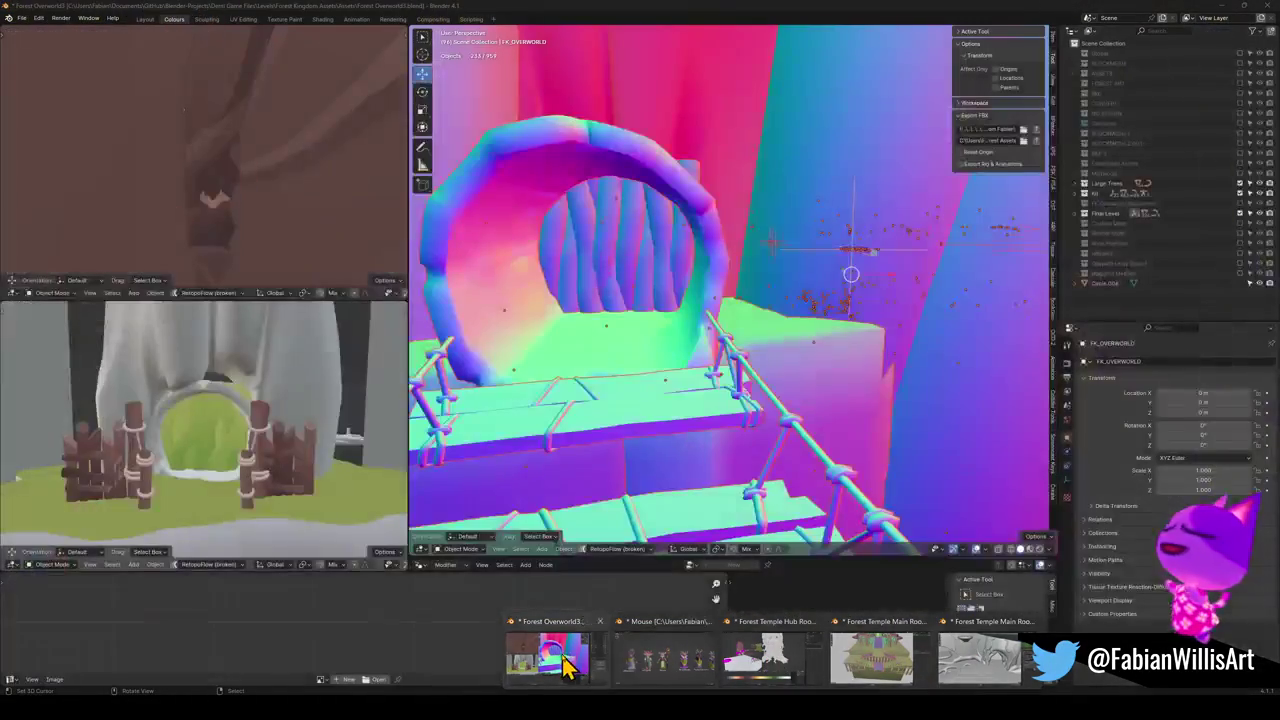
click(568, 655)
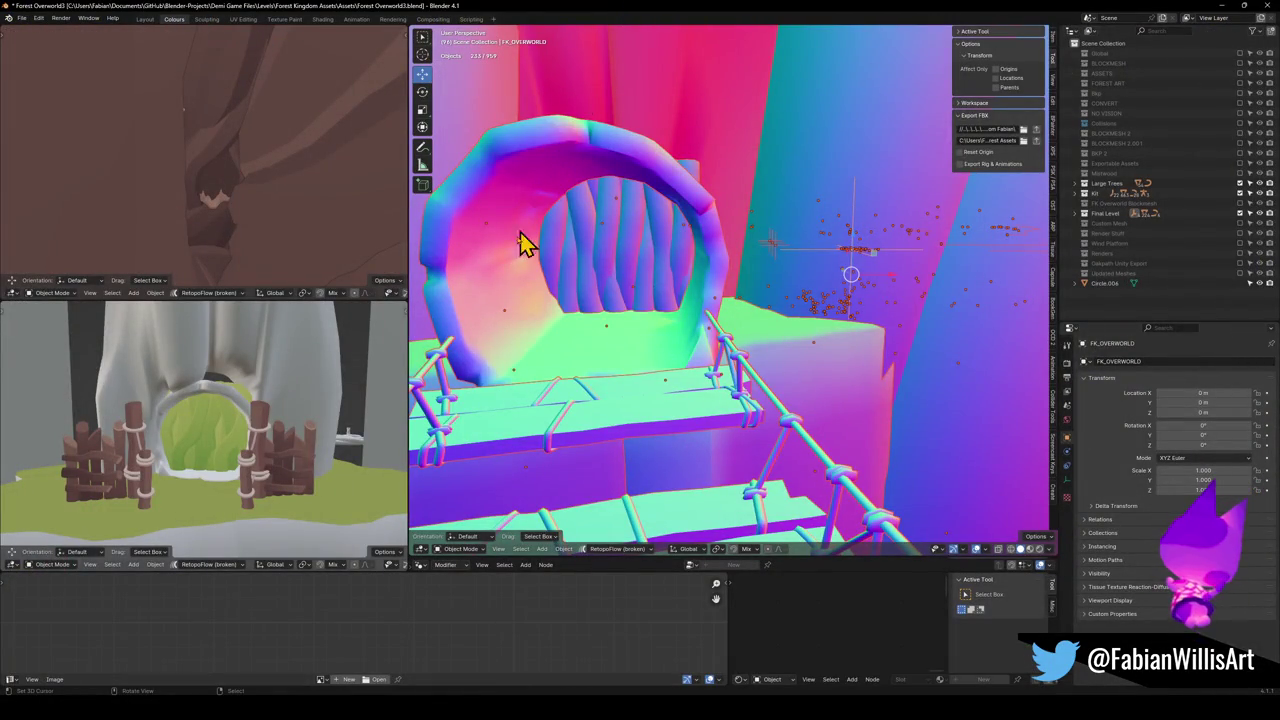
Paste the copied walkway pieces near the fenced platform and rotate them -170° around Z.
key(shift+grave)
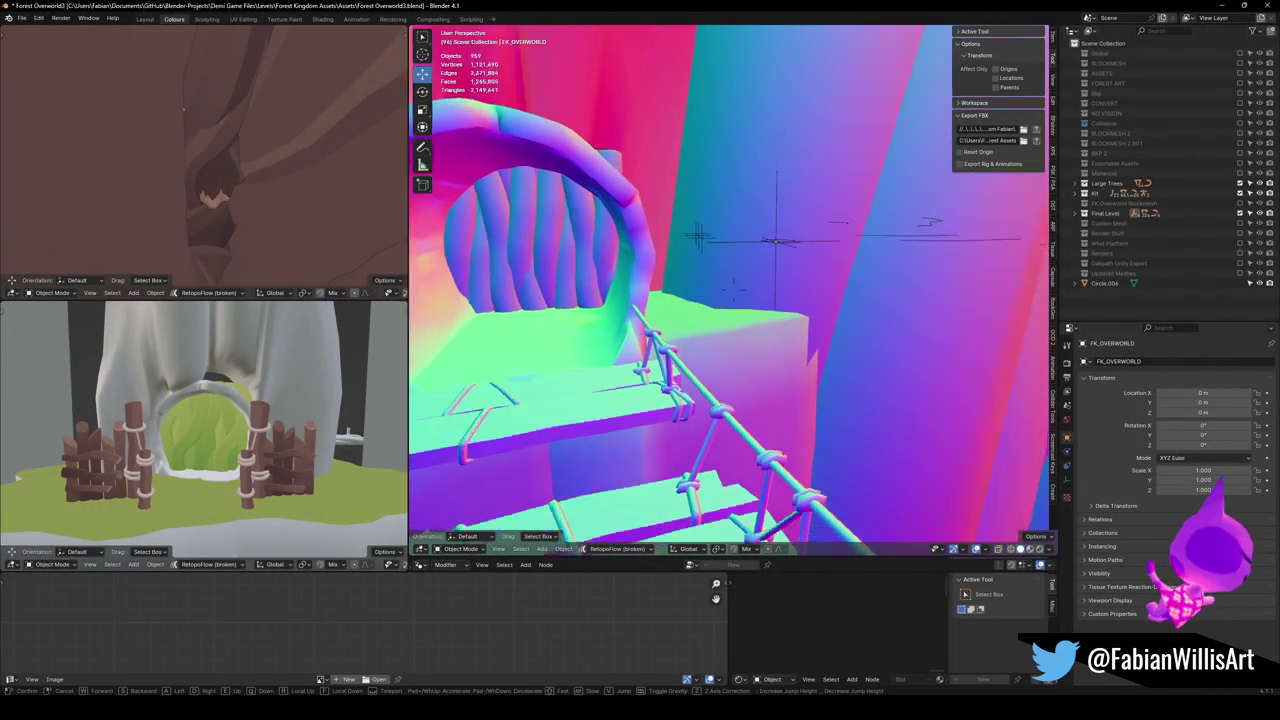
key(s)
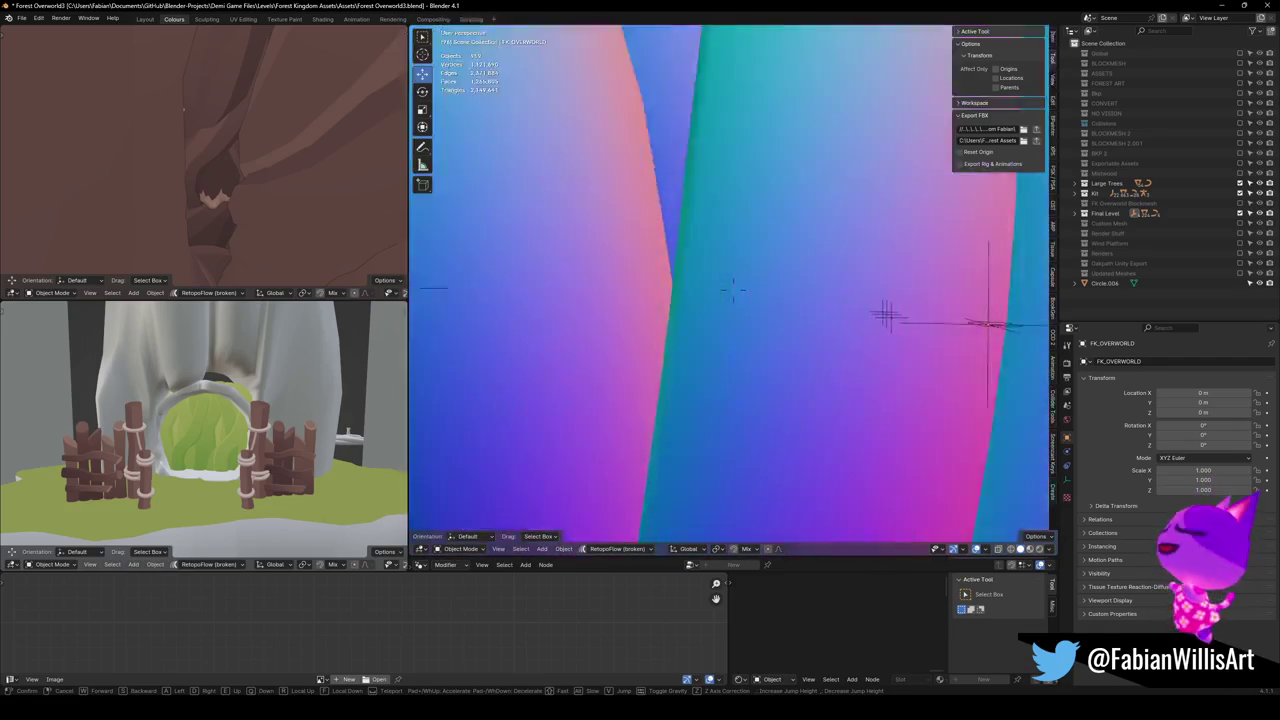
key(w)
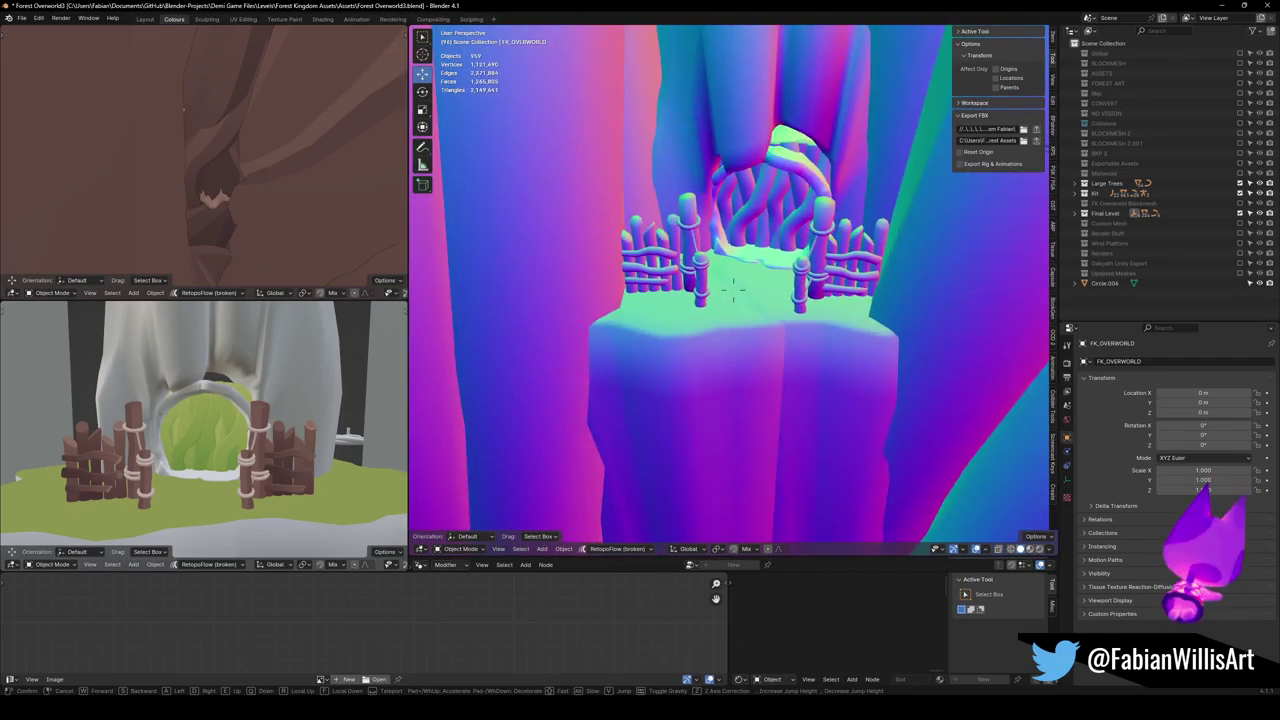
key(Return)
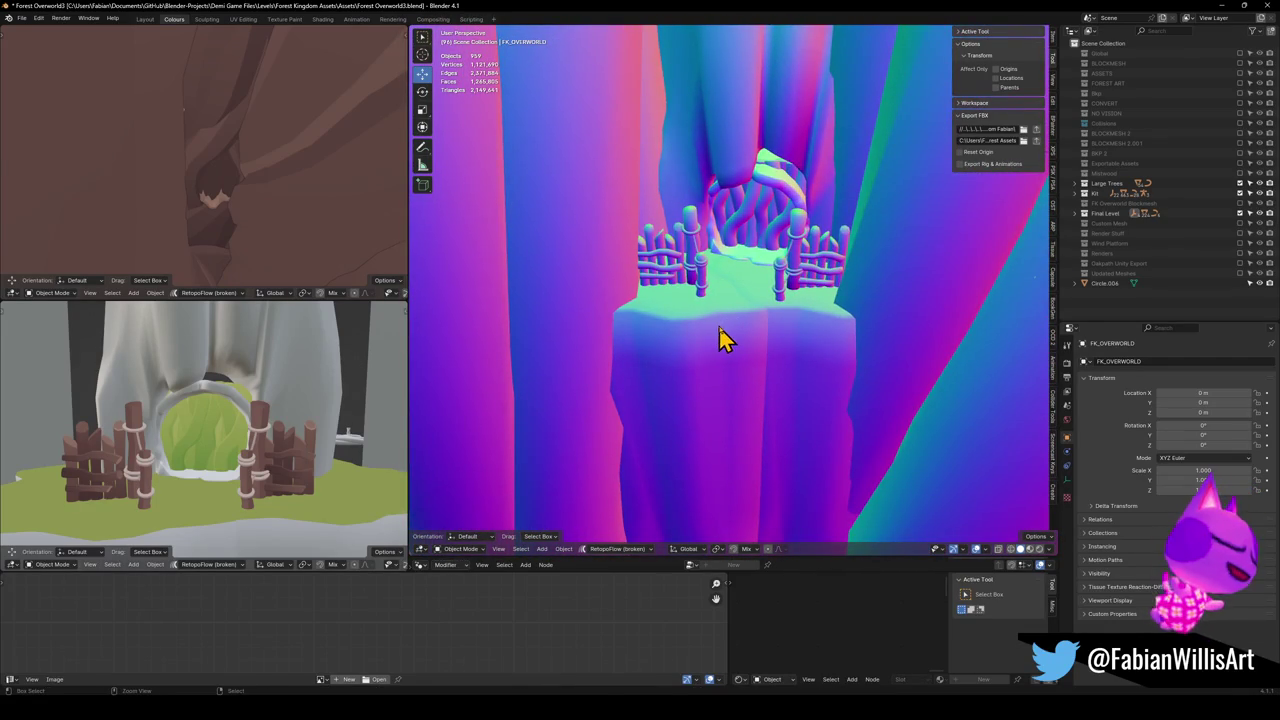
key(ctrl+v)
key(g)
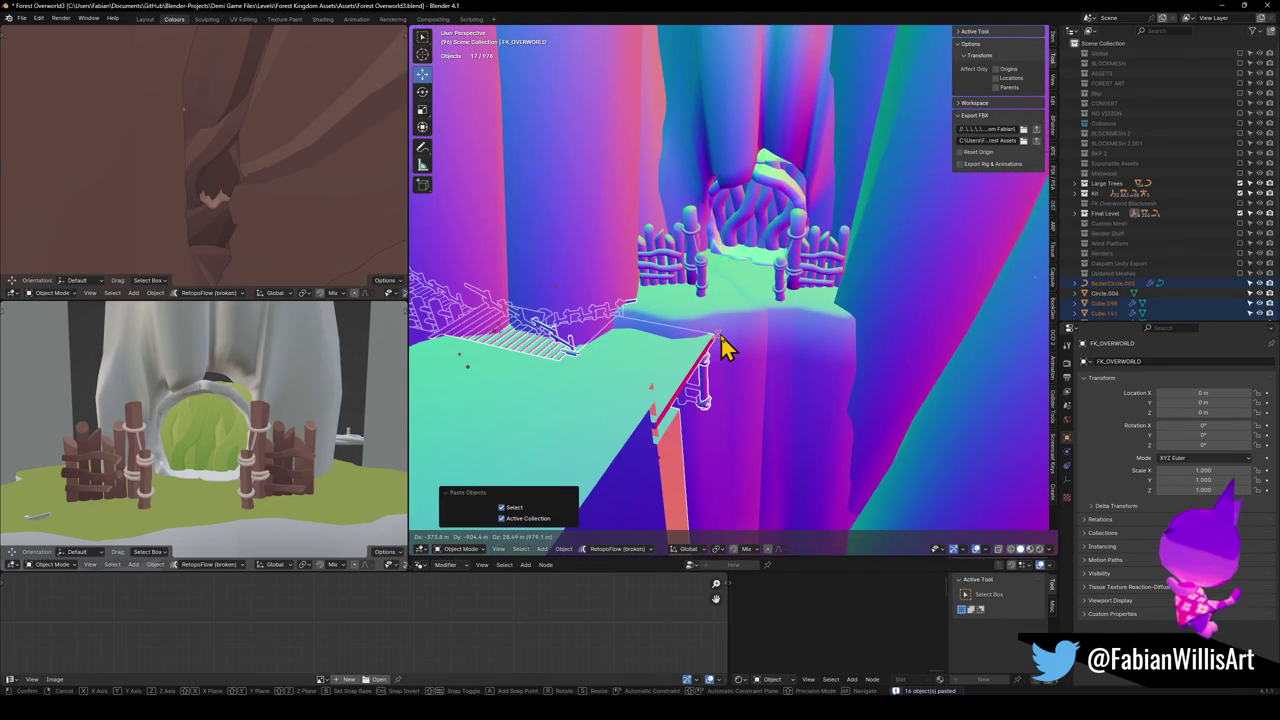
click(725, 347)
key(KP_Decimal)
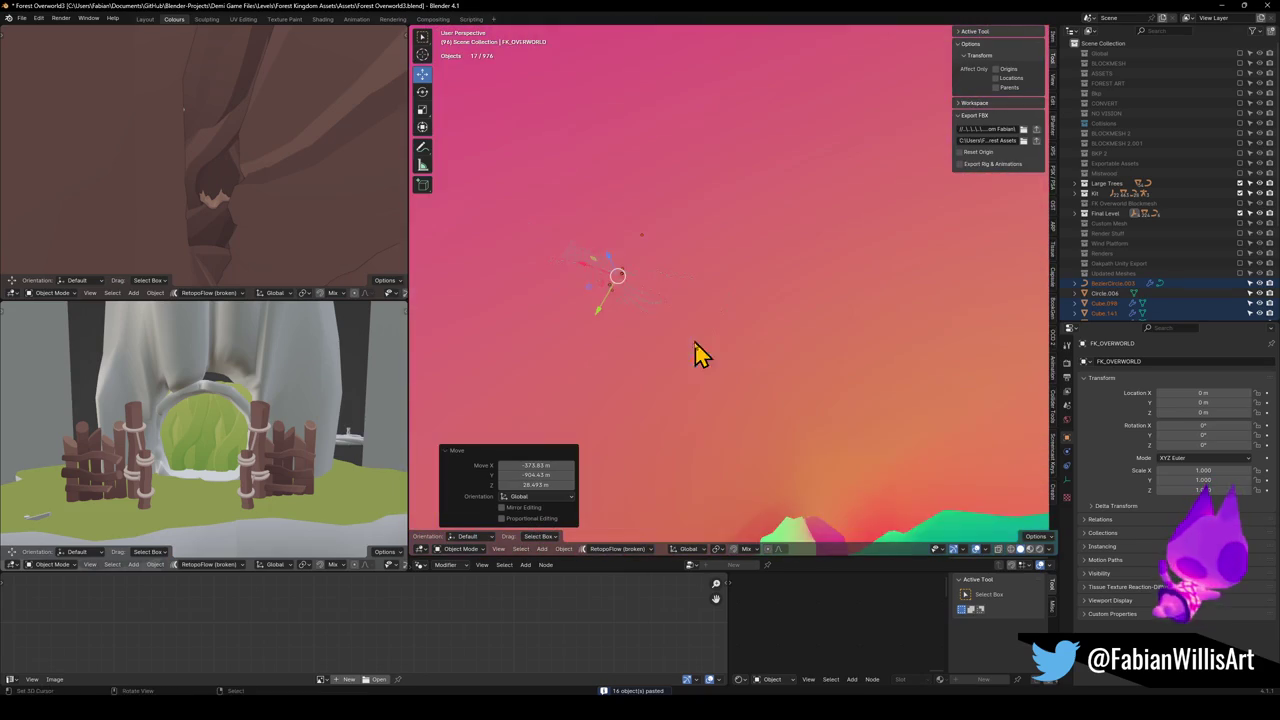
key(r)
key(z)
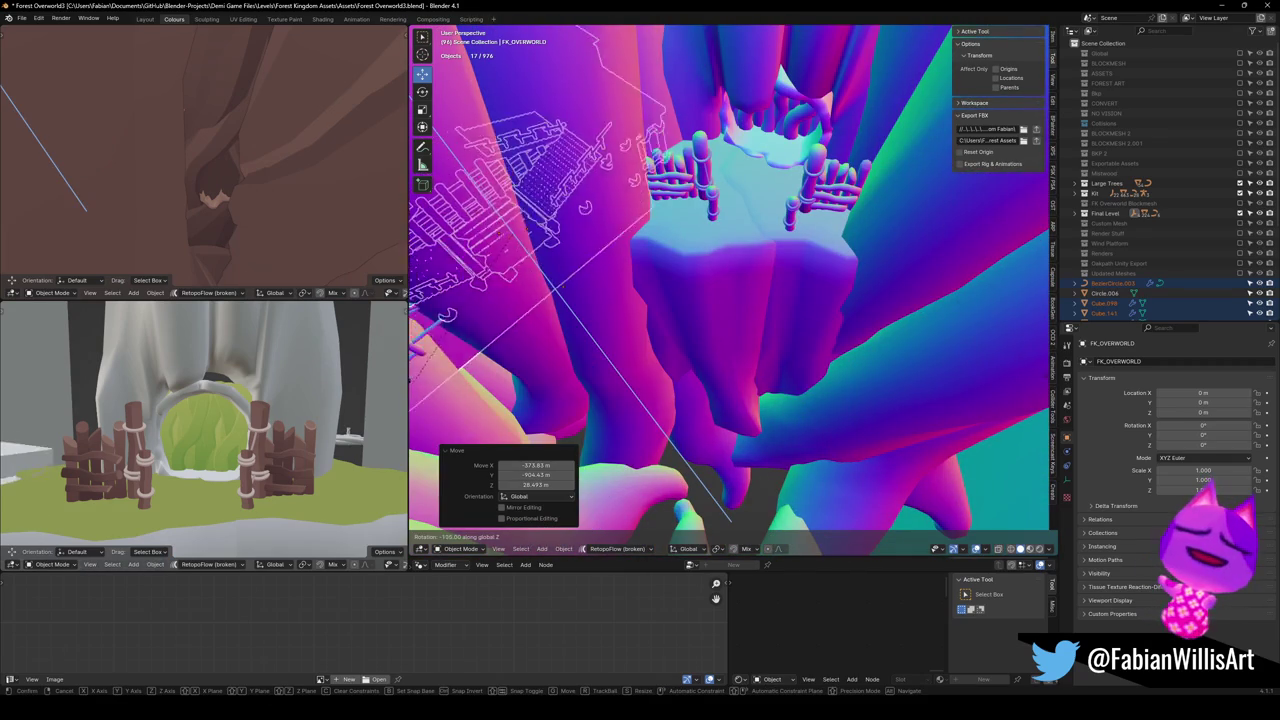
click(920, 229)
Slide the walkway in front of the platform at the same height and turn it a further -1.52°.
key(g)
key(shift+z)
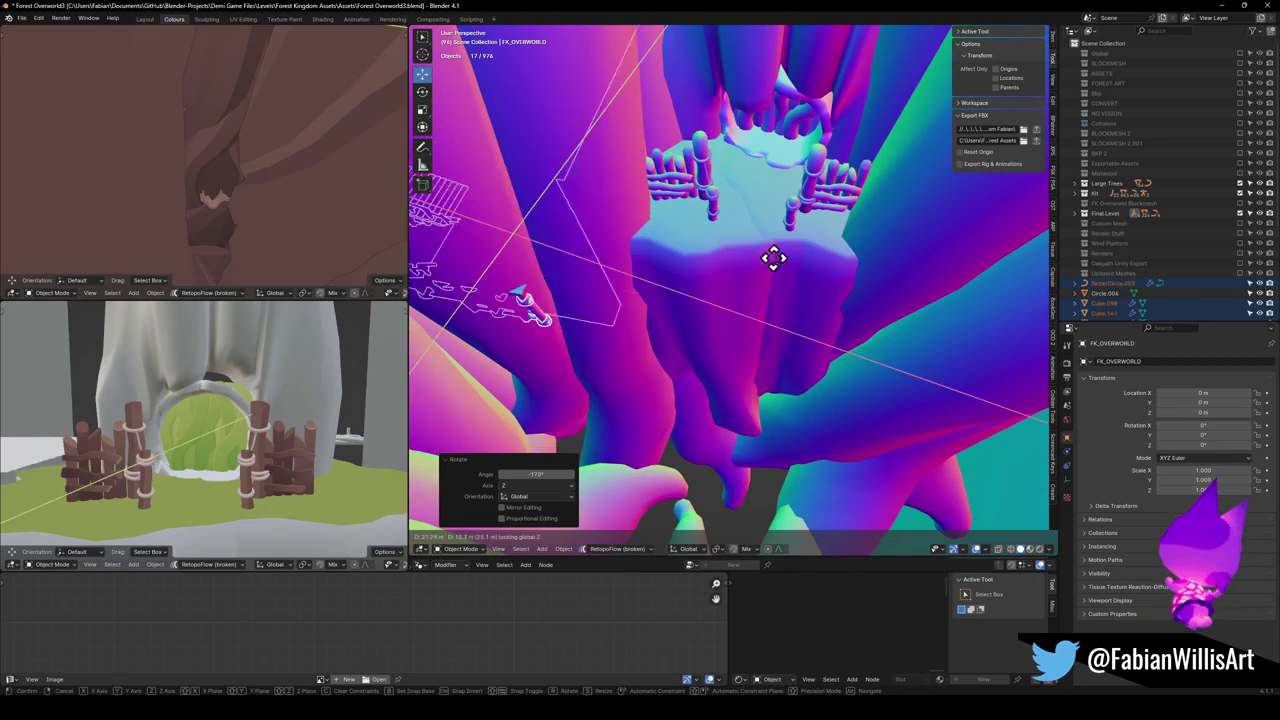
click(492, 371)
mouse_move(737, 333)
mouse_down()
mouse_move(766, 343)
mouse_move(740, 300)
mouse_move(737, 343)
mouse_move(849, 420)
mouse_up()
key(r)
key(z)
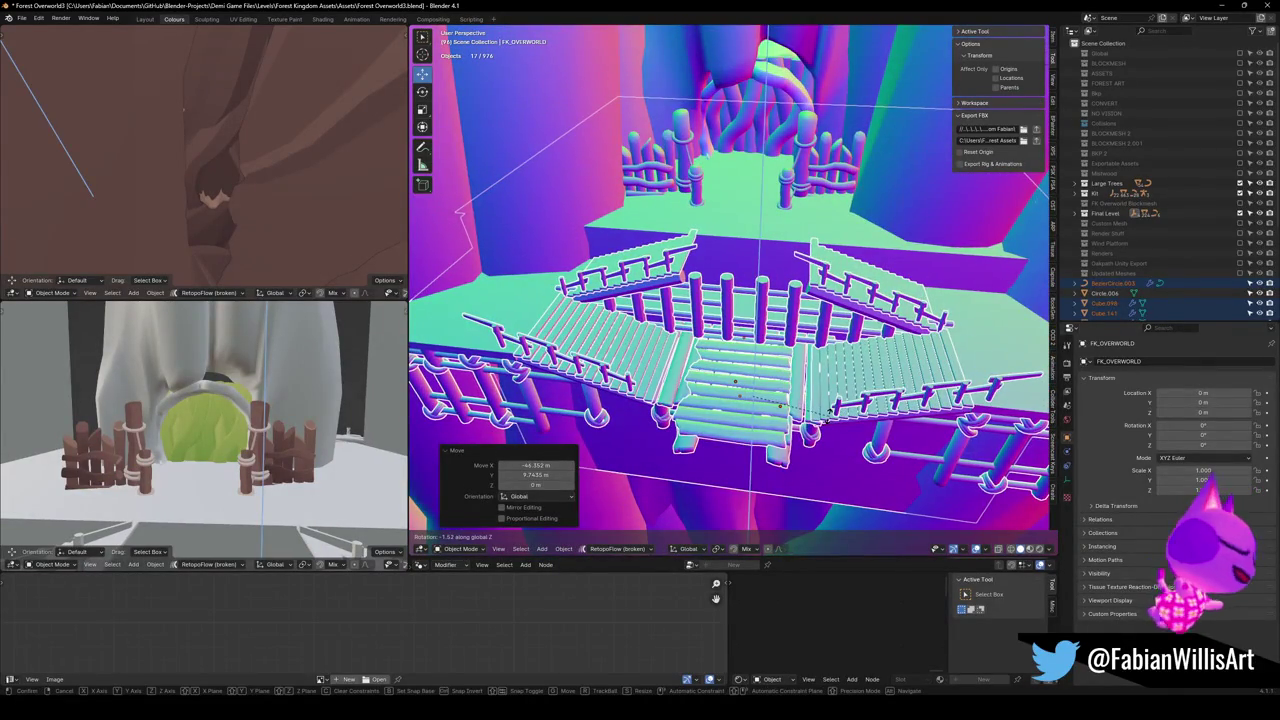
click(830, 412)
Select the stairs piece alone, turn it around Z and start moving it vertically.
mouse_move(818, 424)
mouse_down()
mouse_move(783, 406)
mouse_move(733, 408)
mouse_move(734, 386)
mouse_move(757, 414)
mouse_move(708, 474)
mouse_up()
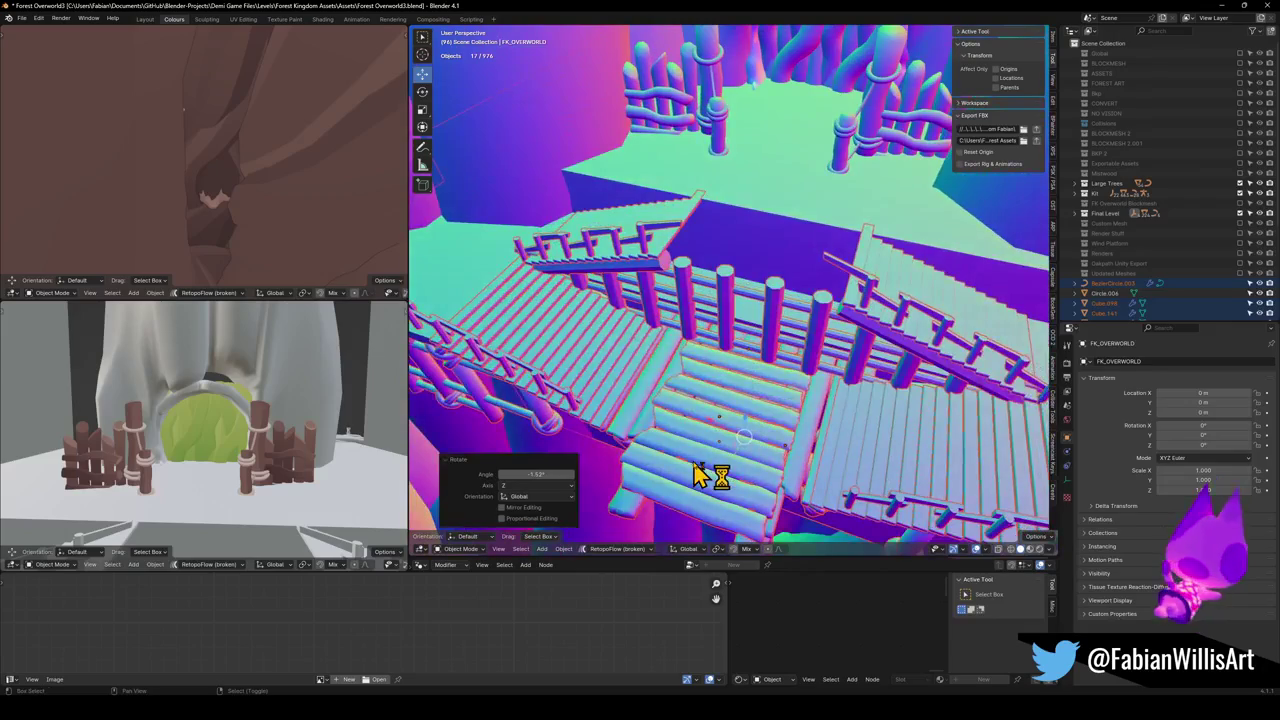
click(703, 476)
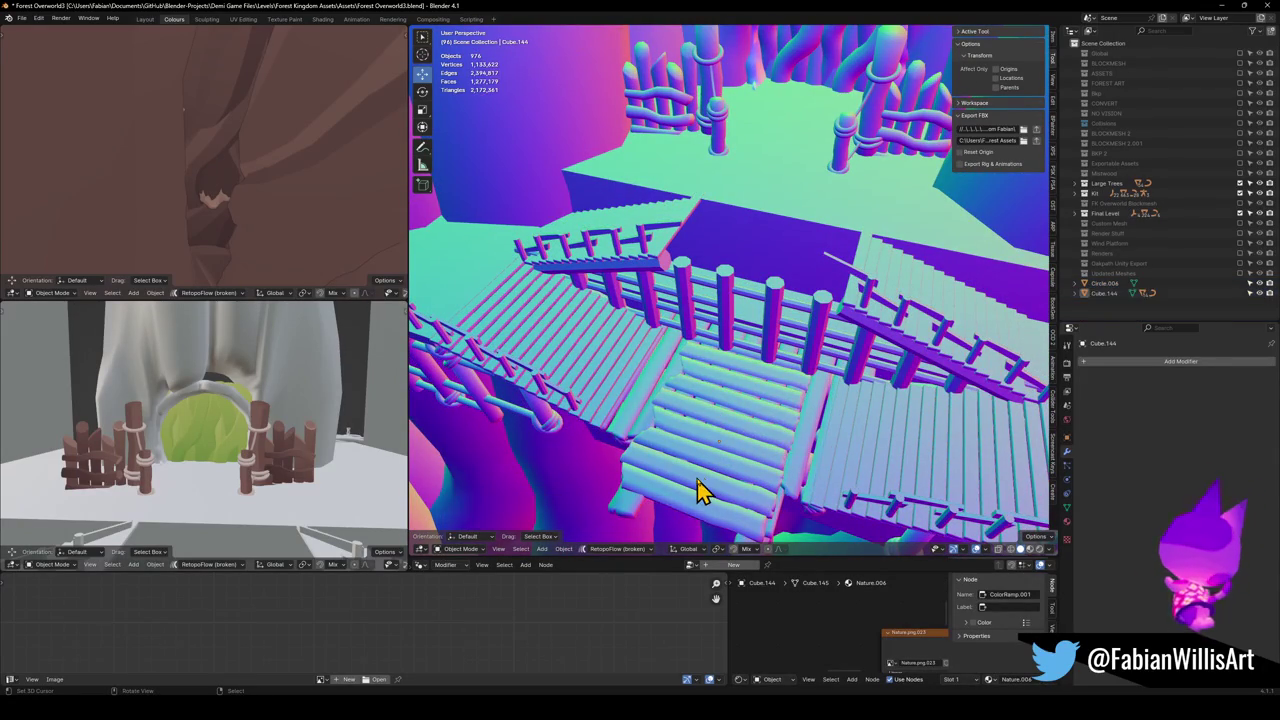
key(z)
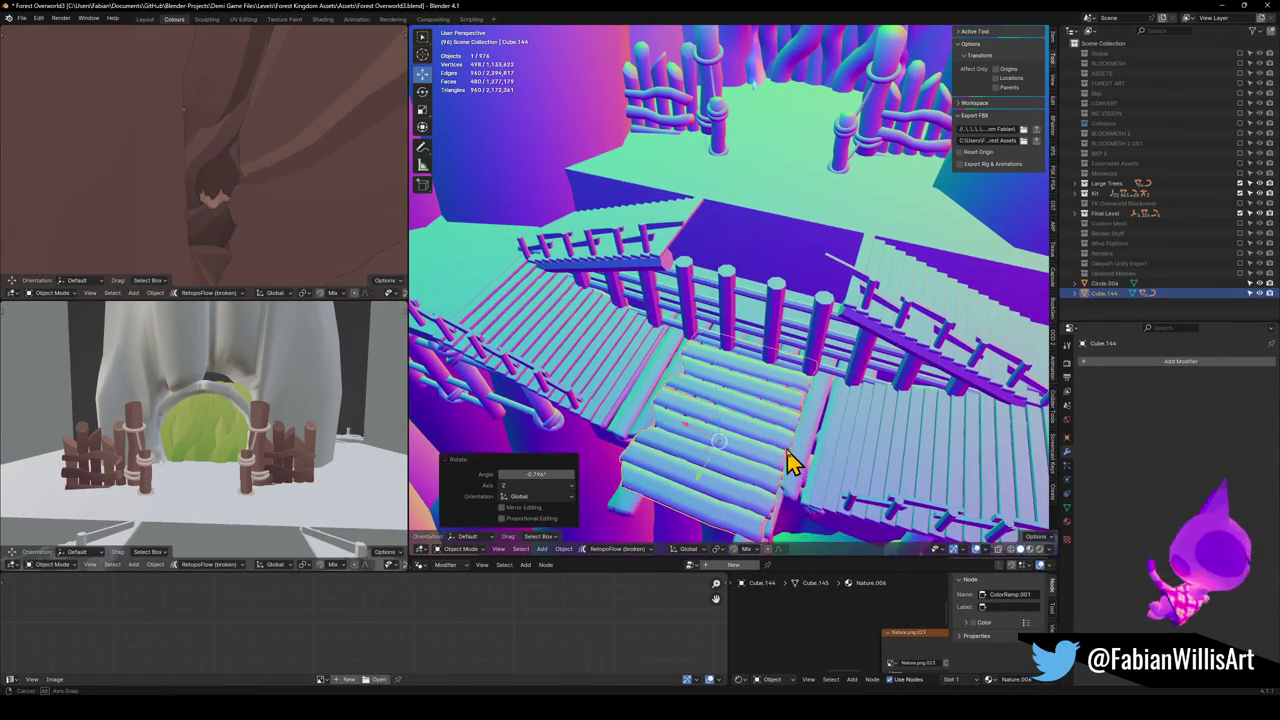
drag(790, 462, 806, 409)
key(g)
key(z)
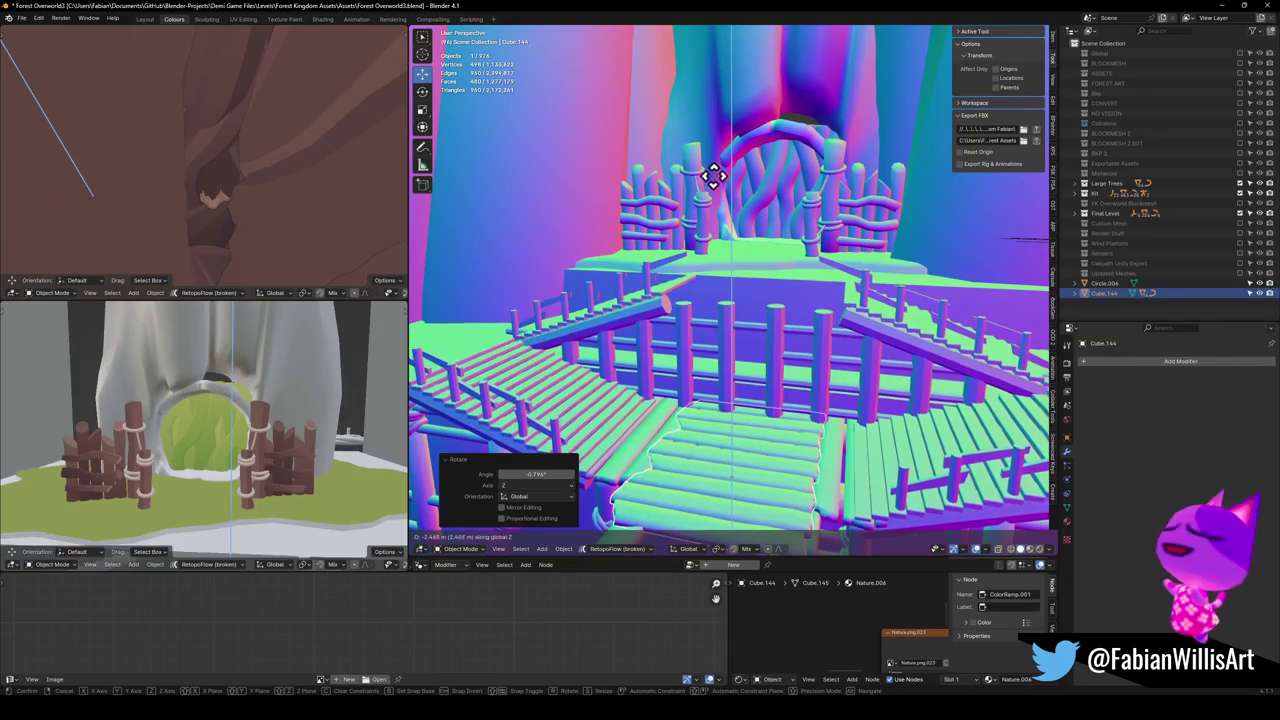
Drop the stairs against the platform edge and fly forward to inspect them from the front.
click(725, 58)
mouse_move(726, 57)
mouse_down()
mouse_move(726, 257)
mouse_move(757, 280)
mouse_move(780, 240)
mouse_move(766, 251)
mouse_move(829, 220)
mouse_move(811, 211)
mouse_move(778, 240)
mouse_move(783, 286)
mouse_move(783, 217)
mouse_move(723, 303)
mouse_move(731, 283)
mouse_move(735, 310)
mouse_move(803, 363)
mouse_move(820, 323)
mouse_move(831, 337)
mouse_move(815, 357)
mouse_move(766, 380)
mouse_move(766, 340)
mouse_move(800, 362)
mouse_move(794, 391)
mouse_move(789, 289)
mouse_move(780, 312)
mouse_up()
scroll(778, 240, down, 3)
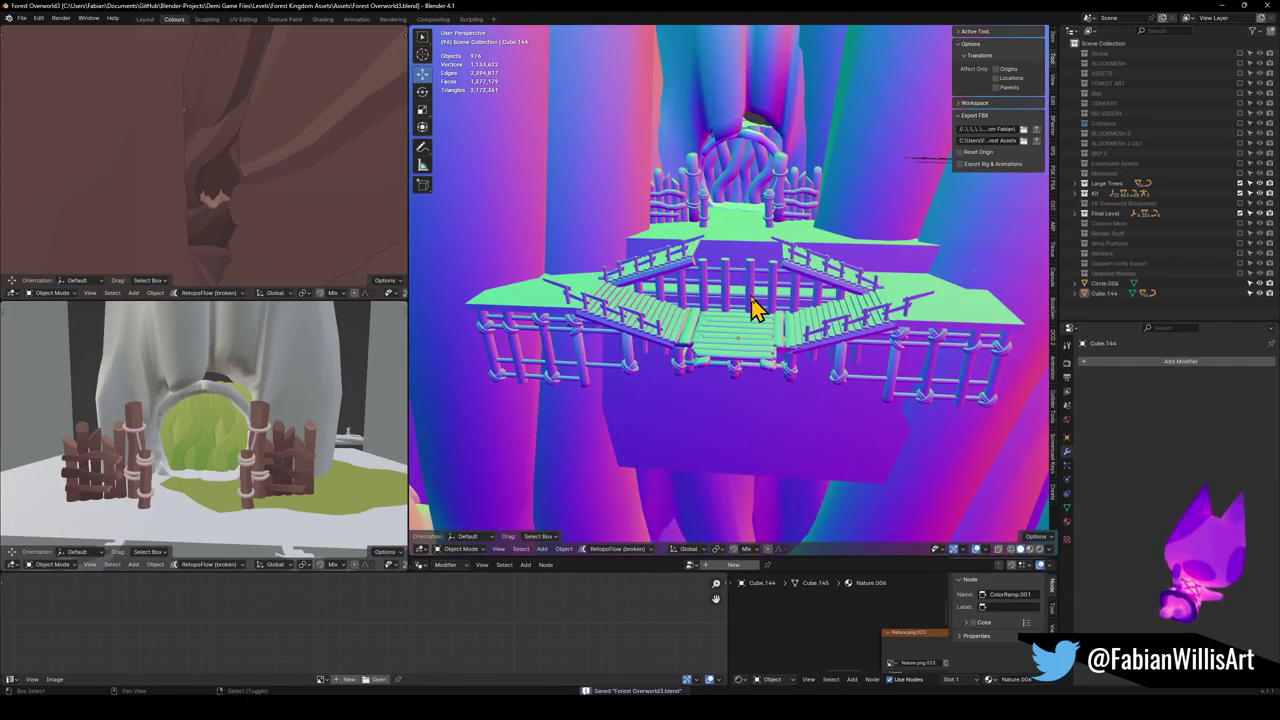
key(shift+grave)
key(w)
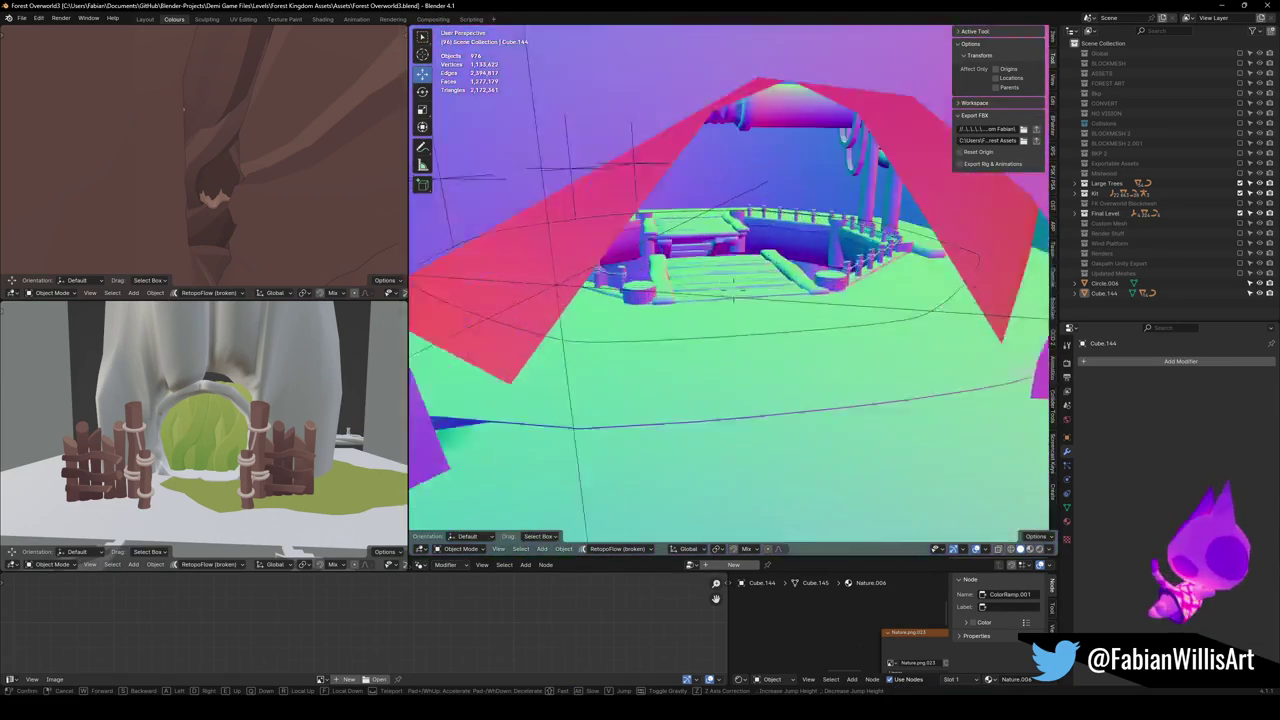
Duplicate the top stair plank and snap the copy to the 3D cursor at the stairs' head.
click(743, 249)
click(743, 245)
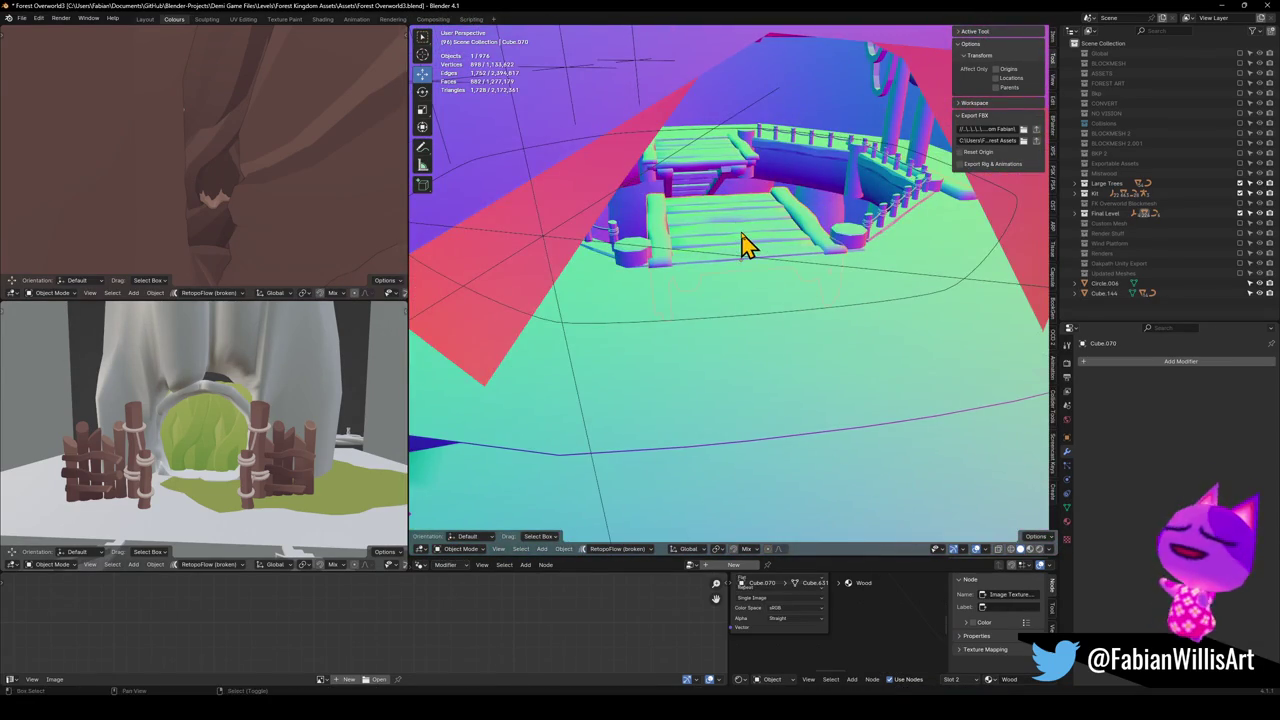
key(shift+d)
key(Escape)
key(shift+grave)
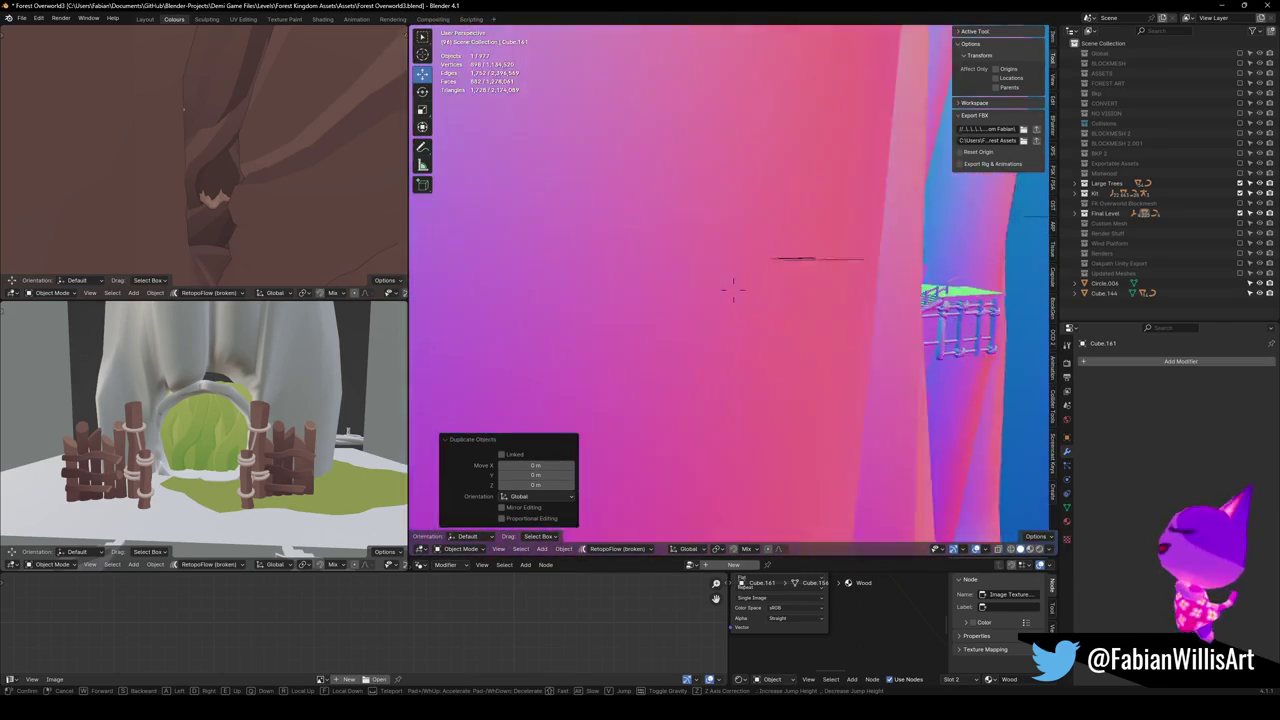
key(shift+s)
click(762, 250)
Tilt the copied plank -15° and nudge it to meet the walkway, viewing in material shading.
scroll(790, 275, up, 2)
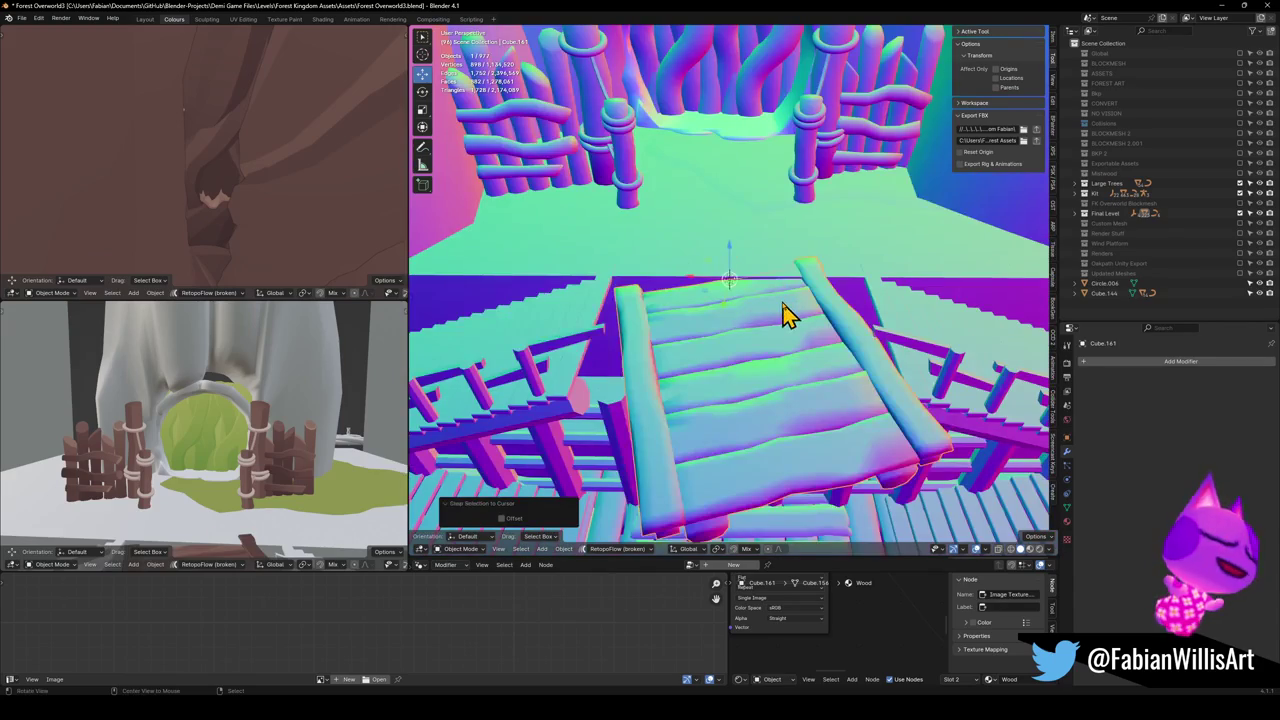
key(alt+r)
key(ctrl+z)
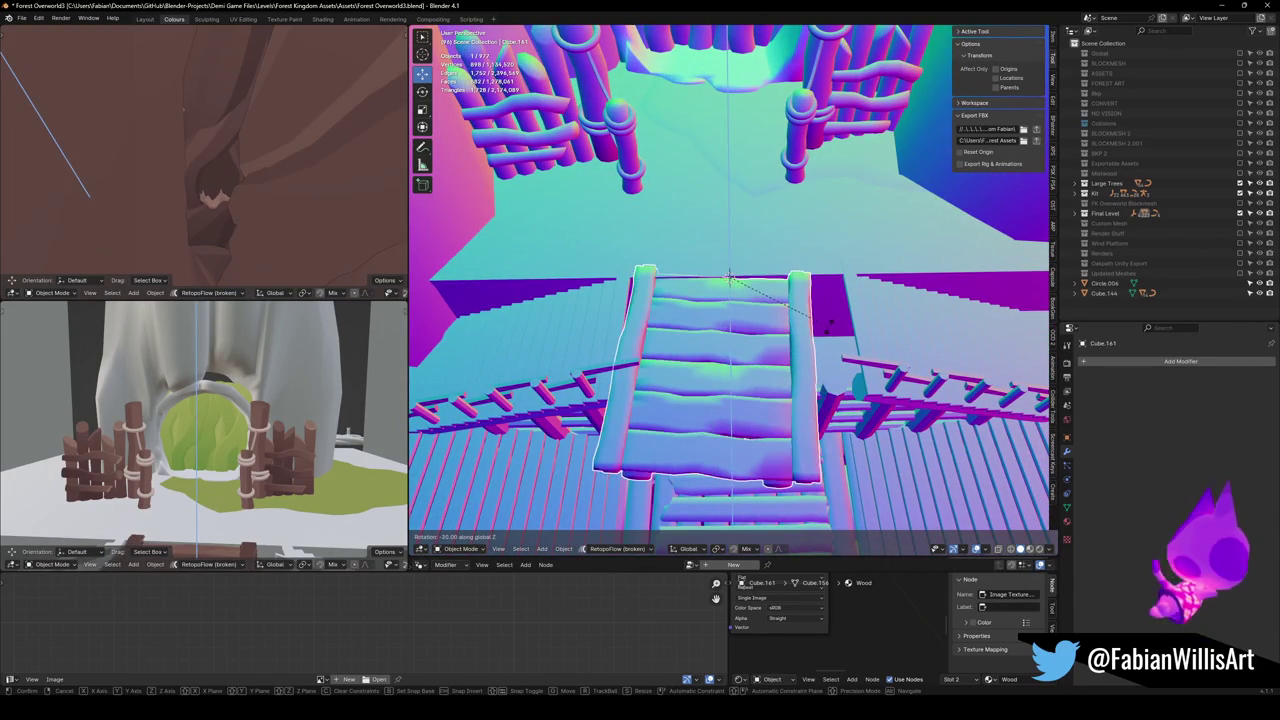
click(832, 321)
key(g)
key(z)
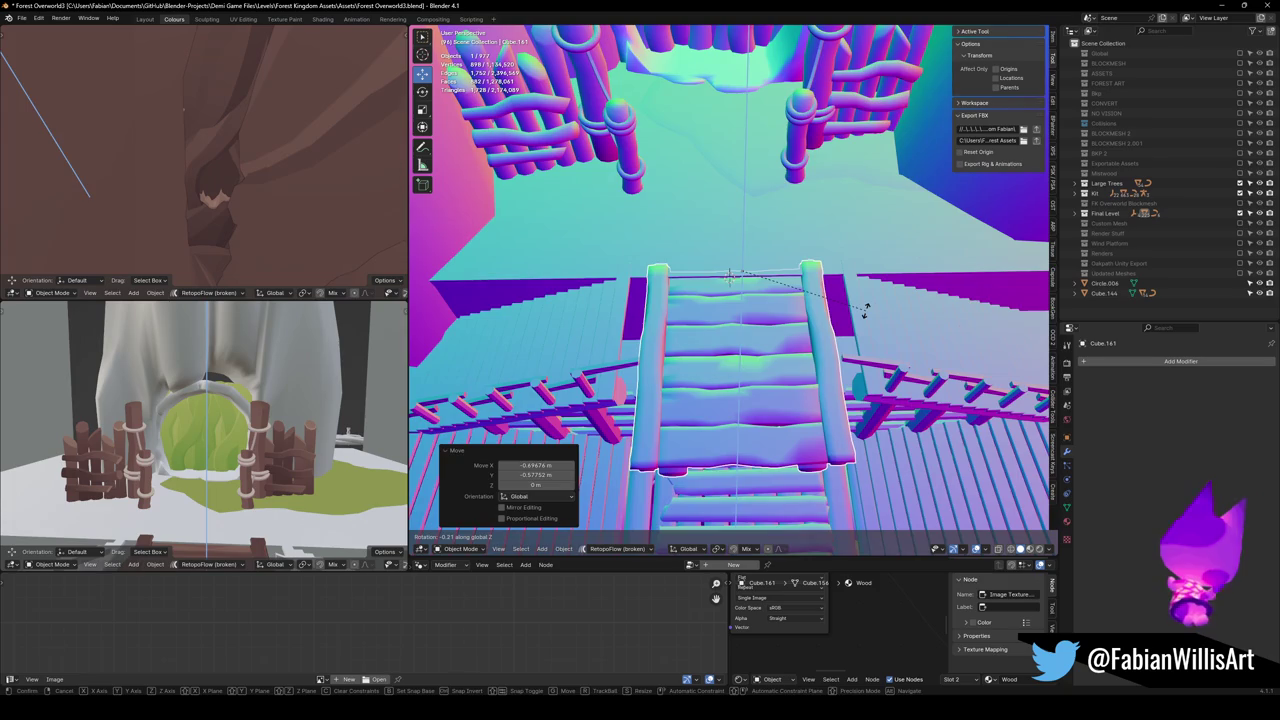
mouse_move(793, 340)
mouse_down()
mouse_move(837, 286)
mouse_move(886, 317)
mouse_move(860, 320)
mouse_move(846, 286)
mouse_move(786, 251)
mouse_move(794, 311)
mouse_move(826, 338)
mouse_up()
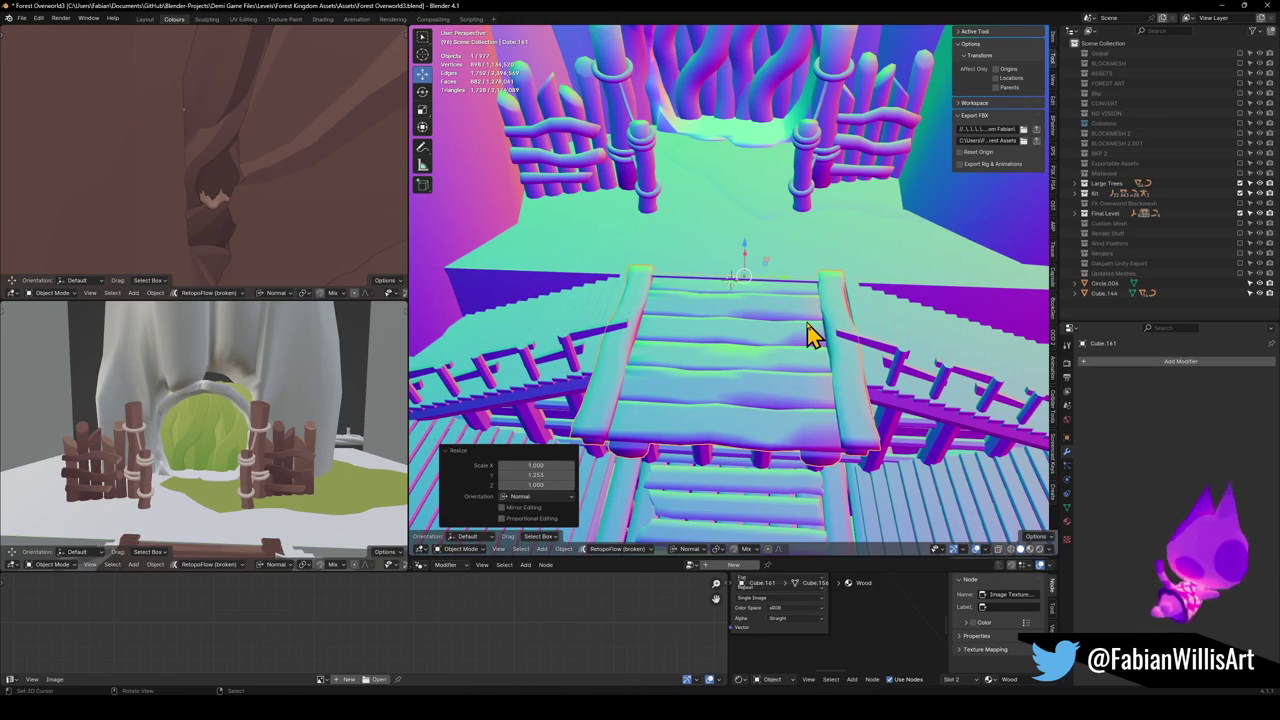
mouse_move(845, 335)
mouse_down()
mouse_move(794, 291)
mouse_move(817, 303)
mouse_move(820, 345)
mouse_move(929, 323)
mouse_move(811, 314)
mouse_move(814, 294)
mouse_move(790, 272)
mouse_move(771, 320)
mouse_move(768, 300)
mouse_move(740, 323)
mouse_move(786, 303)
mouse_move(778, 225)
mouse_move(760, 294)
mouse_move(774, 323)
mouse_move(737, 297)
mouse_up()
key(z)
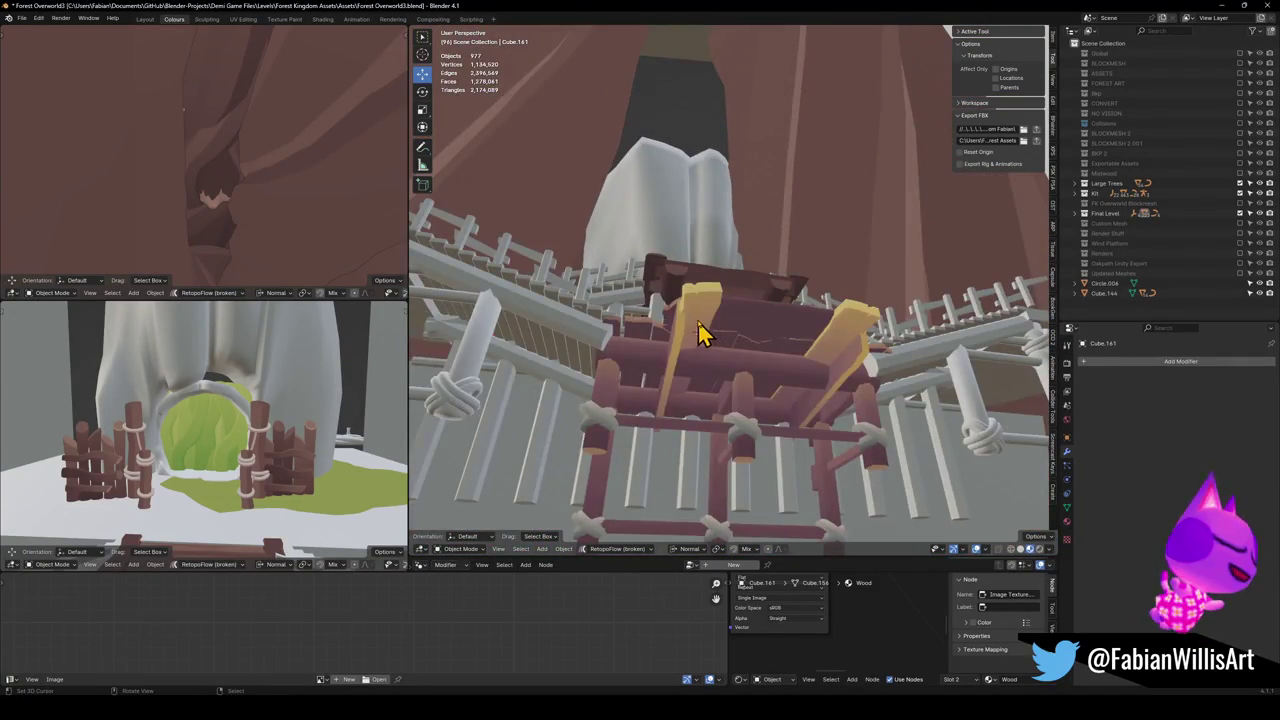
Link the active Wood material to floor pieces Cube.144, Cube.207 and Cube.150.
click(700, 333)
key(KP_Decimal)
key(Tab)
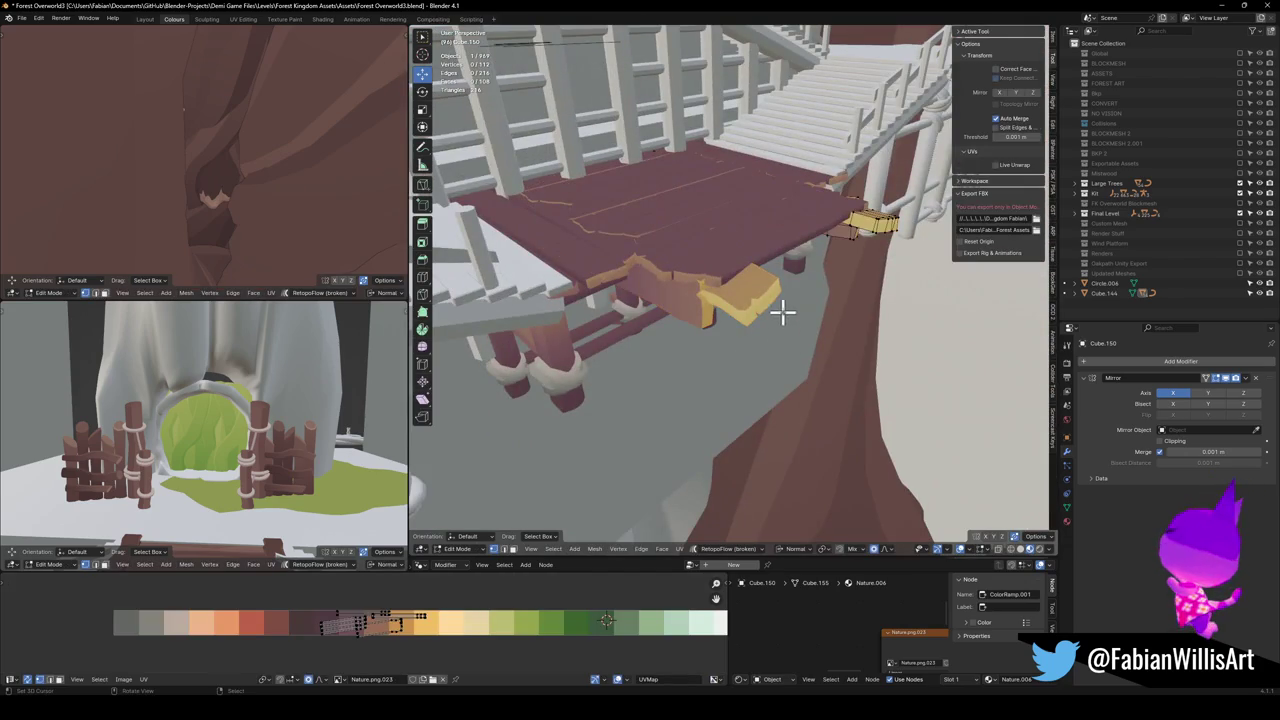
key(Tab)
mouse_move(548, 514)
mouse_down()
mouse_move(651, 300)
mouse_move(665, 390)
mouse_up()
click(722, 355)
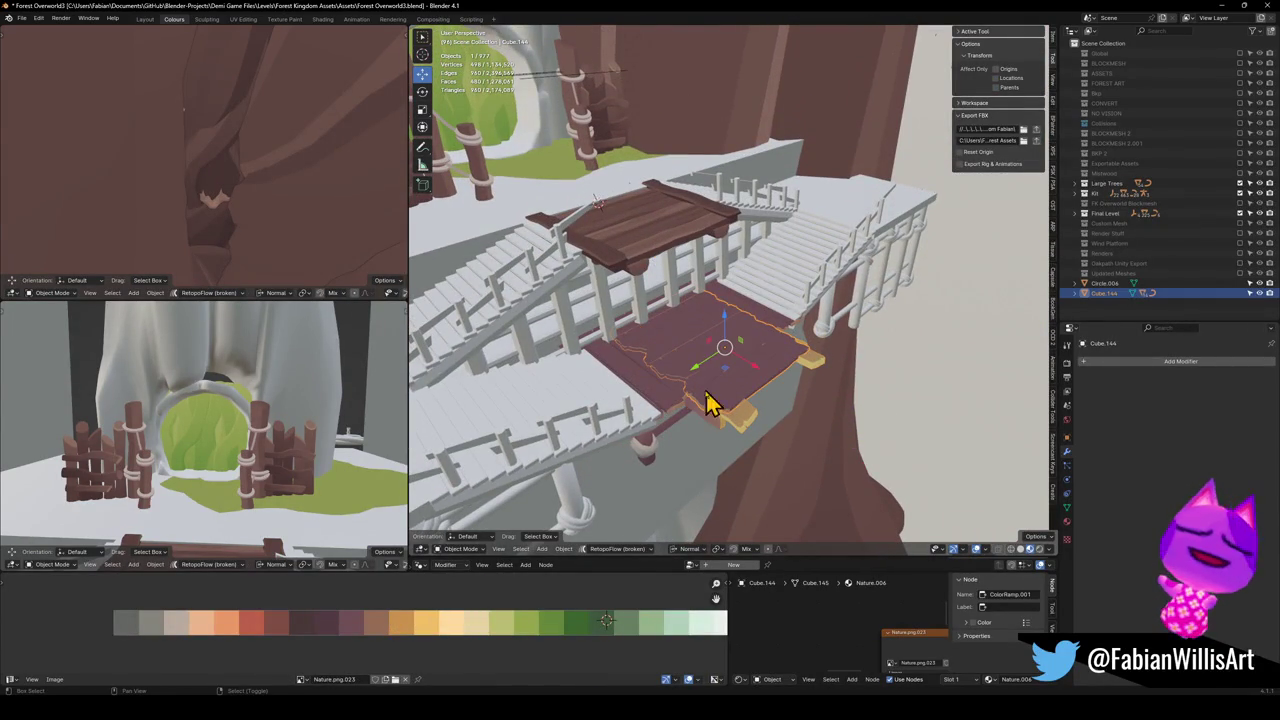
click(655, 412)
click(714, 408)
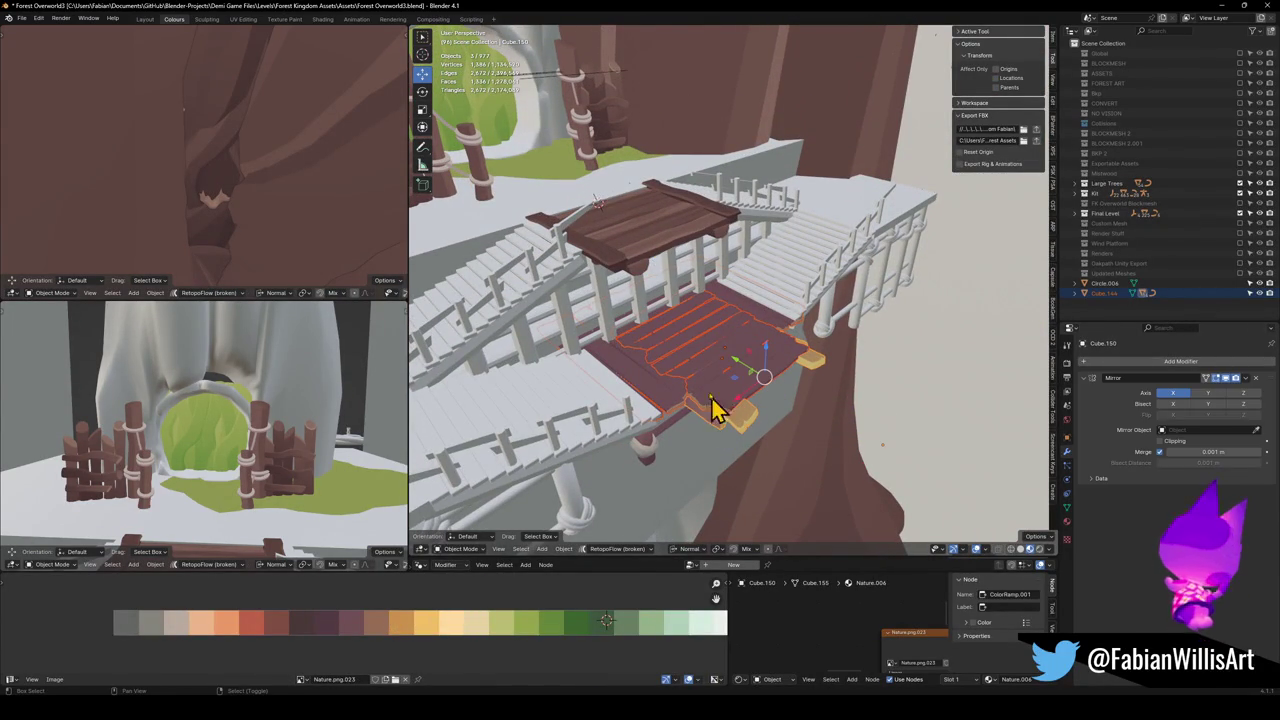
shift+click(657, 237)
key(ctrl+l)
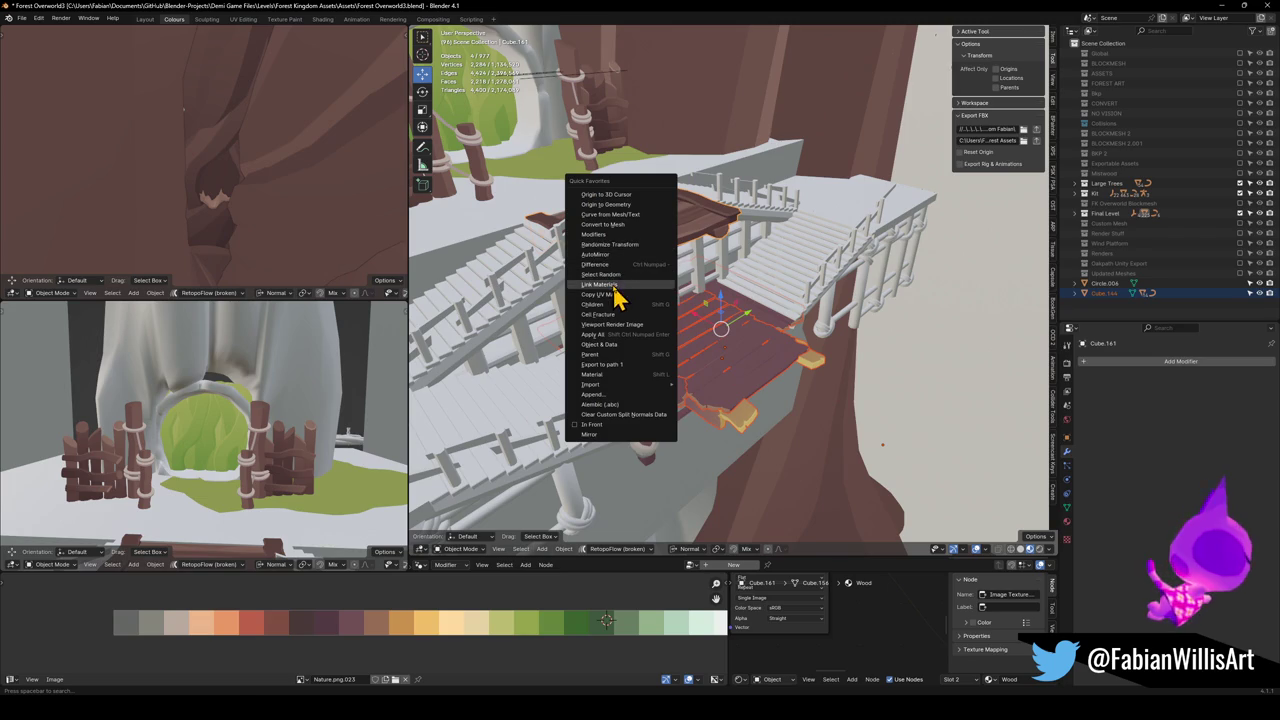
click(615, 287)
Remove the pink Jmy material slot from Cube.144 and Cube.207.
click(714, 400)
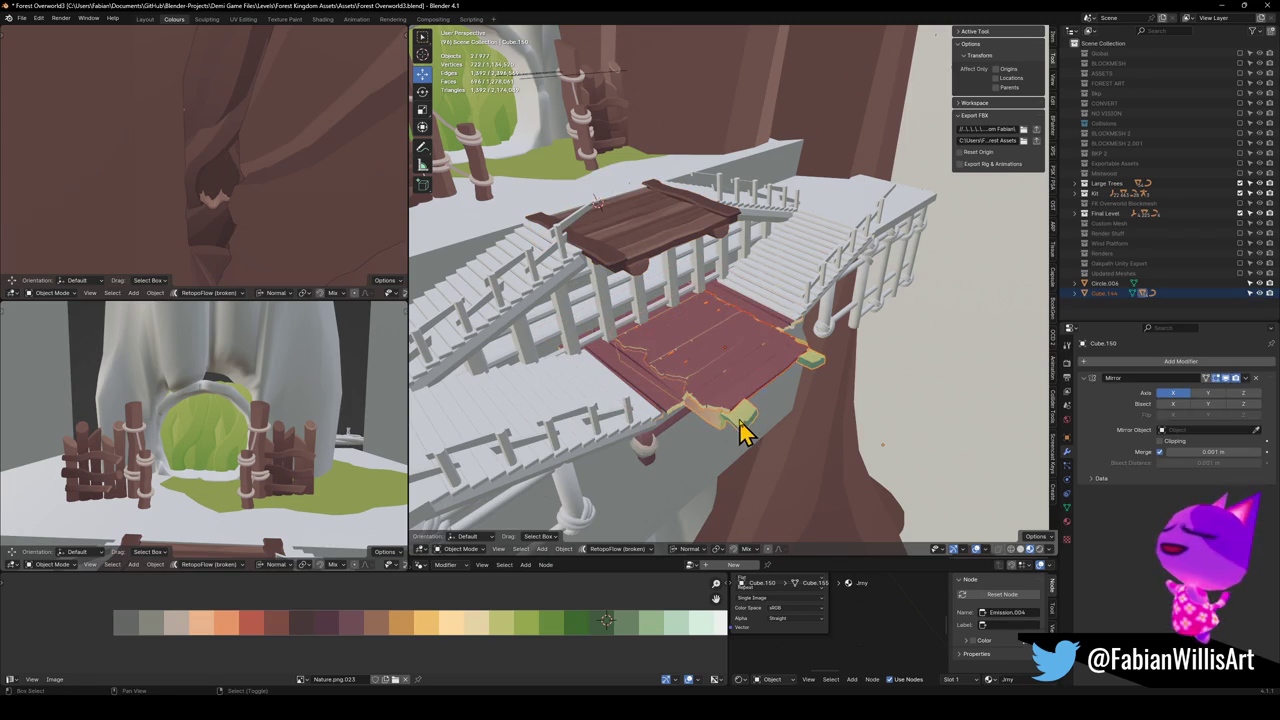
key(Tab)
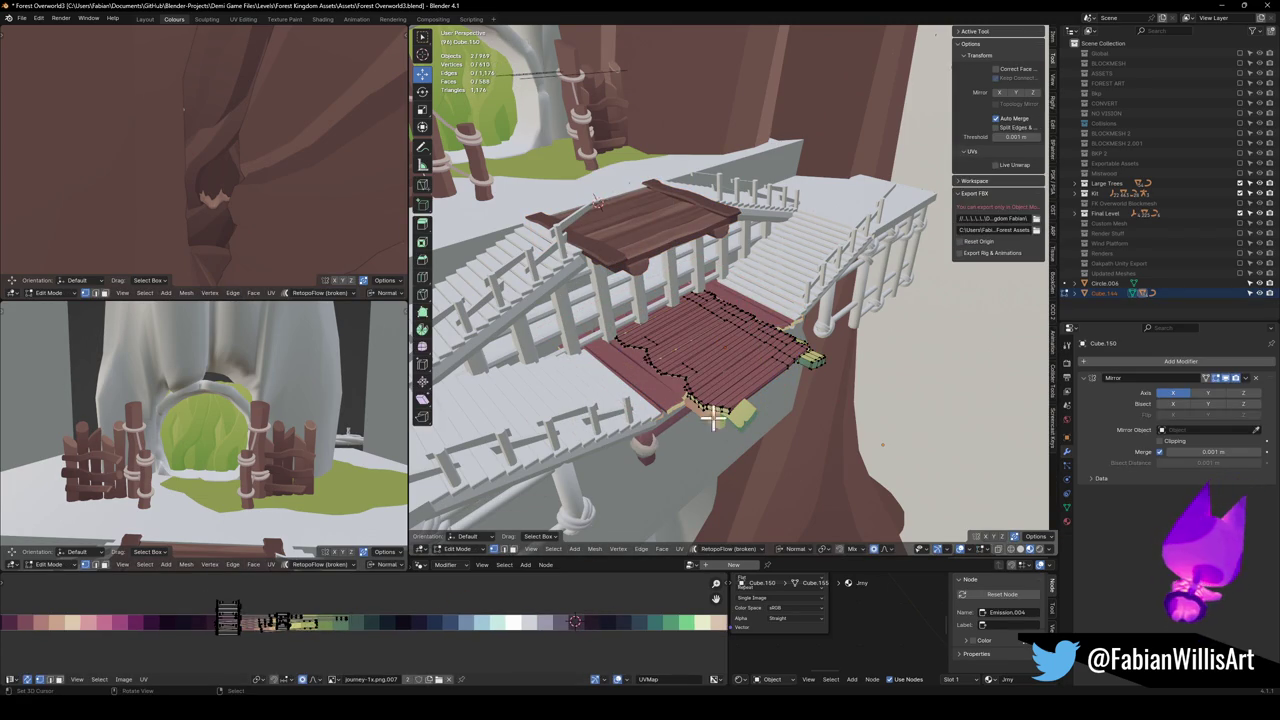
key(Tab)
click(714, 394)
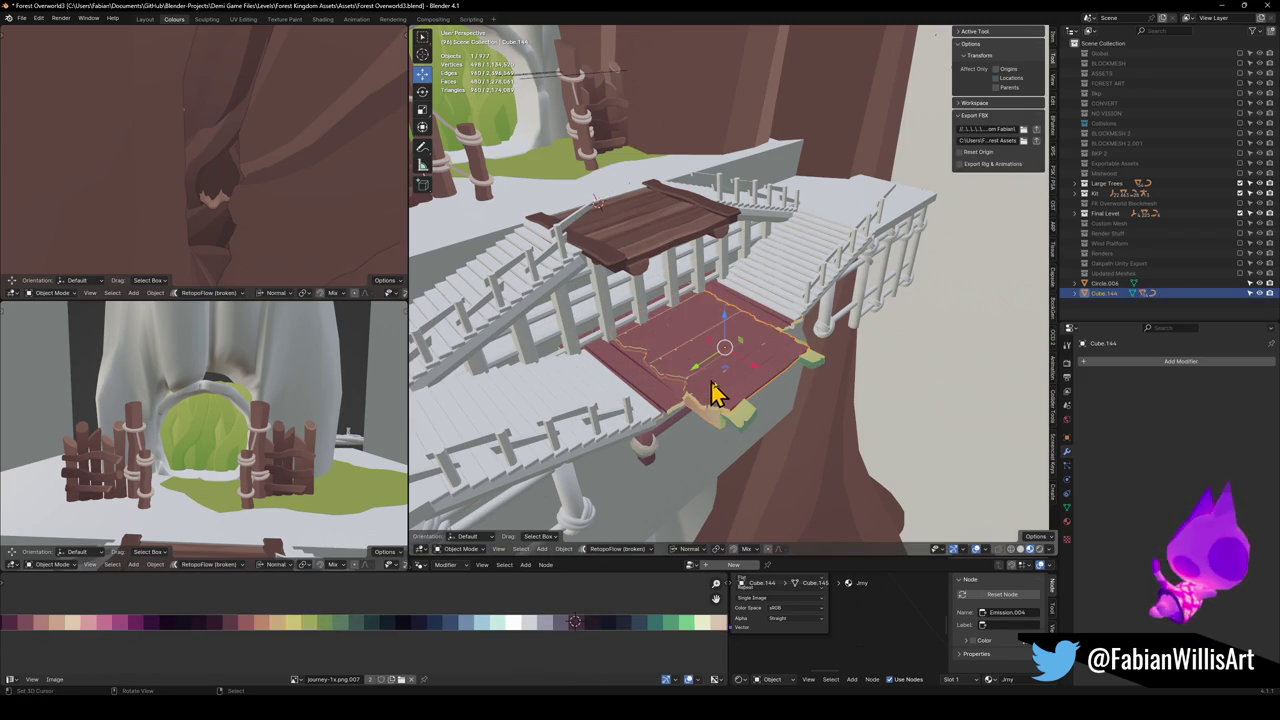
click(1066, 521)
click(1267, 378)
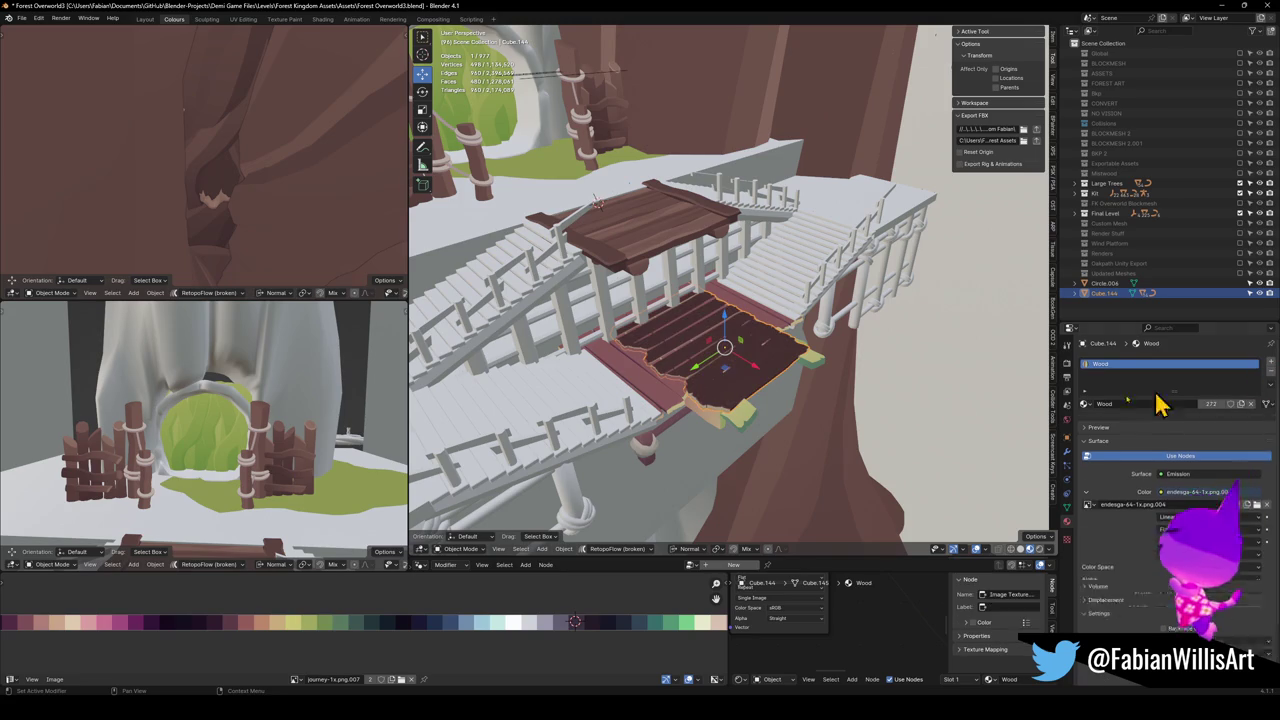
click(749, 423)
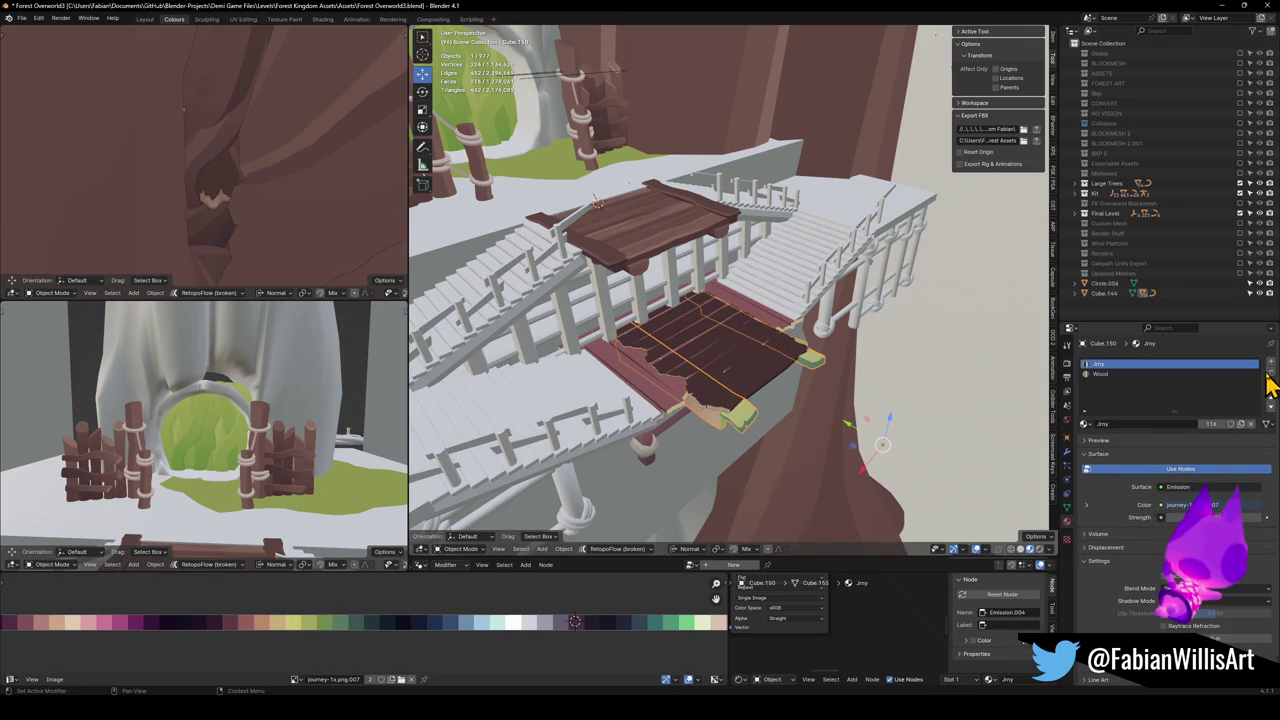
click(666, 394)
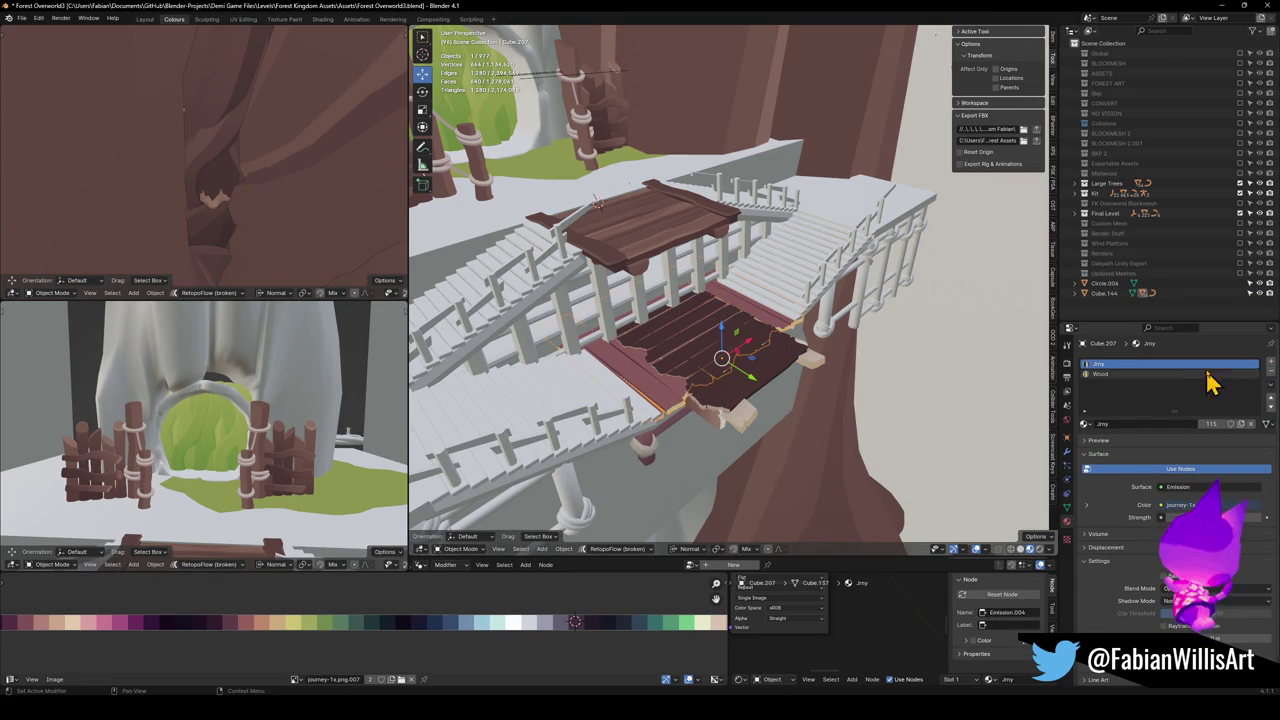
click(1270, 375)
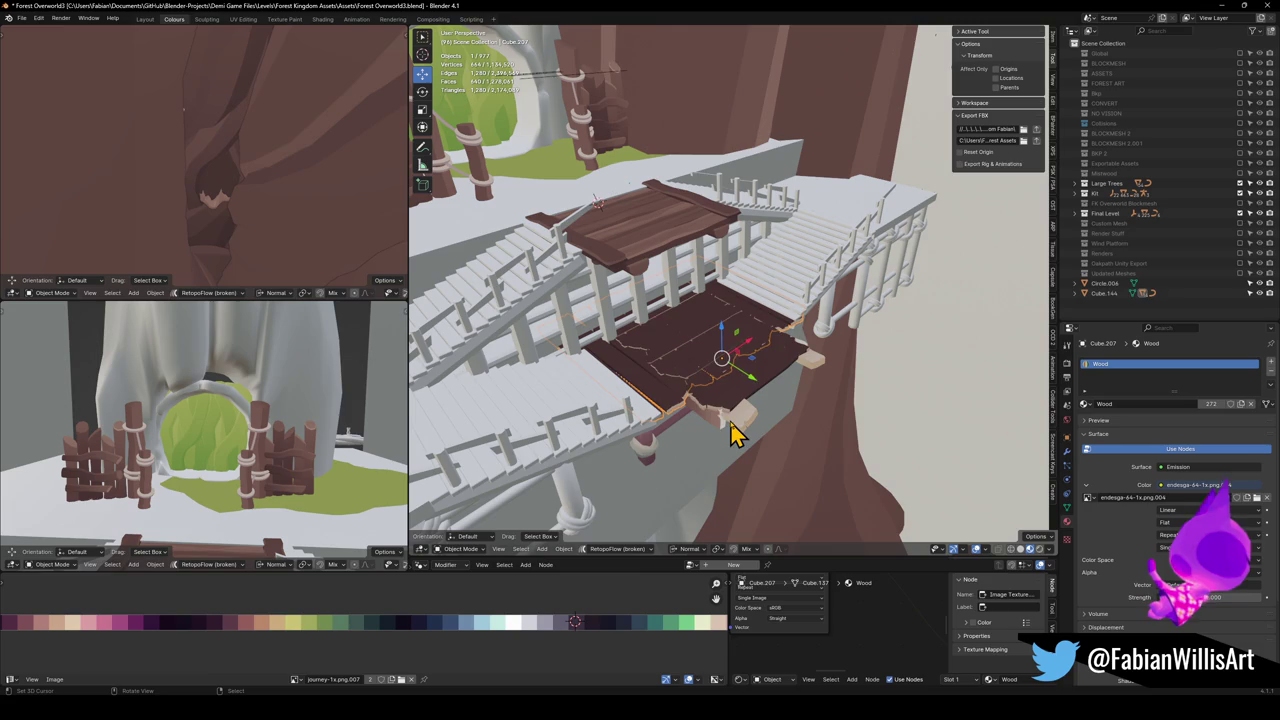
Slide the combined Cube.144 and Cube.207 floor UVs along X onto brown palette swatches.
shift+click(720, 380)
shift+click(731, 369)
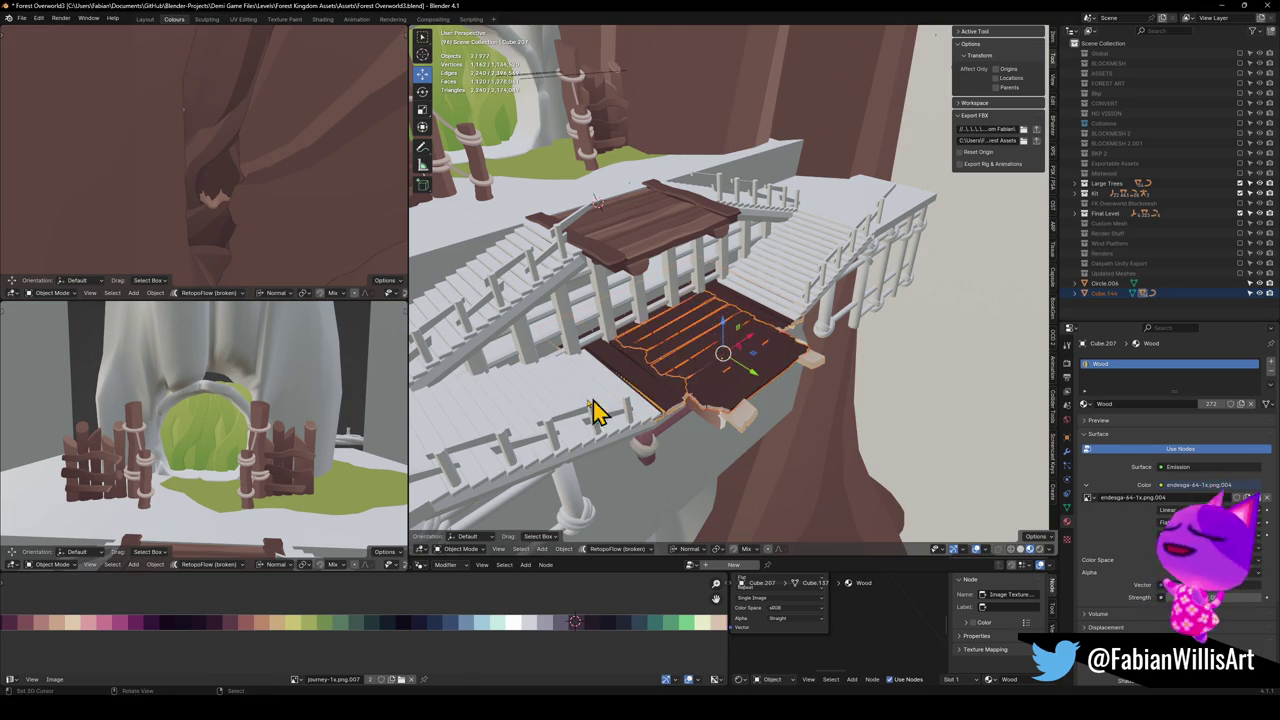
key(Tab)
key(g)
key(x)
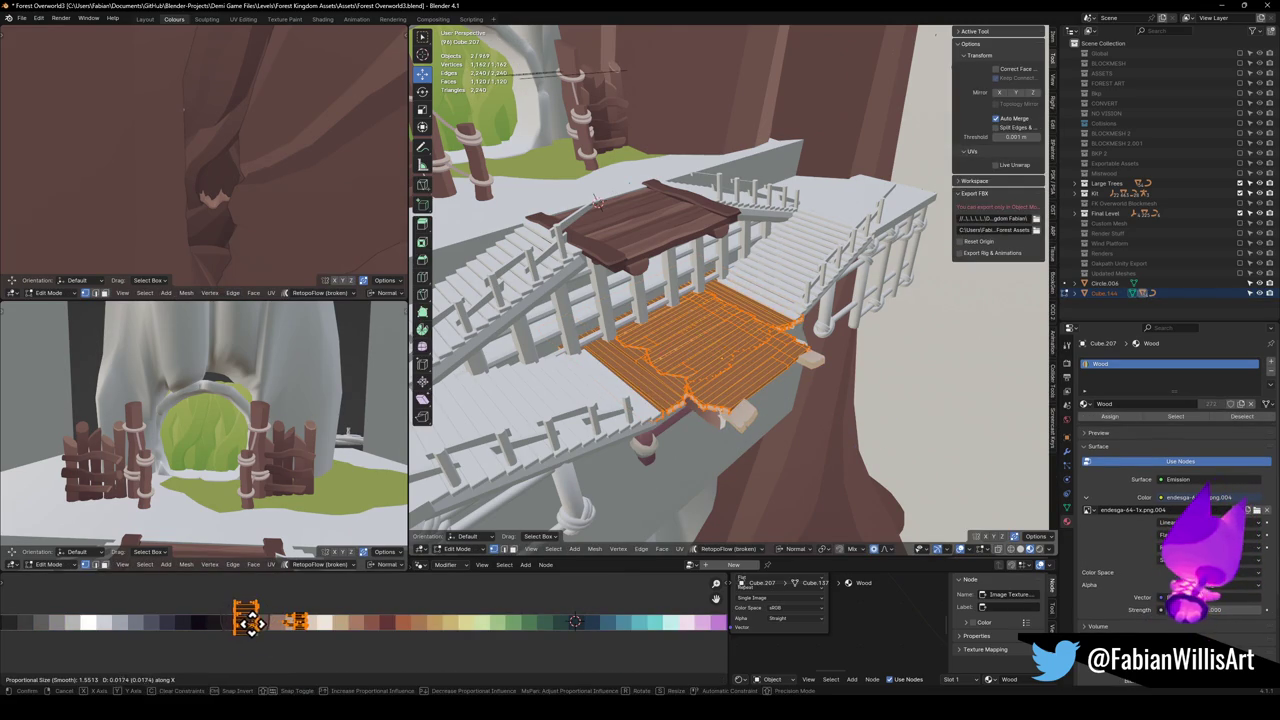
click(251, 624)
key(KP_Decimal)
mouse_move(230, 400)
mouse_down()
mouse_move(266, 437)
mouse_move(295, 430)
mouse_up()
Move and scale Cube.150's UV island along X to a different wood tone.
key(alt+q)
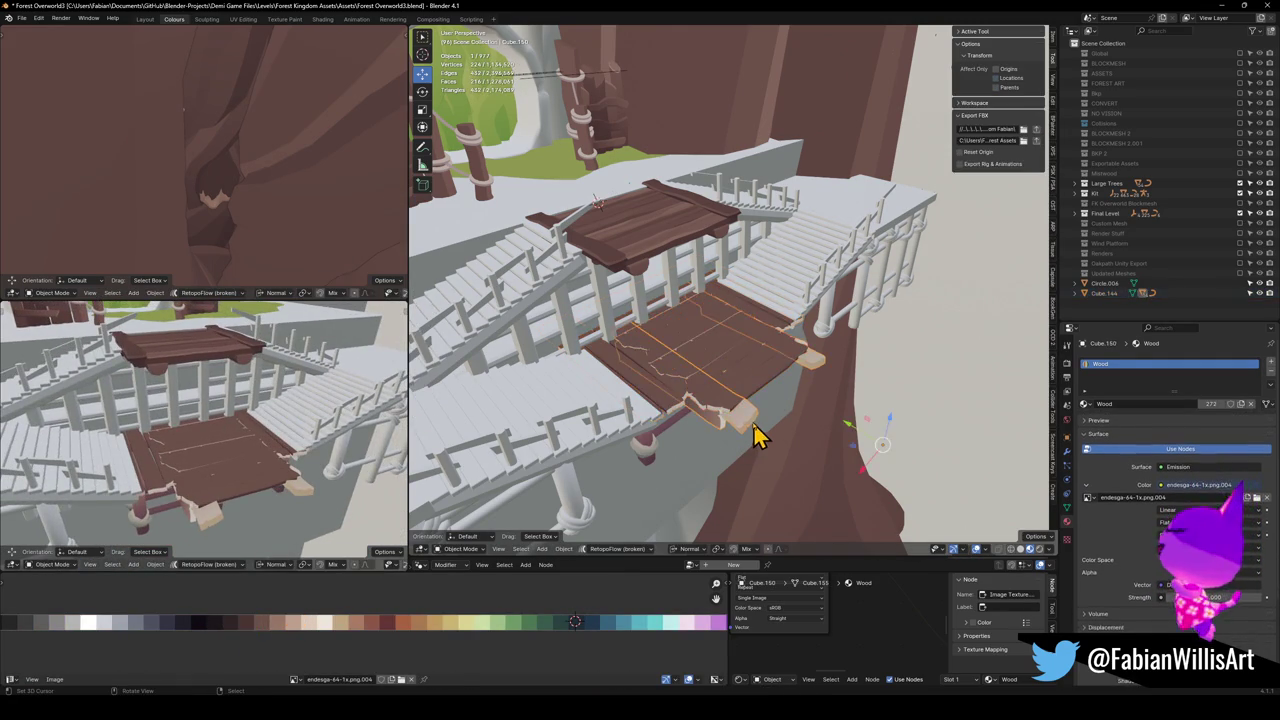
key(g)
key(x)
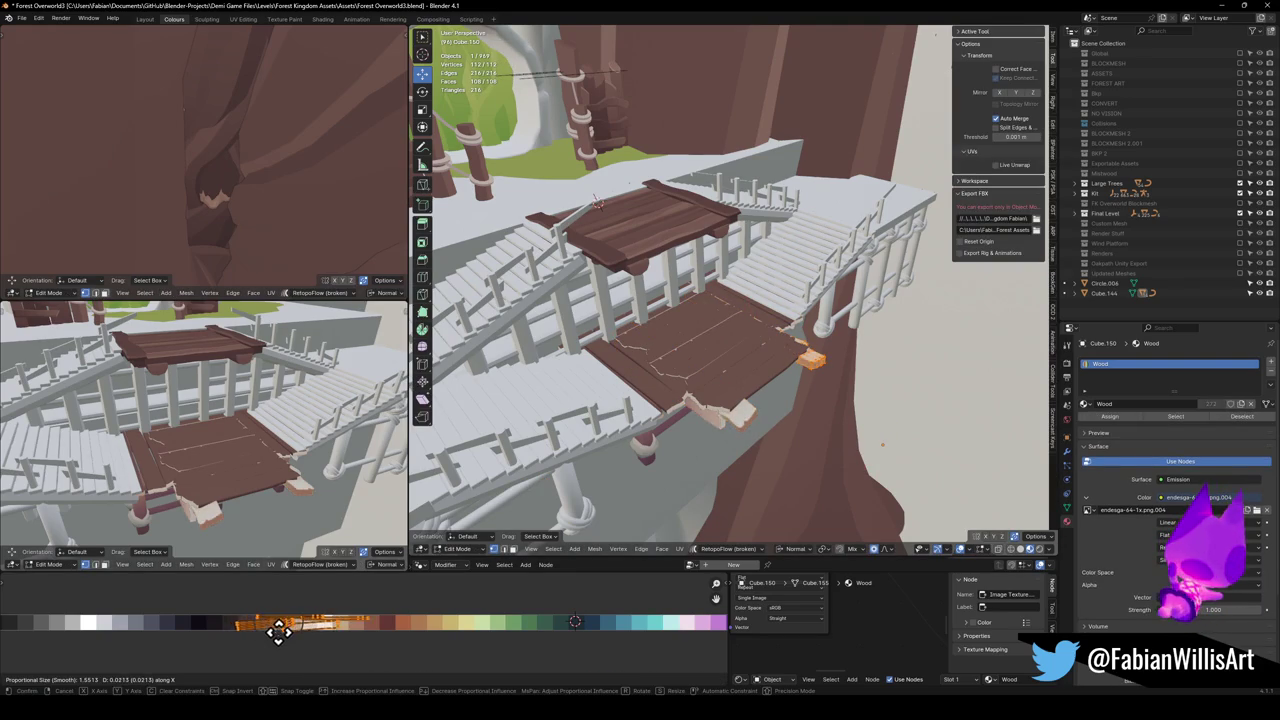
click(288, 630)
key(s)
key(x)
click(337, 612)
key(g)
key(x)
click(288, 621)
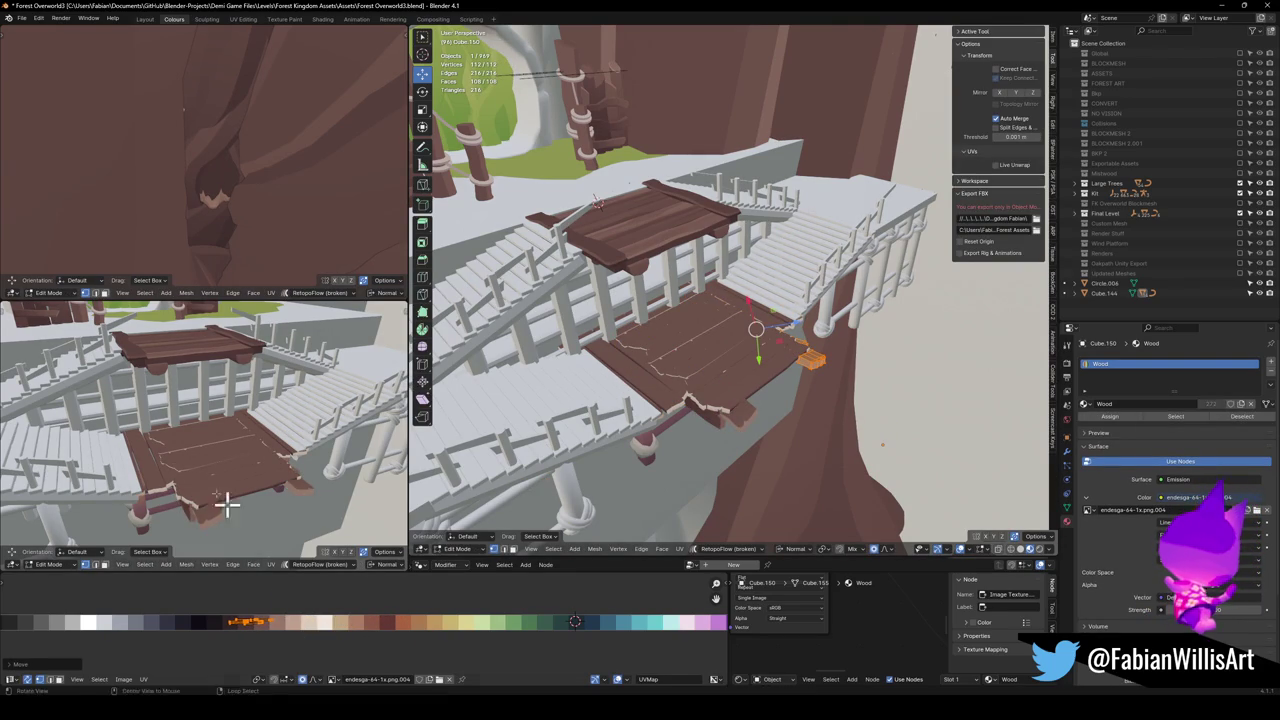
scroll(229, 506, up, 5)
scroll(278, 408, down, 4)
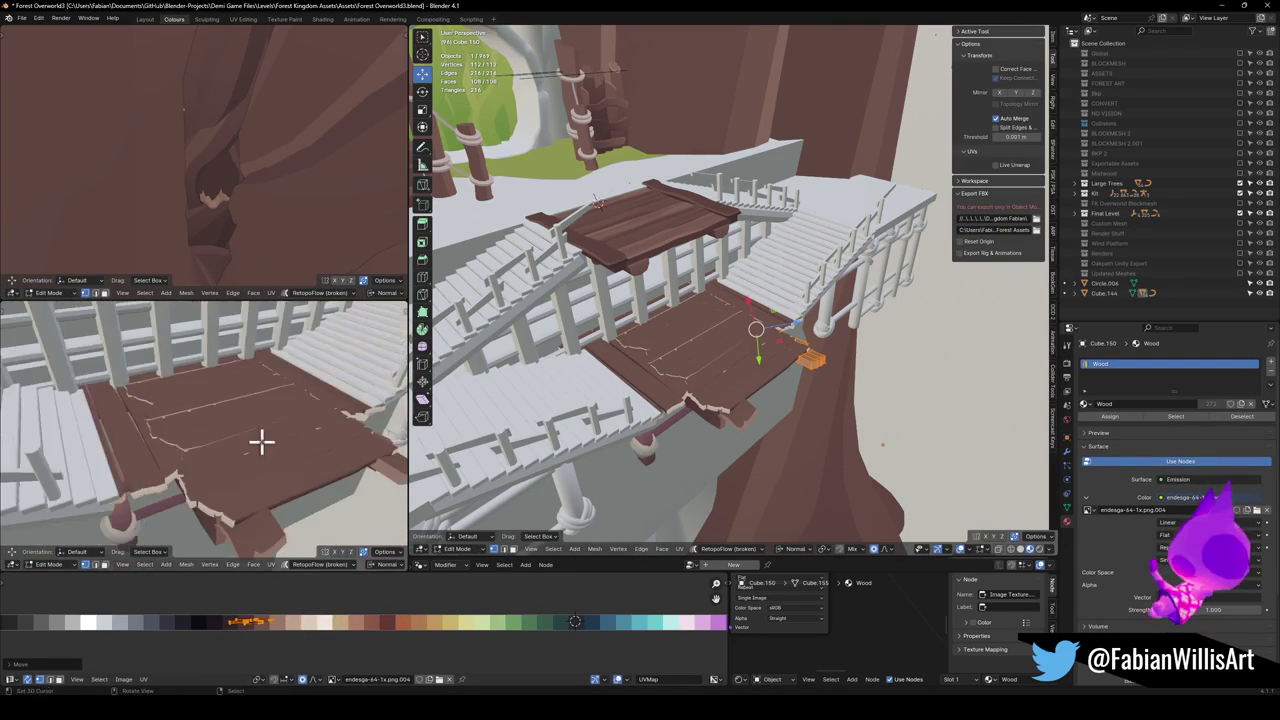
Shift selected UV islands of Cube.144 and Cube.207 along X for varied brown planks.
key(alt+q)
click(295, 617)
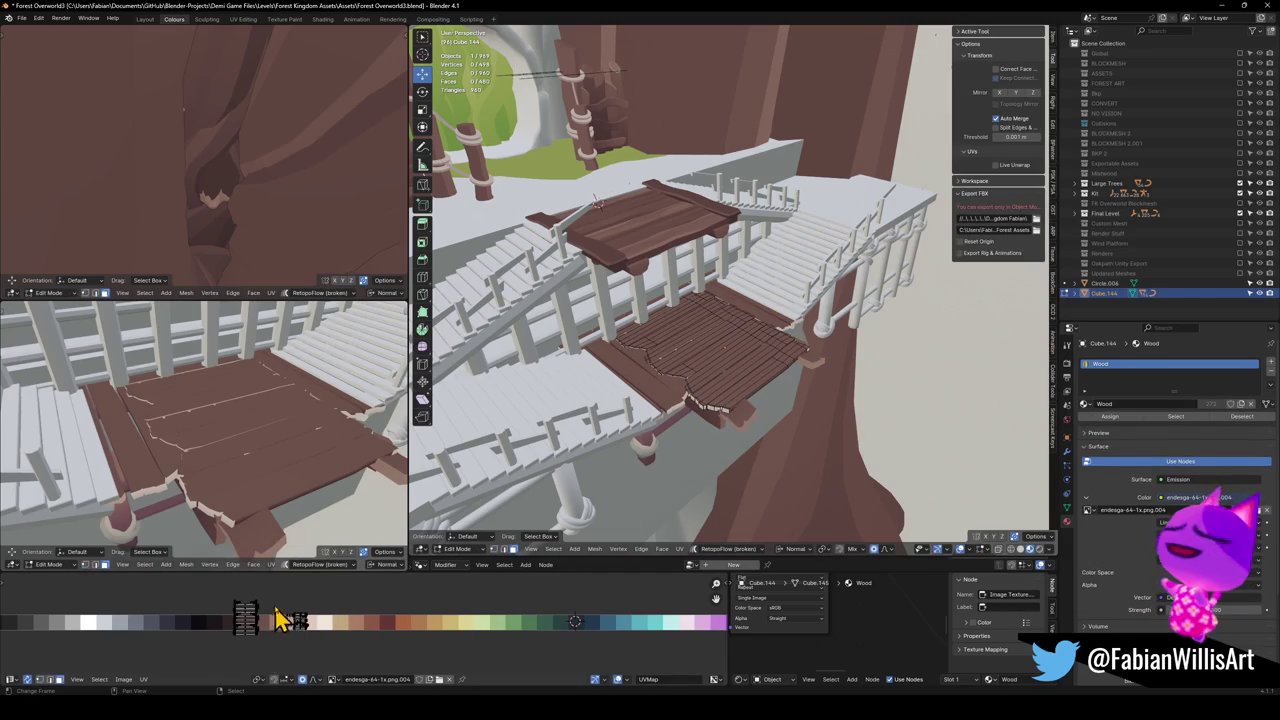
key(g)
key(x)
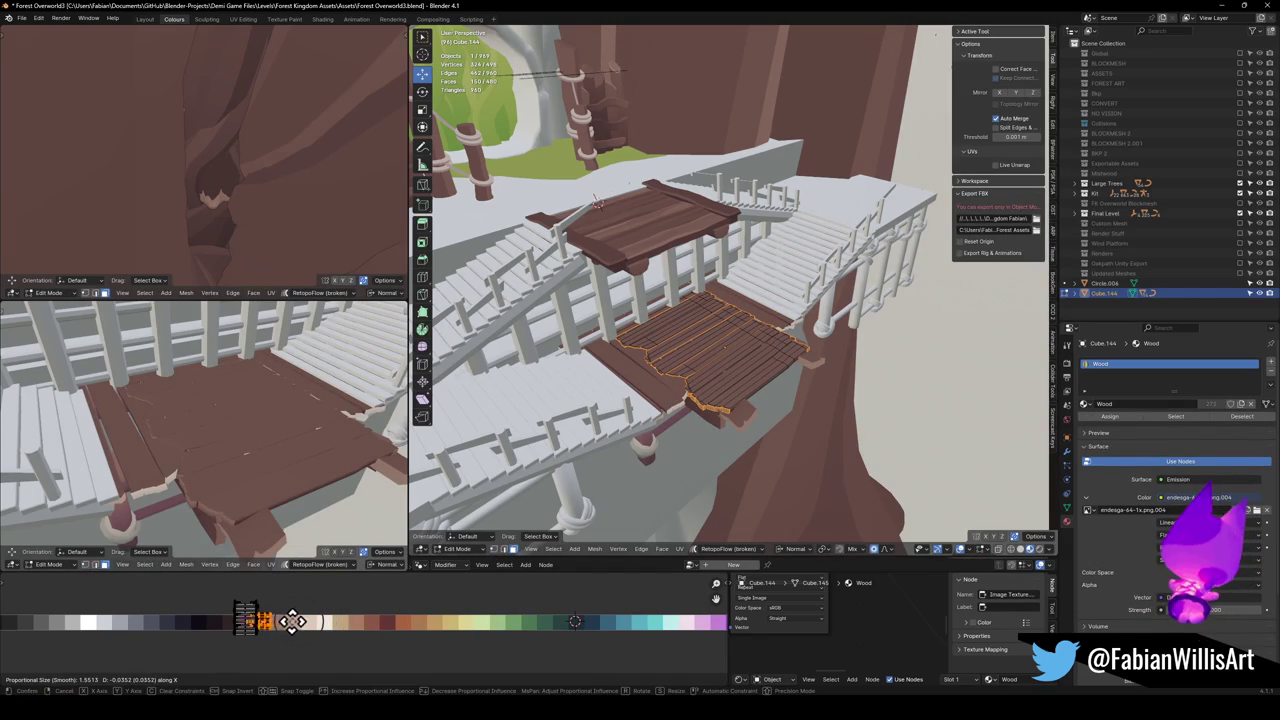
click(308, 621)
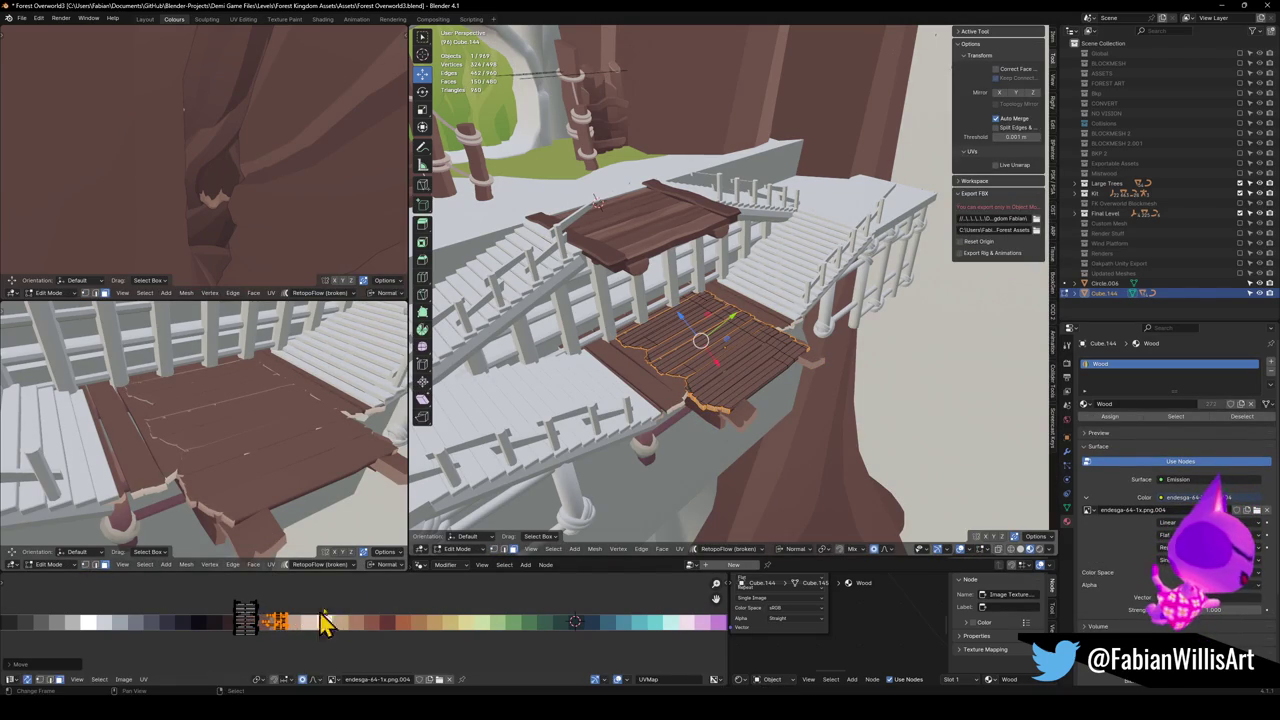
key(alt+q)
click(292, 618)
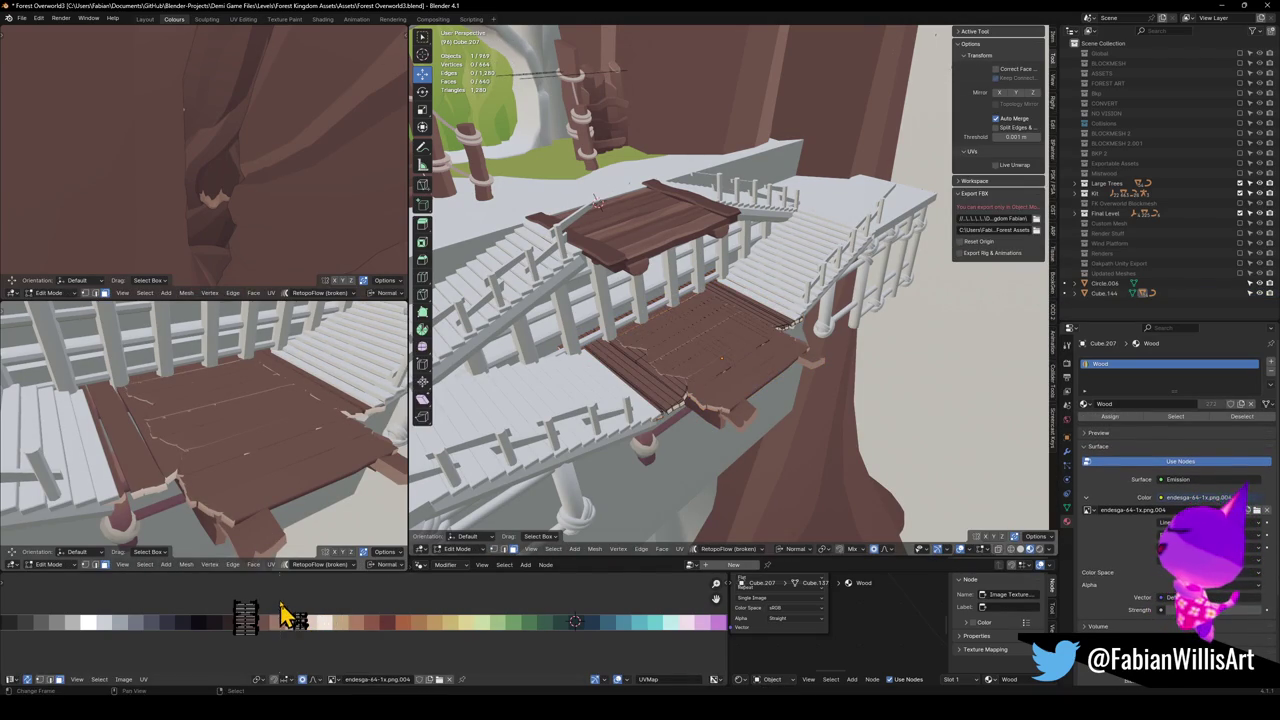
key(g)
key(x)
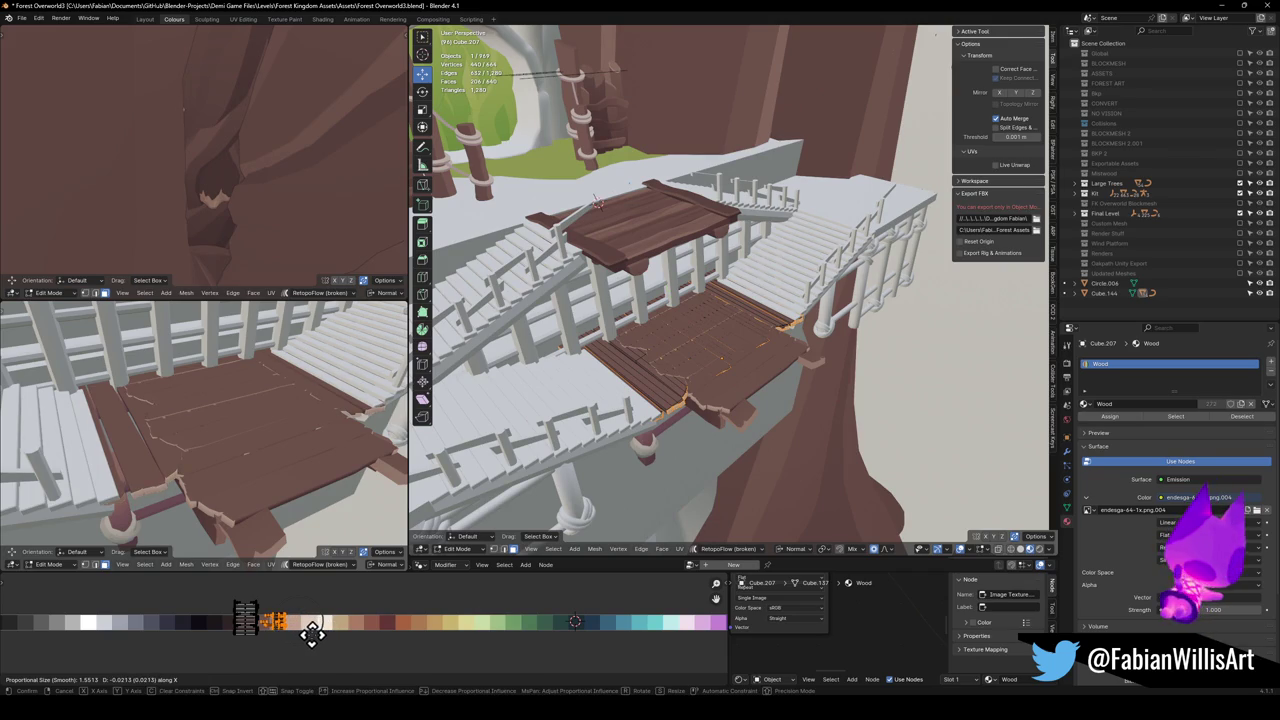
click(312, 633)
key(Tab)
click(591, 399)
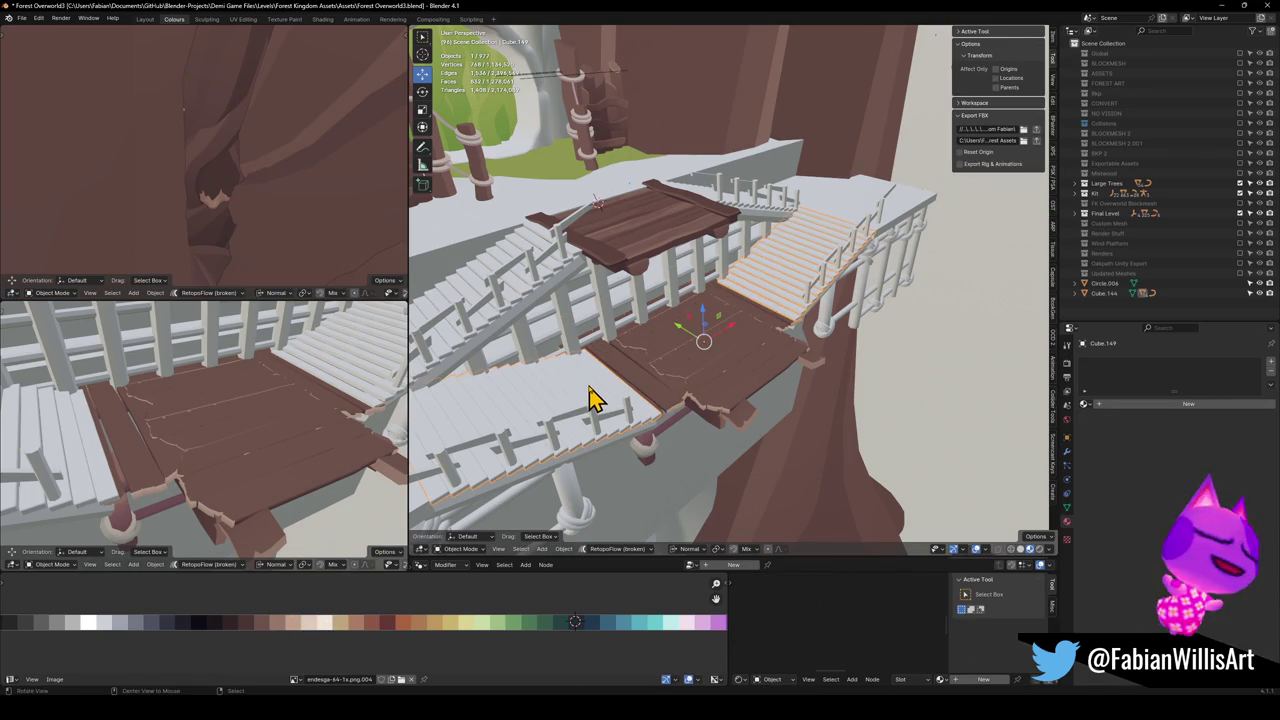
Link the floor's Wood material to the side stairs Cube.149.
key(Tab)
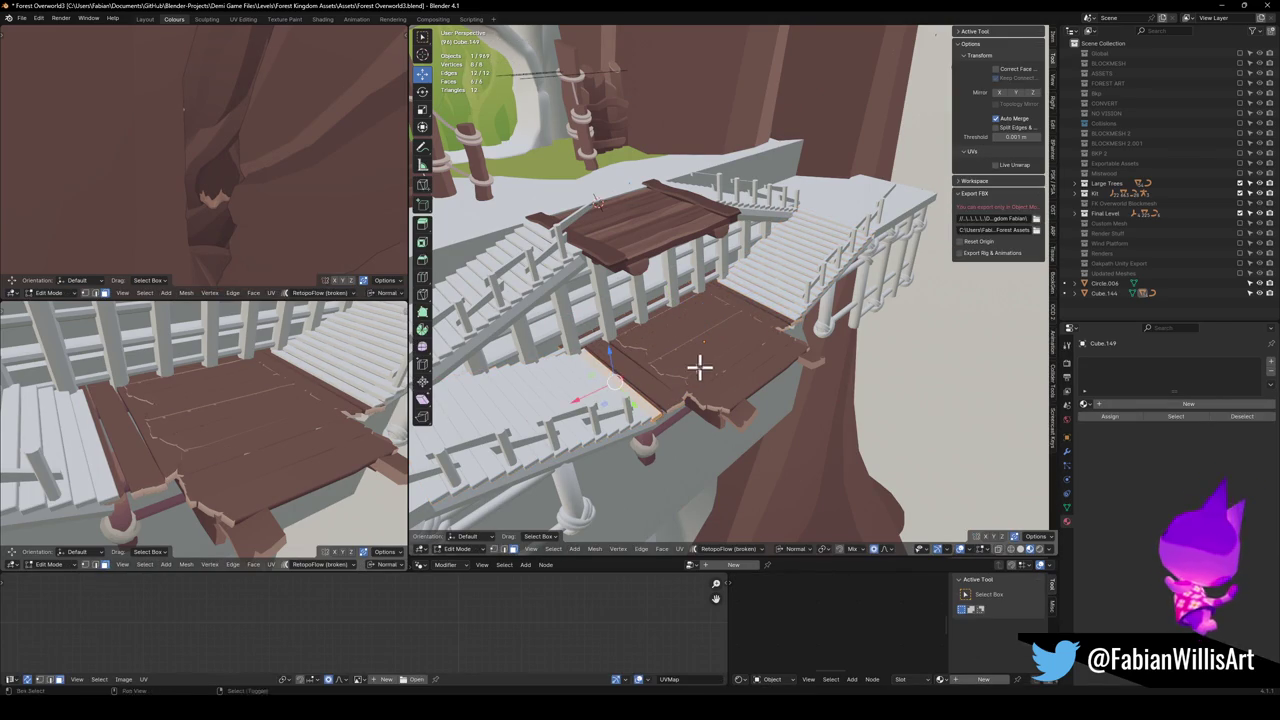
key(Tab)
shift+click(694, 371)
key(q)
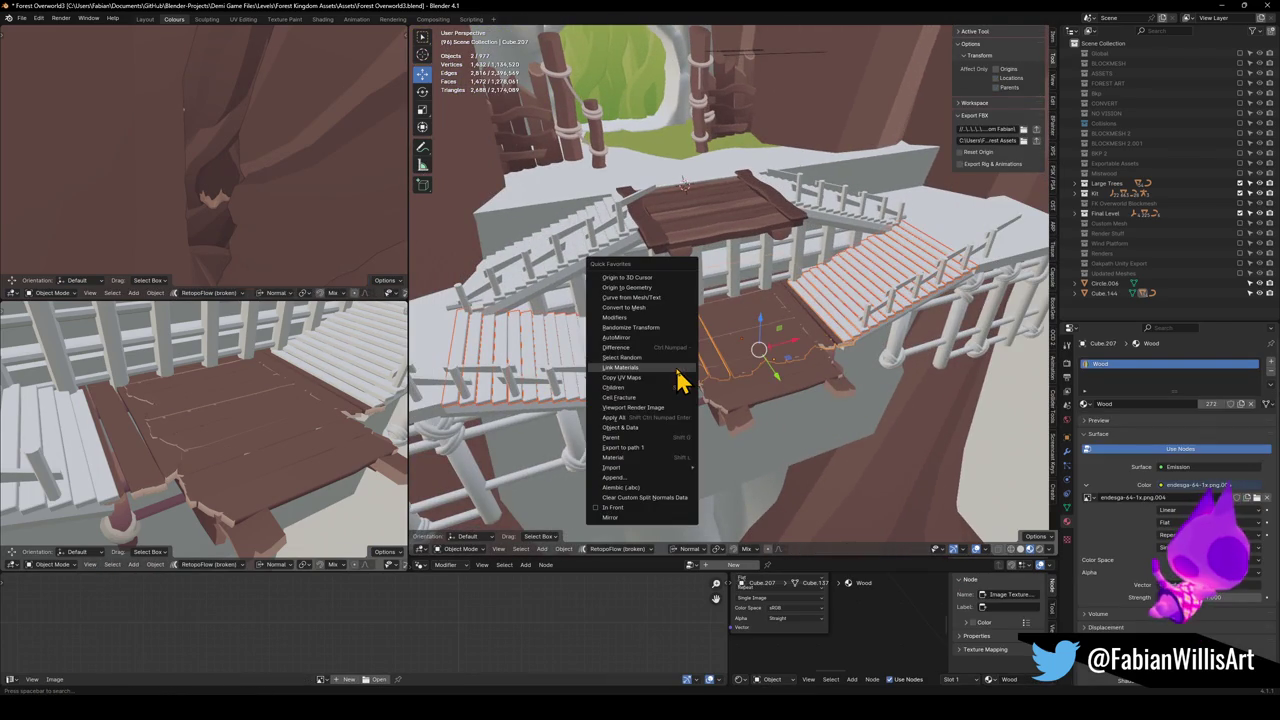
click(676, 372)
Project the stair planks' UVs from view and slide them along X onto dark brown.
key(Tab)
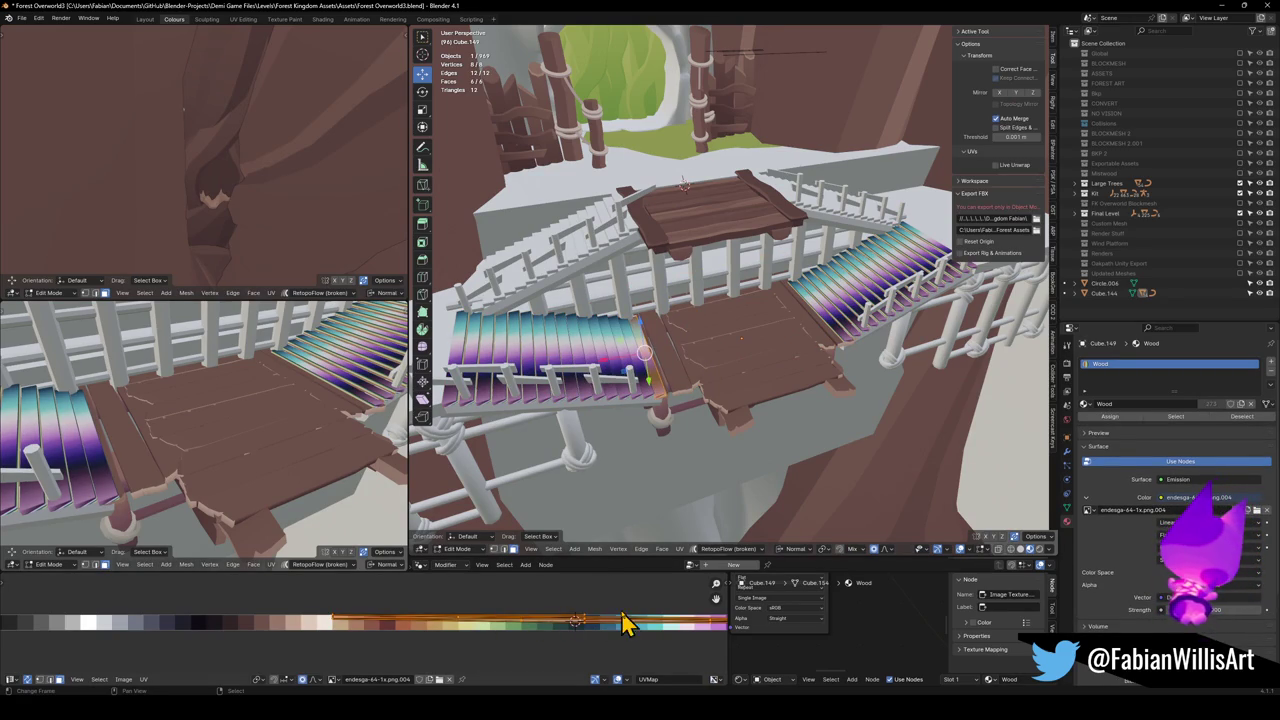
key(u)
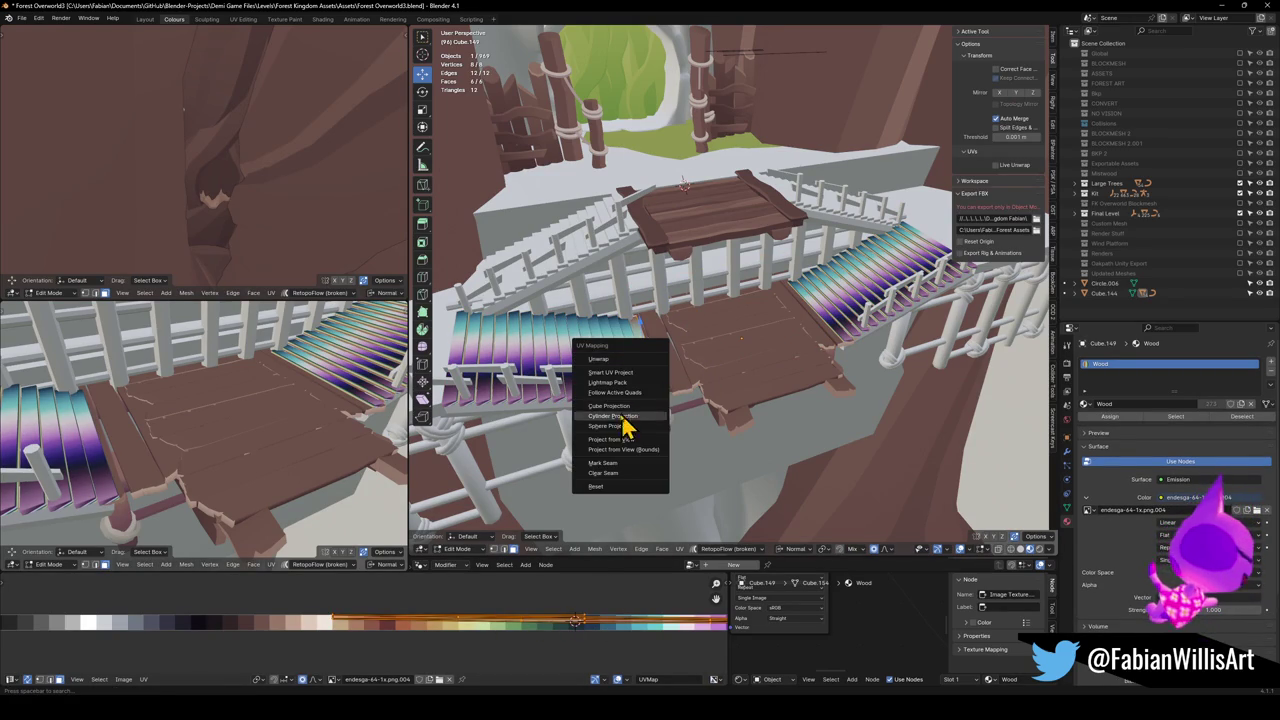
click(618, 443)
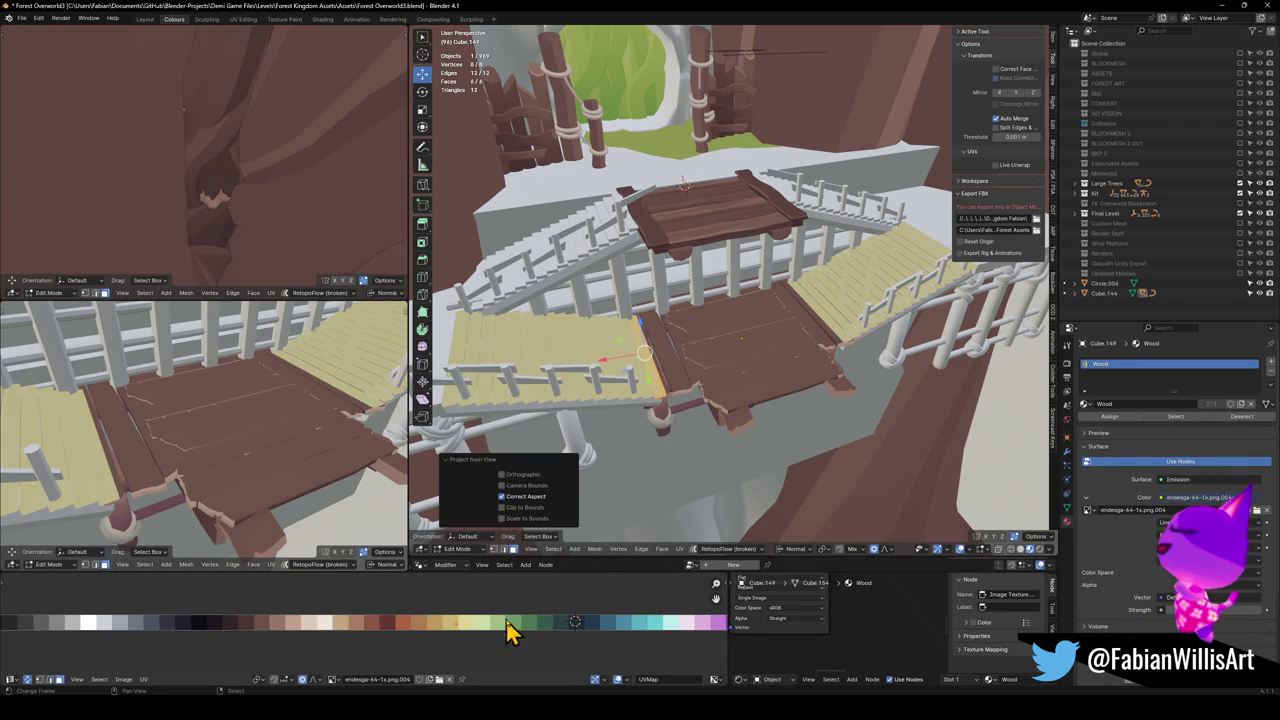
key(g)
key(x)
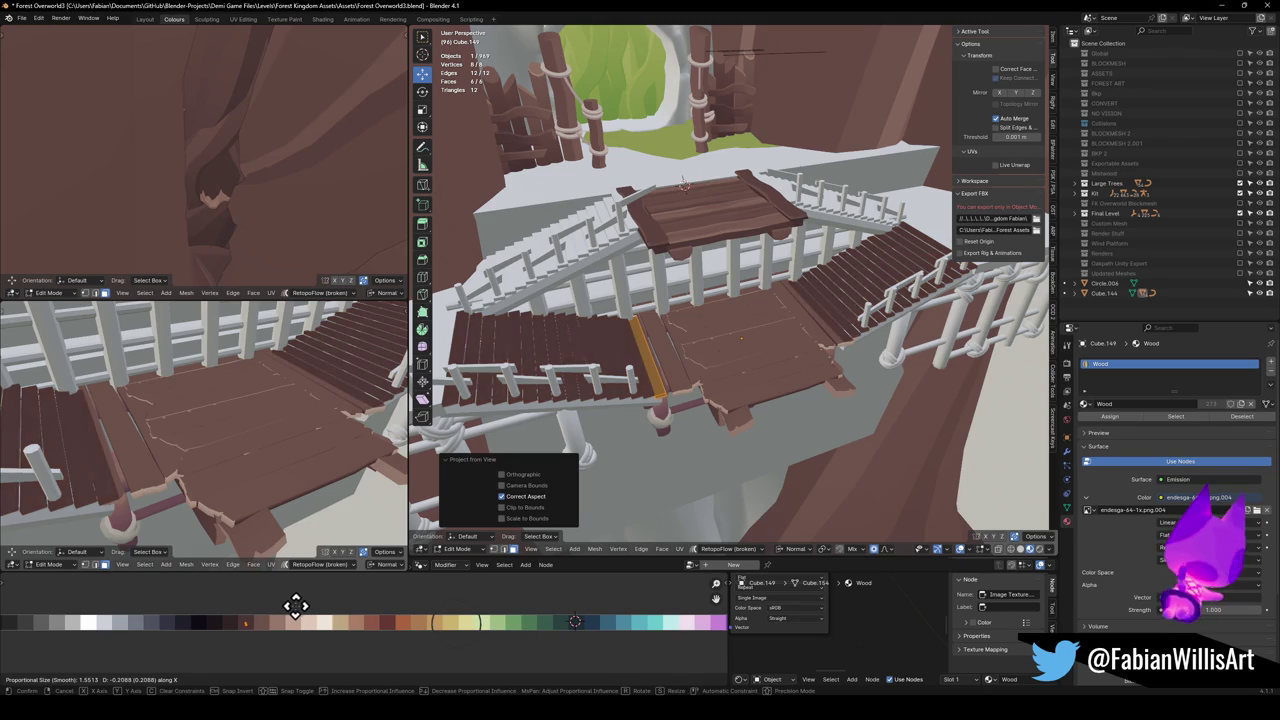
click(294, 603)
key(KP_Decimal)
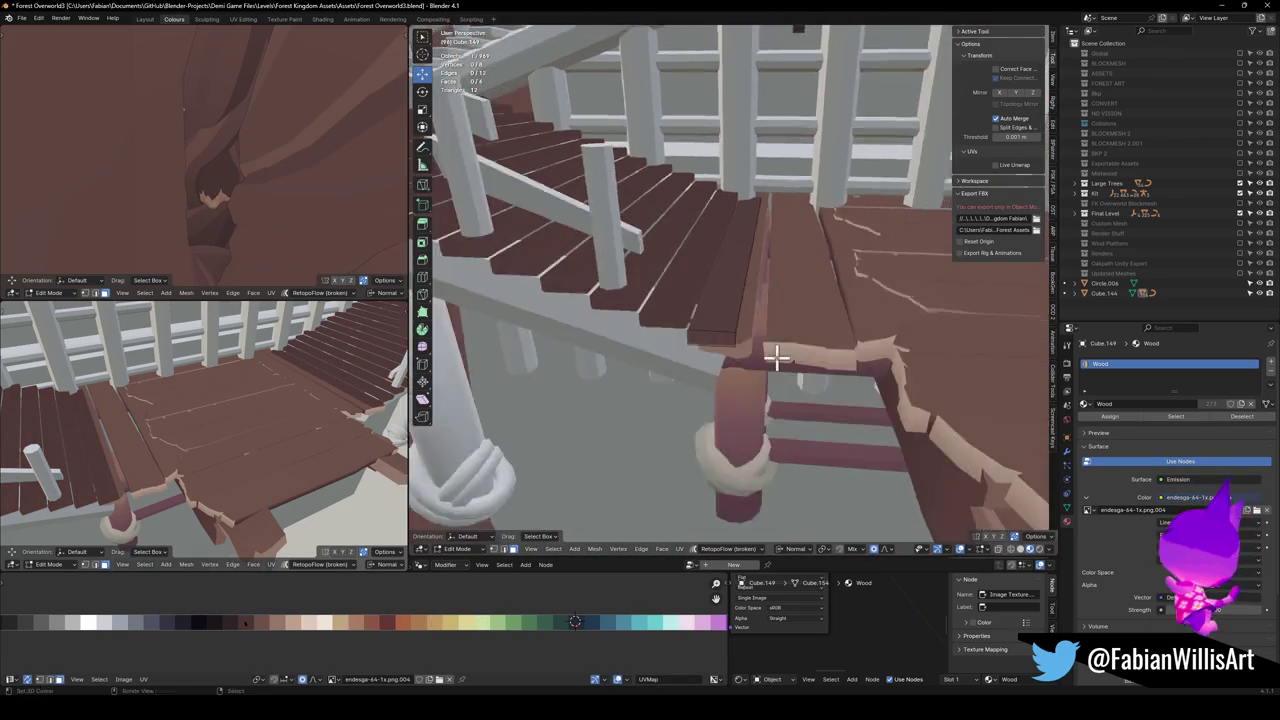
Orbit around the platform to review the brown walkway and stairs, then switch editing to the landing planks.
scroll(760, 329, up, 5)
scroll(745, 358, down, 5)
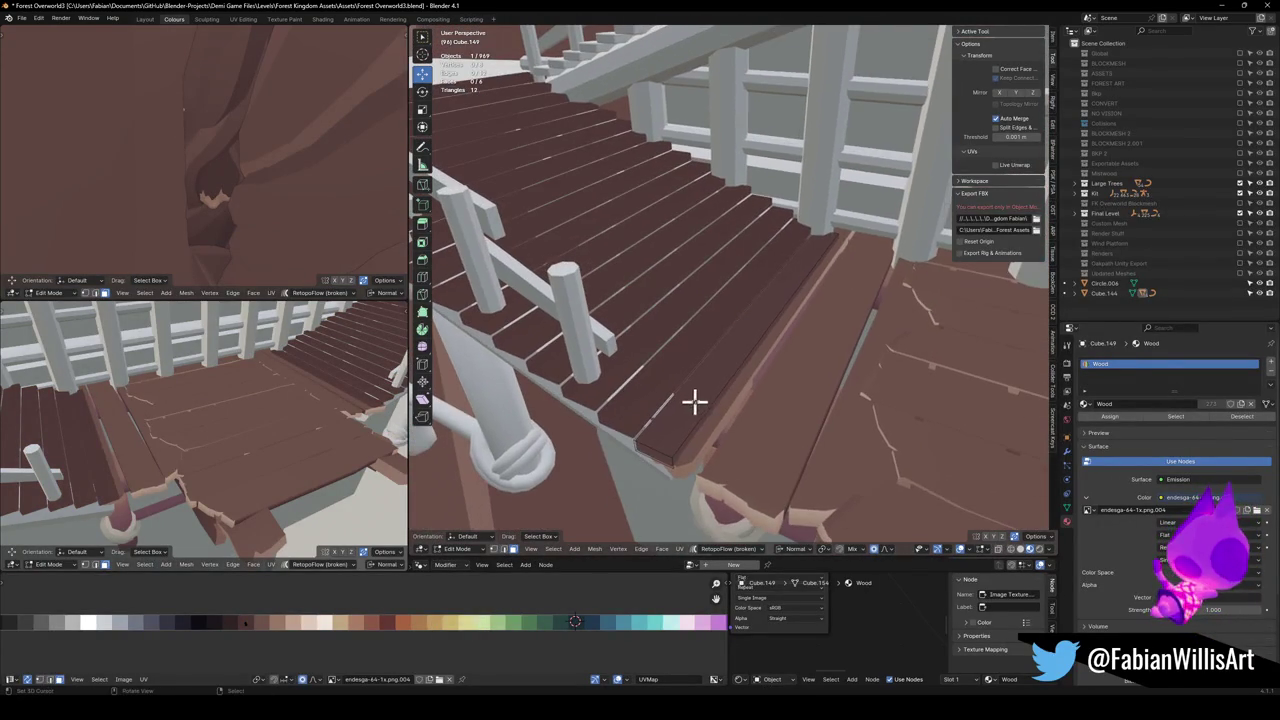
mouse_move(142, 452)
mouse_down()
mouse_move(143, 423)
mouse_move(163, 434)
mouse_move(120, 443)
mouse_move(258, 427)
mouse_move(171, 397)
mouse_move(250, 392)
mouse_move(354, 417)
mouse_move(266, 423)
mouse_move(253, 397)
mouse_move(234, 438)
mouse_move(352, 400)
mouse_up()
mouse_move(719, 283)
mouse_down()
mouse_move(731, 246)
mouse_move(669, 357)
mouse_move(773, 307)
mouse_up()
scroll(735, 237, down, 5)
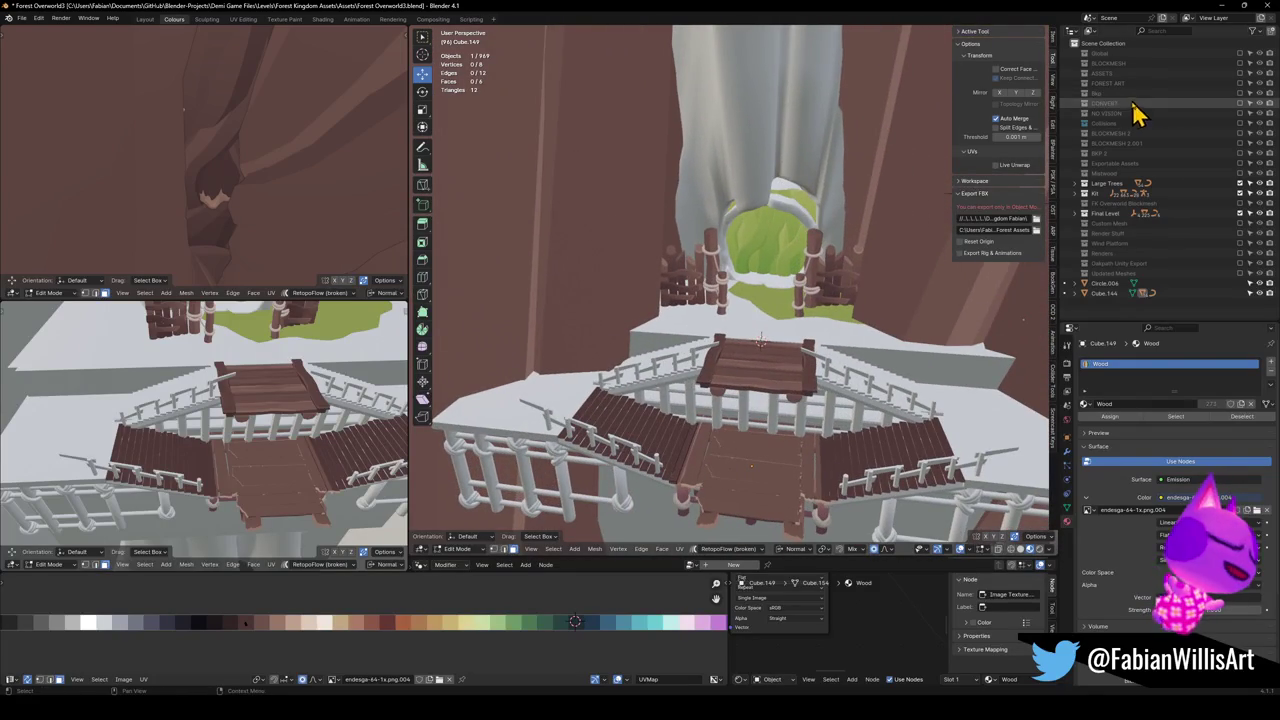
mouse_move(714, 235)
mouse_down()
mouse_move(752, 241)
mouse_move(751, 220)
mouse_move(749, 274)
mouse_move(733, 205)
mouse_move(752, 262)
mouse_move(802, 318)
mouse_up()
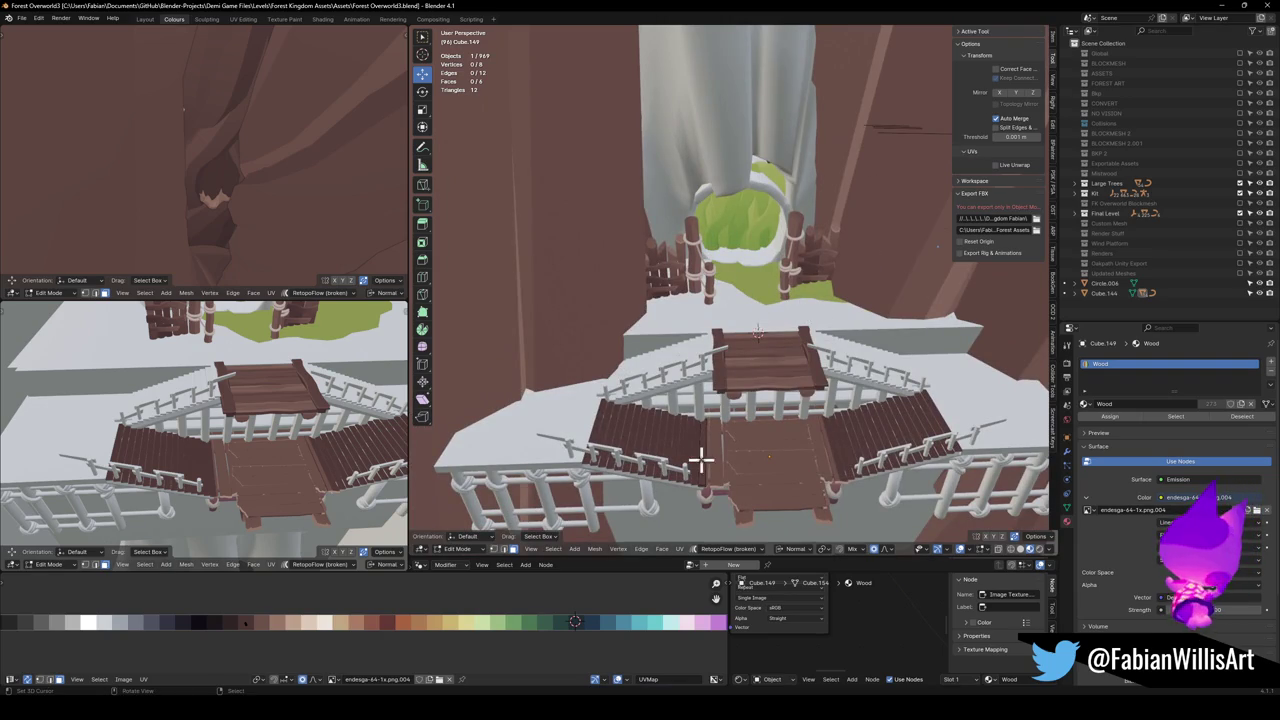
scroll(795, 453, up, 3)
drag(766, 363, 706, 391)
key(alt+q)
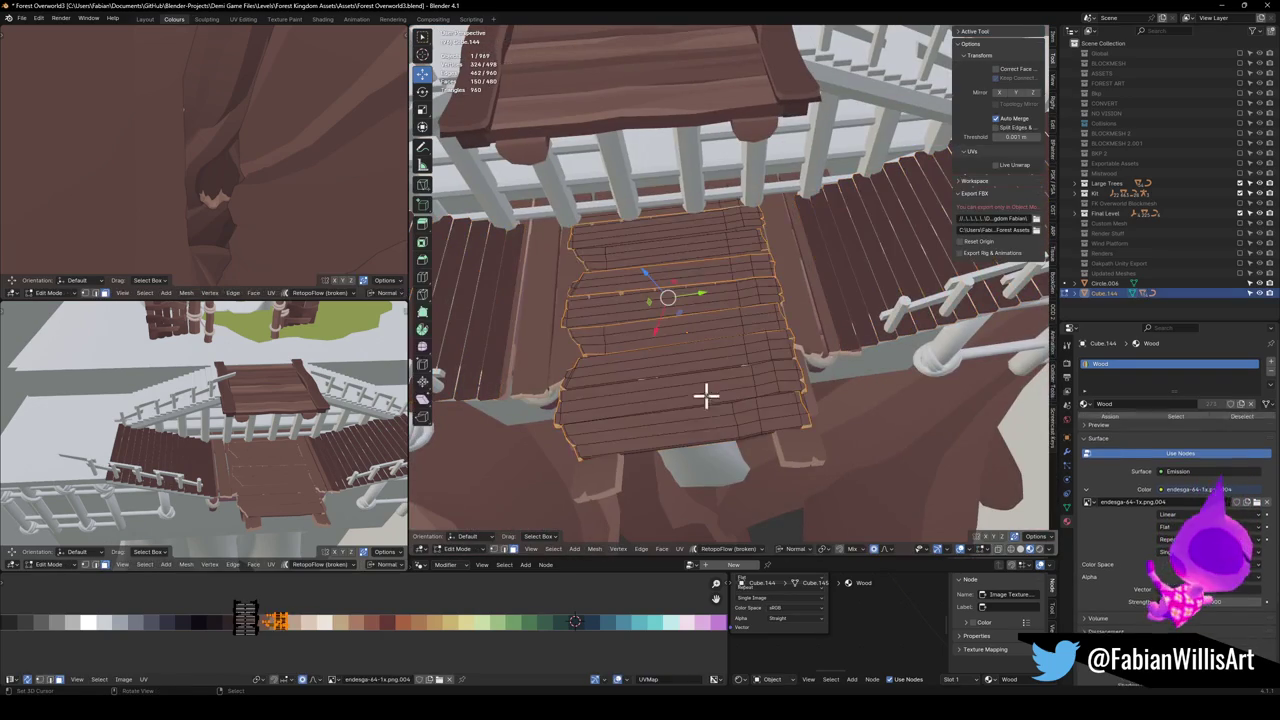
Slide the UVs of alternating landing plank rows onto a different wood shade.
key(l)
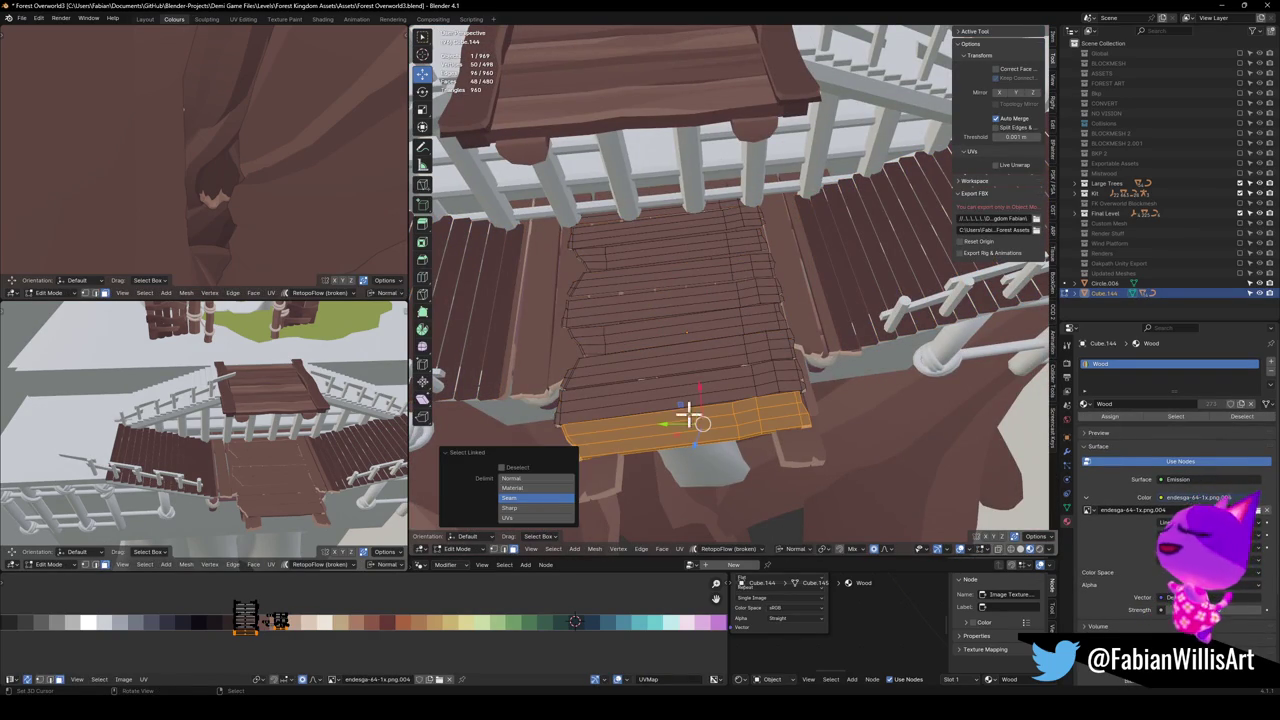
key(l)
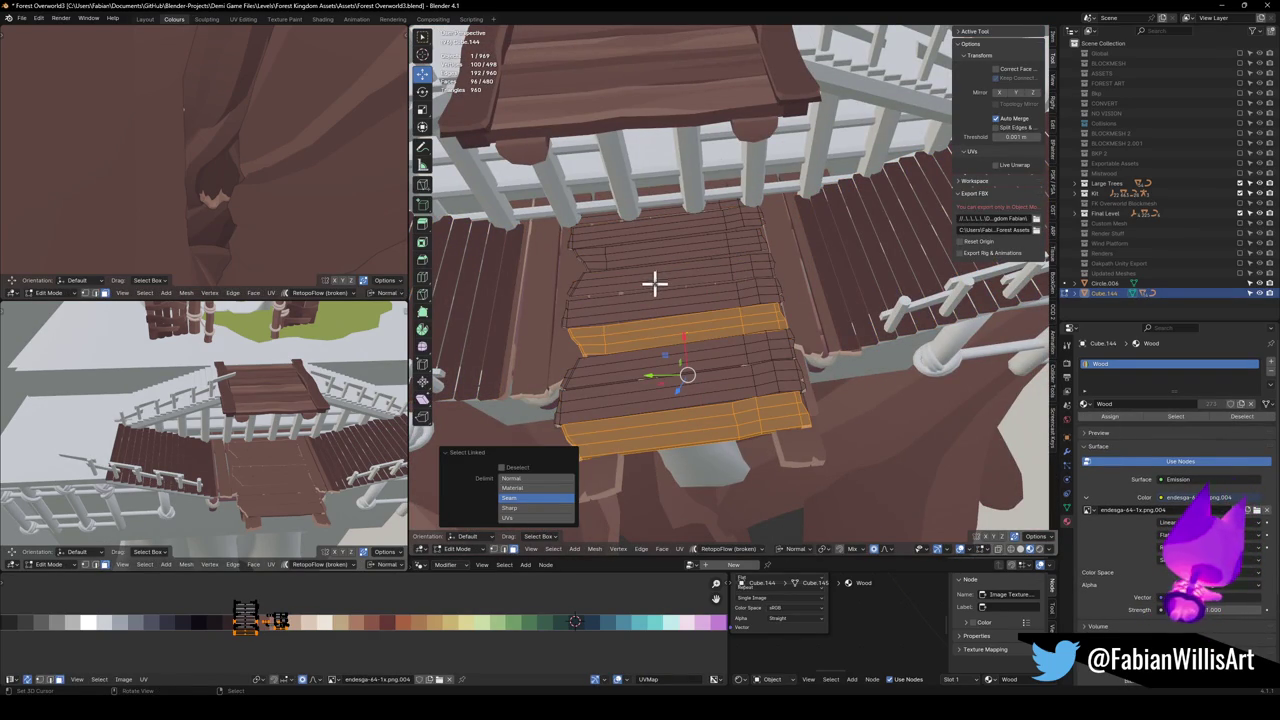
key(l)
key(l)
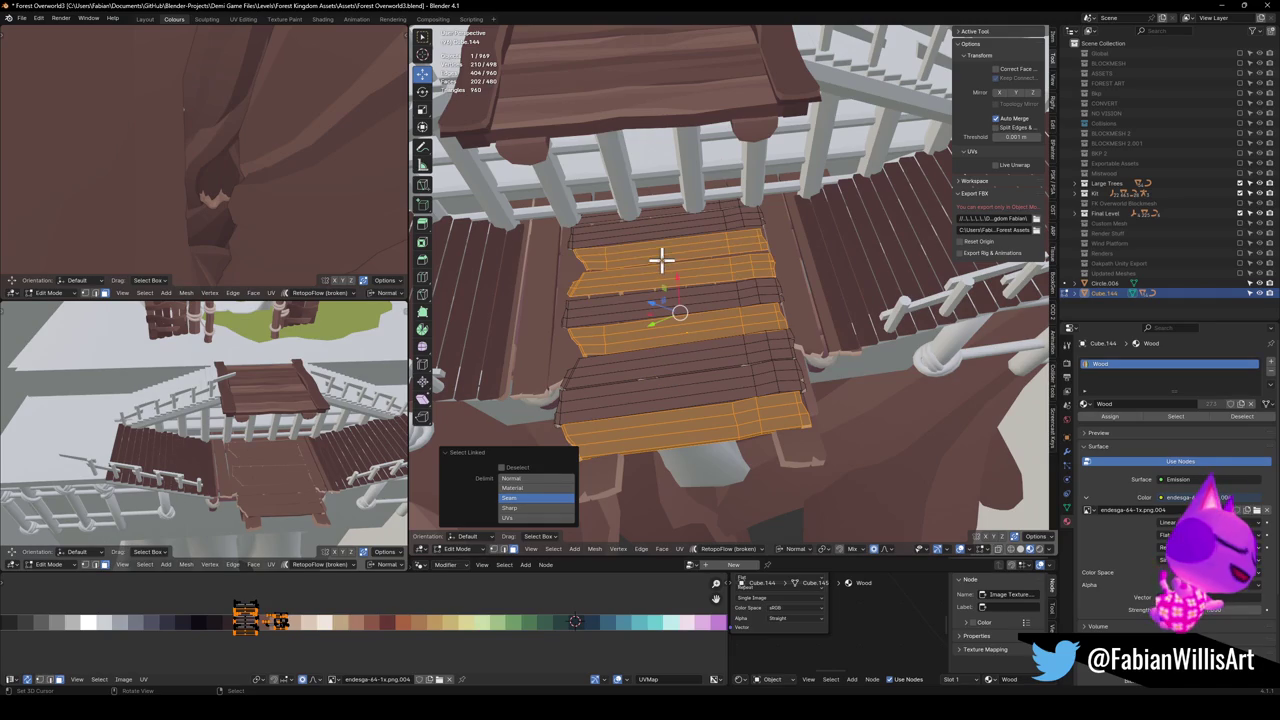
key(g)
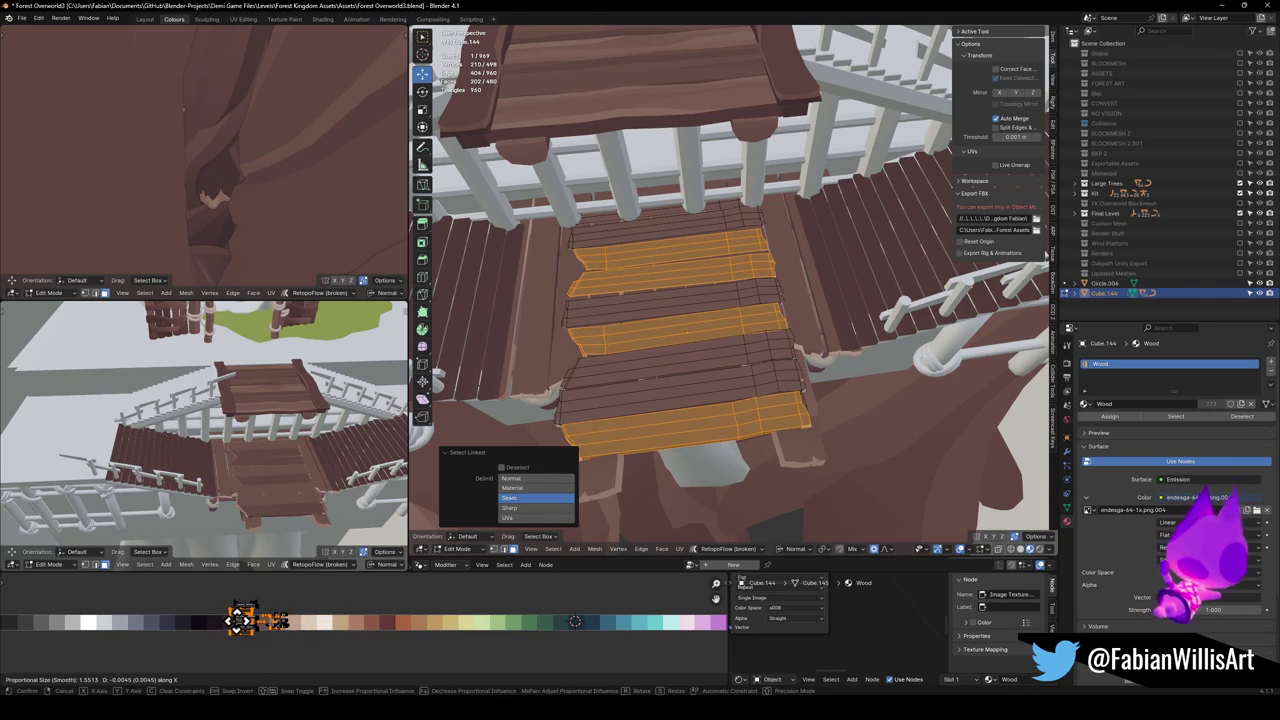
click(240, 620)
key(alt+a)
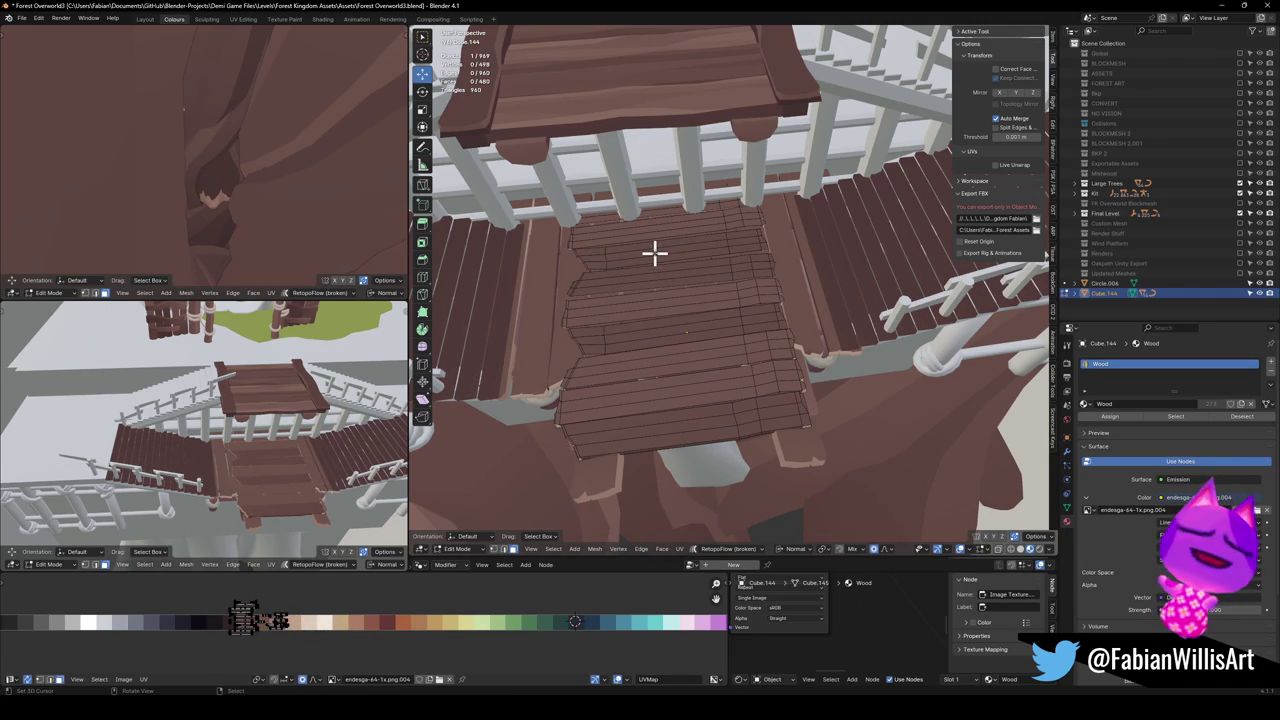
key(l)
key(g)
key(x)
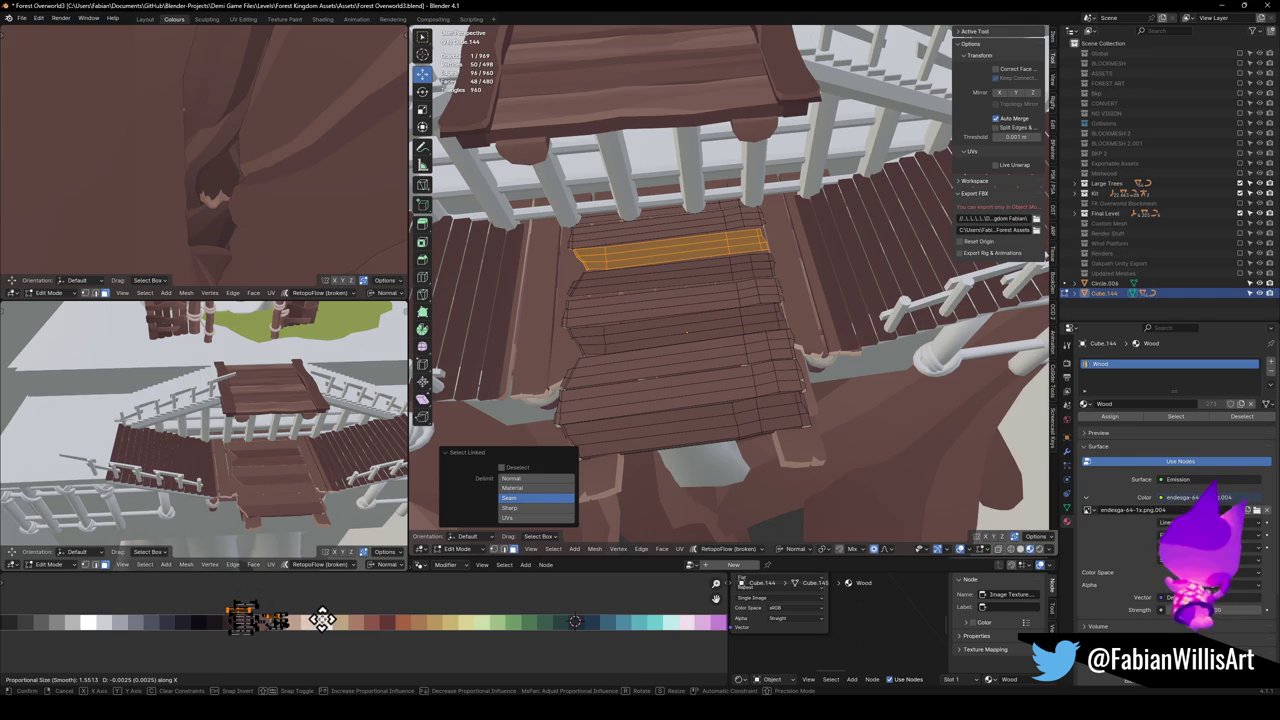
click(315, 620)
Recolour planks on the left and right side boards by sliding their UVs to another shade.
key(Tab)
click(529, 351)
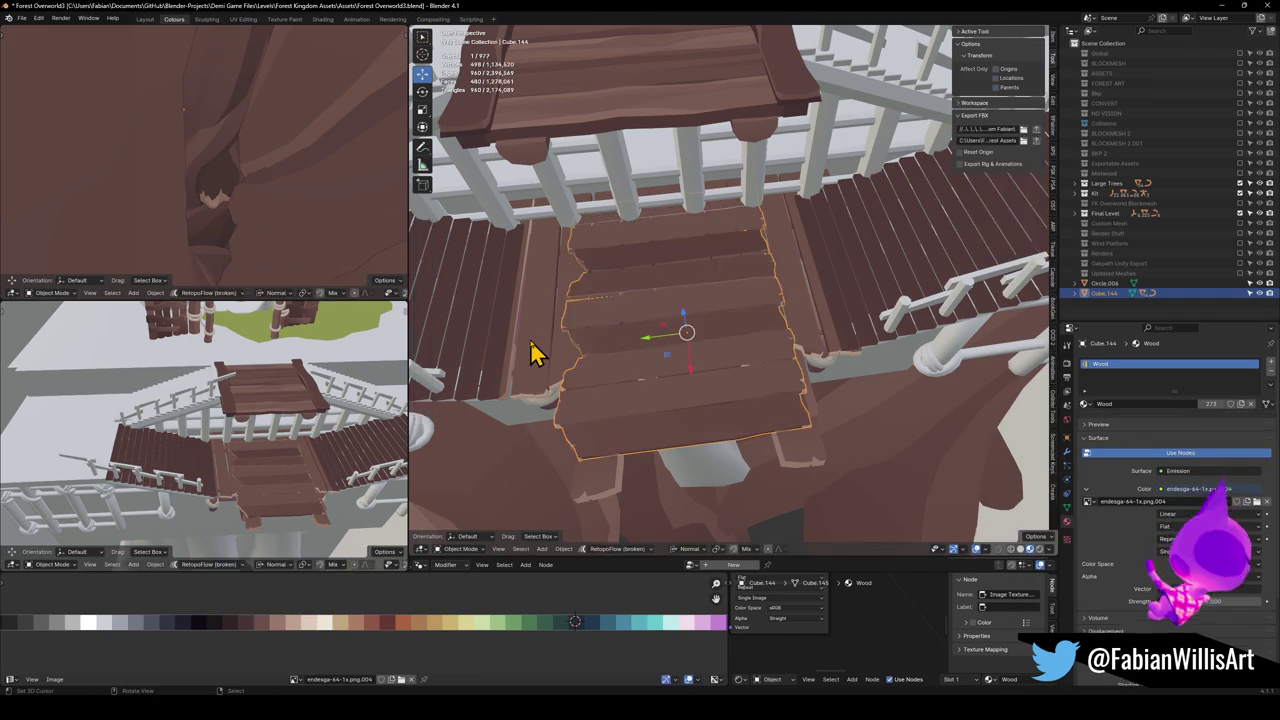
key(Tab)
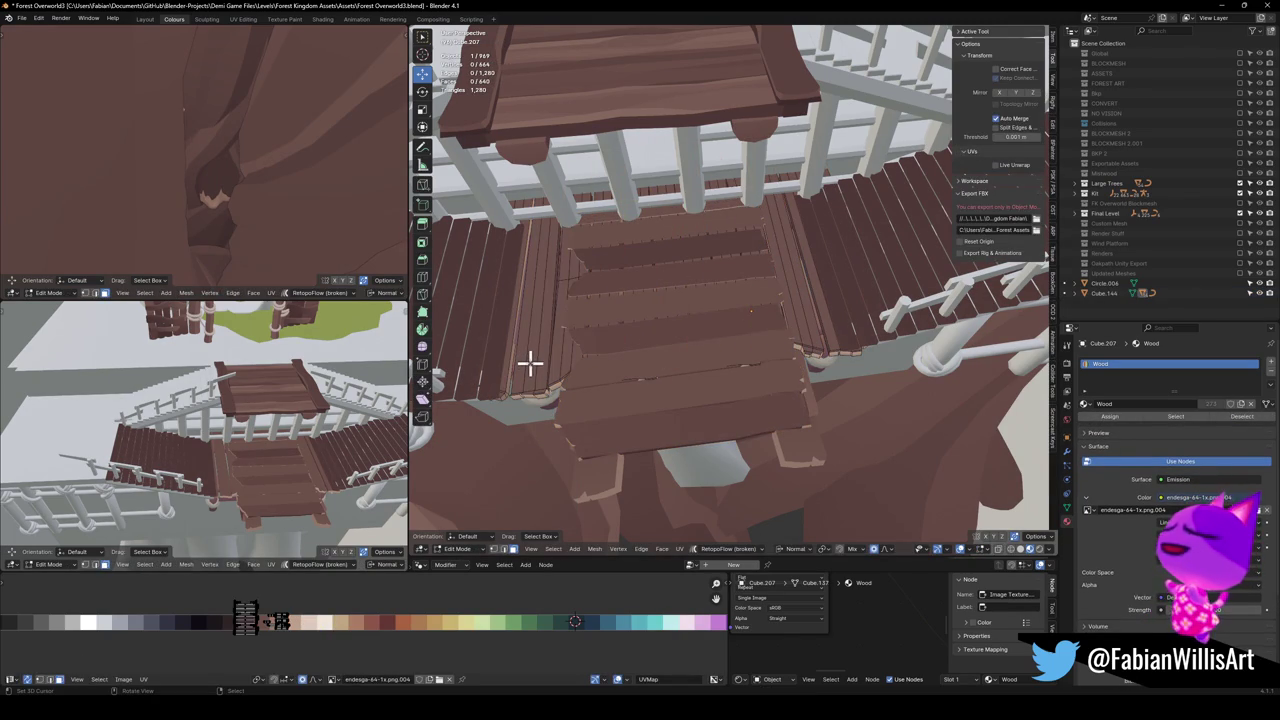
click(529, 363)
key(ctrl+l)
key(g)
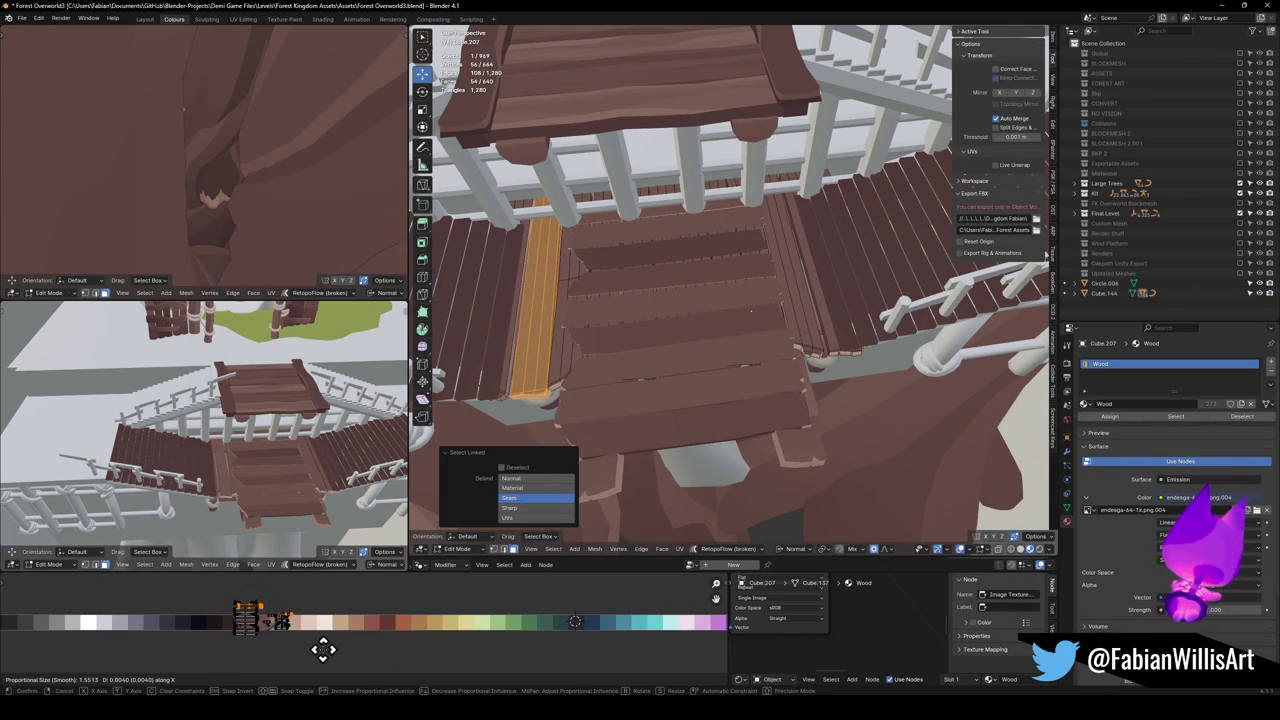
click(340, 663)
key(alt+a)
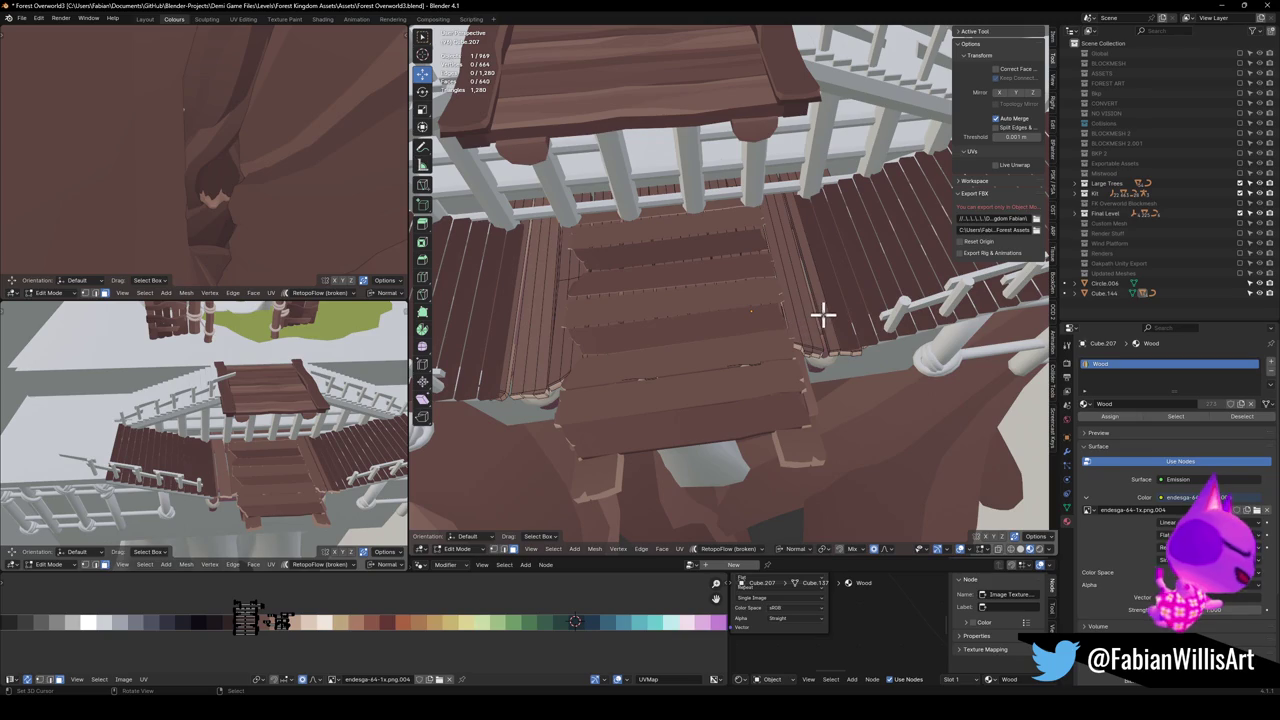
key(l)
key(g)
key(x)
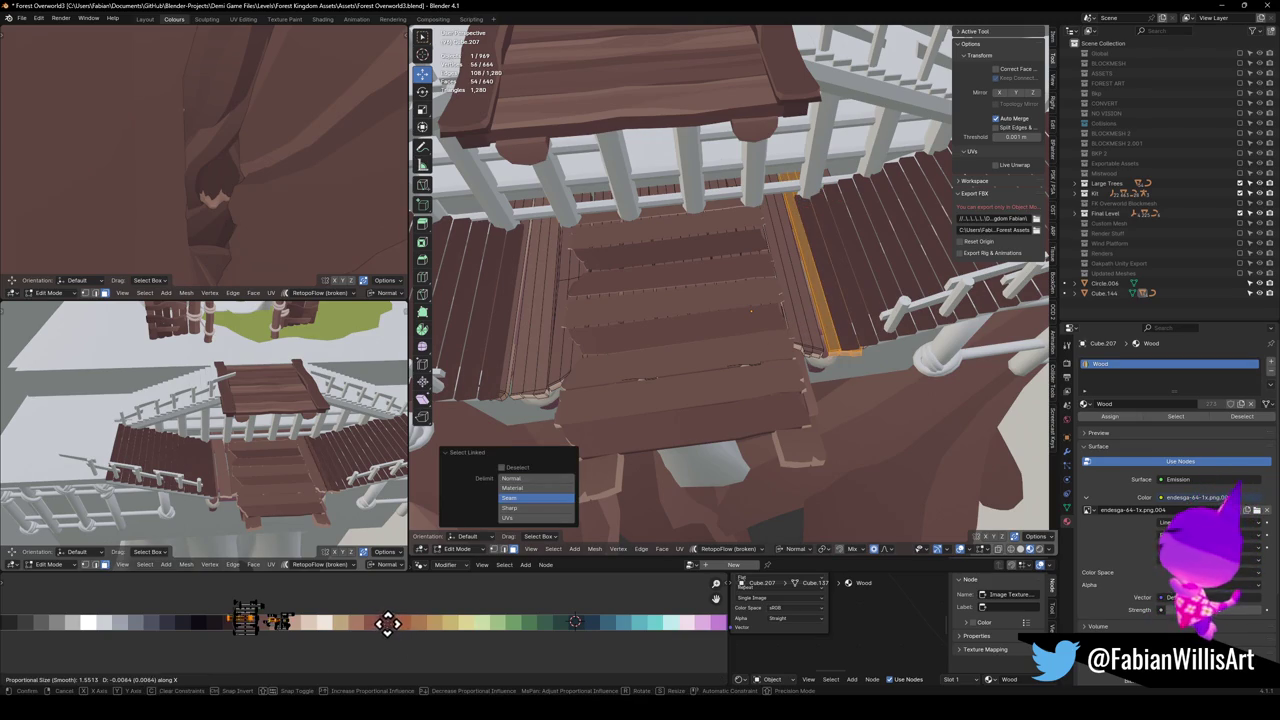
click(399, 621)
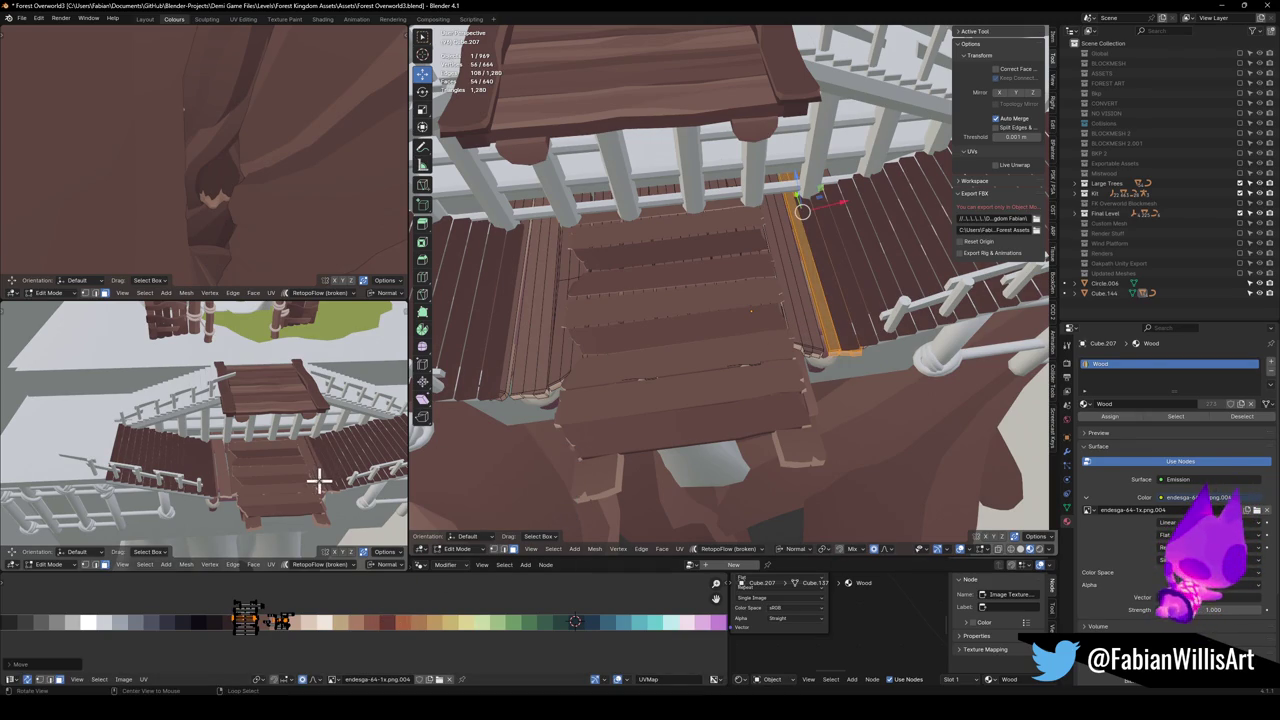
Check the recoloured planks in object mode by briefly hiding and unhiding the landing.
scroll(319, 482, up, 4)
mouse_move(319, 482)
mouse_down()
mouse_move(251, 431)
mouse_move(266, 420)
mouse_move(240, 433)
mouse_move(240, 406)
mouse_move(240, 451)
mouse_move(280, 446)
mouse_move(170, 465)
mouse_move(277, 449)
mouse_move(509, 371)
mouse_move(615, 365)
mouse_move(654, 420)
mouse_move(771, 397)
mouse_move(720, 343)
mouse_move(740, 340)
mouse_move(737, 389)
mouse_move(831, 357)
mouse_move(831, 383)
mouse_move(690, 362)
mouse_move(697, 375)
mouse_up()
key(Tab)
click(665, 415)
key(h)
key(alt+h)
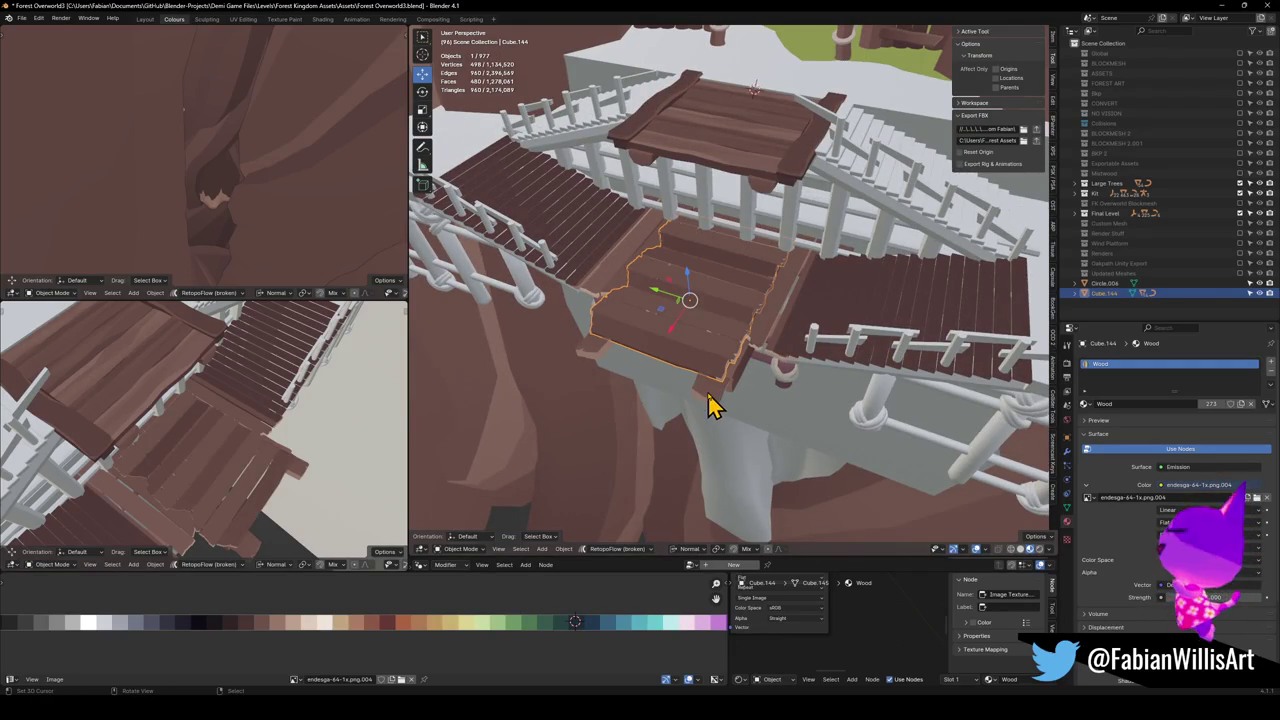
Hide the landing planks and start editing support beam Cylinder.094 beneath them.
drag(229, 460, 200, 333)
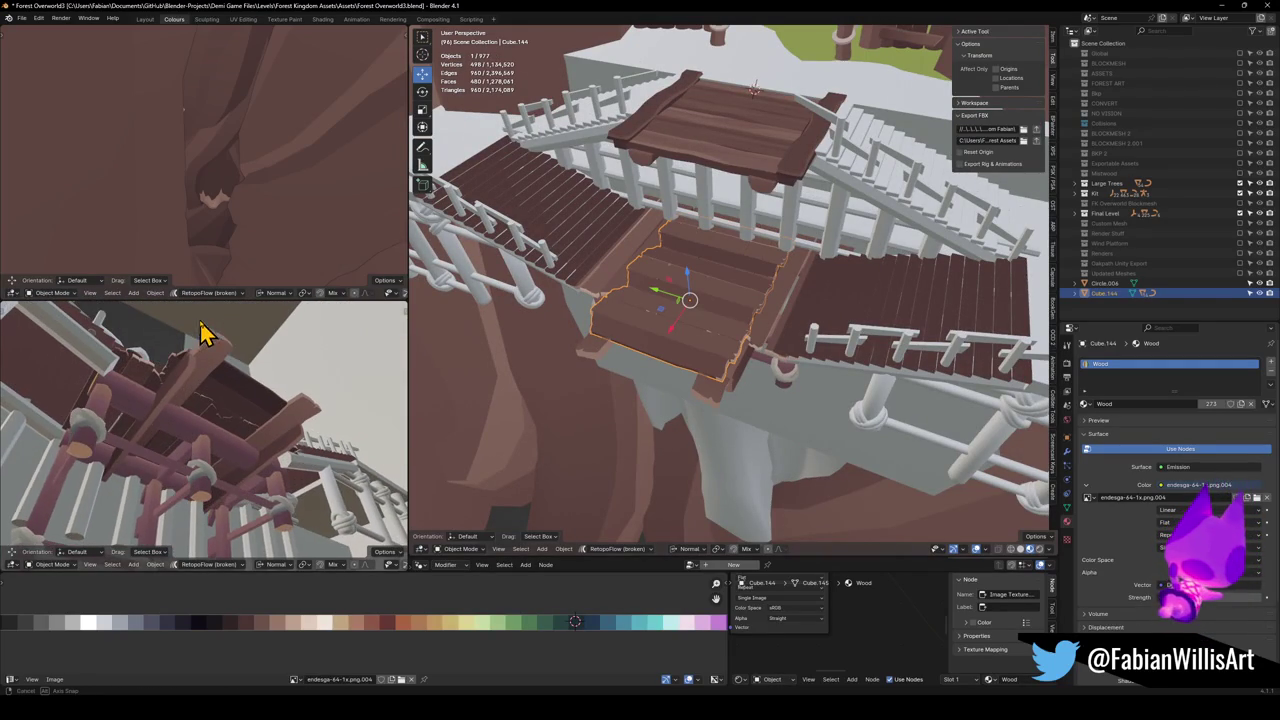
mouse_move(430, 370)
mouse_down()
mouse_move(677, 369)
mouse_move(700, 346)
mouse_move(660, 434)
mouse_up()
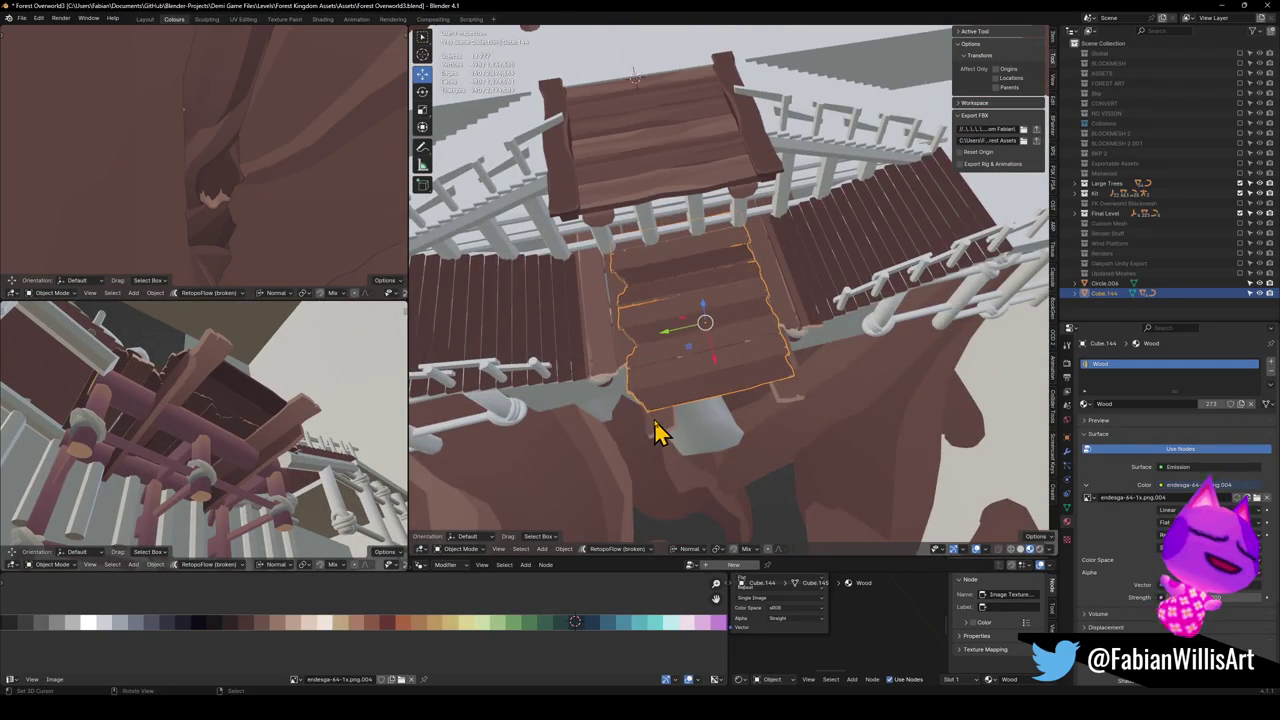
key(h)
mouse_move(260, 430)
mouse_down()
mouse_move(177, 451)
mouse_move(194, 477)
mouse_up()
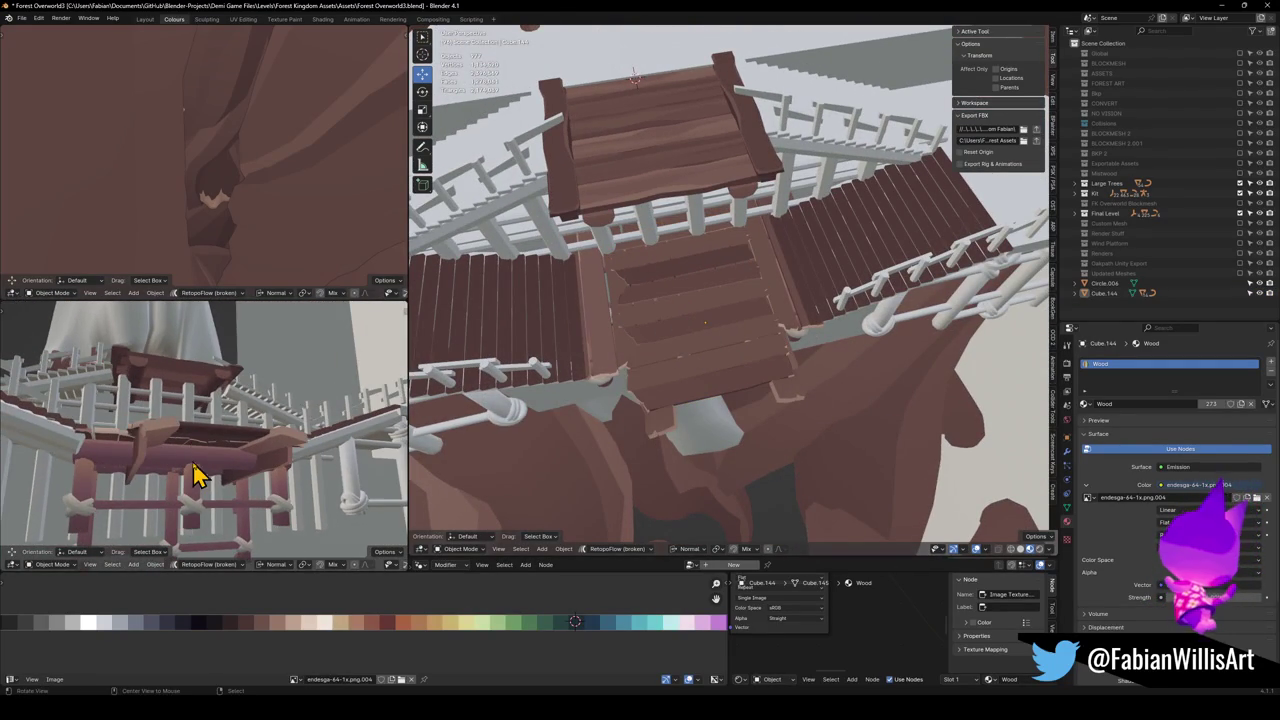
click(210, 475)
key(Tab)
drag(751, 409, 751, 300)
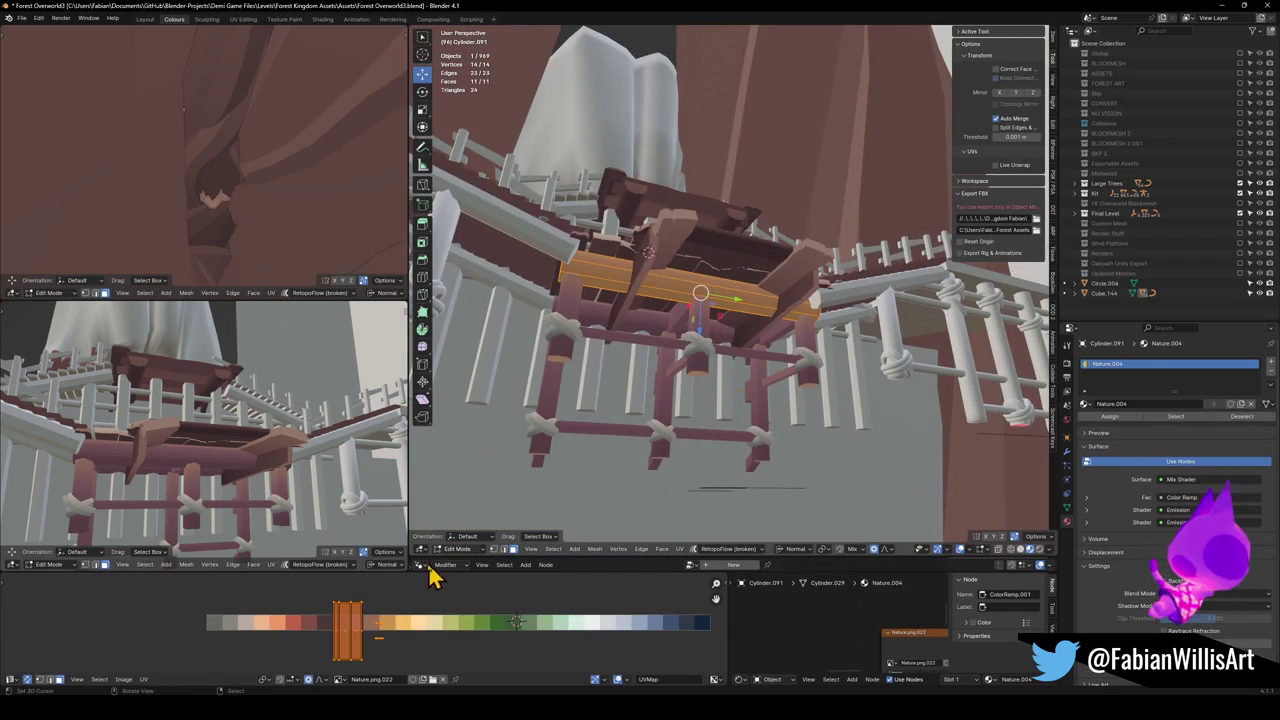
key(Tab)
click(686, 331)
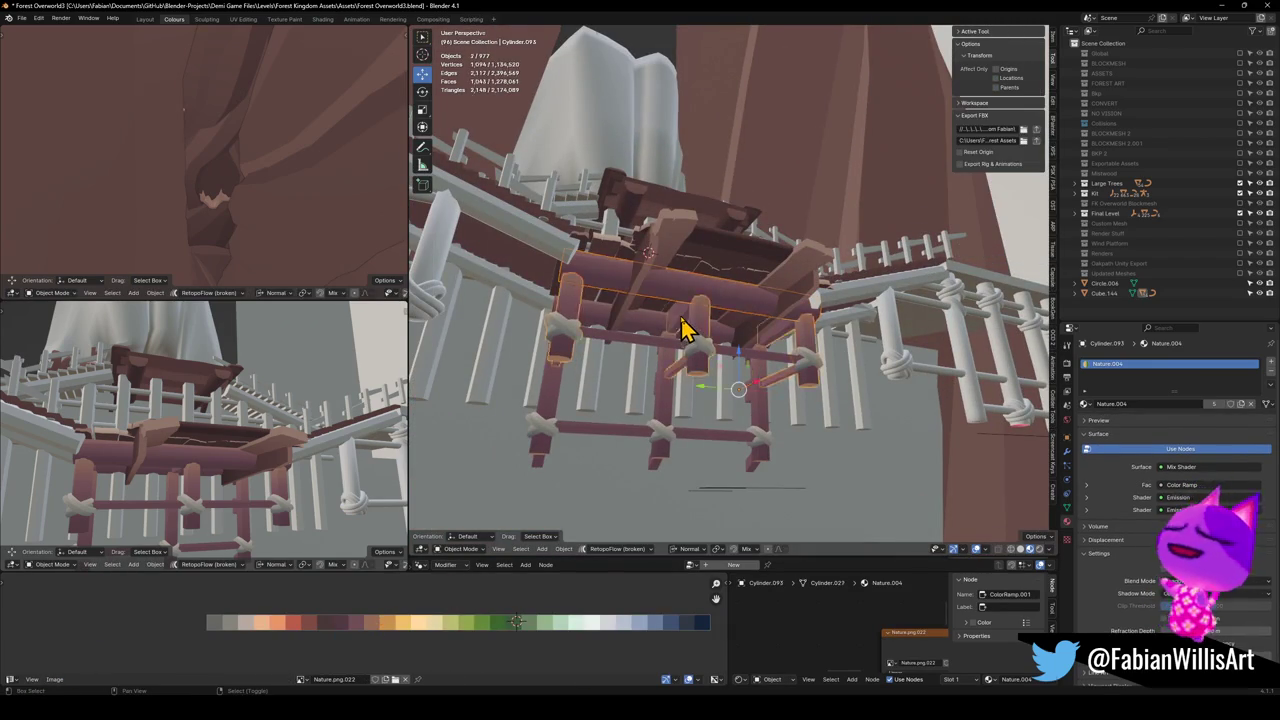
key(Tab)
Shrink the beam's UV island and slide it onto the brown wood shade.
key(a)
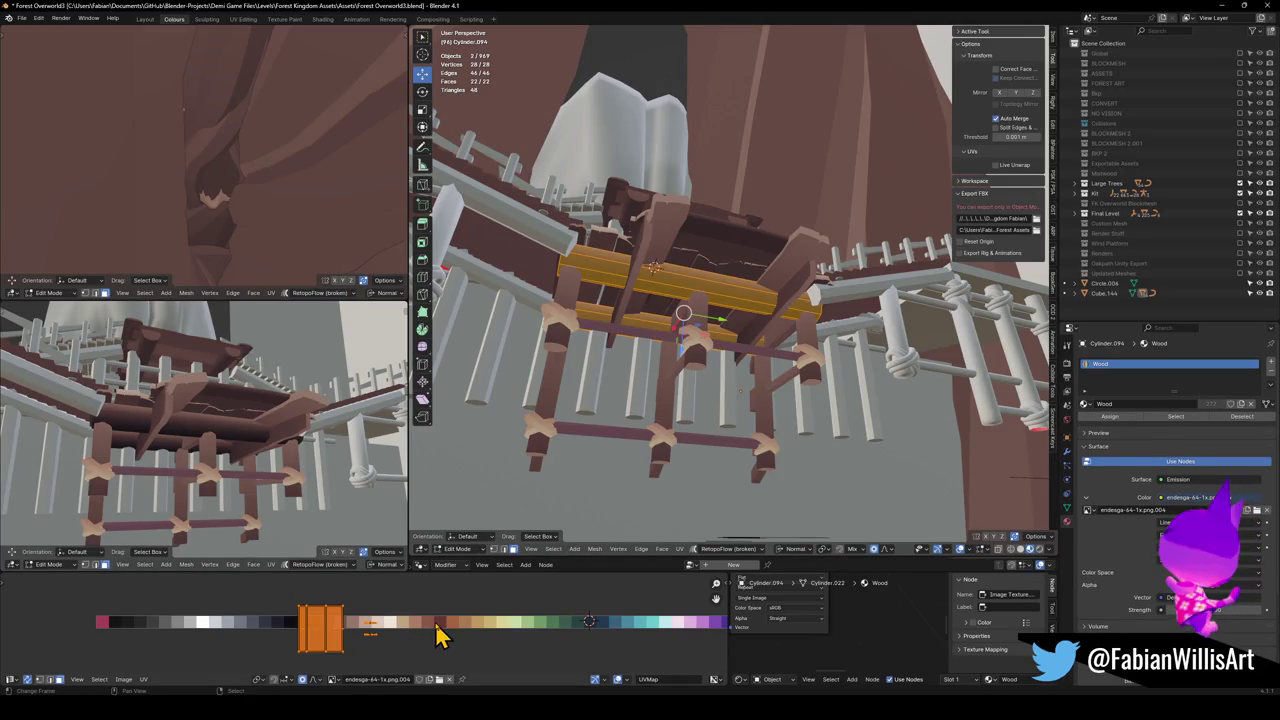
key(s)
click(385, 622)
key(g)
key(x)
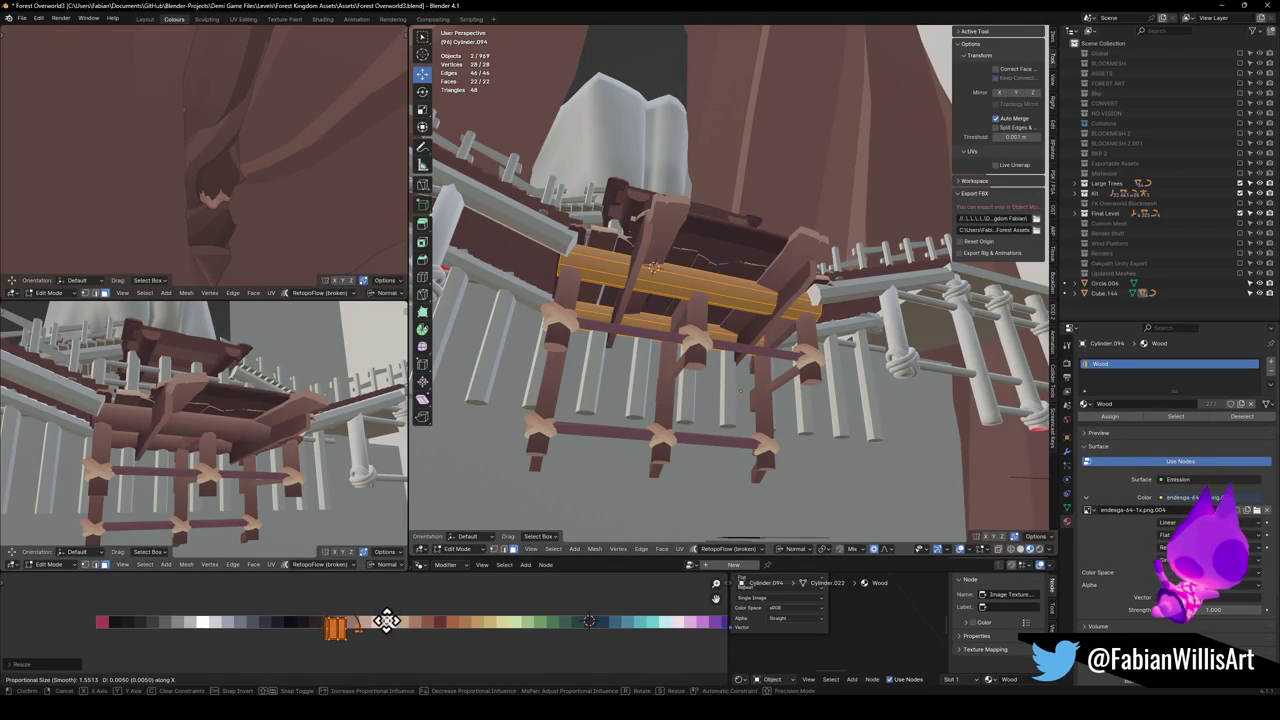
click(380, 621)
key(s)
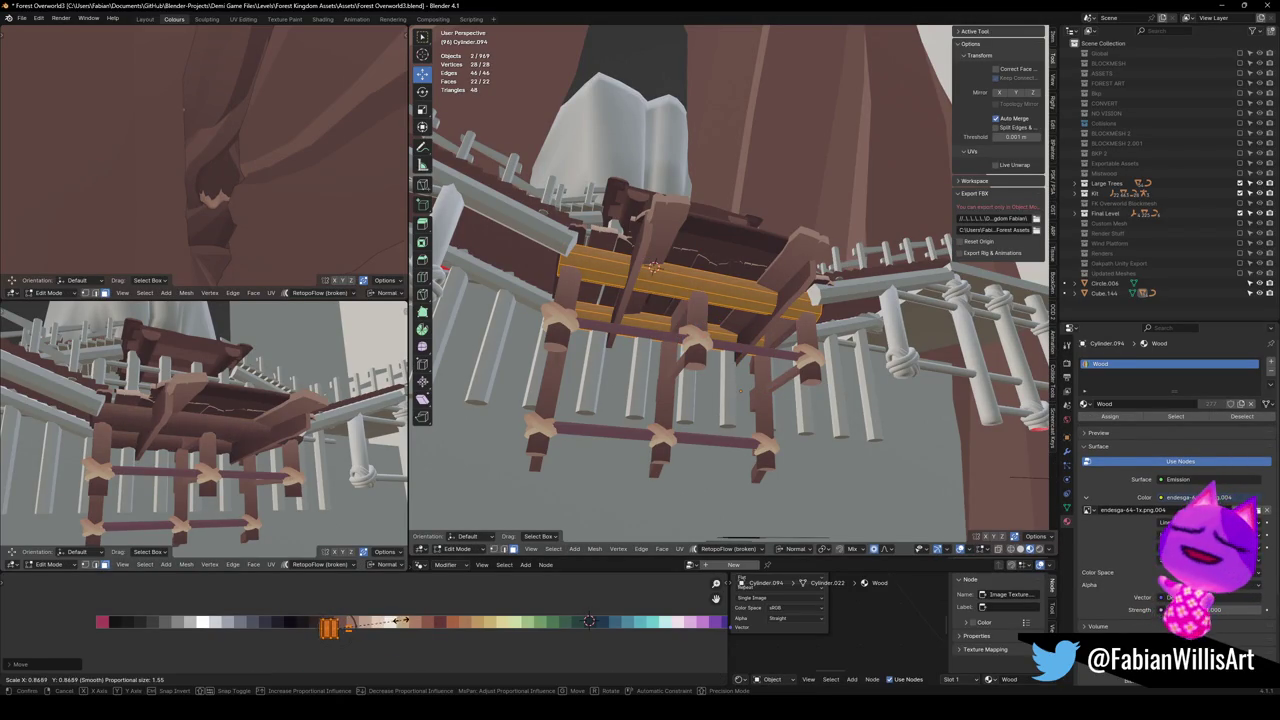
click(400, 621)
mouse_move(290, 470)
mouse_down()
mouse_move(237, 441)
mouse_move(234, 451)
mouse_move(277, 429)
mouse_move(271, 414)
mouse_move(258, 470)
mouse_move(283, 409)
mouse_up()
key(Tab)
mouse_move(720, 340)
mouse_down()
mouse_move(766, 294)
mouse_move(725, 330)
mouse_up()
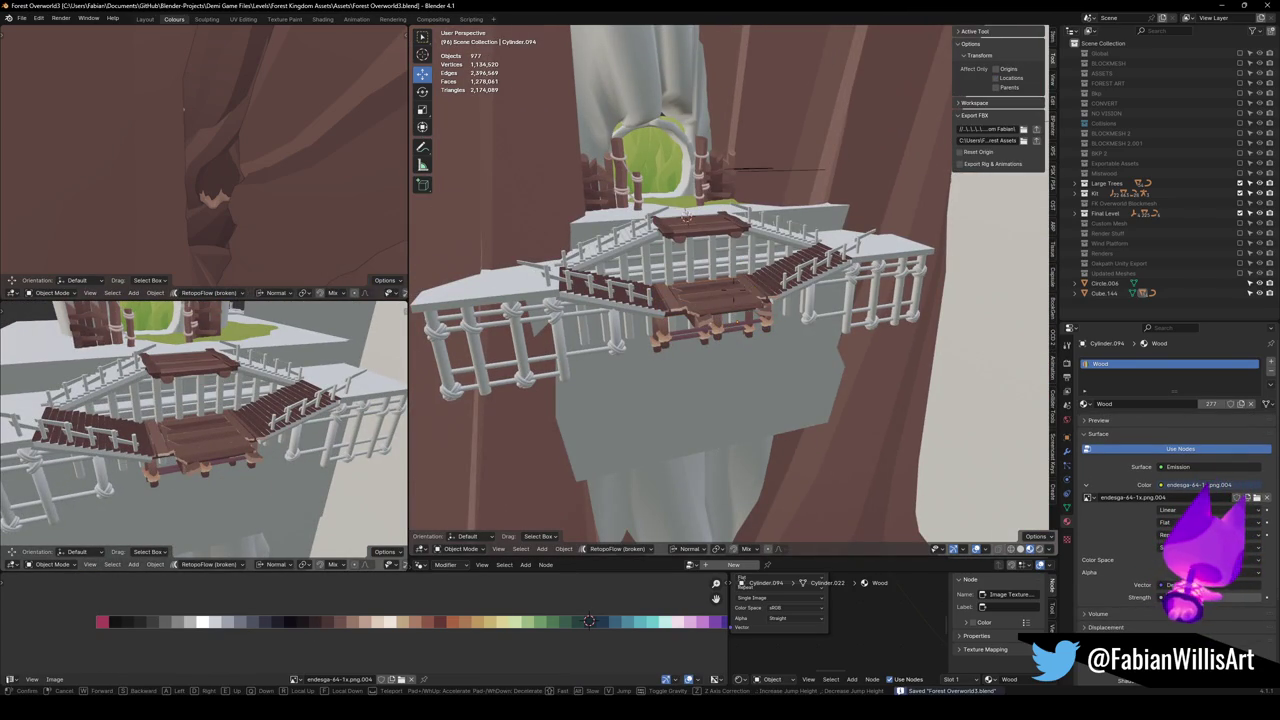
key(shift+grave)
key(w)
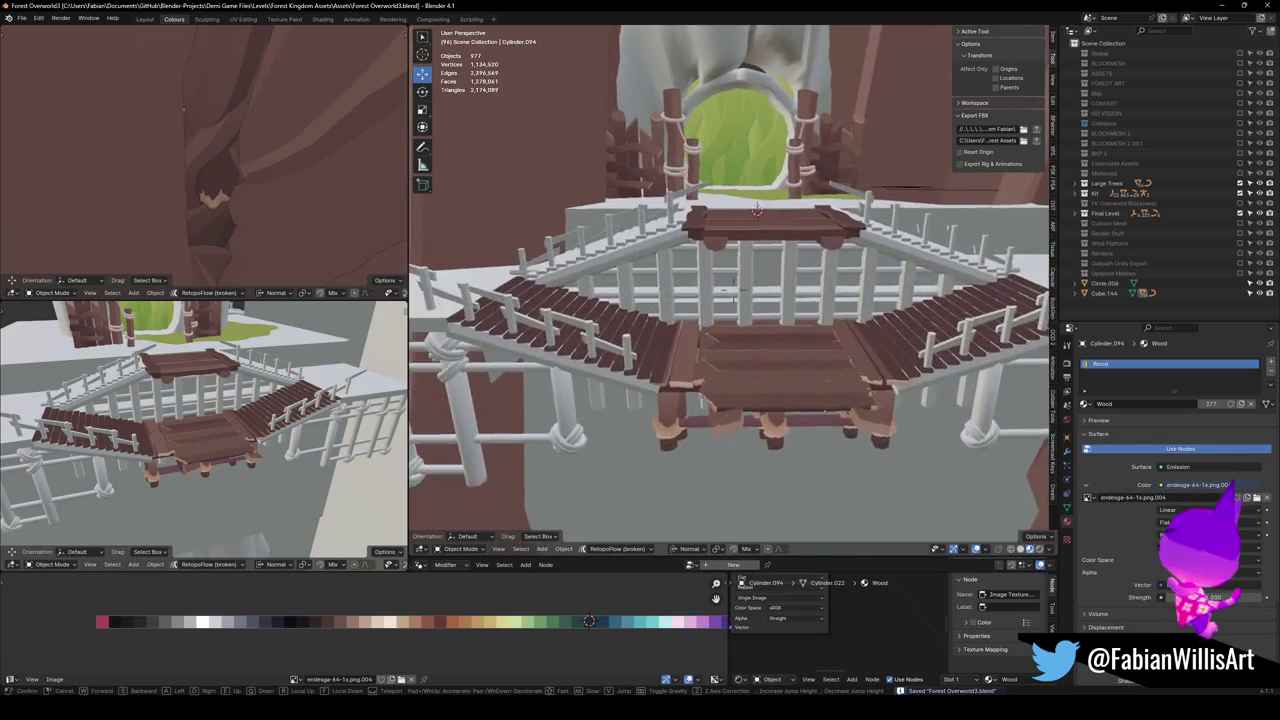
key(s)
key(w)
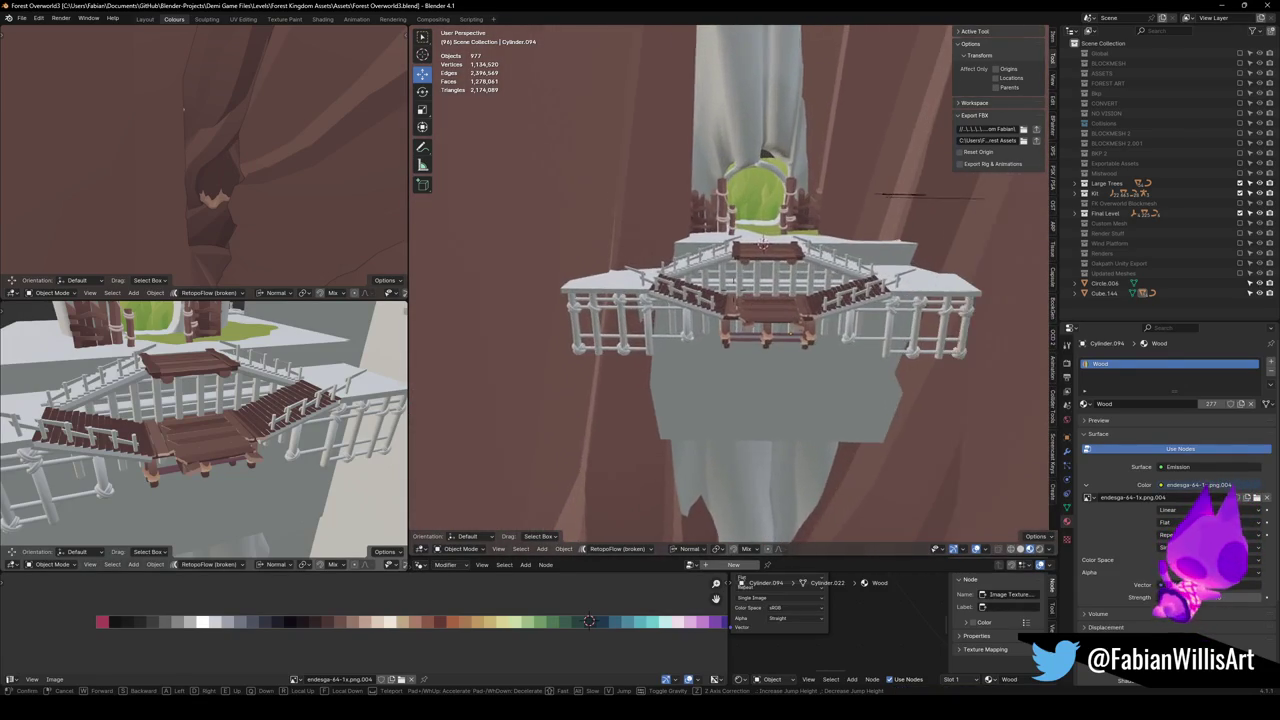
key(w)
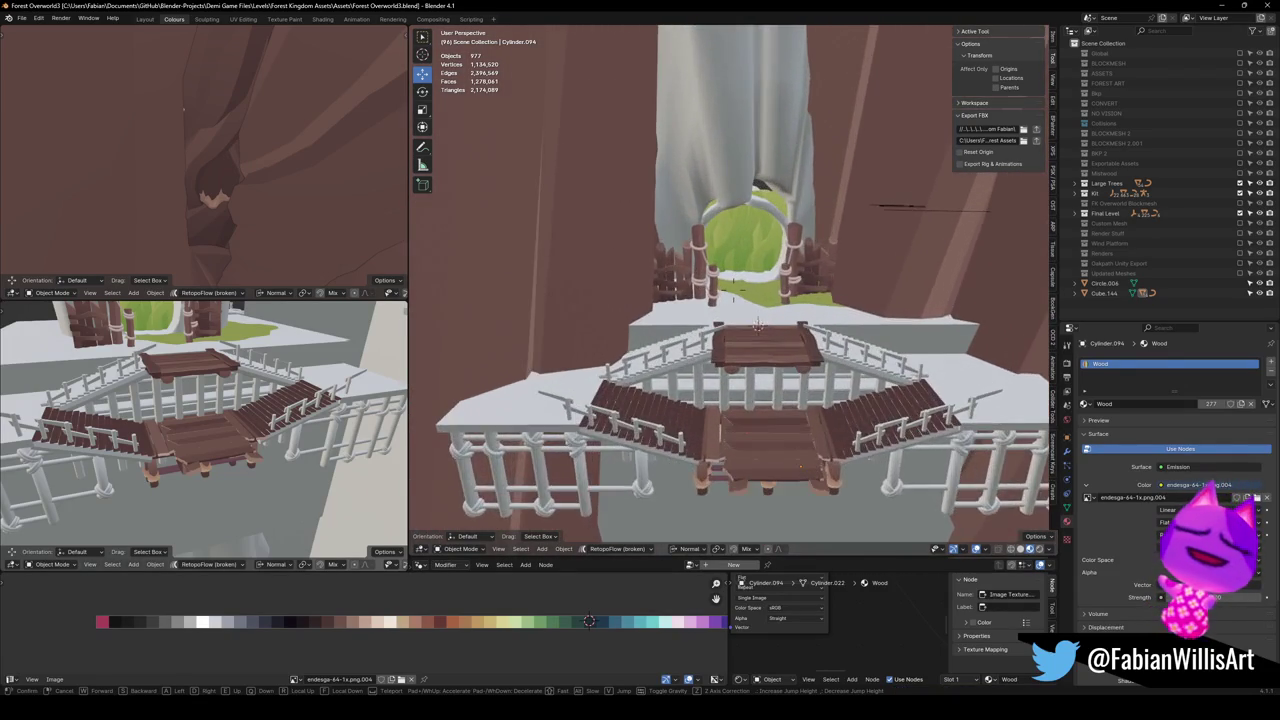
key(s)
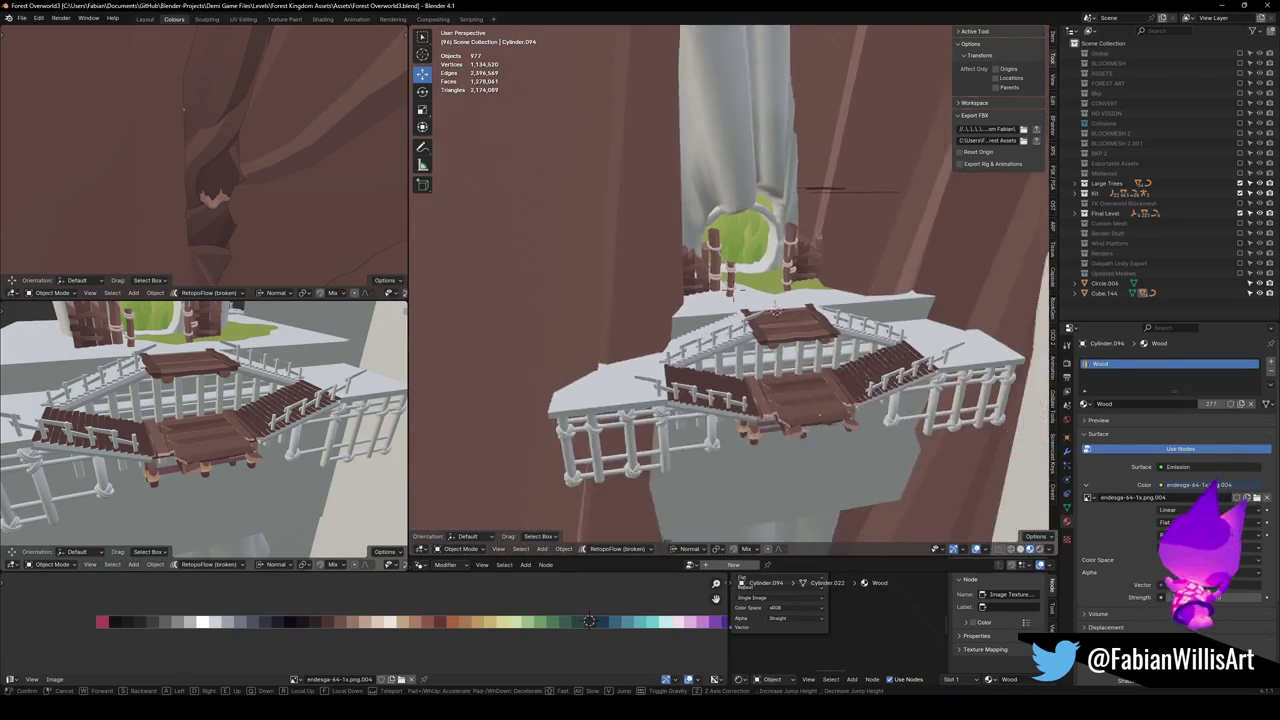
key(w)
key(a)
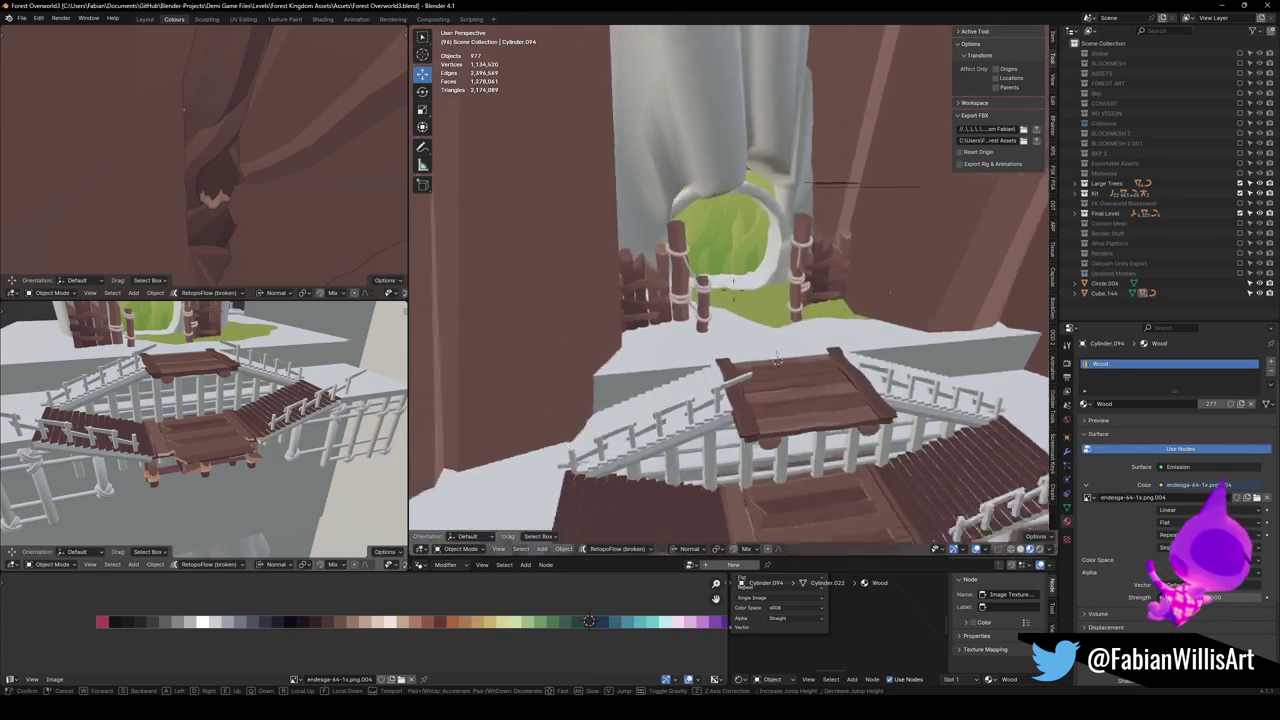
key(s)
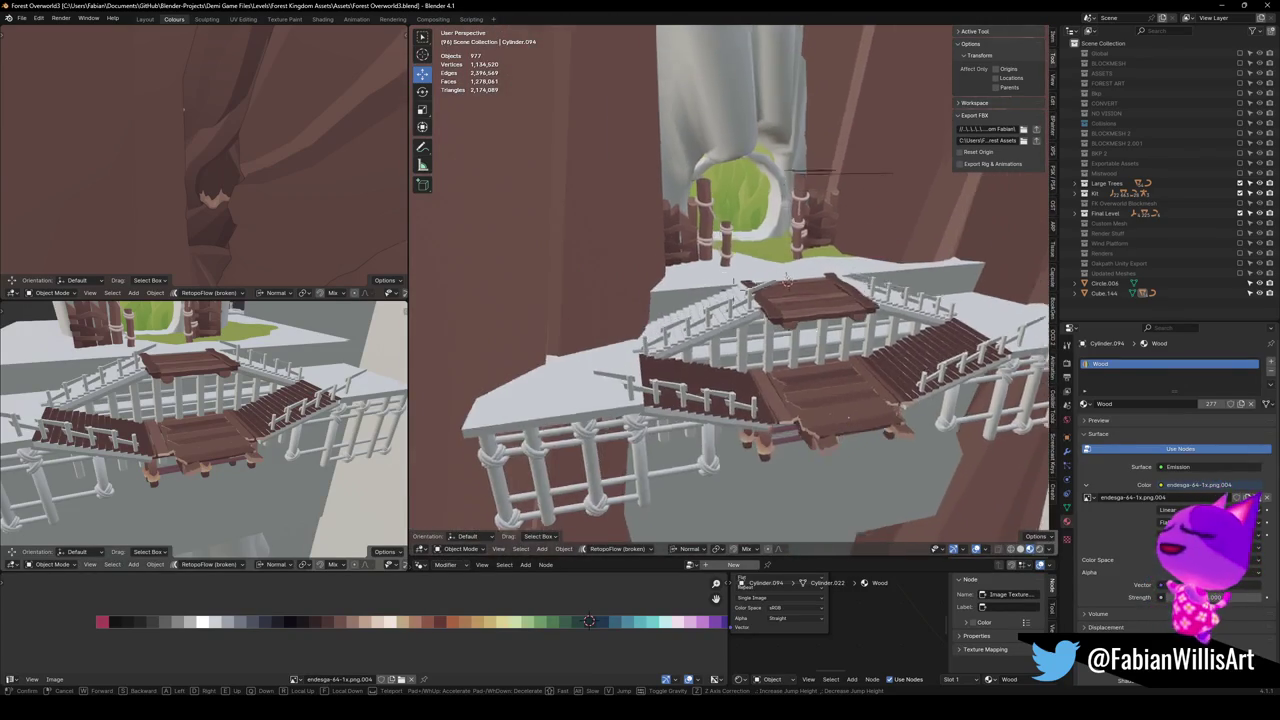
click(740, 305)
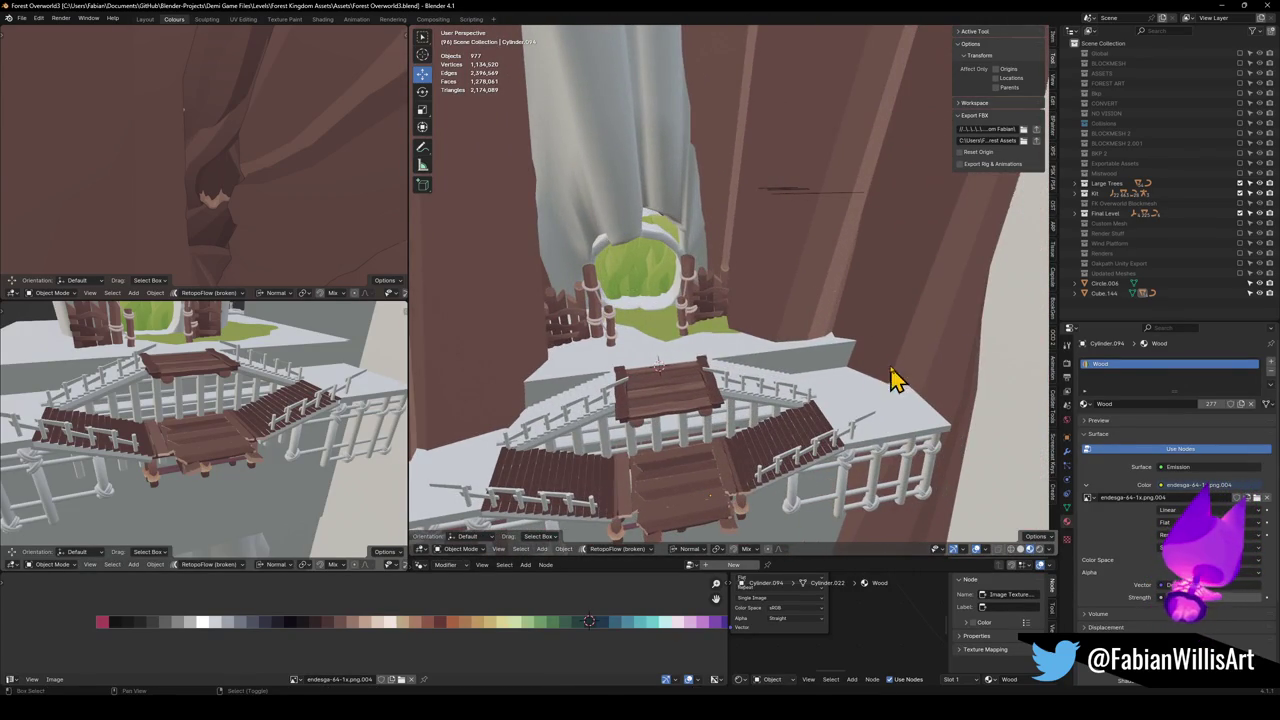
key(shift+grave)
key(w)
click(895, 378)
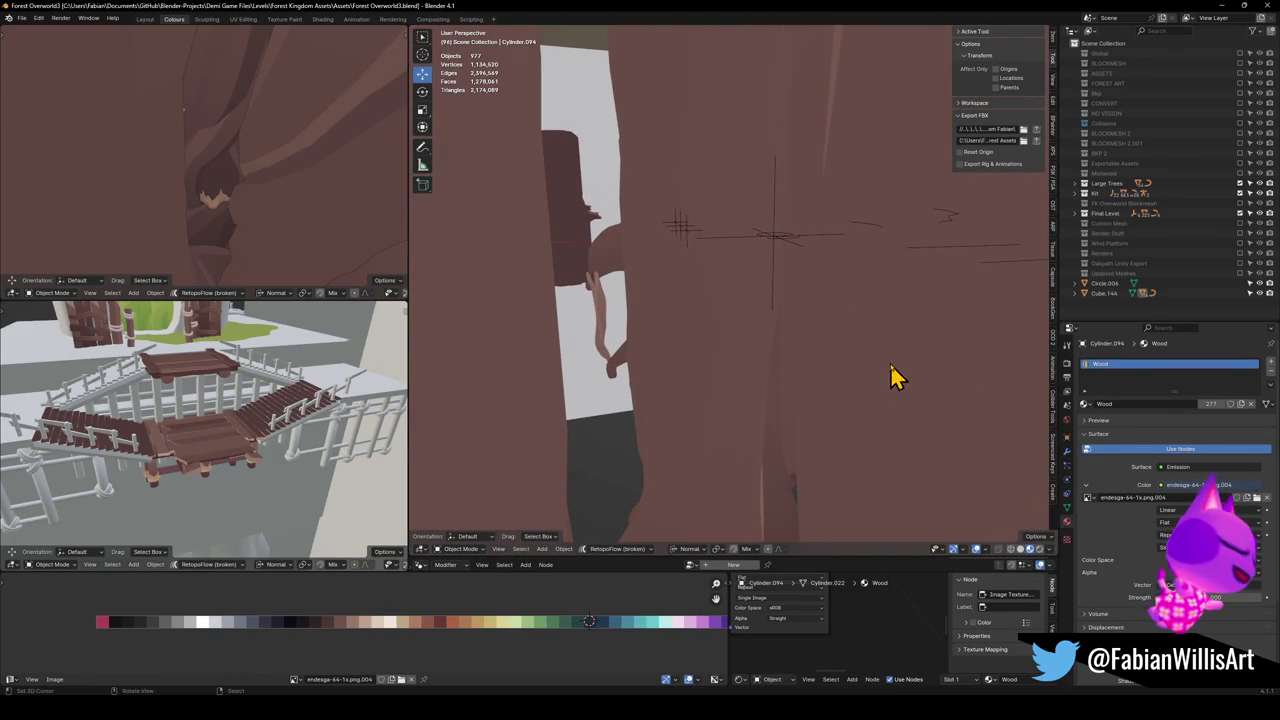
key(Escape)
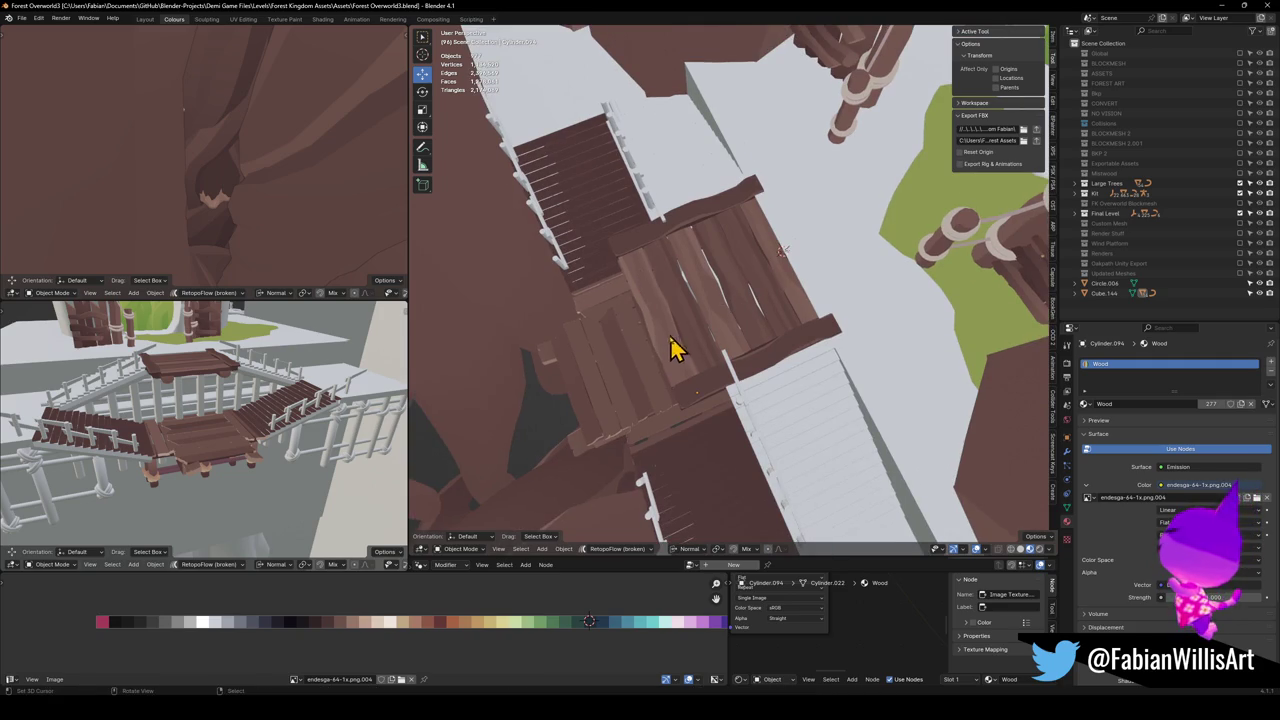
Parent Cube.144 to its parent object with Object (Keep Transform).
click(622, 367)
key(shift+grave)
key(Escape)
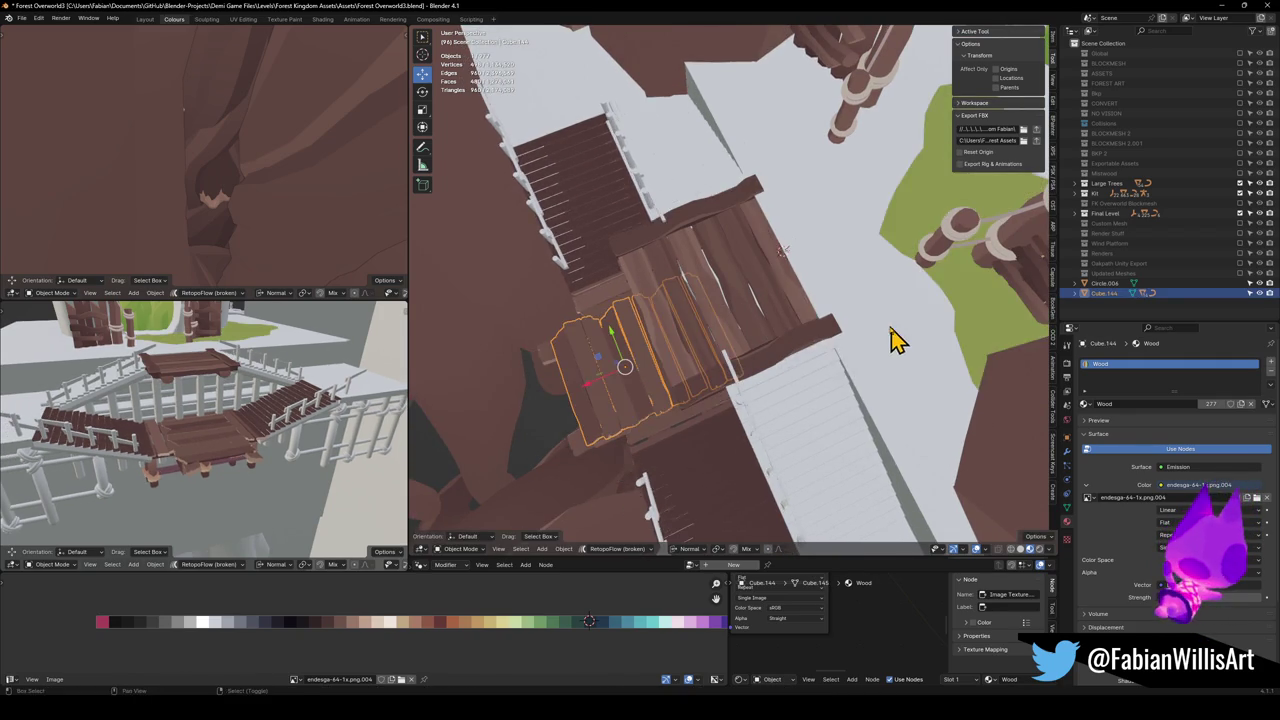
key(shift+grave)
key(s)
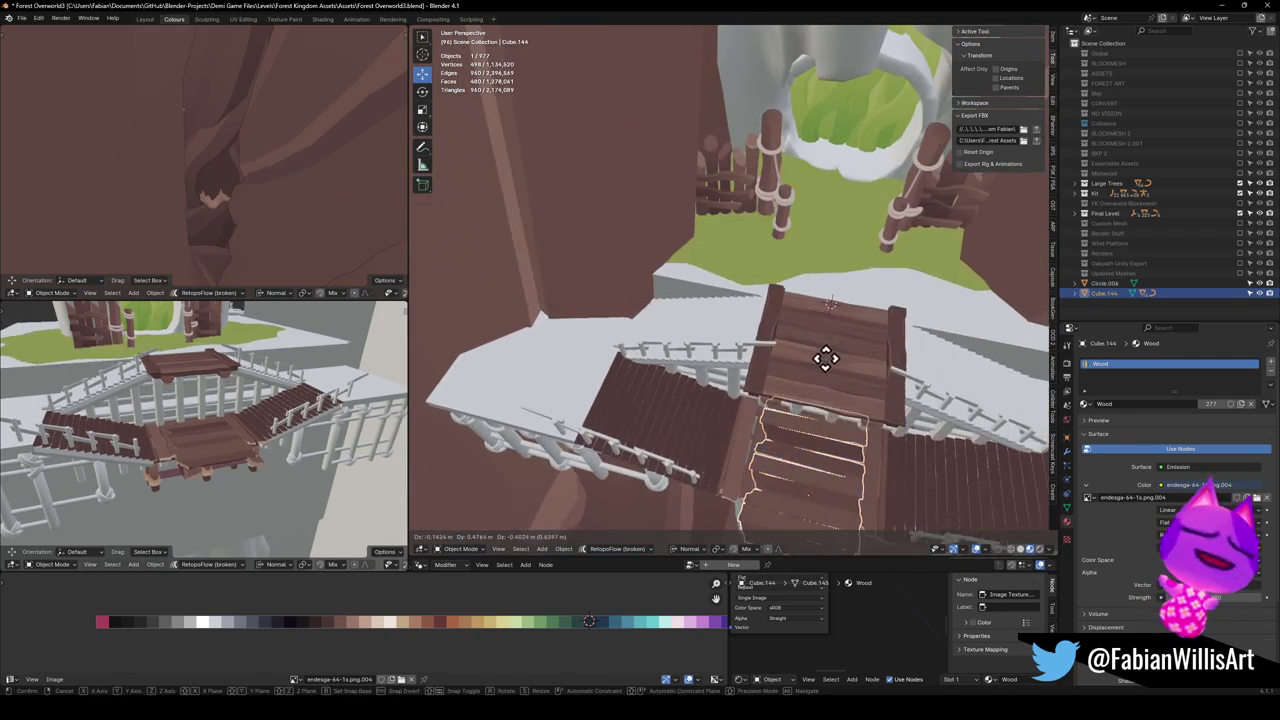
click(740, 229)
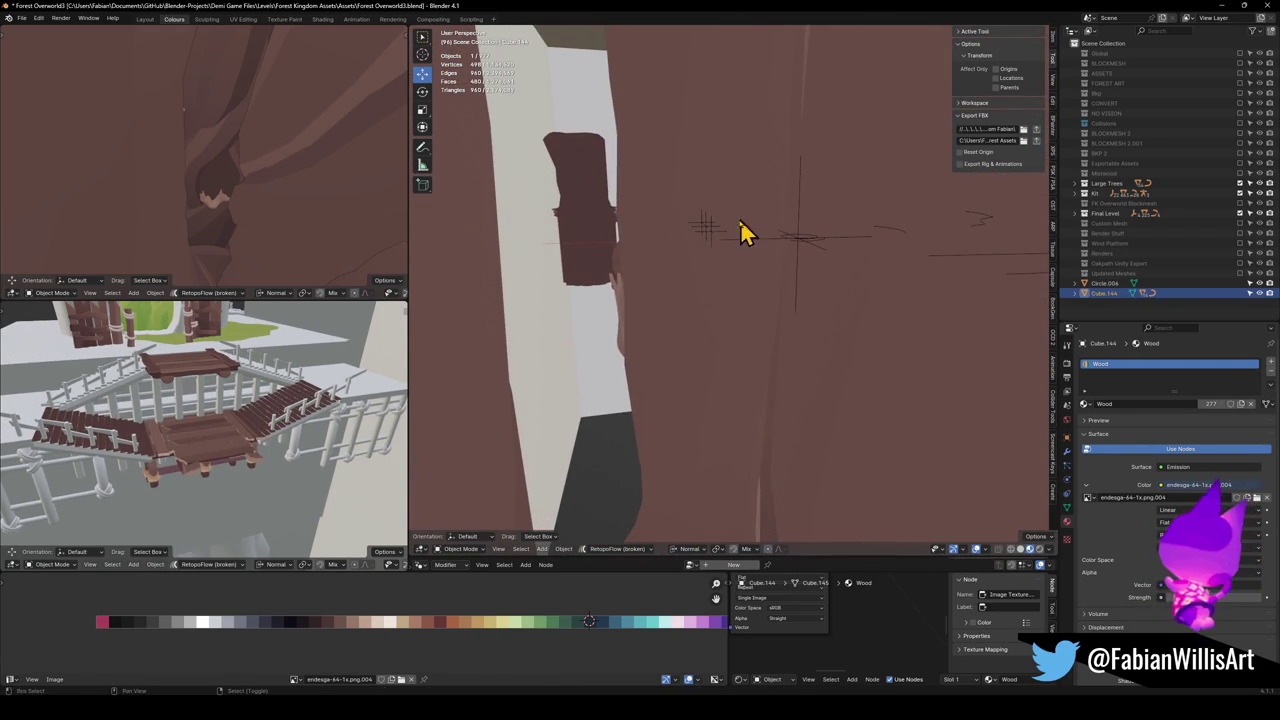
shift+click(713, 233)
key(ctrl+p)
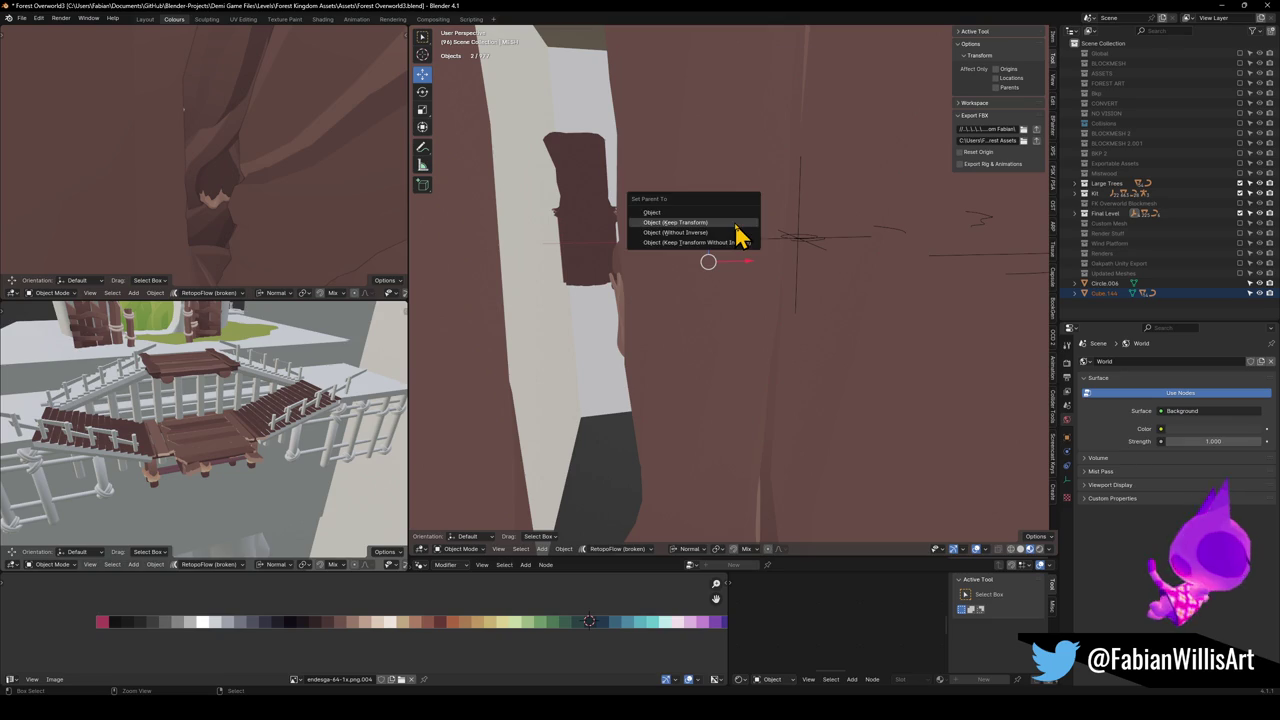
click(737, 222)
Adjust the selection and export the platform objects as FK_OVERWORLD.fbx.
click(802, 247)
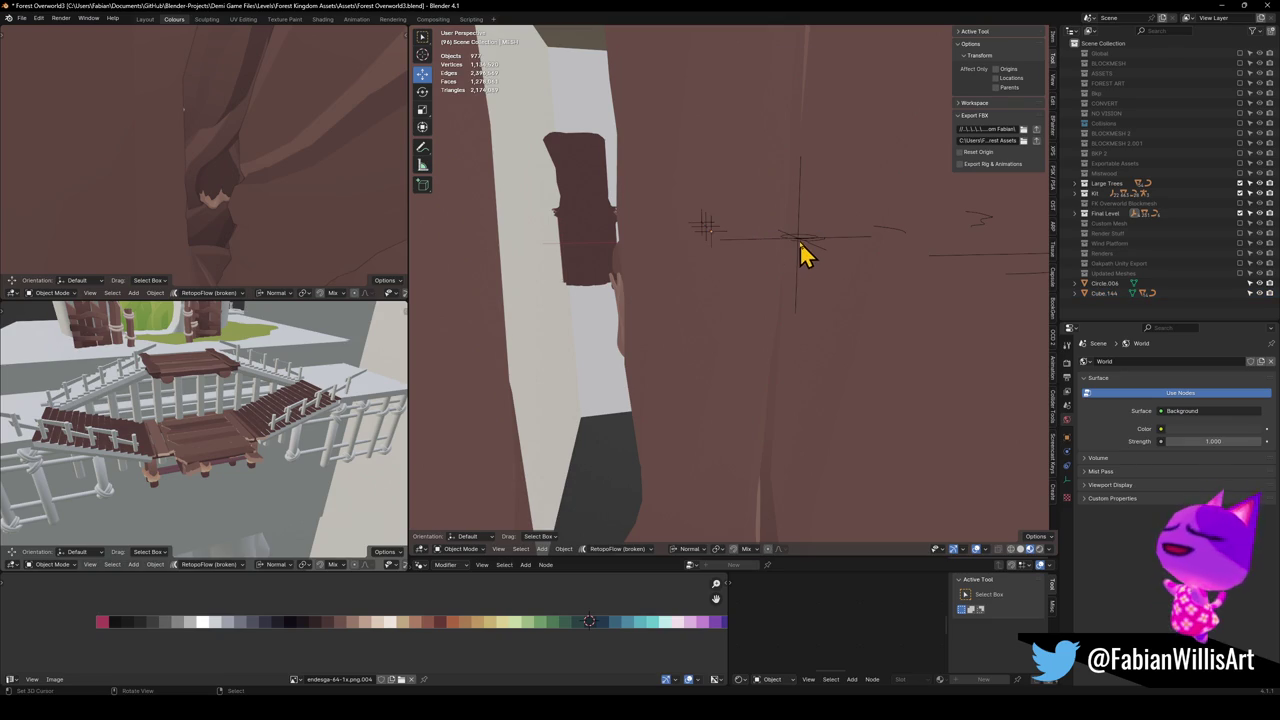
click(797, 235)
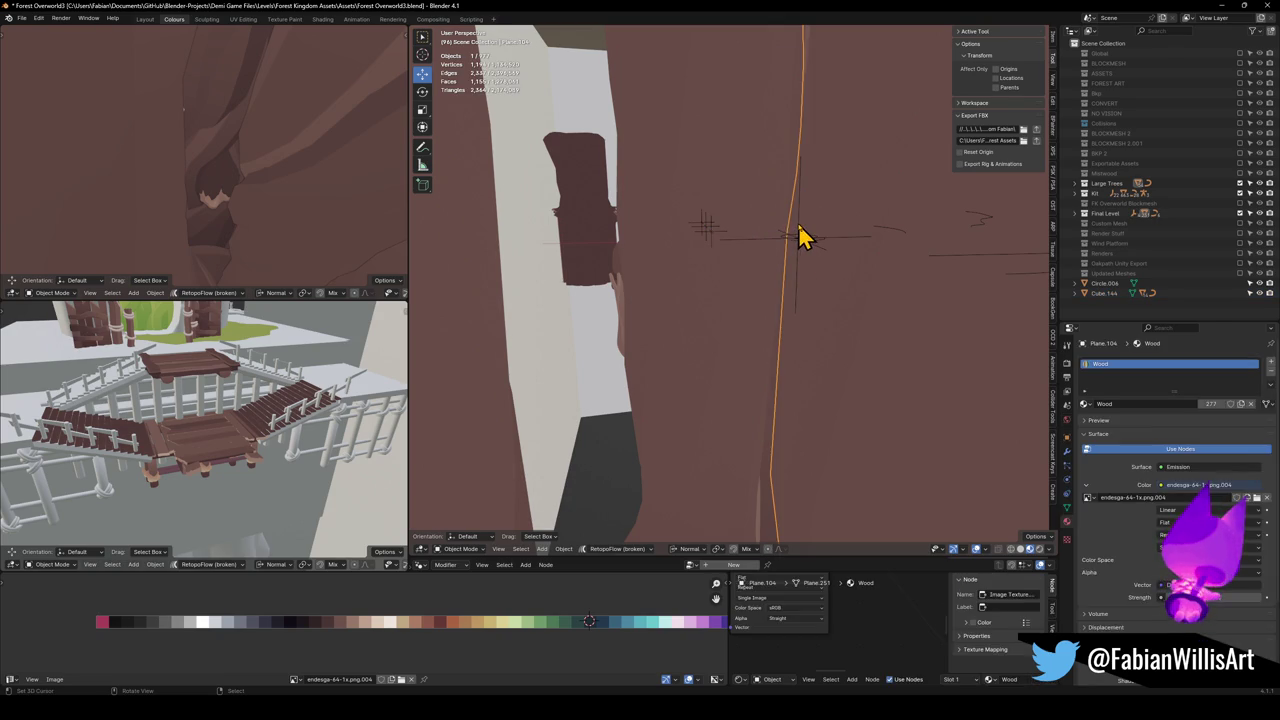
click(820, 249)
key(Delete)
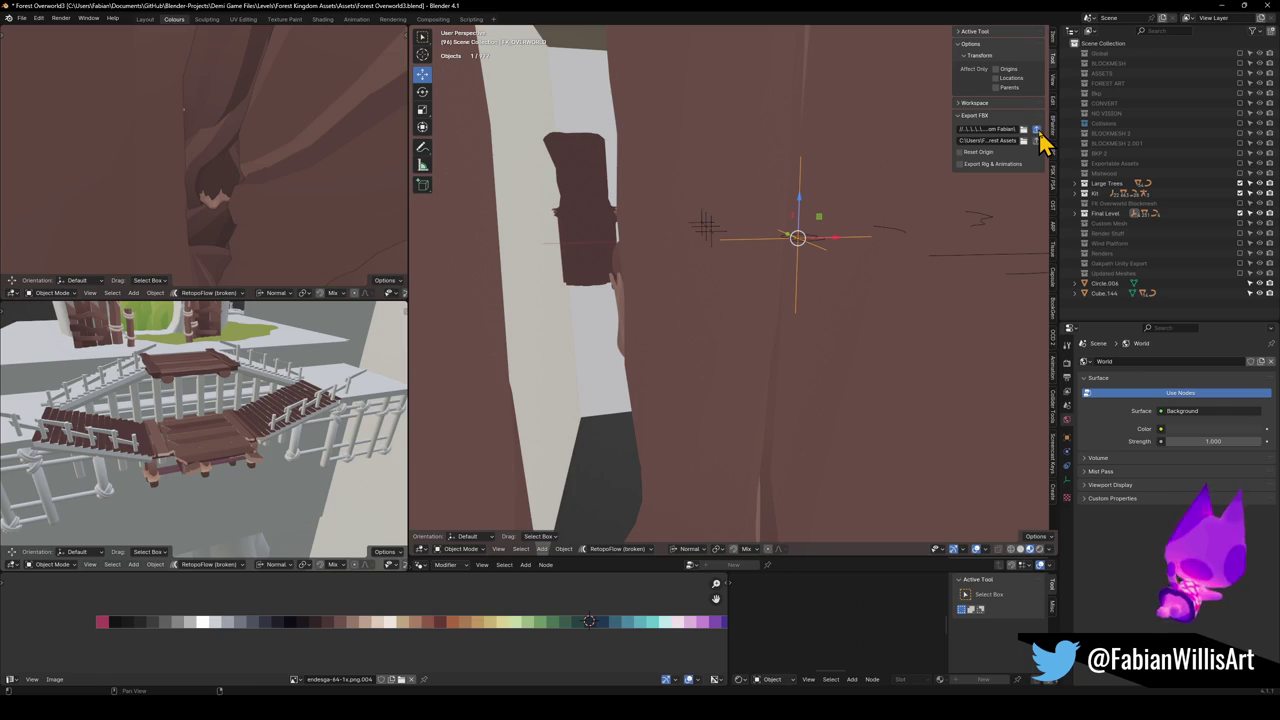
click(1036, 131)
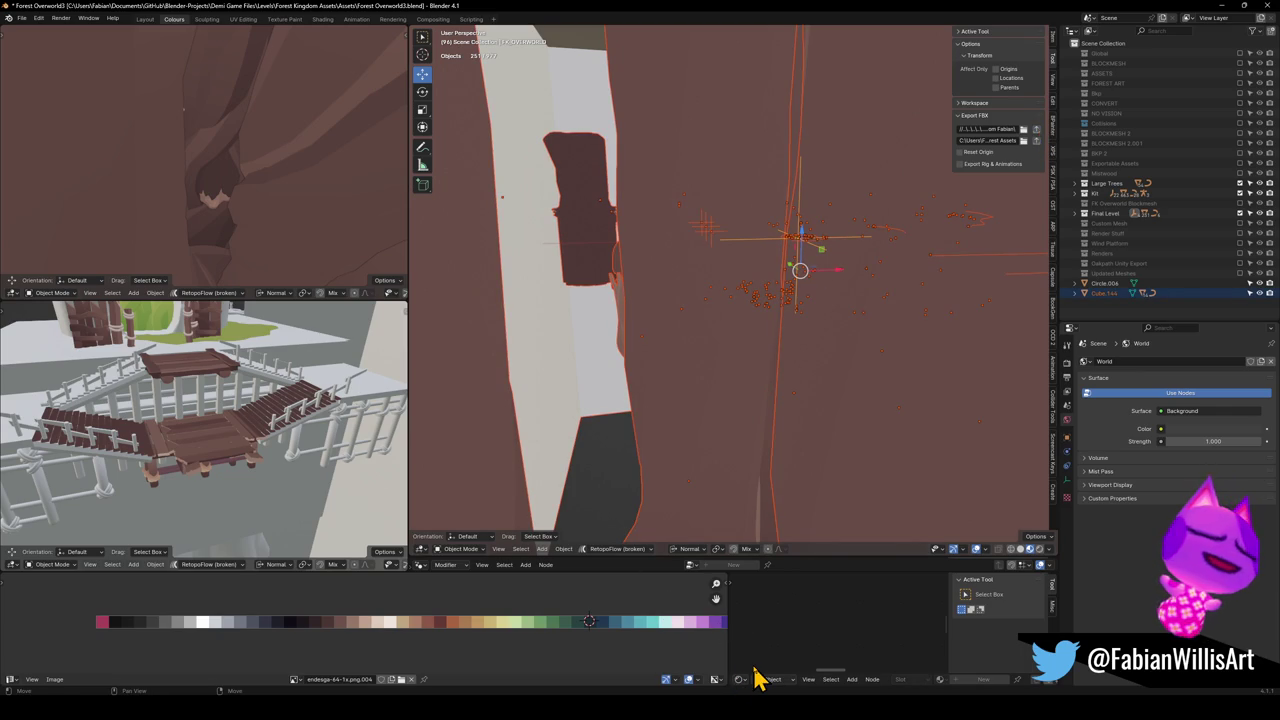
key(alt+Tab)
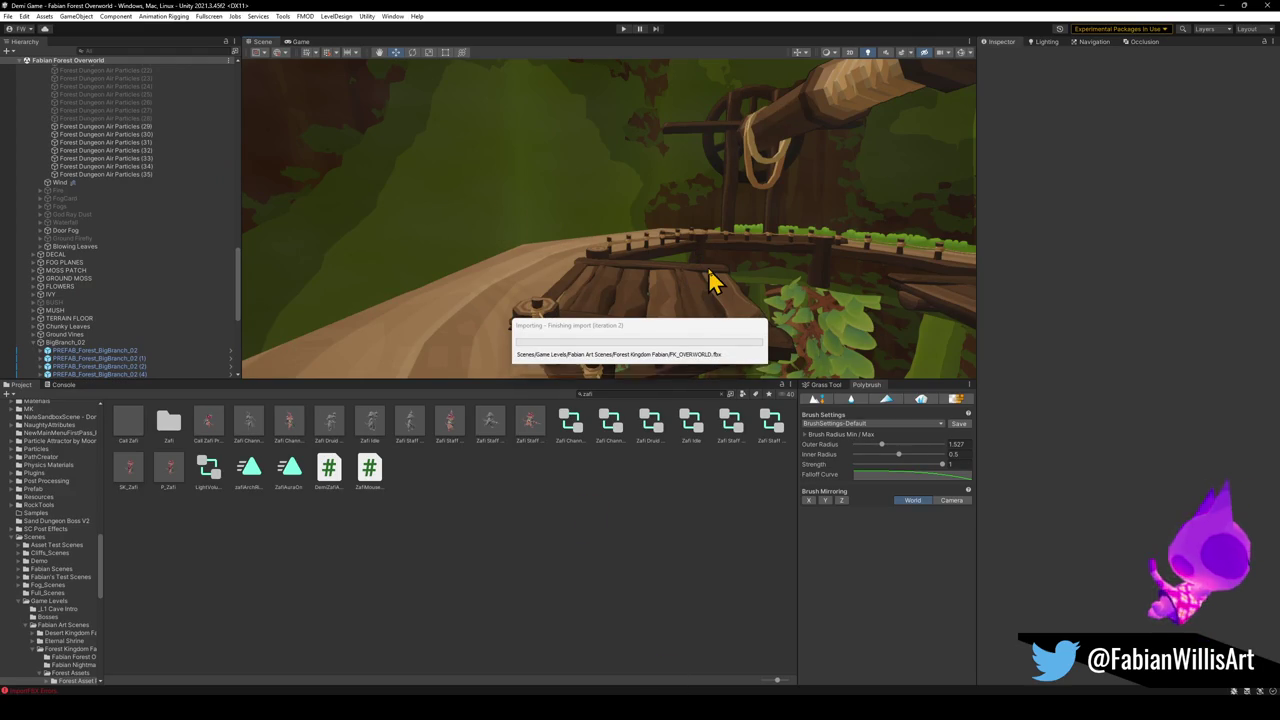
Fly the scene camera to the platform and browse the GodRays and PARTICLES (3) groups.
drag(711, 280, 431, 247)
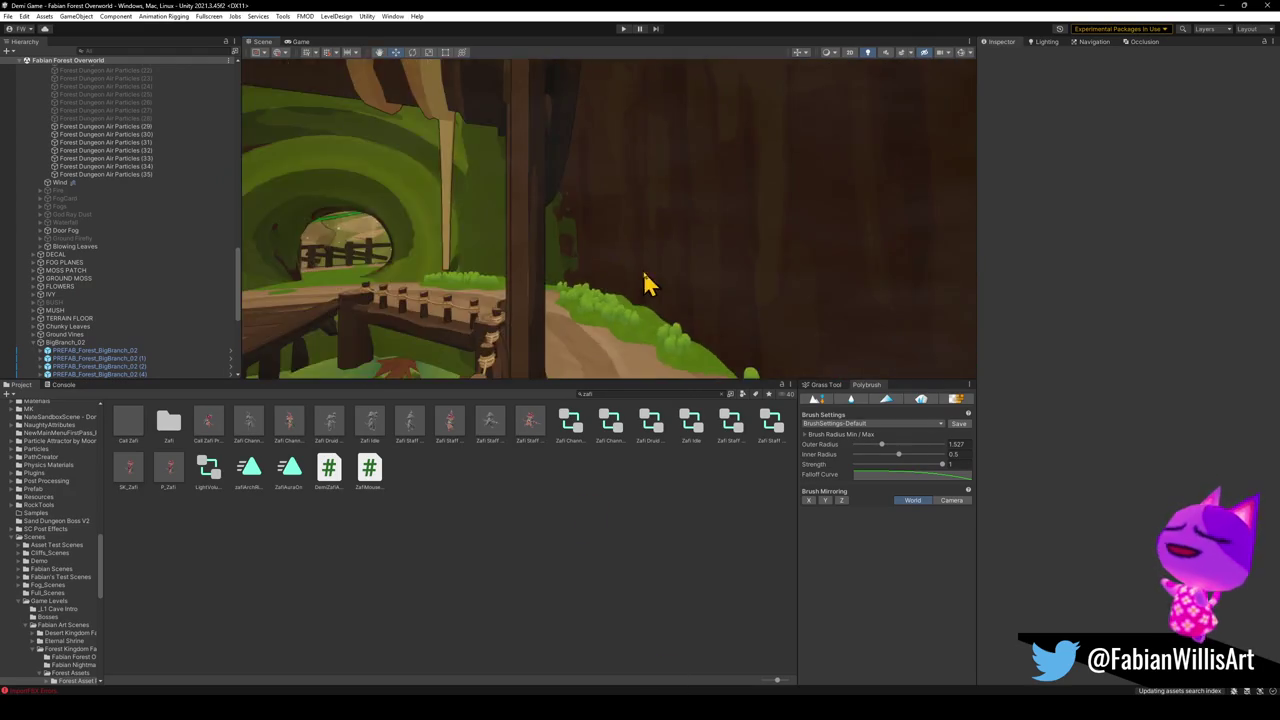
mouse_move(510, 275)
mouse_down()
mouse_move(586, 257)
mouse_move(606, 266)
mouse_move(575, 260)
mouse_move(723, 274)
mouse_move(729, 289)
mouse_move(883, 274)
mouse_move(820, 257)
mouse_move(569, 266)
mouse_move(657, 329)
mouse_move(708, 339)
mouse_move(654, 334)
mouse_up()
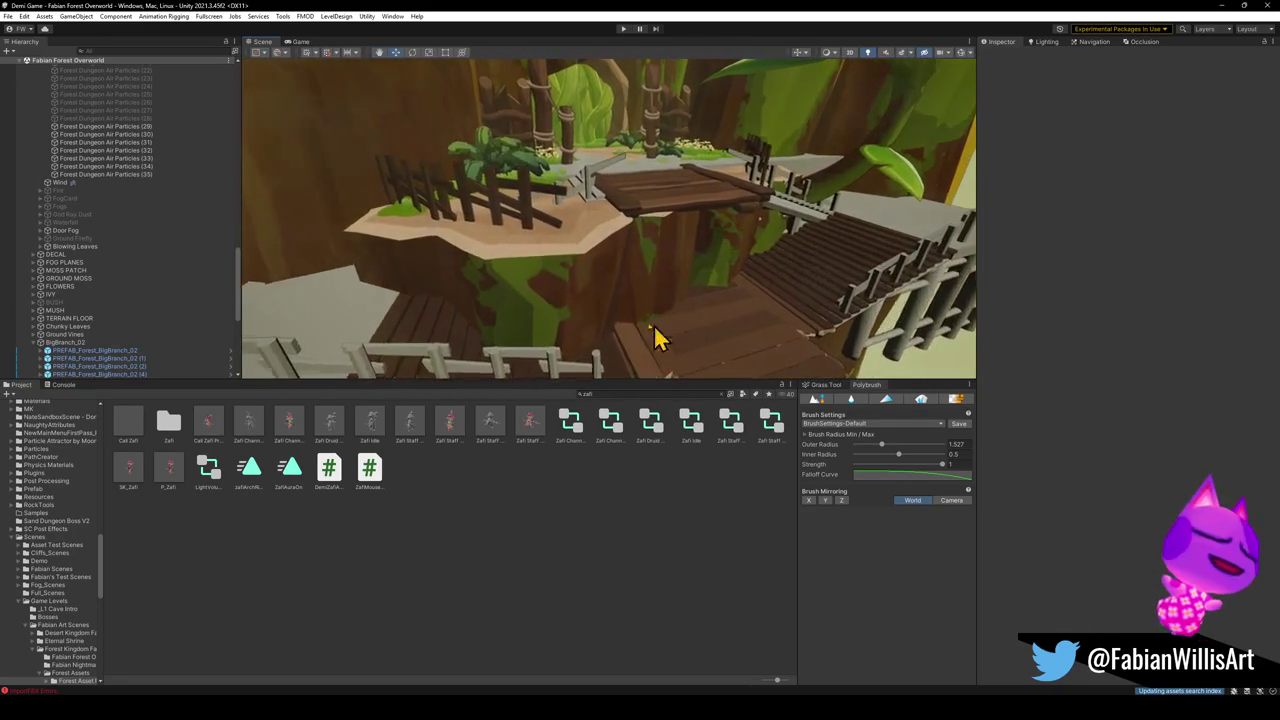
click(585, 315)
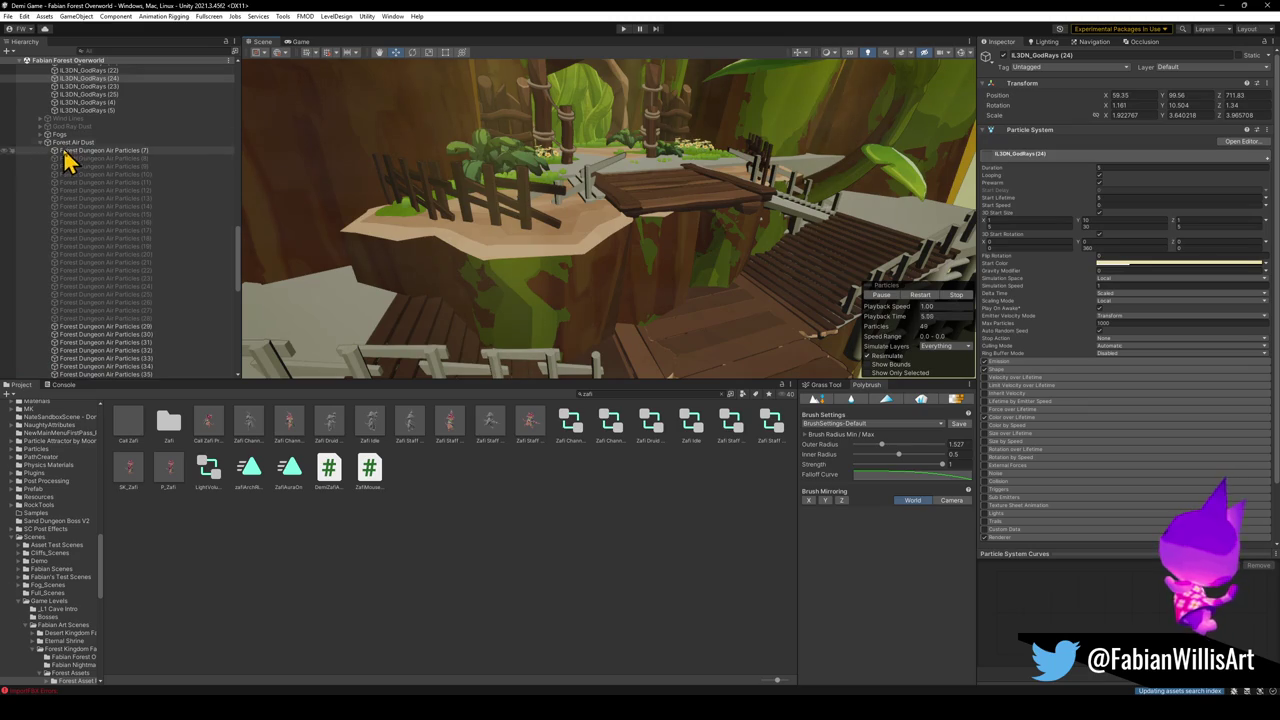
click(93, 160)
scroll(108, 158, up, 3)
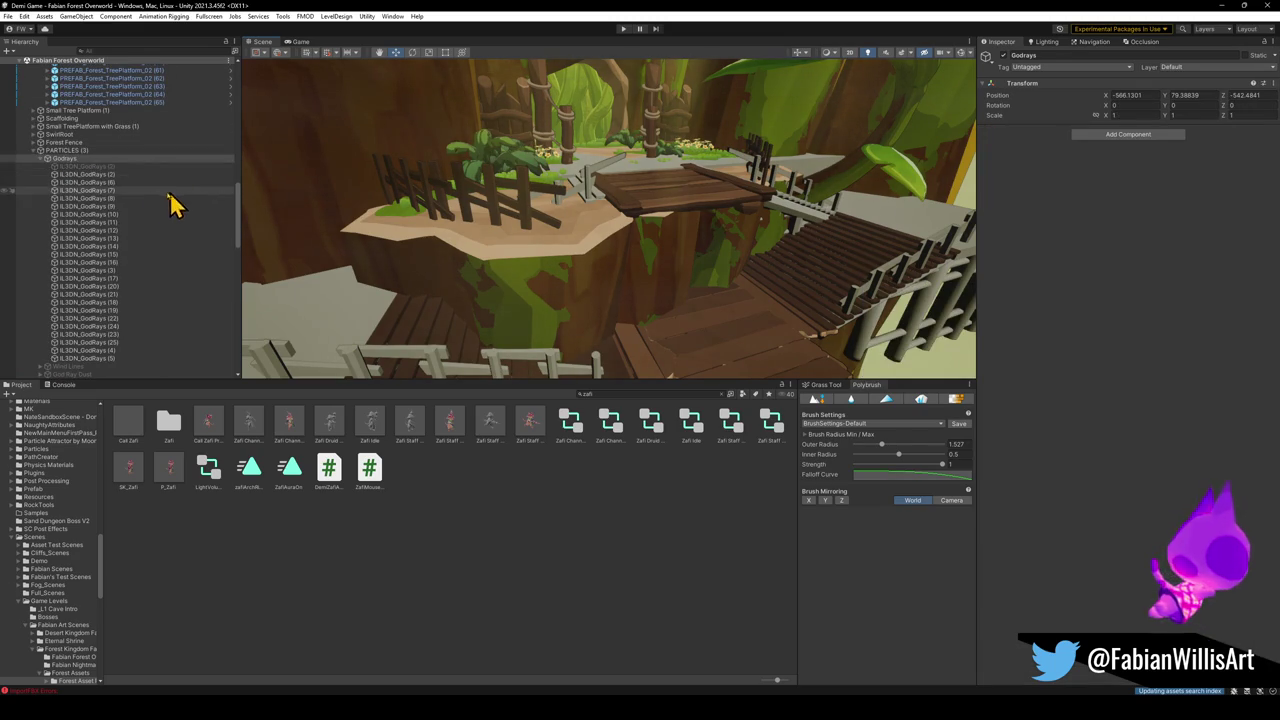
click(20, 151)
click(400, 585)
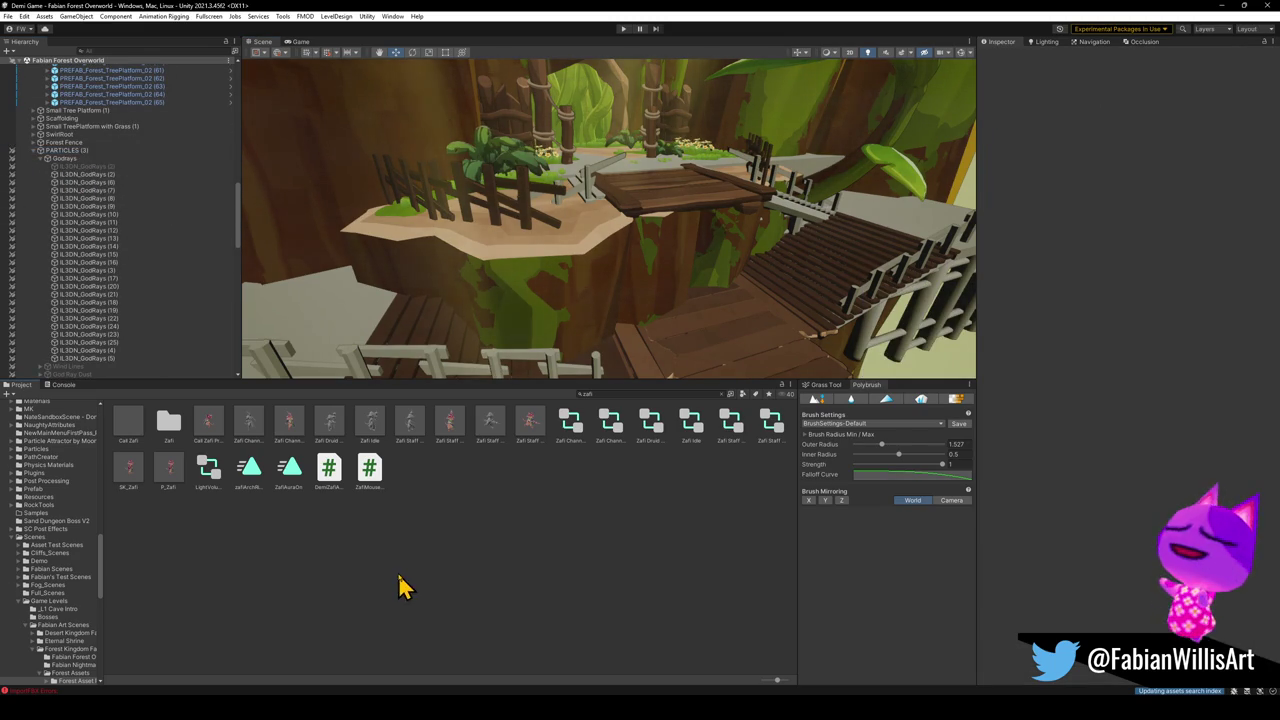
Deactivate the old piece PREFAB_Forest_TreePlatform_02 (55) so the new stairs show.
click(578, 315)
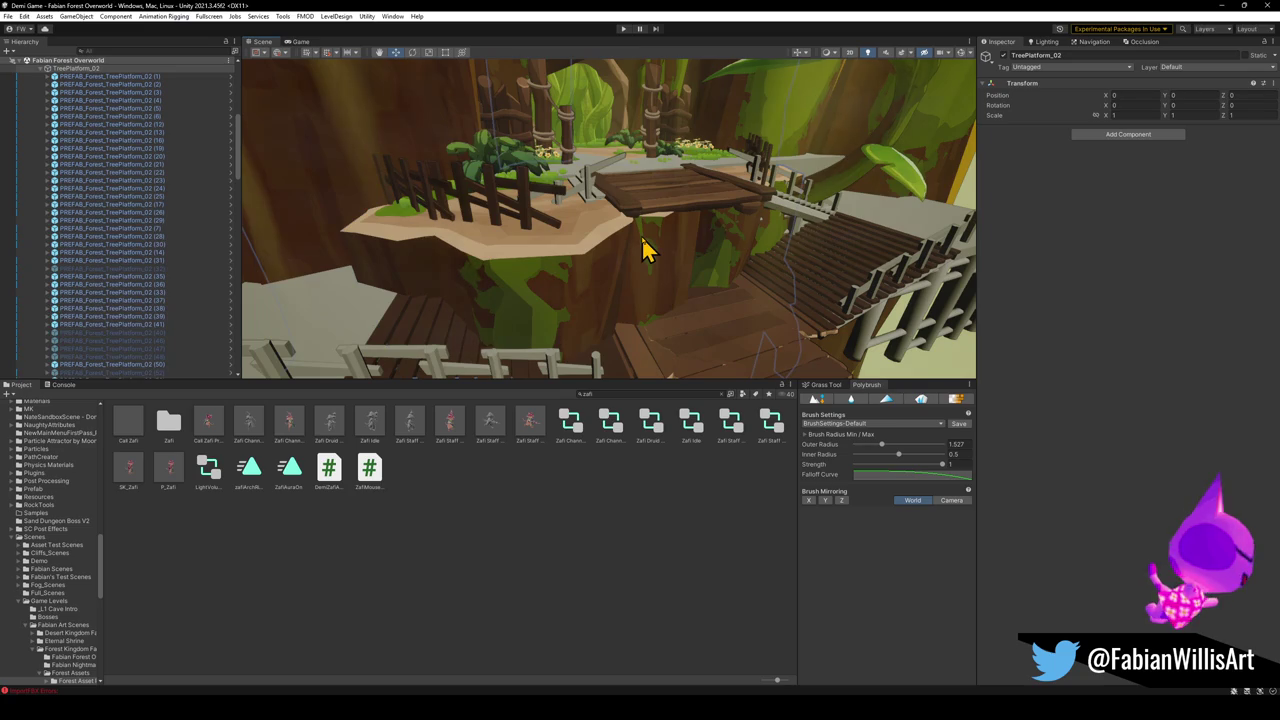
click(1004, 56)
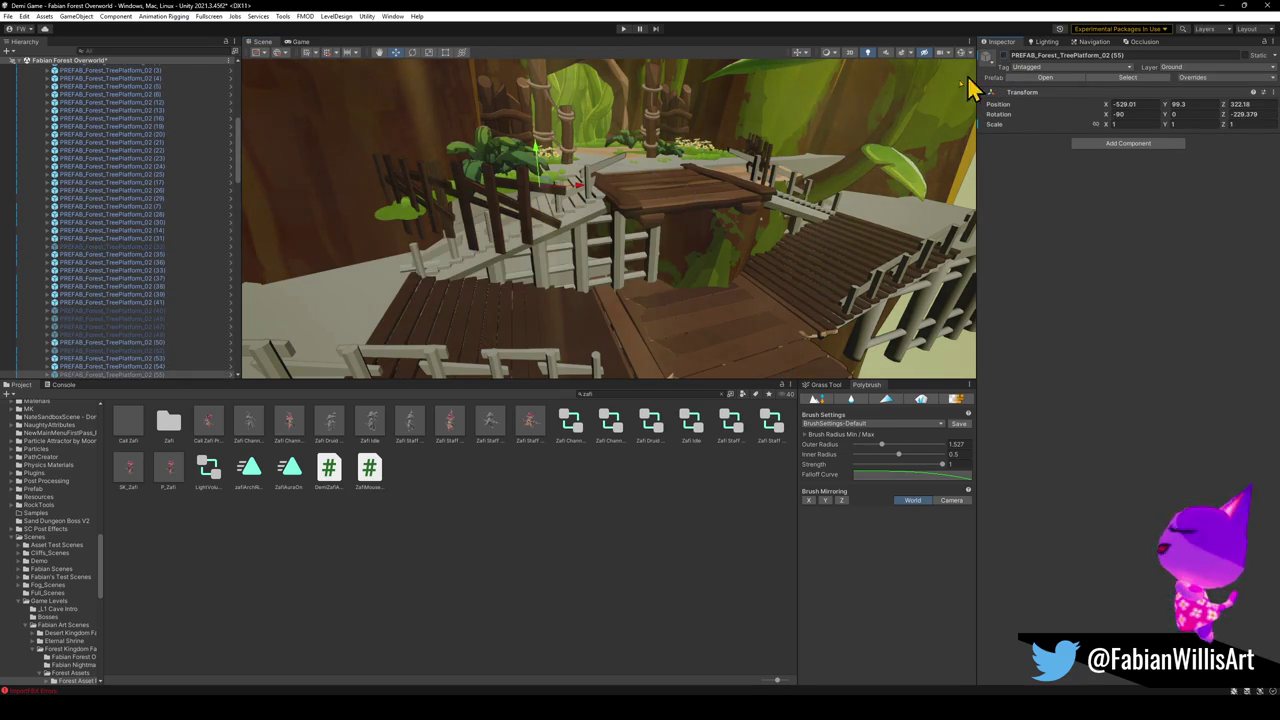
click(702, 288)
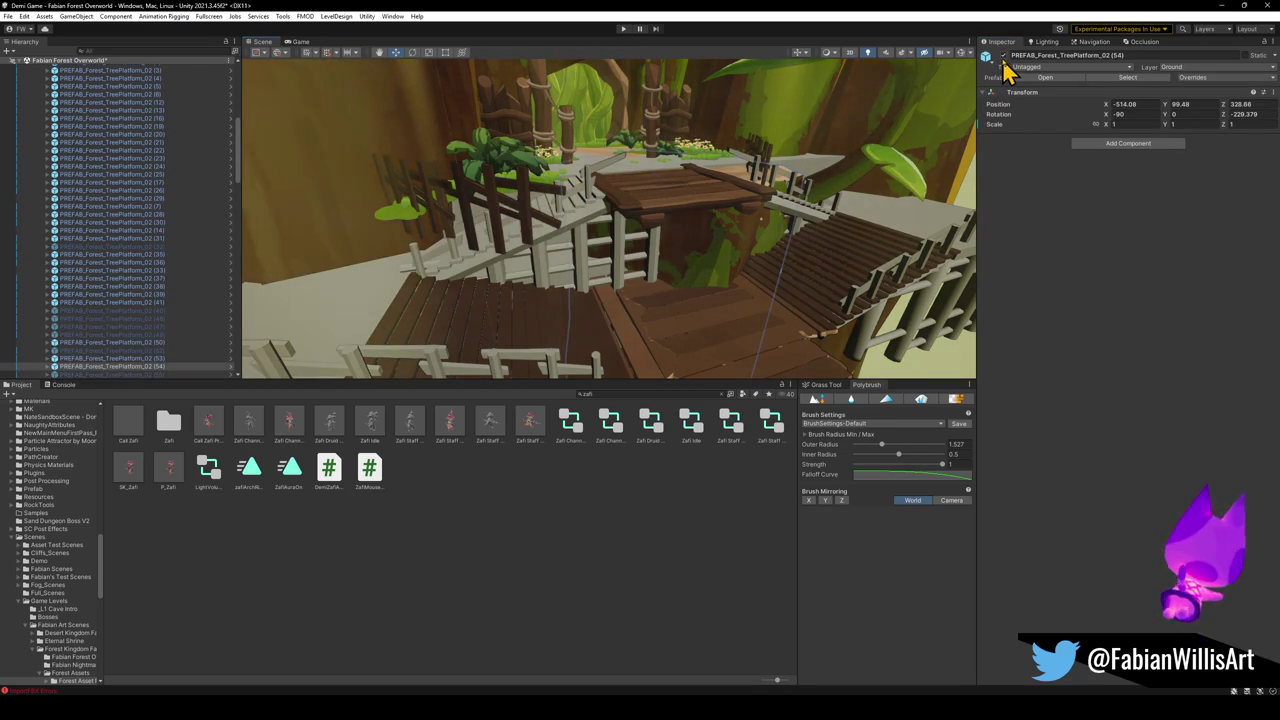
mouse_move(726, 210)
mouse_down()
mouse_move(686, 217)
mouse_move(683, 243)
mouse_up()
click(683, 243)
Frame tree platform piece (55) and drag it down from height 99.3 to 85.5.
key(f)
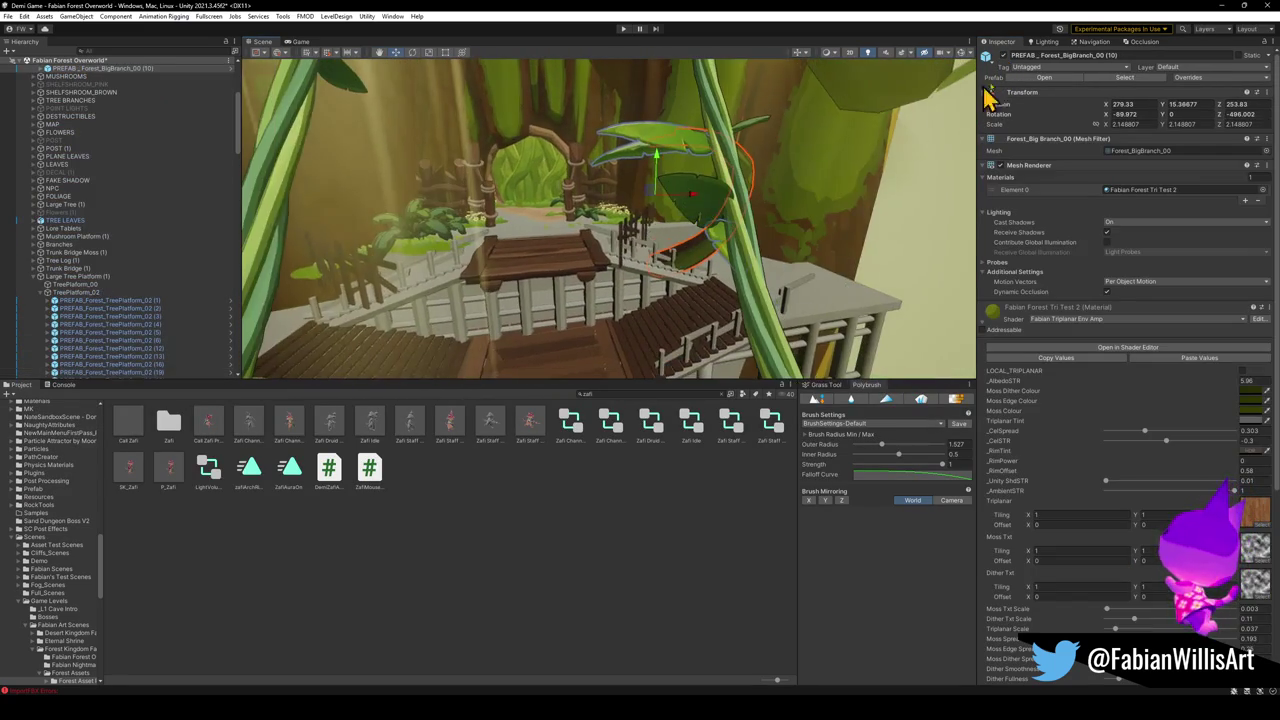
mouse_move(655, 250)
mouse_down()
mouse_move(606, 226)
mouse_move(643, 263)
mouse_move(603, 243)
mouse_move(597, 234)
mouse_move(663, 246)
mouse_move(579, 204)
mouse_move(569, 209)
mouse_move(581, 241)
mouse_up()
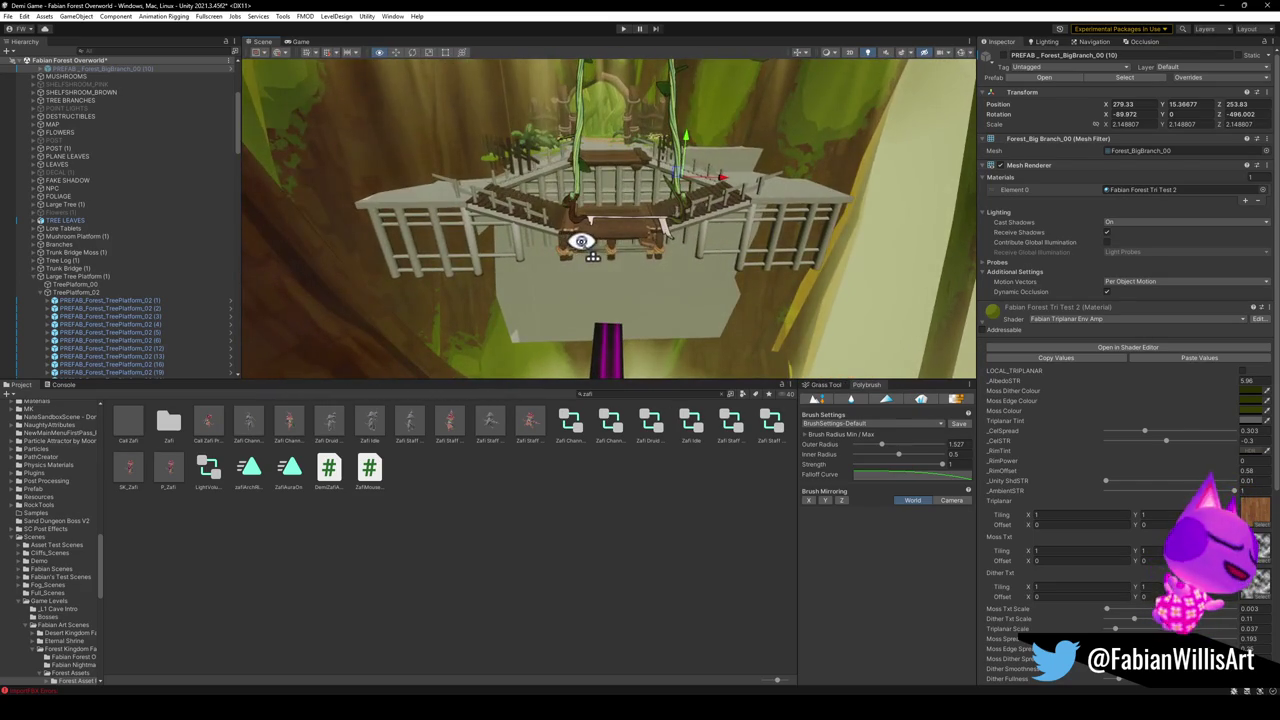
click(623, 254)
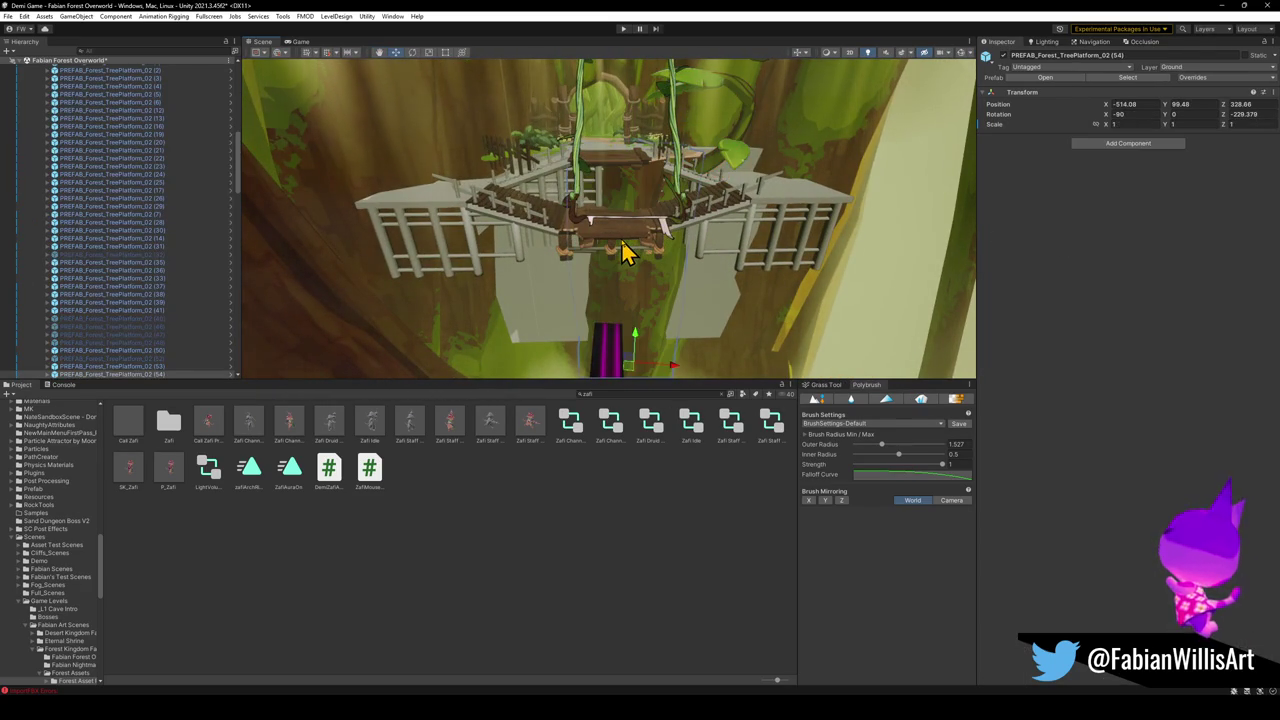
click(595, 280)
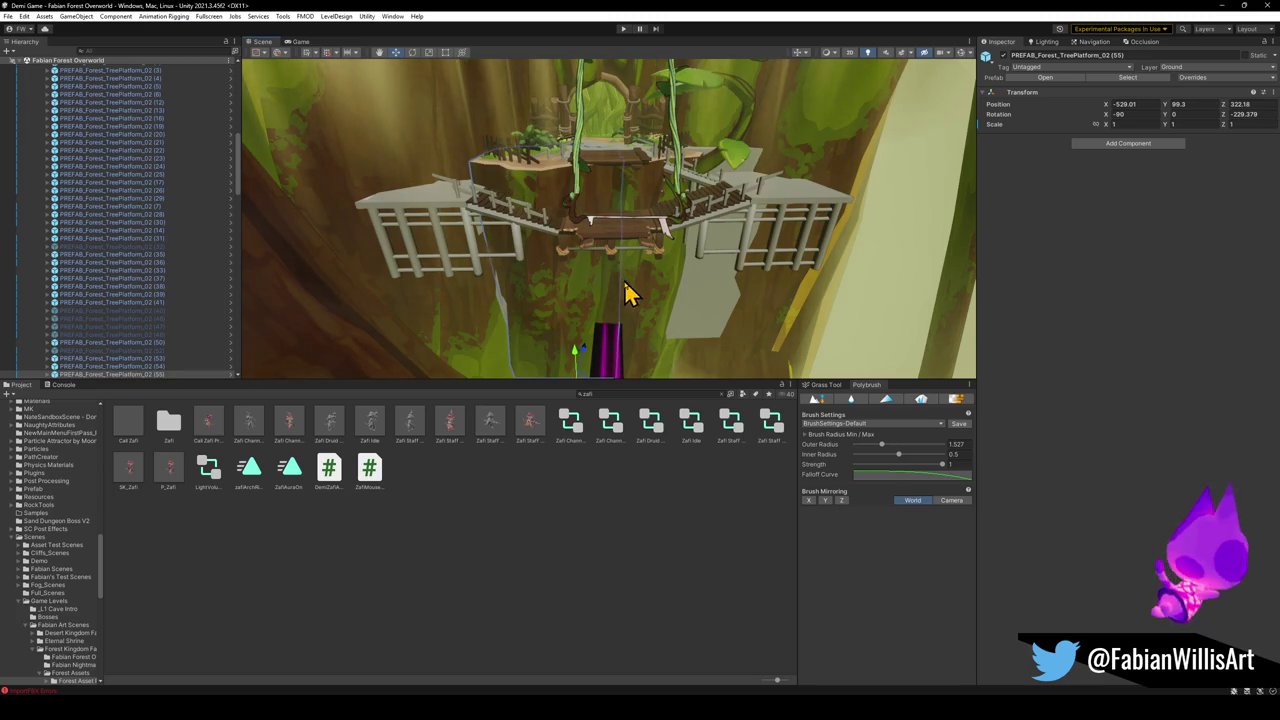
shift+click(633, 317)
shift+click(653, 300)
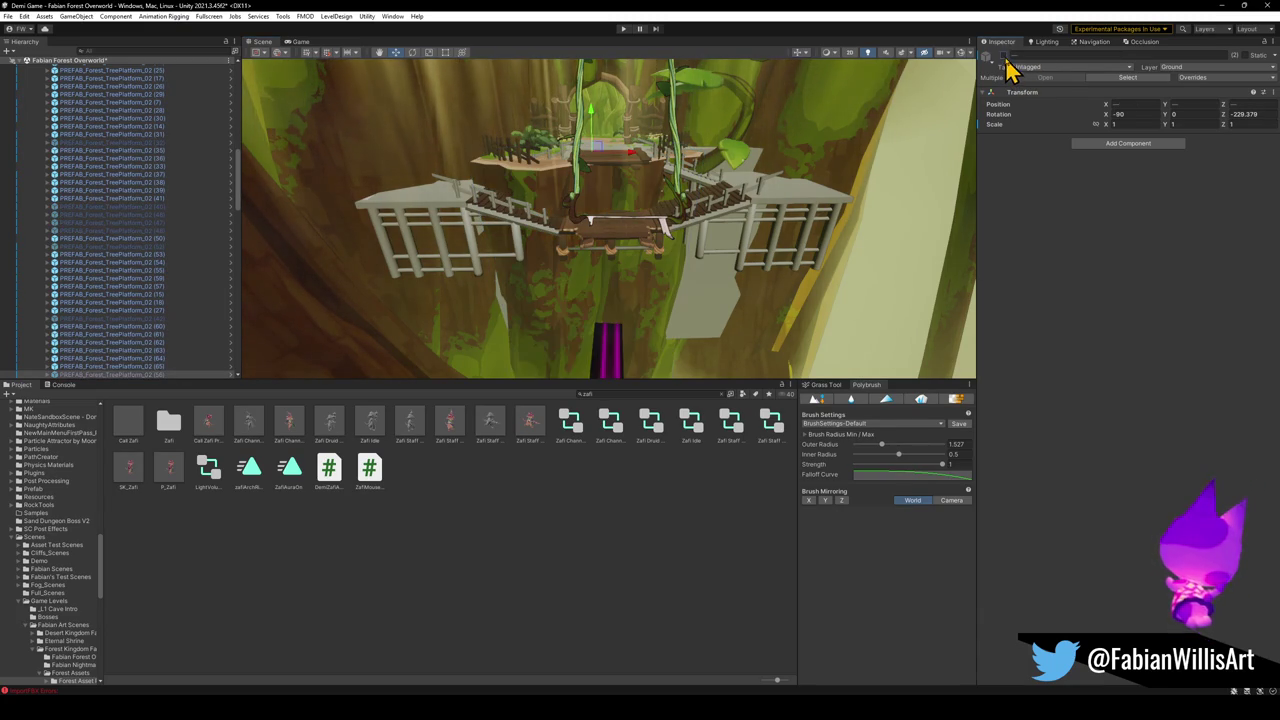
click(556, 330)
key(f)
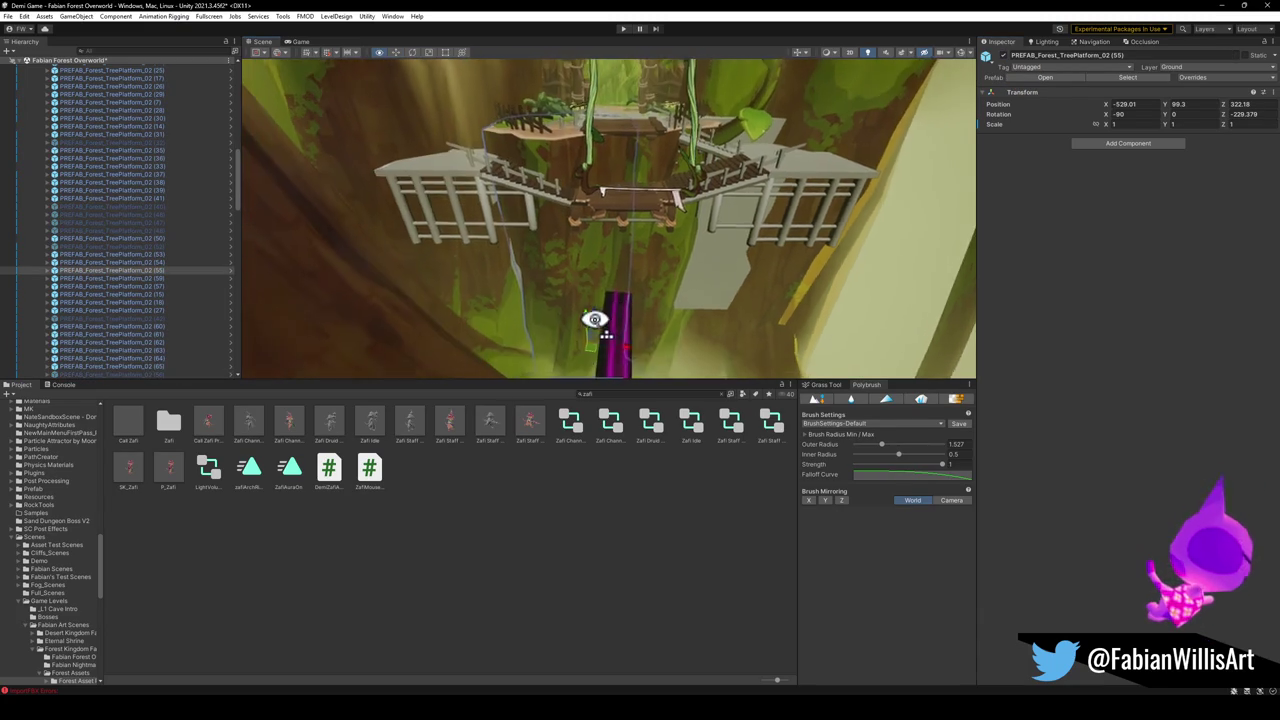
mouse_move(594, 315)
mouse_down()
mouse_move(557, 337)
mouse_move(560, 363)
mouse_move(558, 352)
mouse_move(608, 345)
mouse_move(560, 366)
mouse_move(583, 311)
mouse_up()
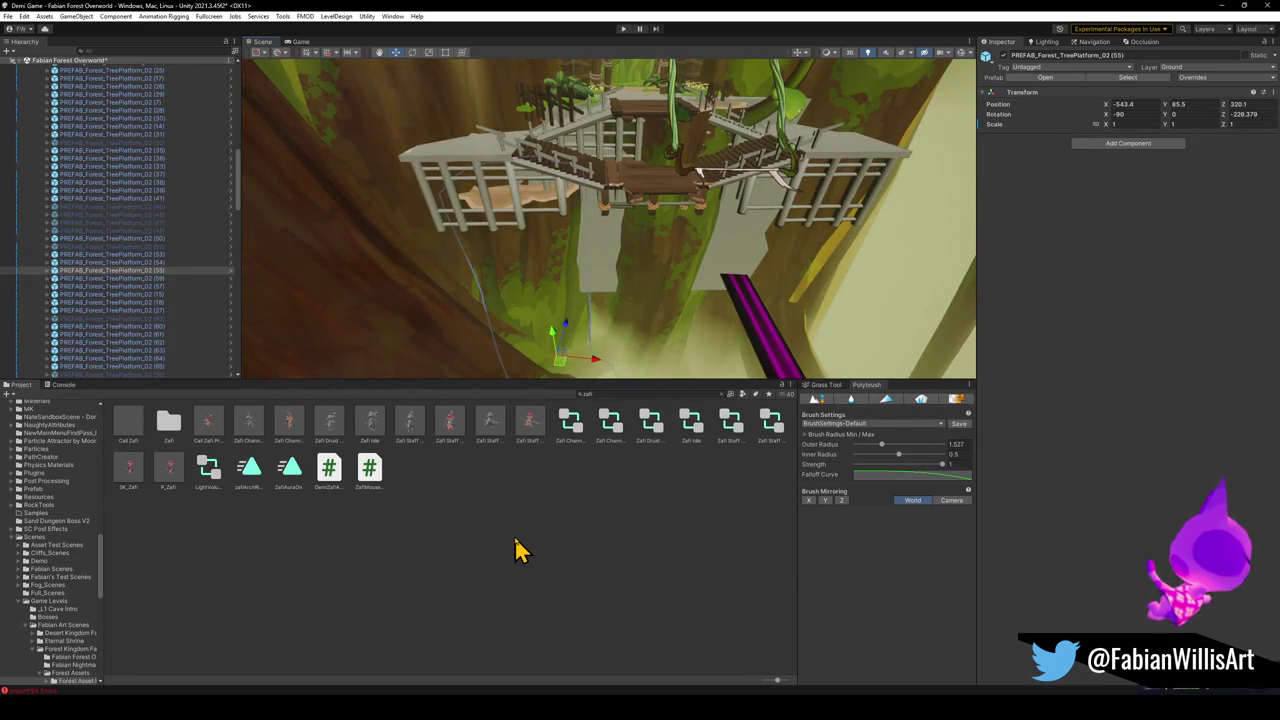
click(610, 293)
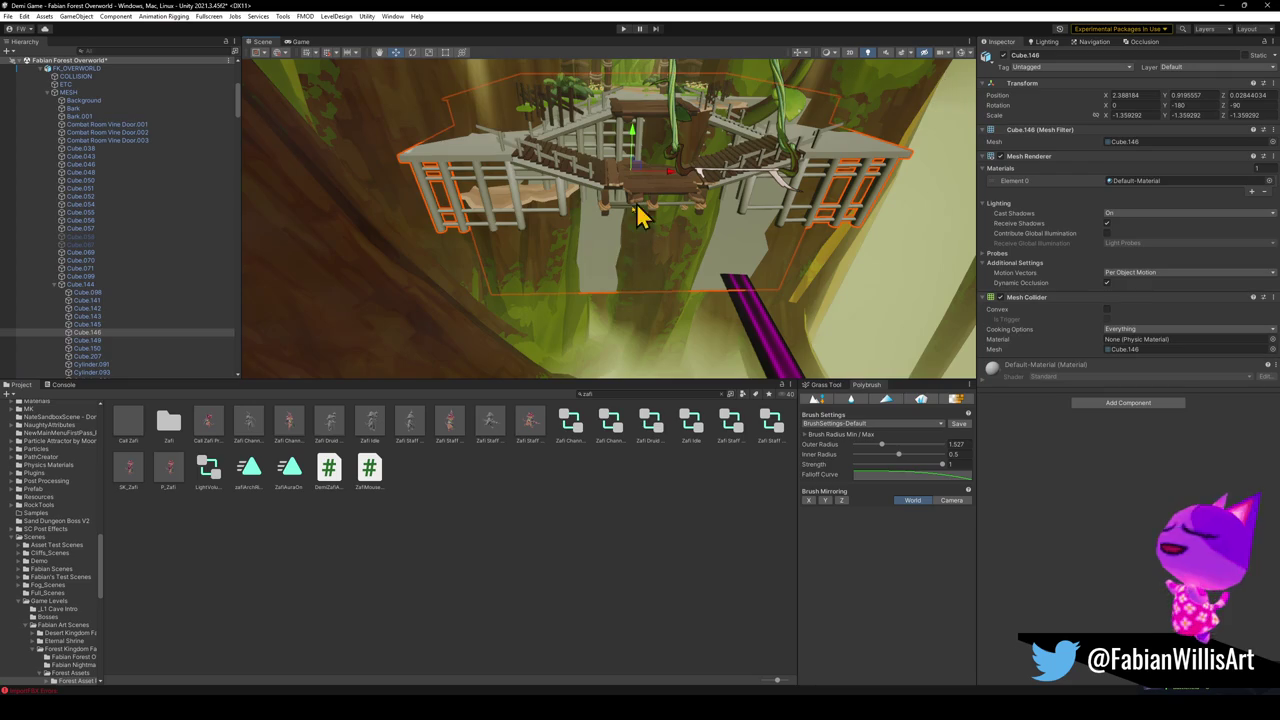
Delete the fence piece beside the stairs and the moss patch on the stair railing.
click(649, 309)
mouse_move(649, 309)
mouse_down()
mouse_move(680, 194)
mouse_move(720, 186)
mouse_move(756, 201)
mouse_move(694, 217)
mouse_move(637, 263)
mouse_move(608, 177)
mouse_up()
click(600, 183)
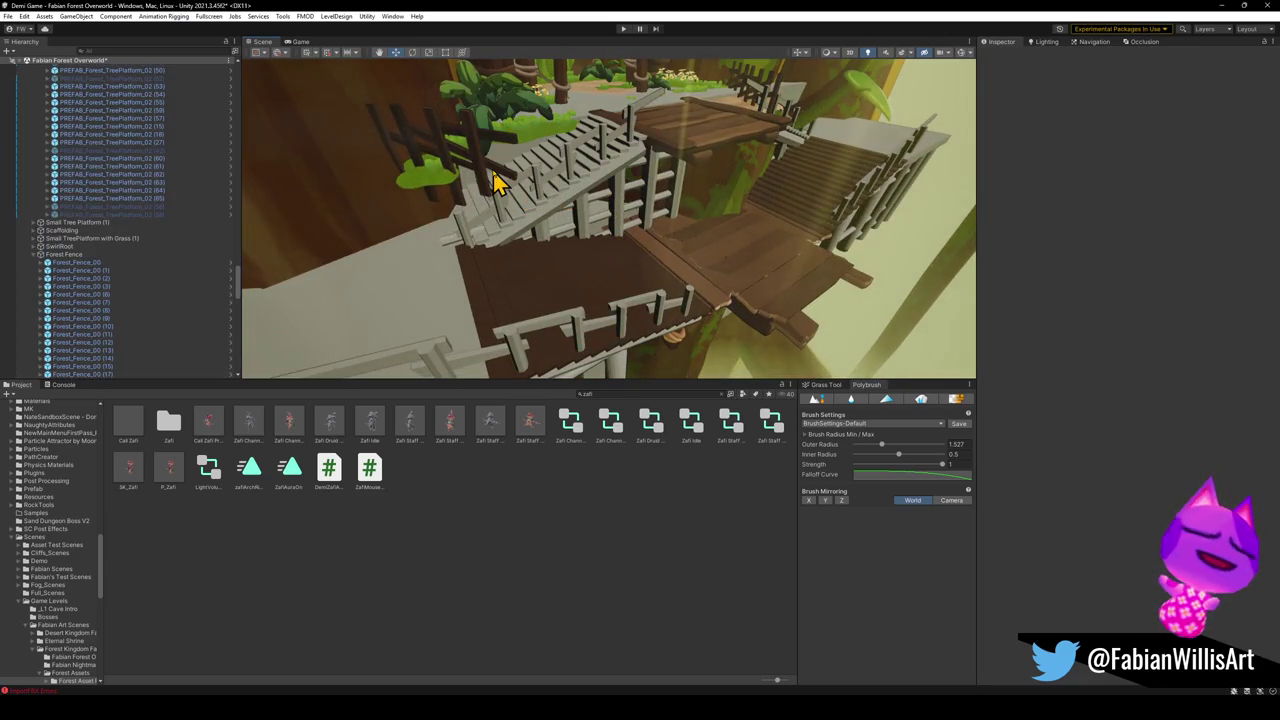
key(Delete)
click(452, 192)
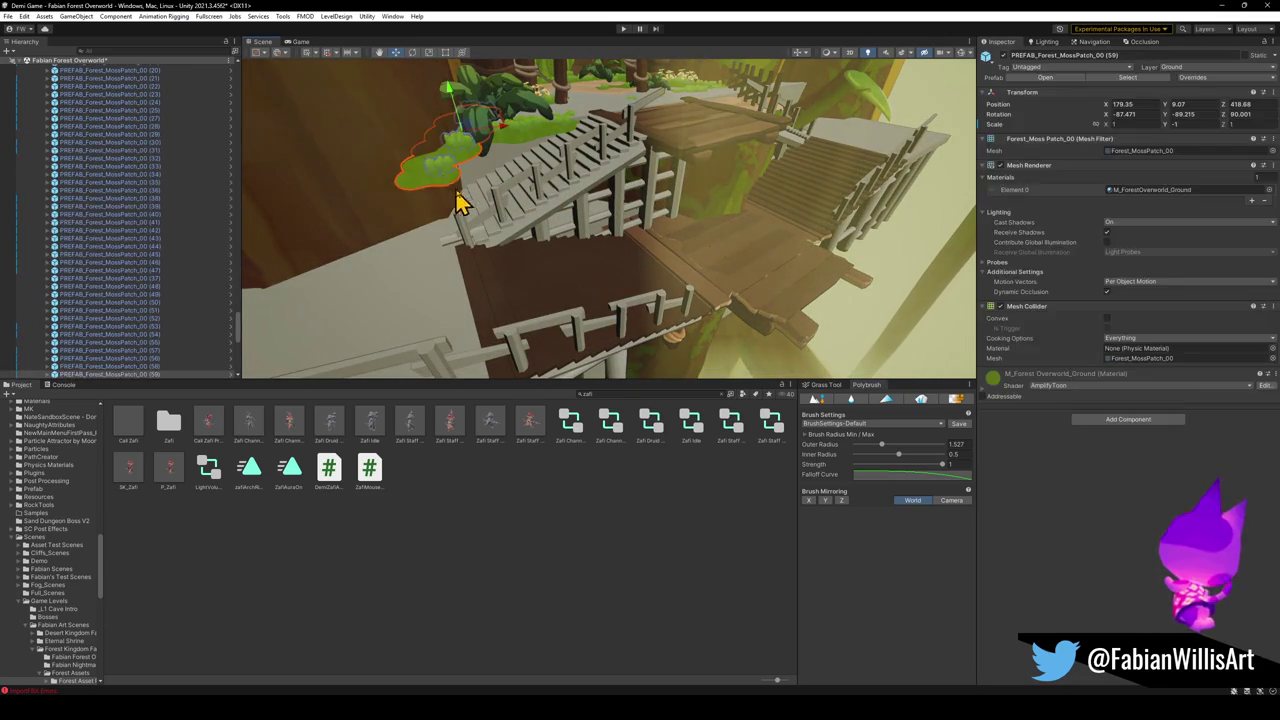
key(Delete)
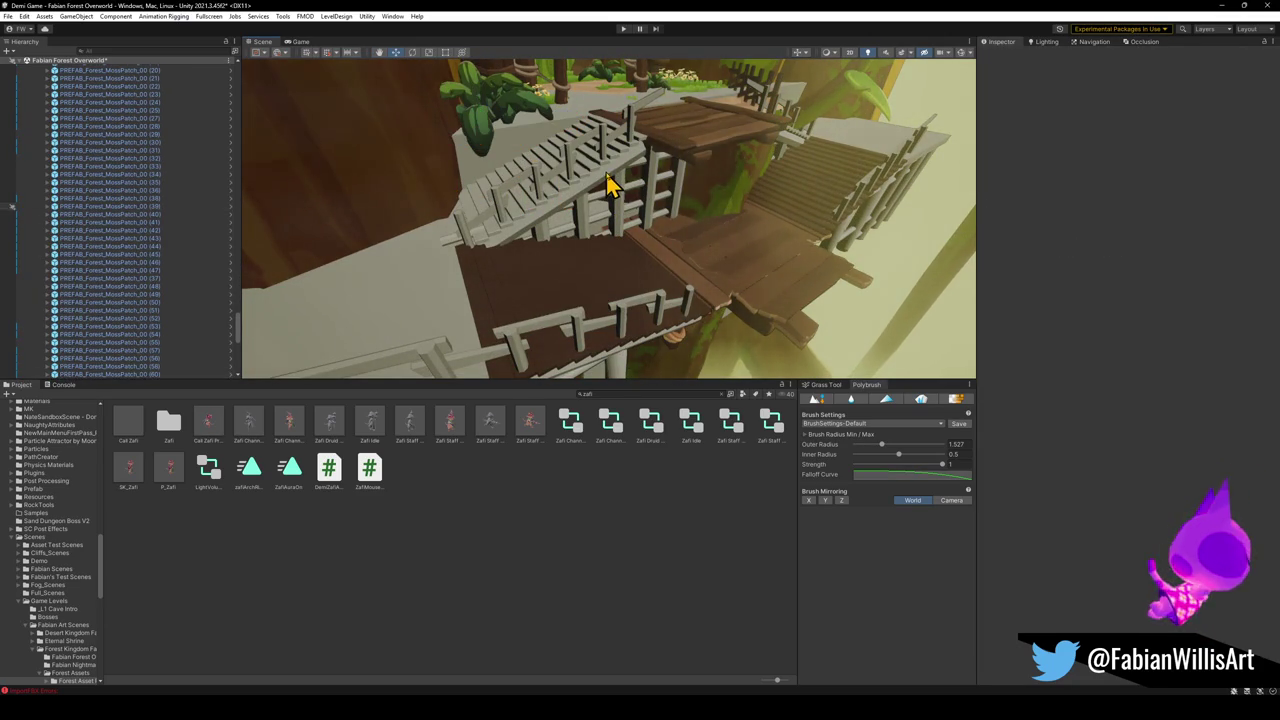
drag(605, 190, 554, 124)
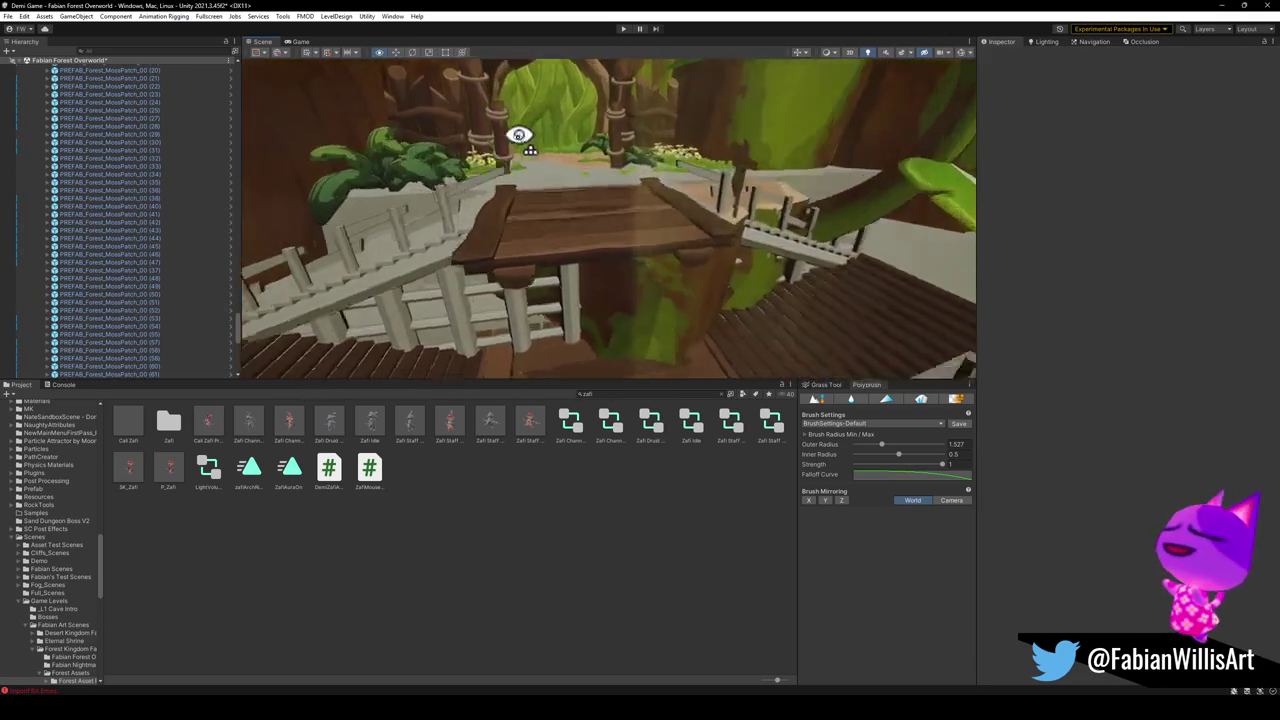
click(557, 228)
drag(551, 223, 563, 151)
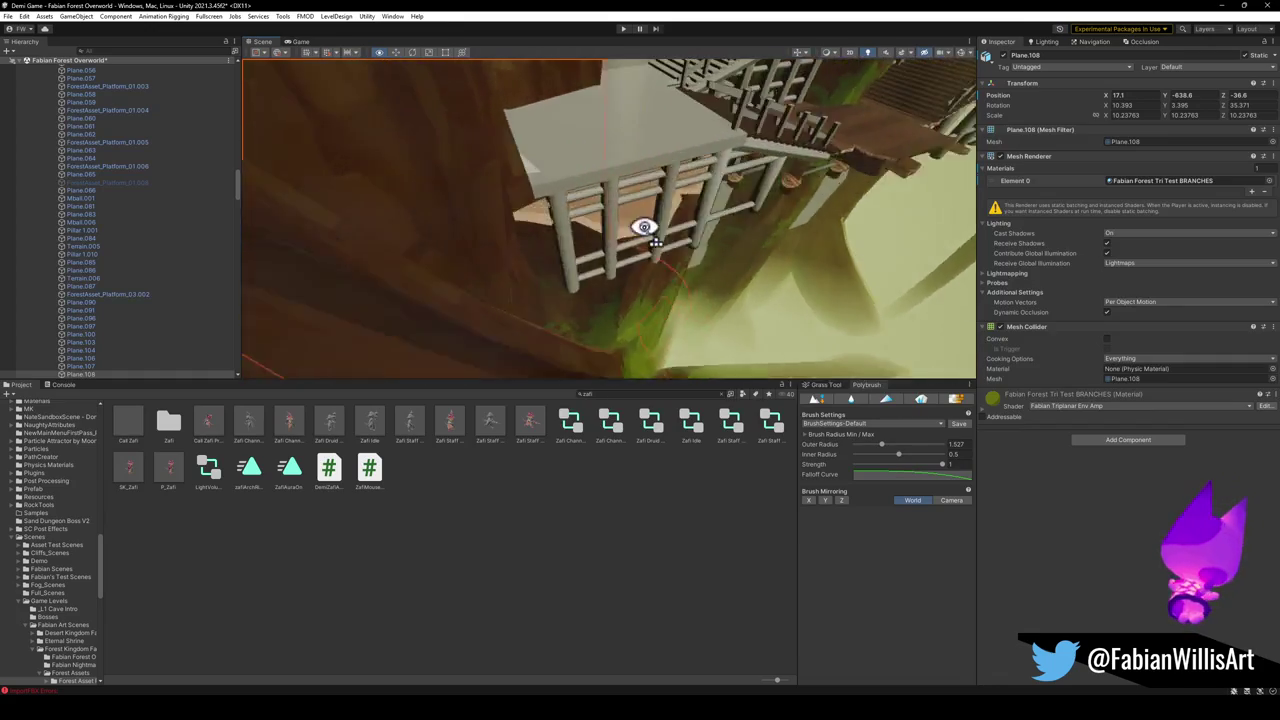
Slide tree platform (55) sideways with the move gizmo to fit under the stairs.
mouse_move(538, 226)
mouse_down()
mouse_move(580, 171)
mouse_move(606, 231)
mouse_move(611, 209)
mouse_move(581, 212)
mouse_move(549, 263)
mouse_move(632, 233)
mouse_move(640, 217)
mouse_move(594, 273)
mouse_move(640, 282)
mouse_move(591, 266)
mouse_move(604, 260)
mouse_move(522, 254)
mouse_up()
click(594, 273)
click(522, 254)
mouse_move(569, 289)
mouse_down()
mouse_move(617, 243)
mouse_move(646, 249)
mouse_move(653, 267)
mouse_move(606, 280)
mouse_move(686, 294)
mouse_move(657, 271)
mouse_move(643, 320)
mouse_up()
click(686, 294)
mouse_move(585, 358)
mouse_down()
mouse_move(586, 223)
mouse_move(640, 140)
mouse_up()
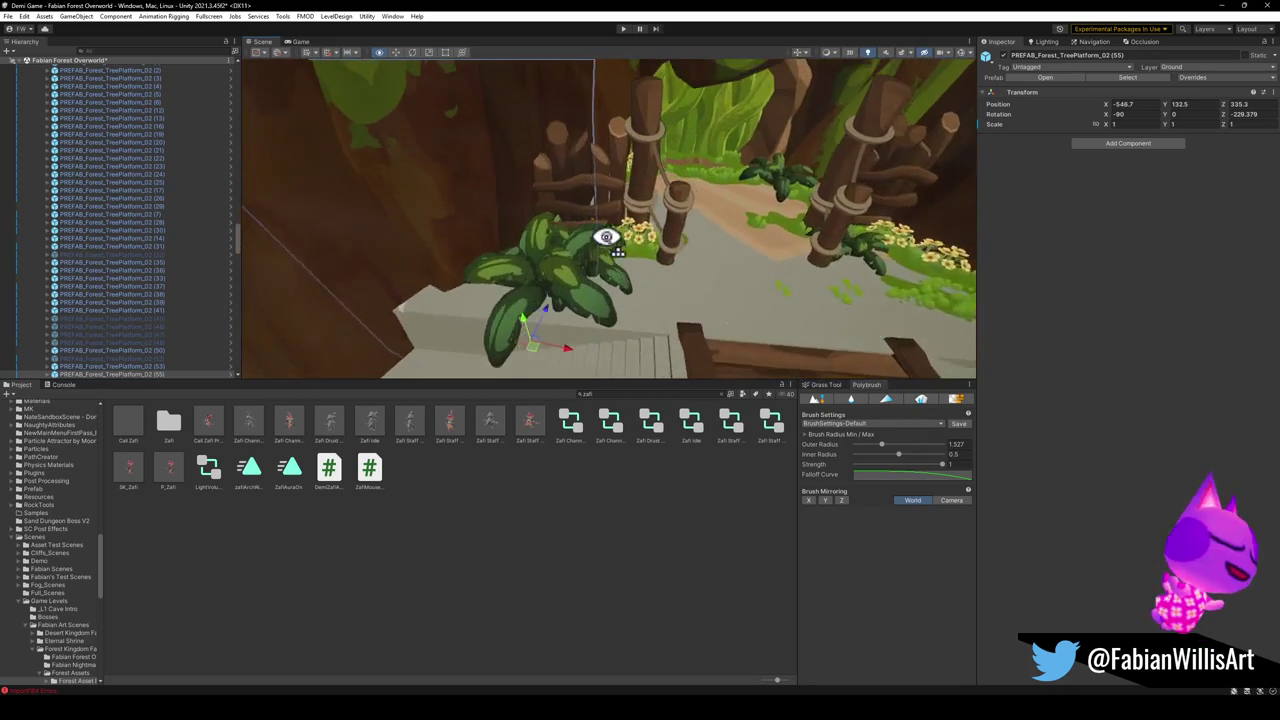
Orbit around the moved platform to check its fit against the new stairs.
mouse_move(572, 233)
mouse_down()
mouse_move(529, 220)
mouse_move(543, 294)
mouse_up()
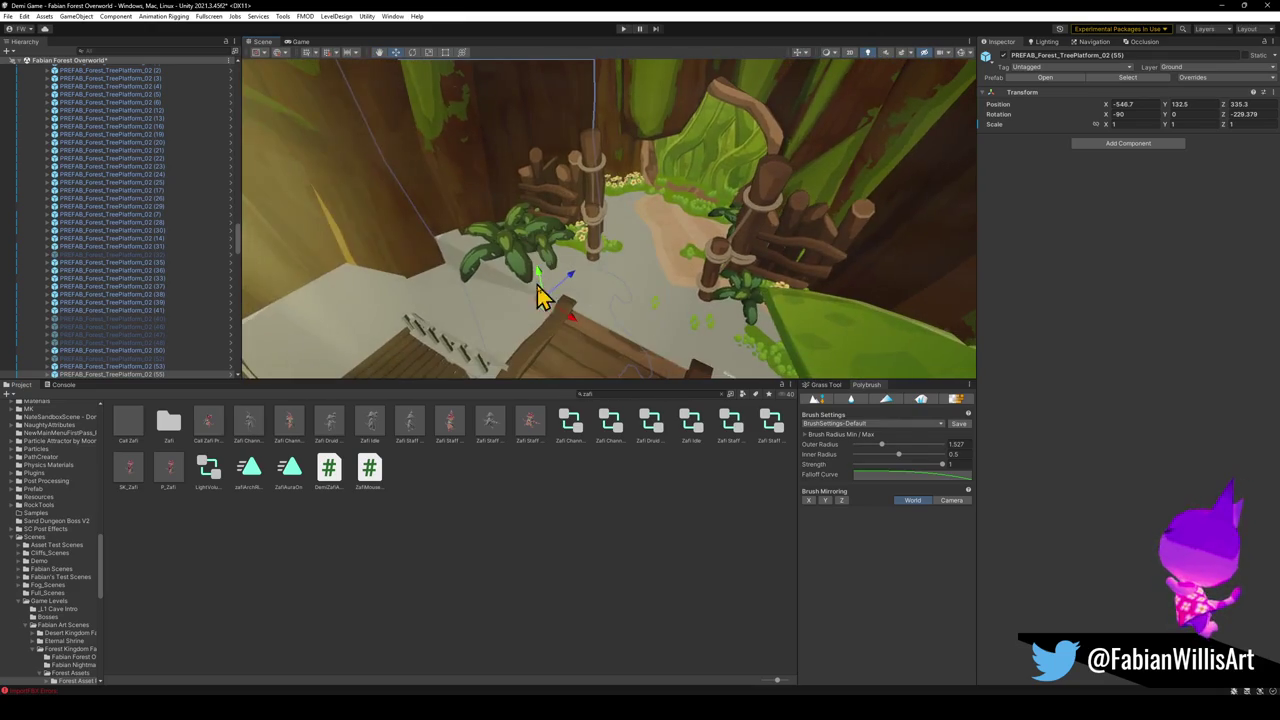
scroll(553, 315, up, 2)
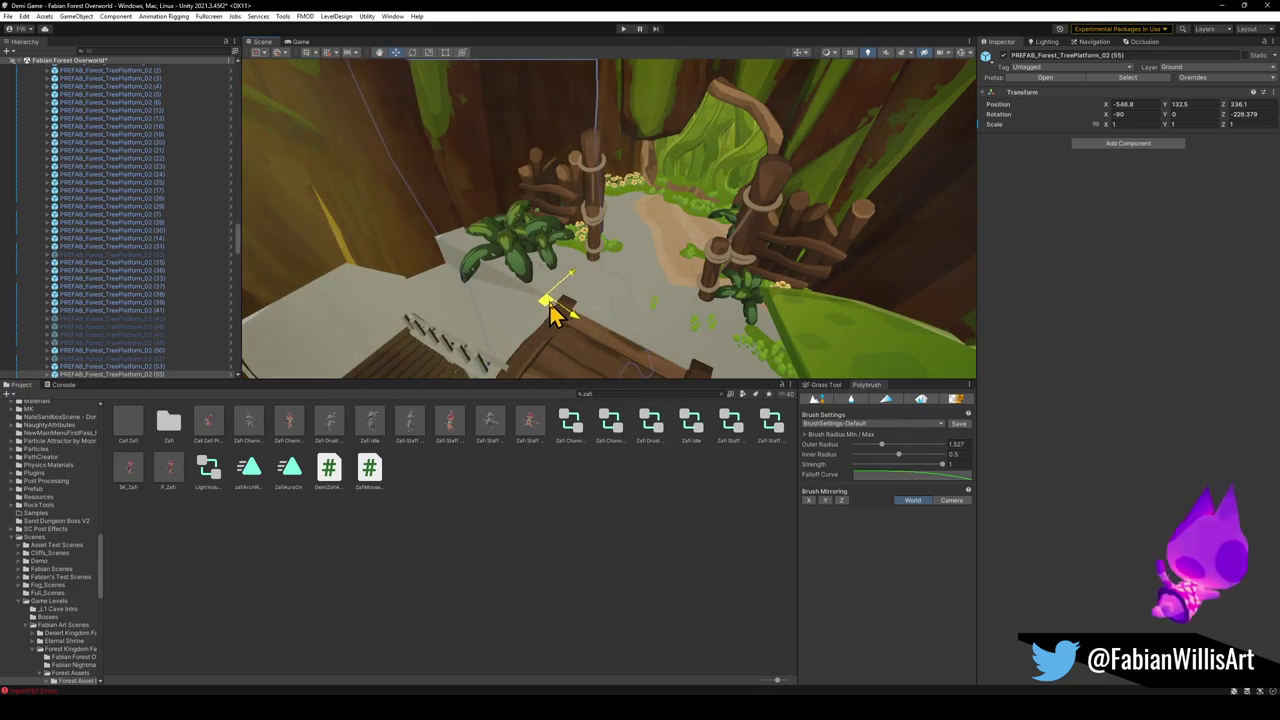
mouse_move(551, 309)
mouse_down()
mouse_move(557, 297)
mouse_move(667, 292)
mouse_move(574, 274)
mouse_move(608, 262)
mouse_move(634, 197)
mouse_up()
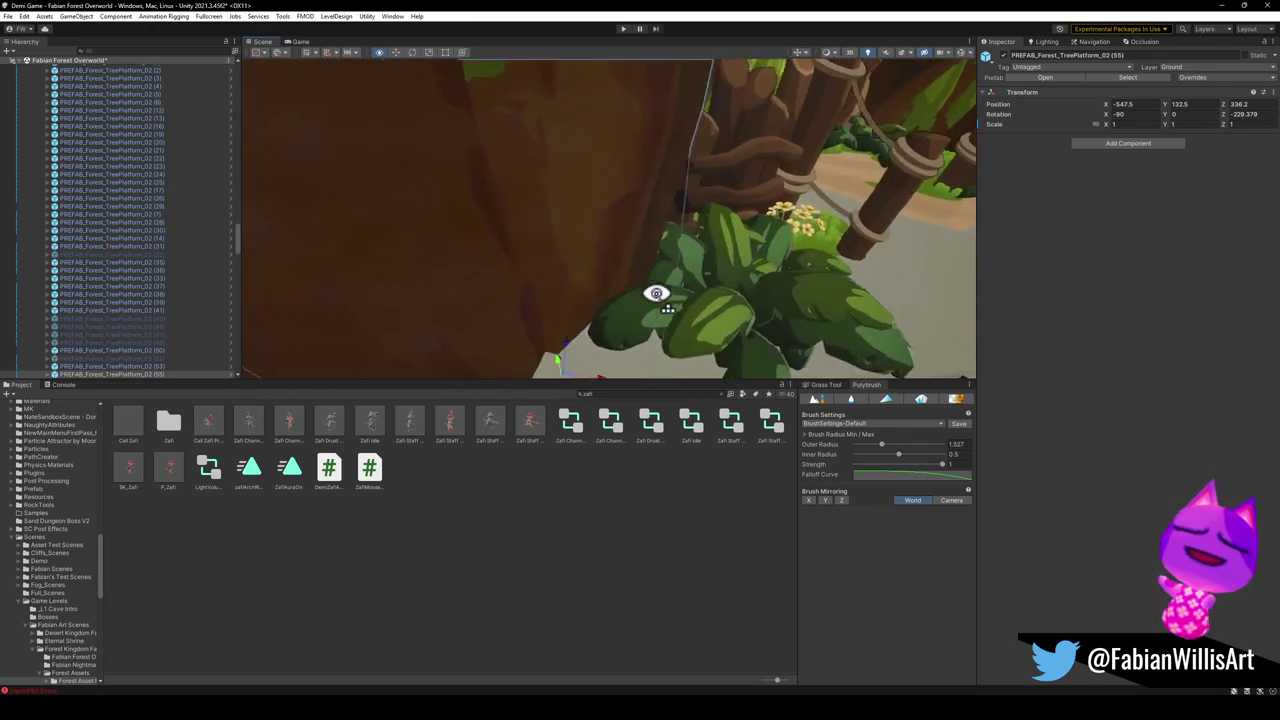
click(560, 432)
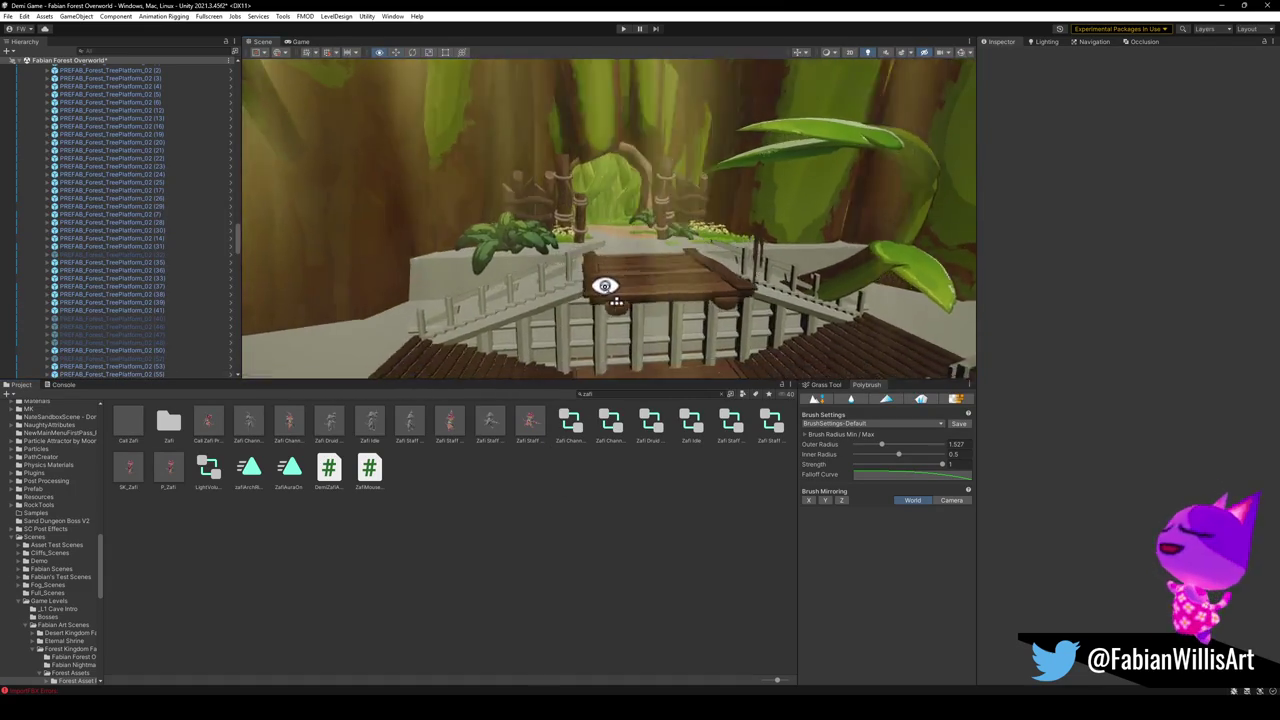
click(575, 302)
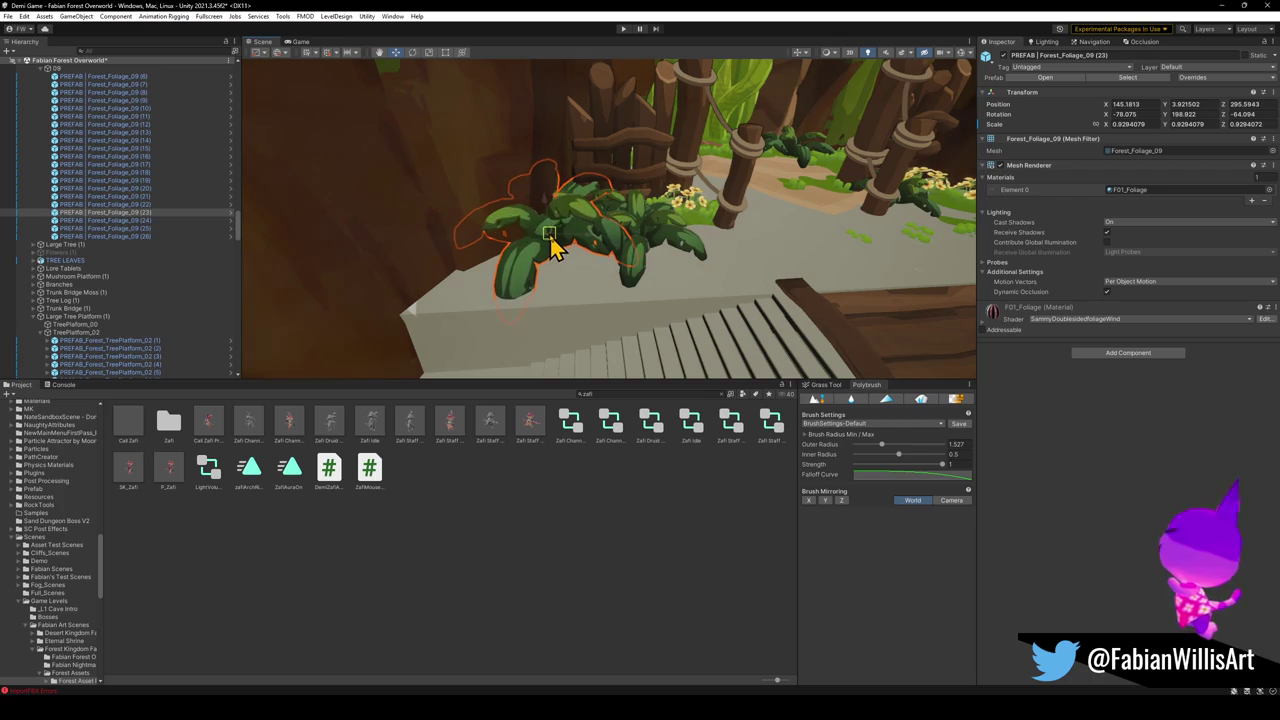
click(557, 557)
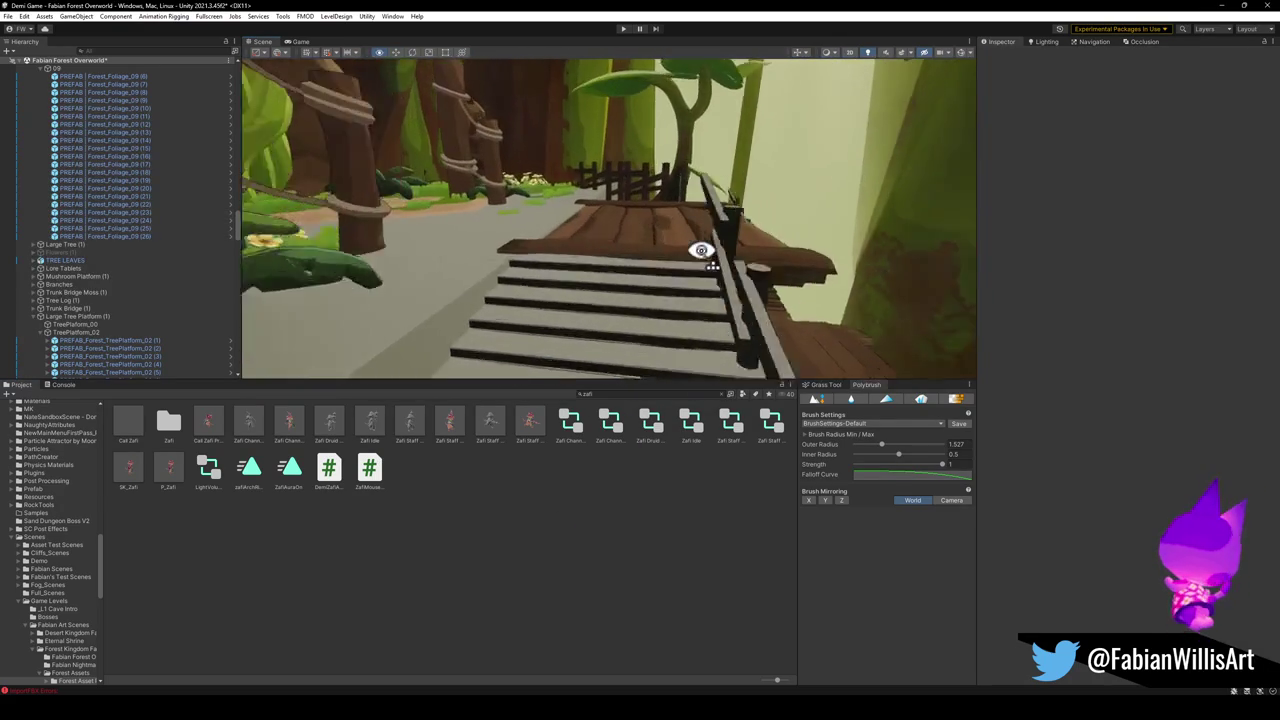
mouse_move(541, 248)
mouse_down()
mouse_move(483, 251)
mouse_move(493, 296)
mouse_move(486, 260)
mouse_up()
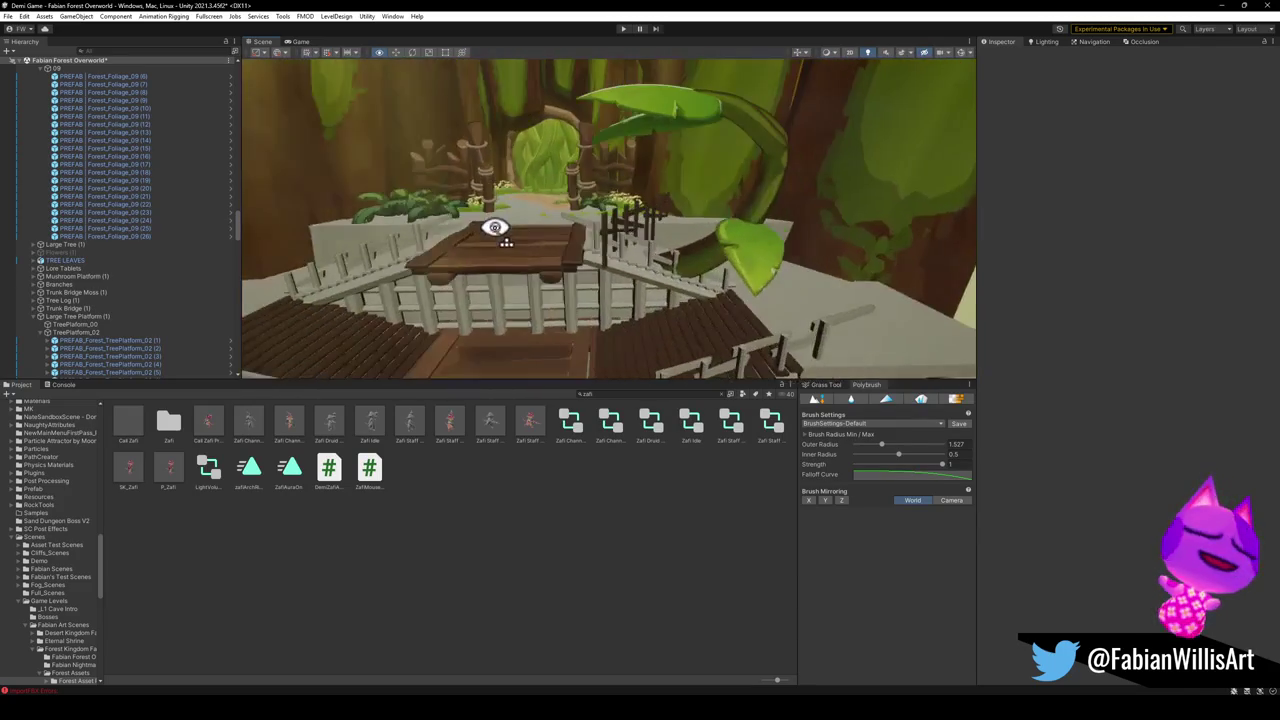
click(612, 188)
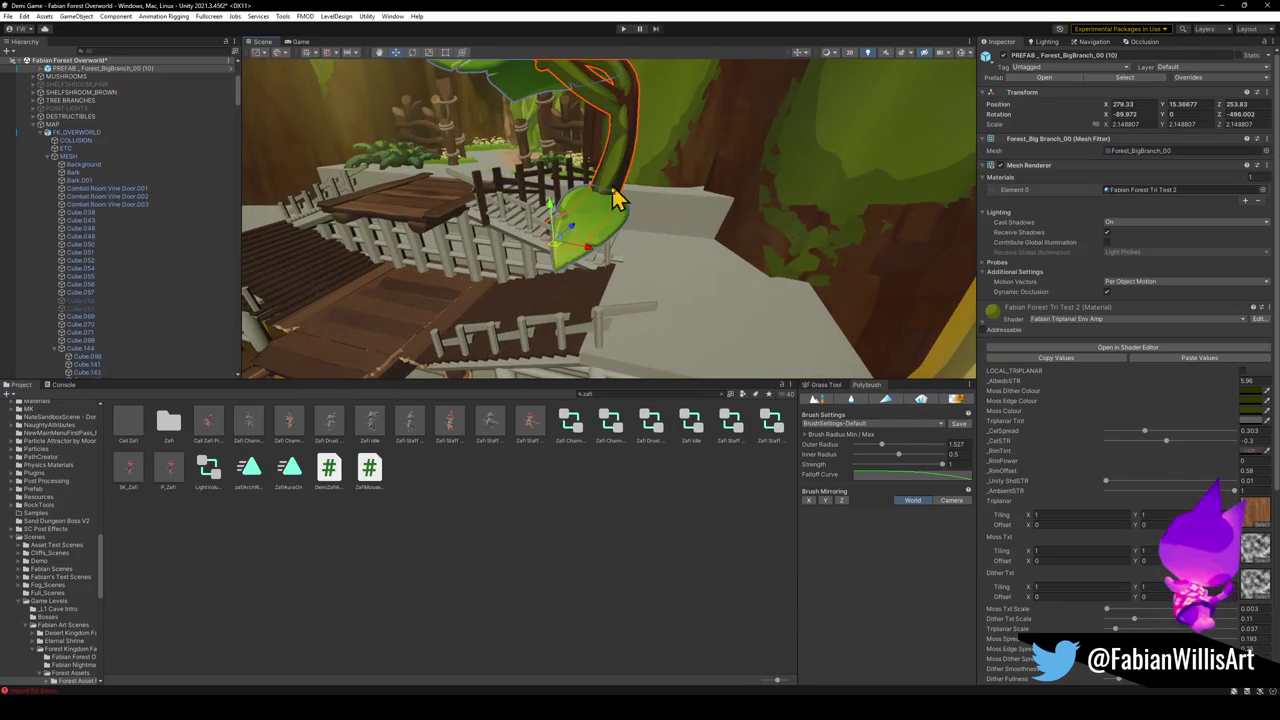
Deactivate the big leafy branch PREFAB_Forest_BigBranch_00 (10).
click(616, 237)
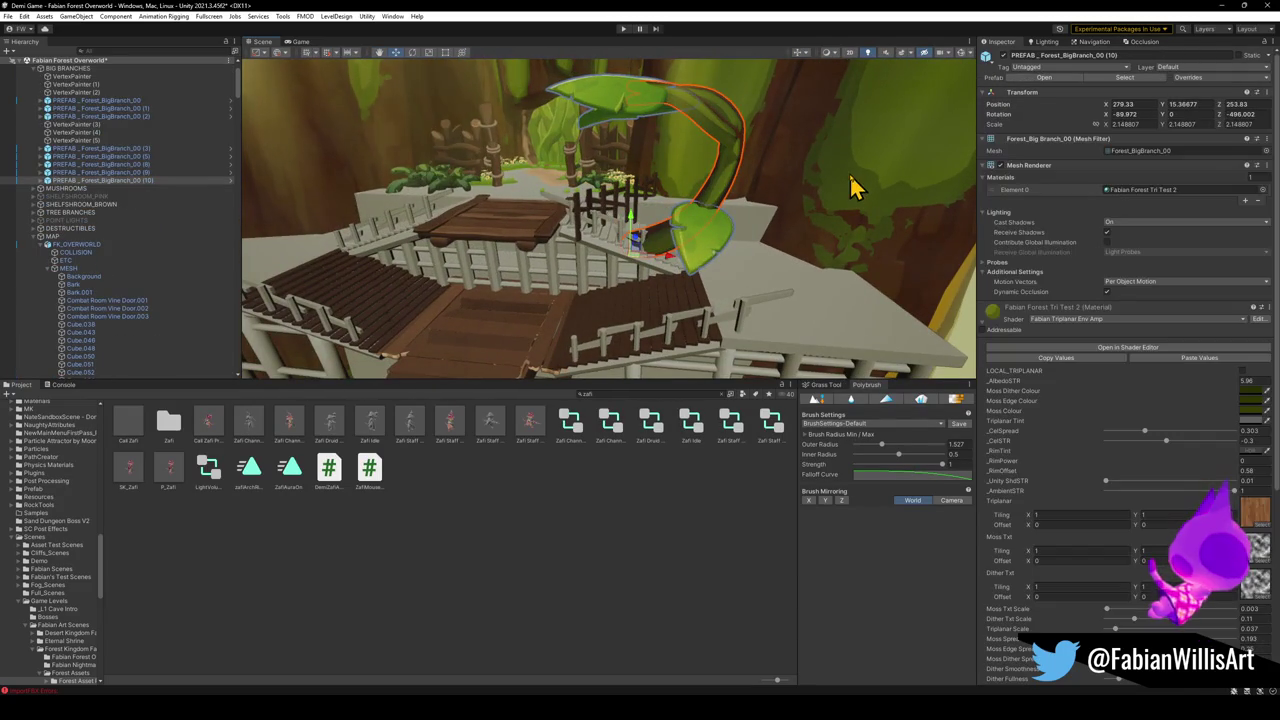
click(537, 215)
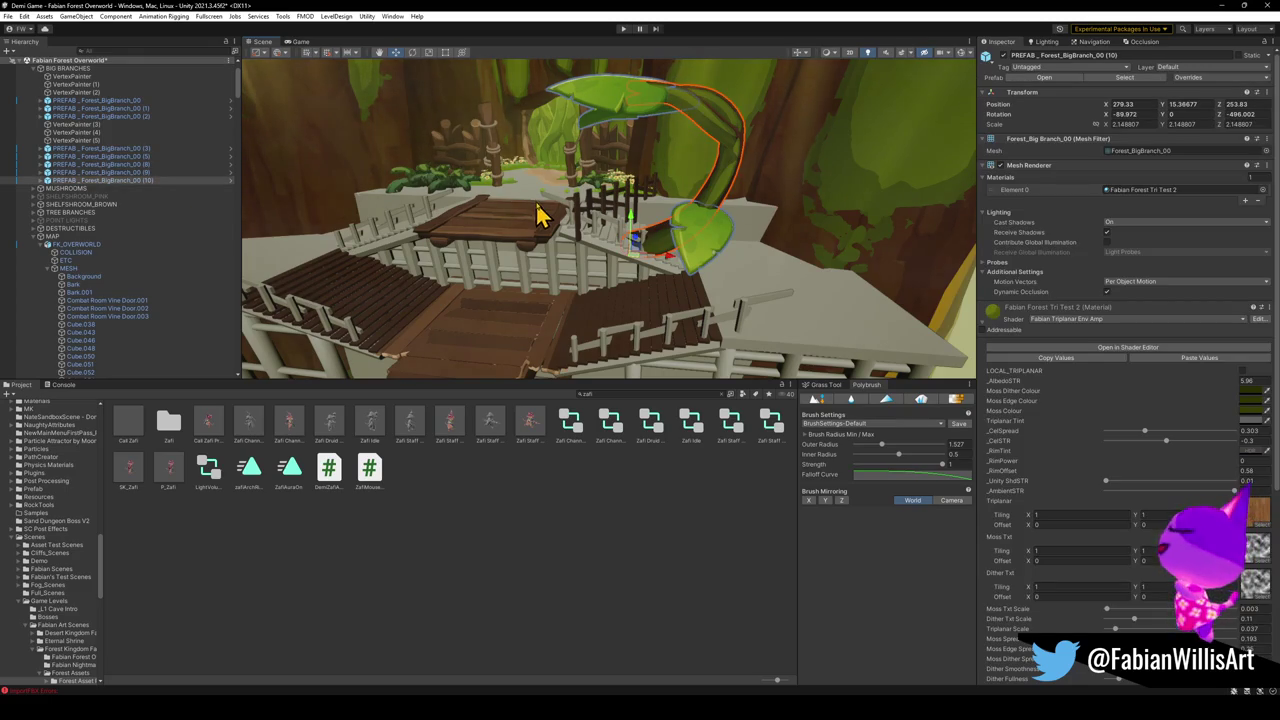
click(1005, 56)
click(449, 613)
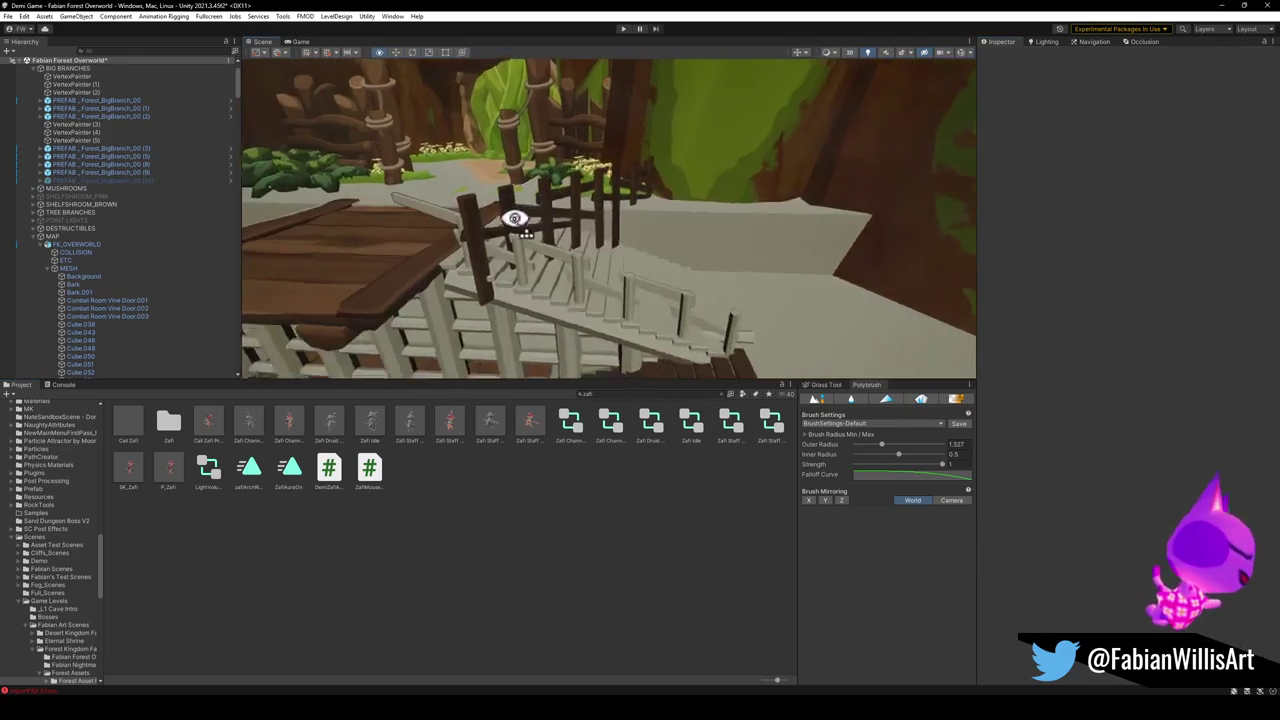
Delete the fence posts blocking the stairs, inspect the platform, and minimize Unity.
click(490, 258)
key(Delete)
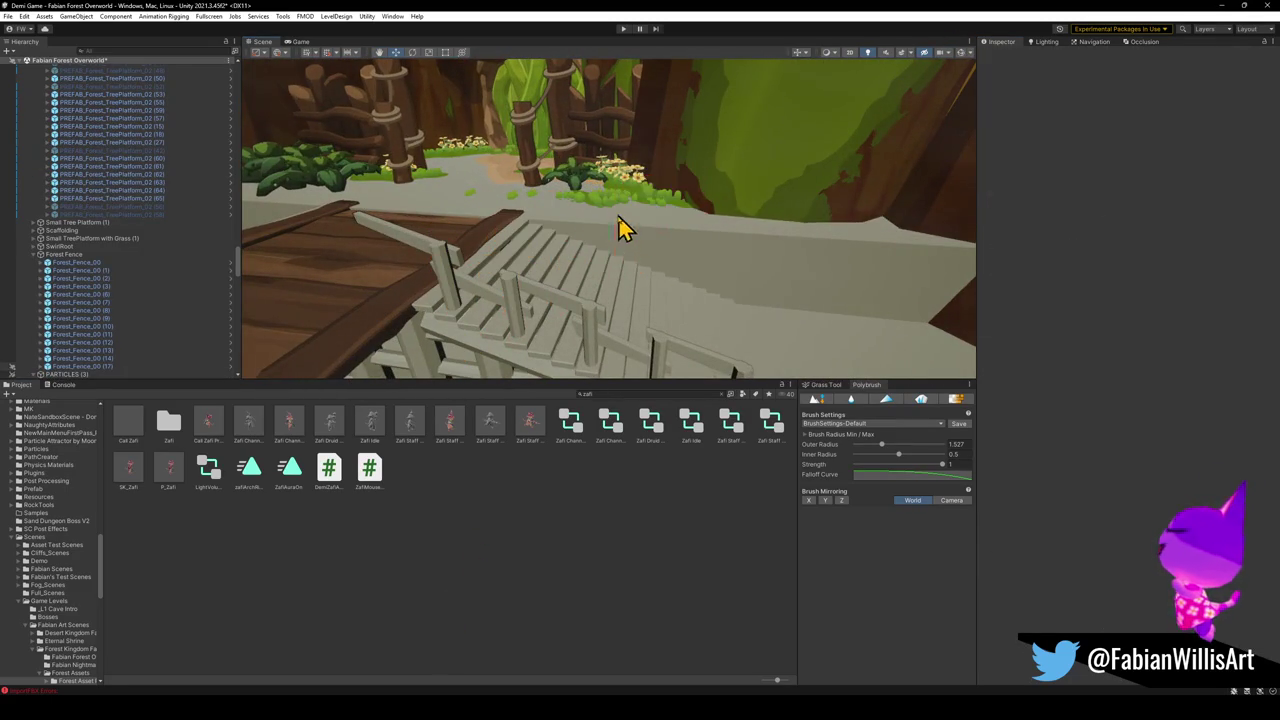
mouse_move(619, 235)
mouse_down()
mouse_move(608, 226)
mouse_move(651, 249)
mouse_move(500, 286)
mouse_move(663, 271)
mouse_move(727, 249)
mouse_move(645, 284)
mouse_up()
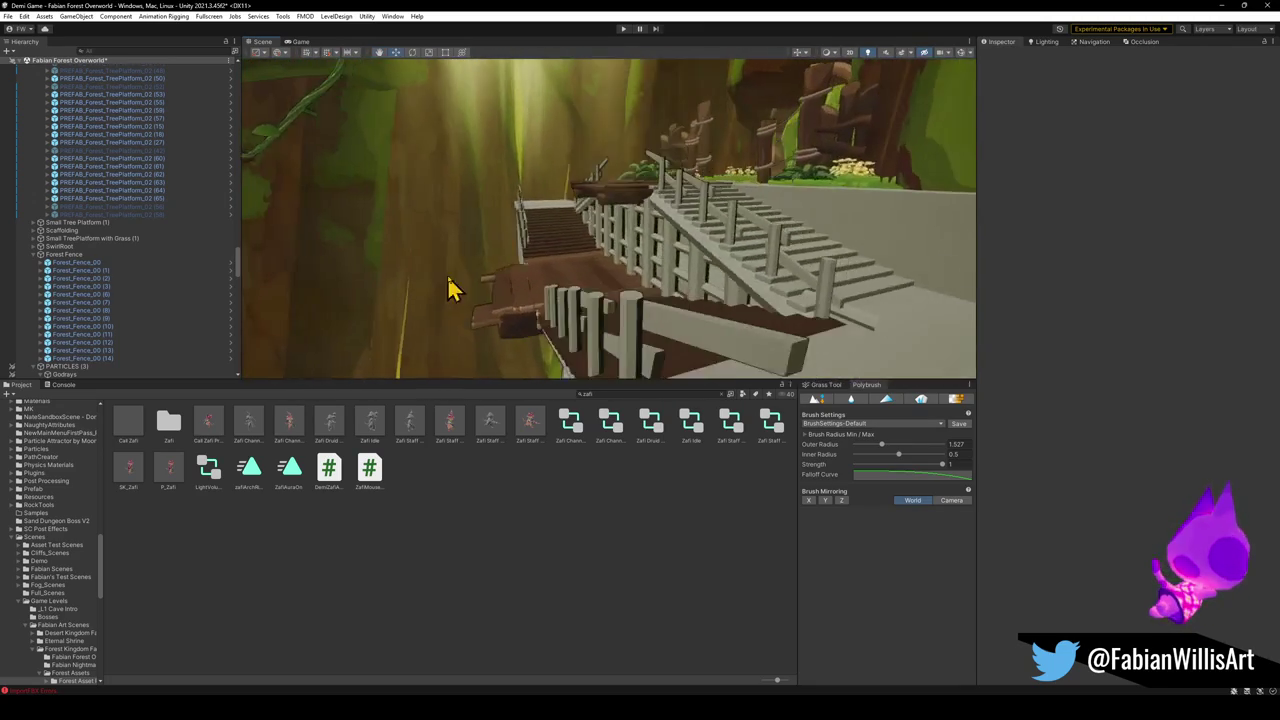
mouse_move(440, 285)
mouse_down()
mouse_move(829, 280)
mouse_move(679, 237)
mouse_move(633, 280)
mouse_up()
click(1221, 6)
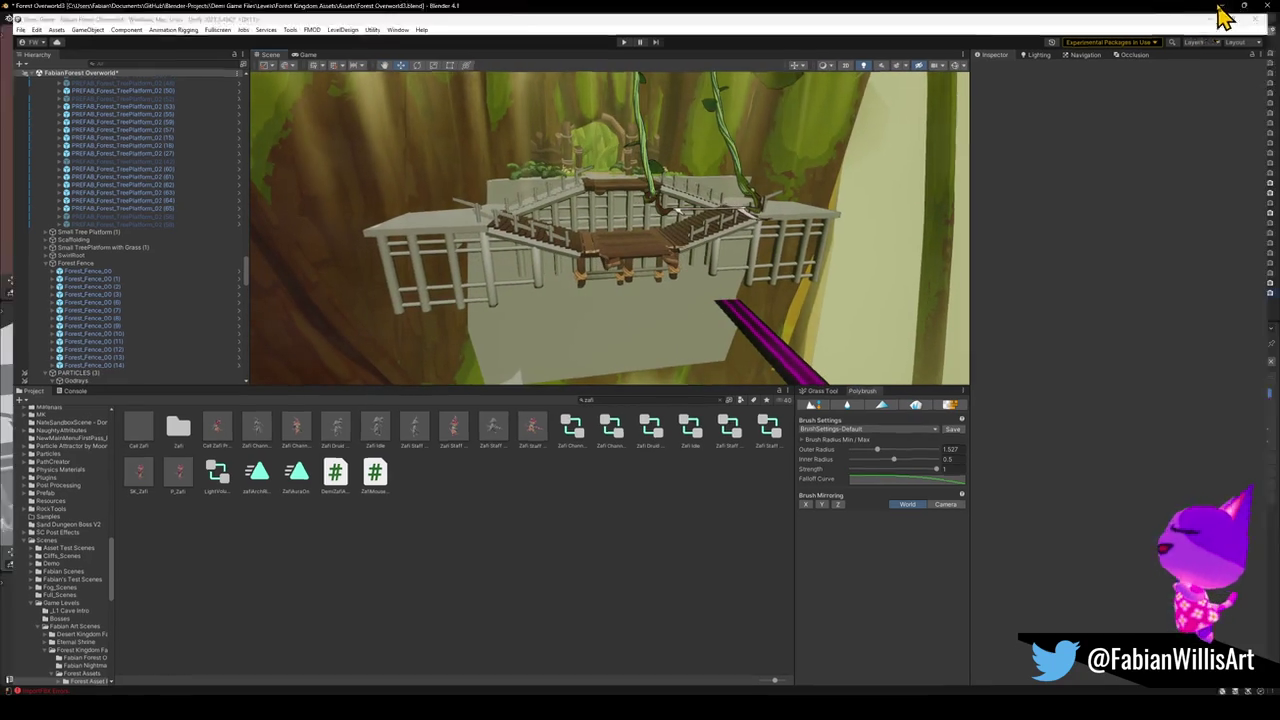
Frame stair platform Cube.144 and delete its first connected stair faces.
key(shift+grave)
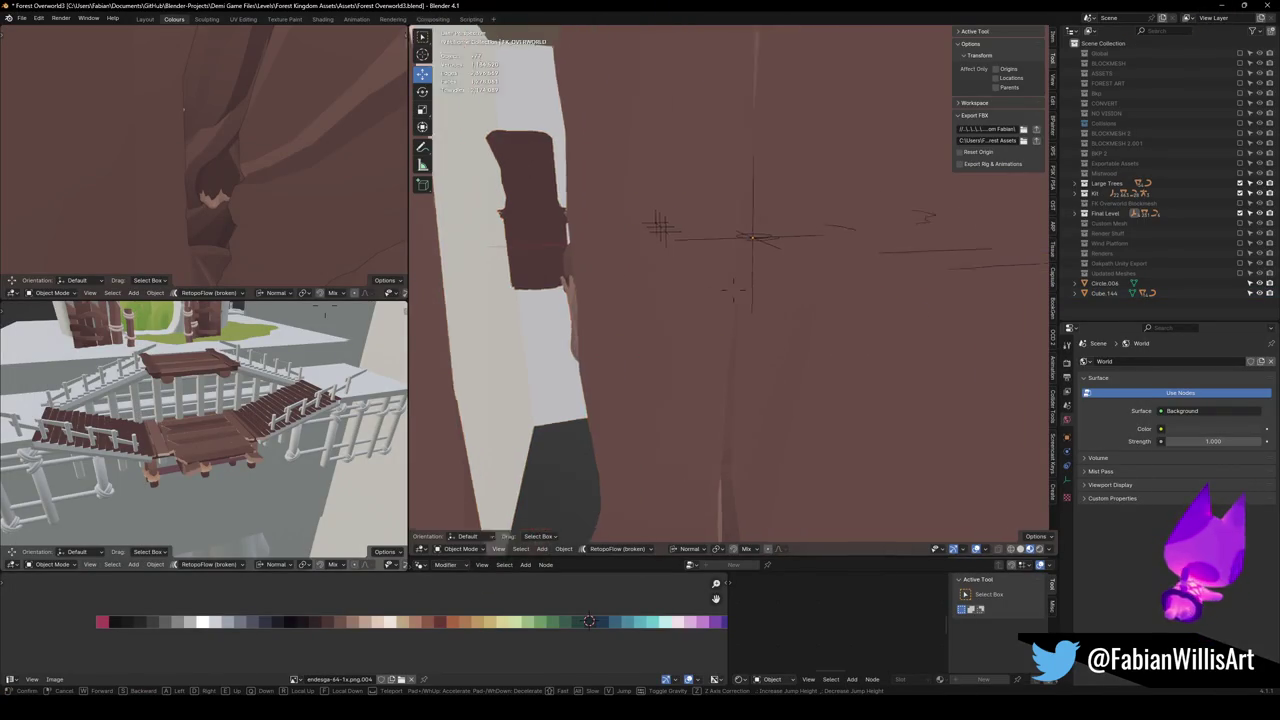
key(s)
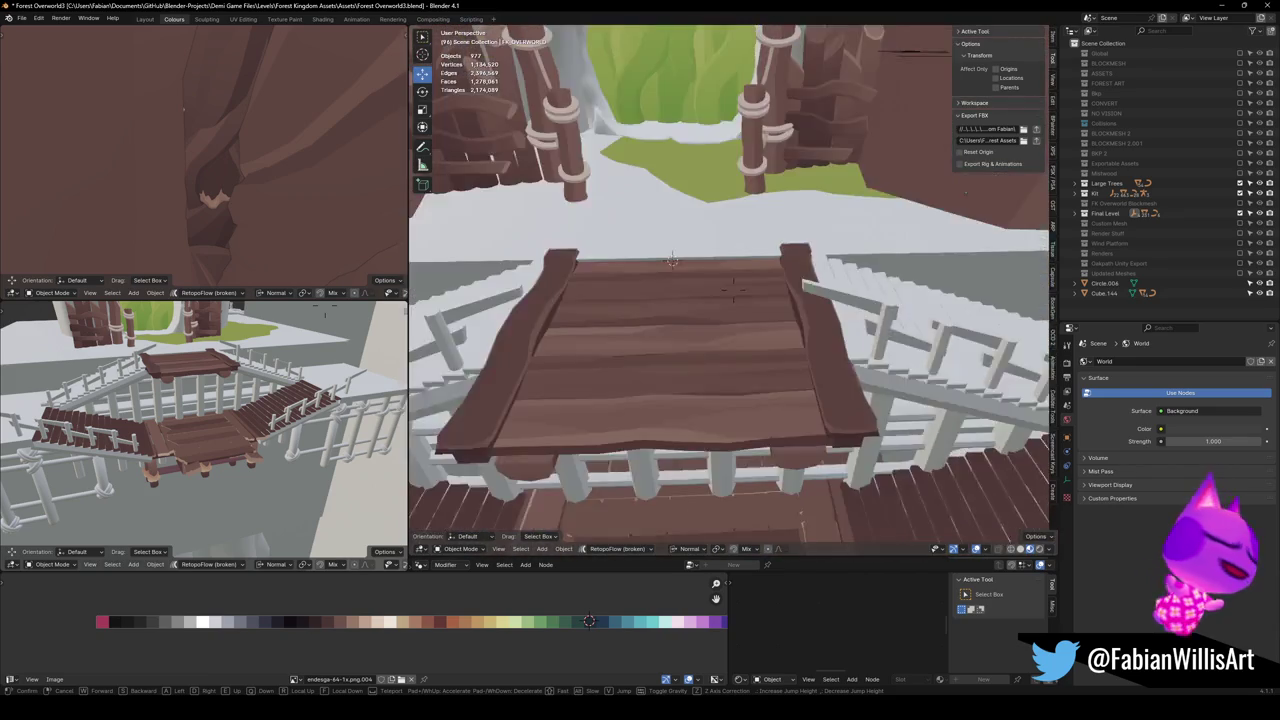
click(680, 300)
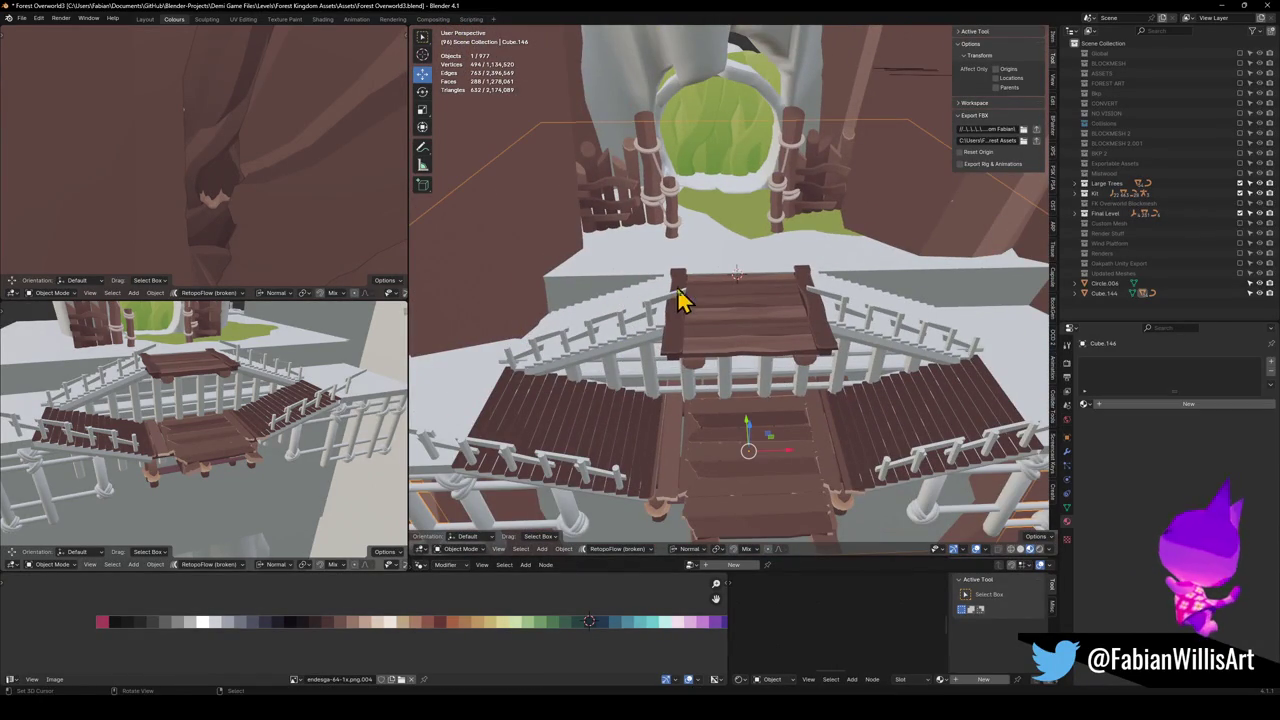
key(KP_Decimal)
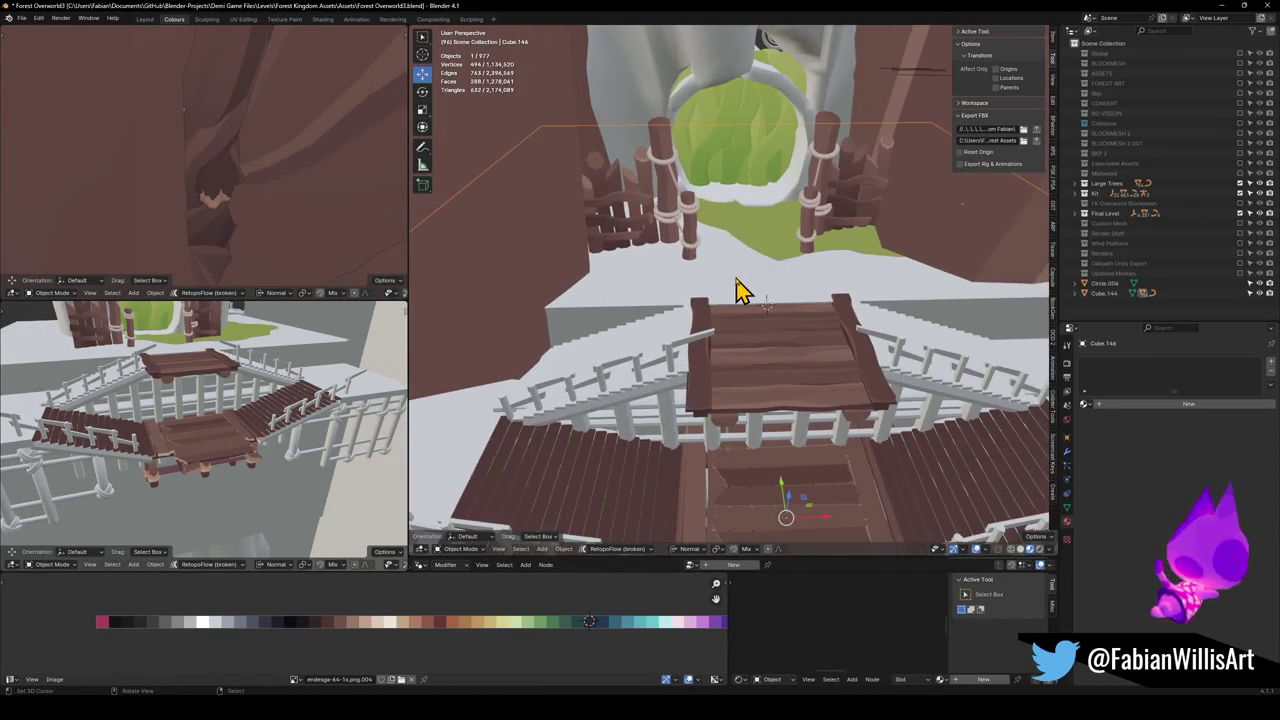
key(Tab)
key(l)
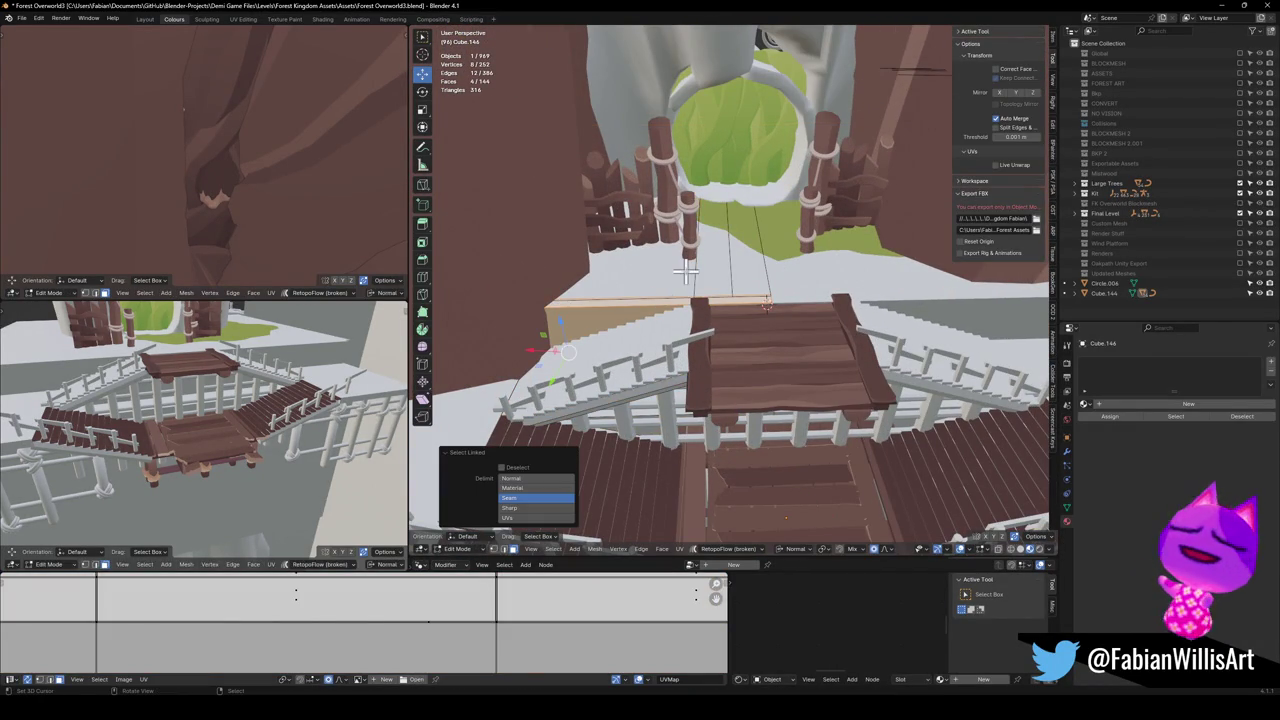
key(x)
click(650, 289)
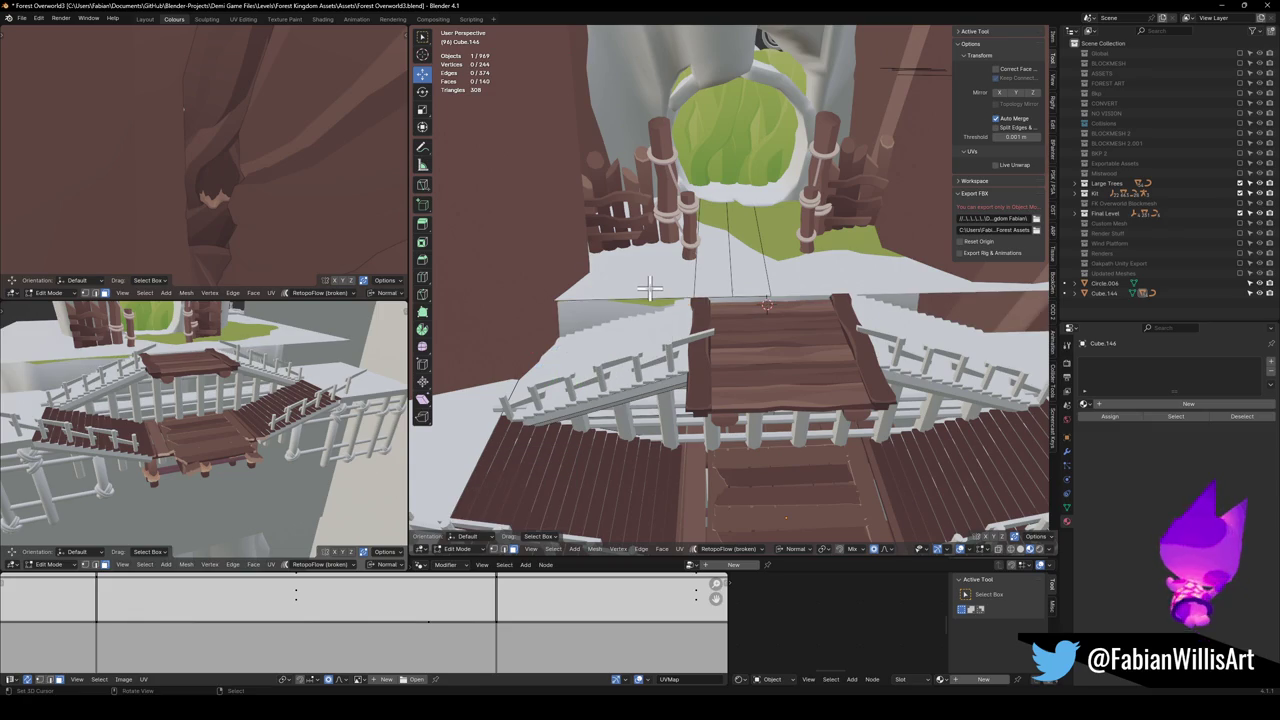
Delete the remaining white stair faces, leaving the mesh at 137 faces.
key(l)
key(x)
click(650, 289)
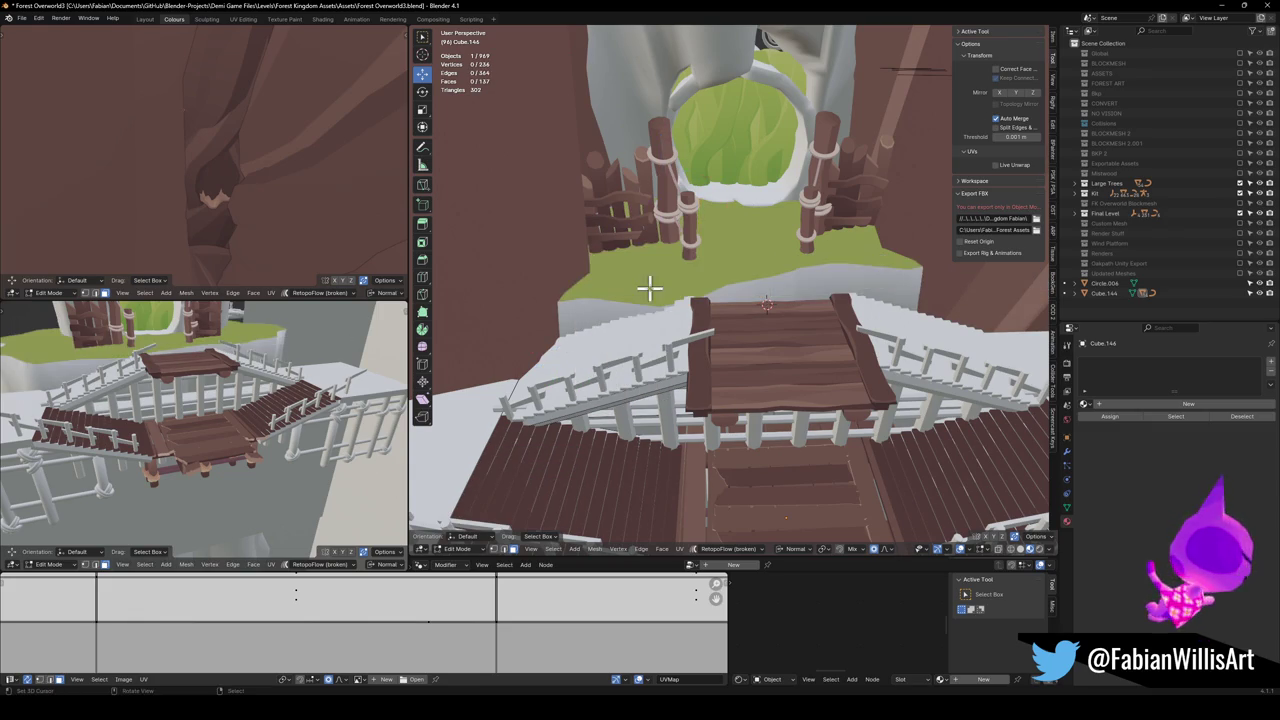
mouse_move(695, 288)
mouse_down()
mouse_move(703, 306)
mouse_move(750, 272)
mouse_move(703, 306)
mouse_move(760, 297)
mouse_move(709, 343)
mouse_move(720, 323)
mouse_move(690, 305)
mouse_move(737, 286)
mouse_move(834, 277)
mouse_move(846, 297)
mouse_move(518, 268)
mouse_move(735, 307)
mouse_up()
key(alt+q)
Slide the grass piece along the ground plane to a new position.
key(Tab)
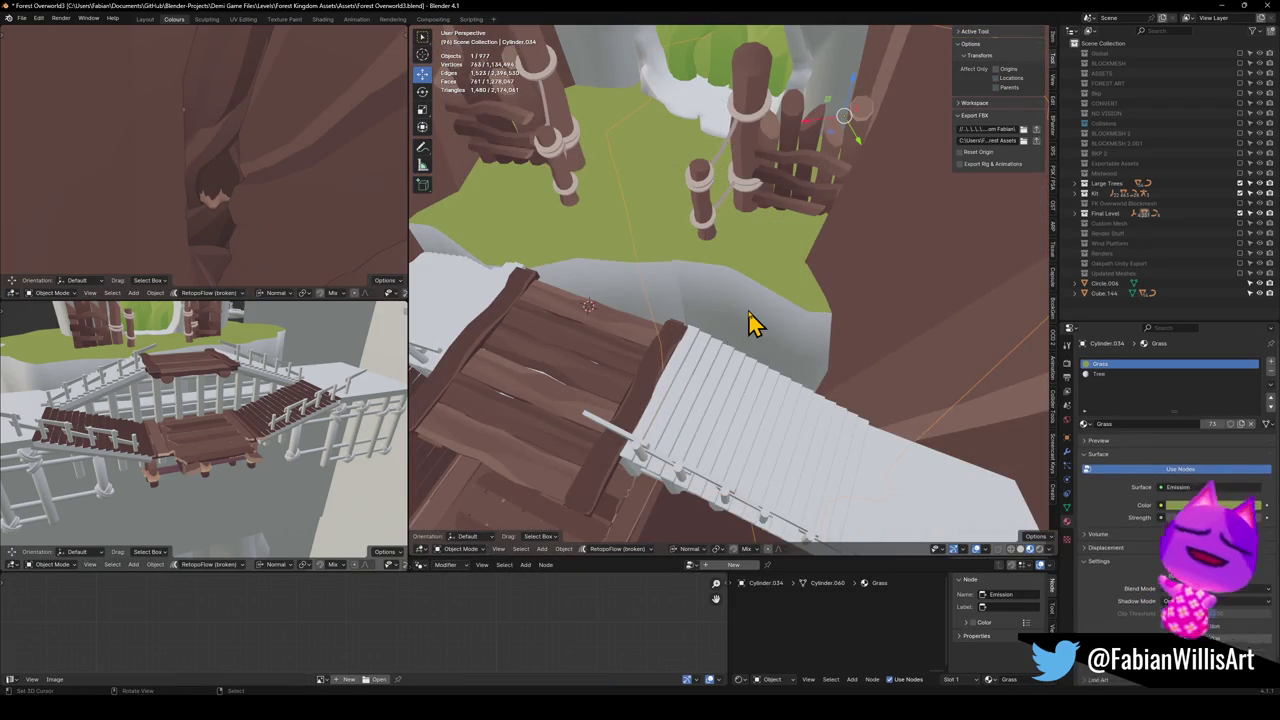
key(shift+z)
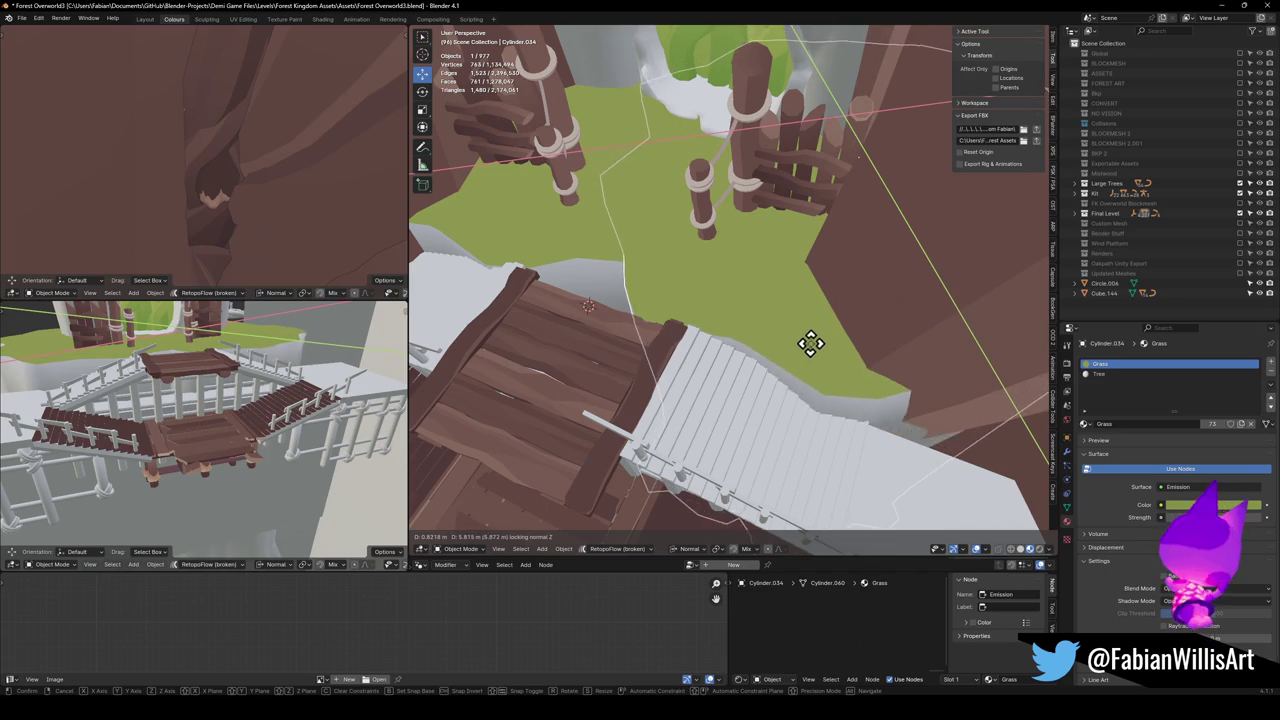
click(817, 345)
mouse_move(720, 337)
mouse_down()
mouse_move(757, 320)
mouse_move(660, 362)
mouse_up()
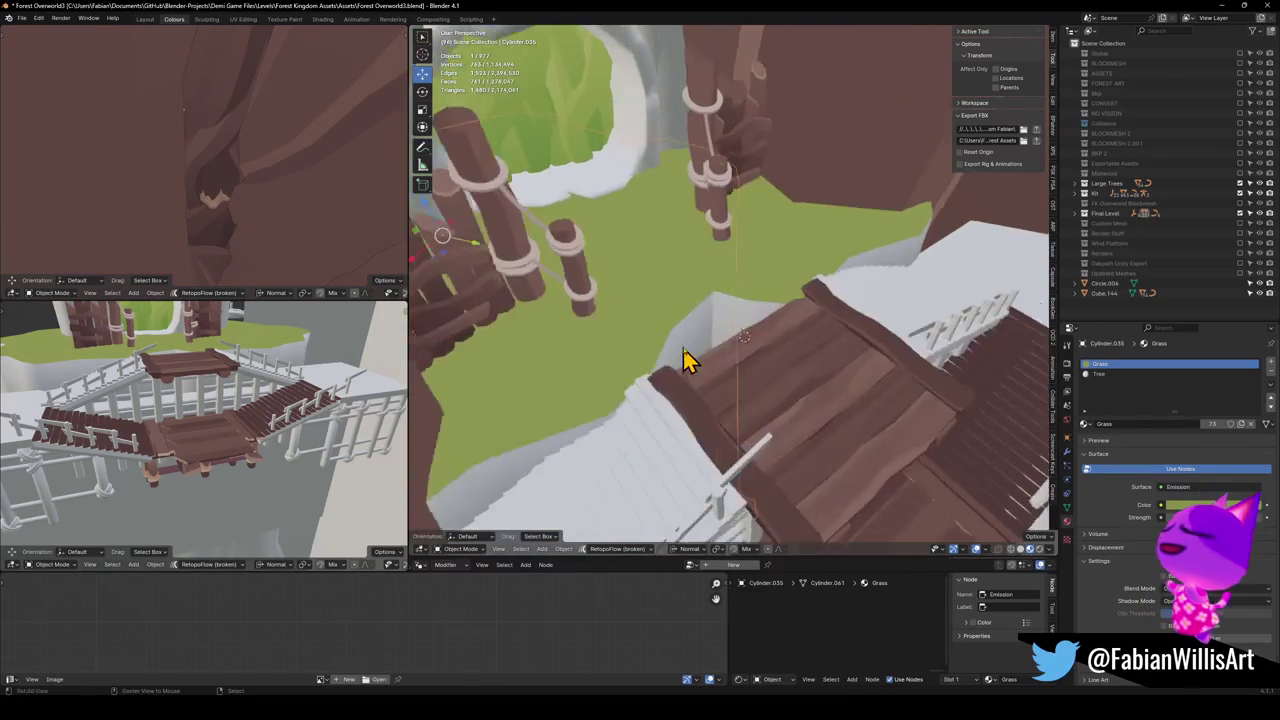
Move a grass face beside the bridge along the ground plane with proportional falloff.
key(Tab)
click(737, 316)
key(g)
key(shift+z)
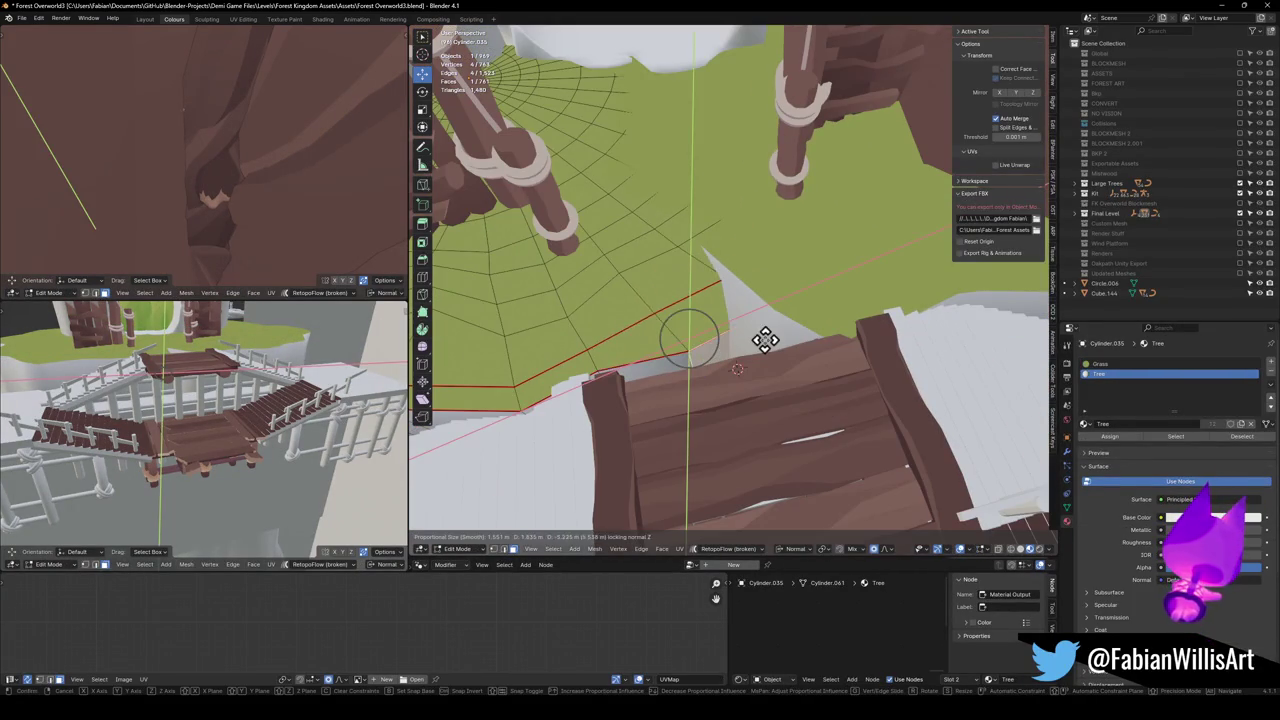
click(764, 341)
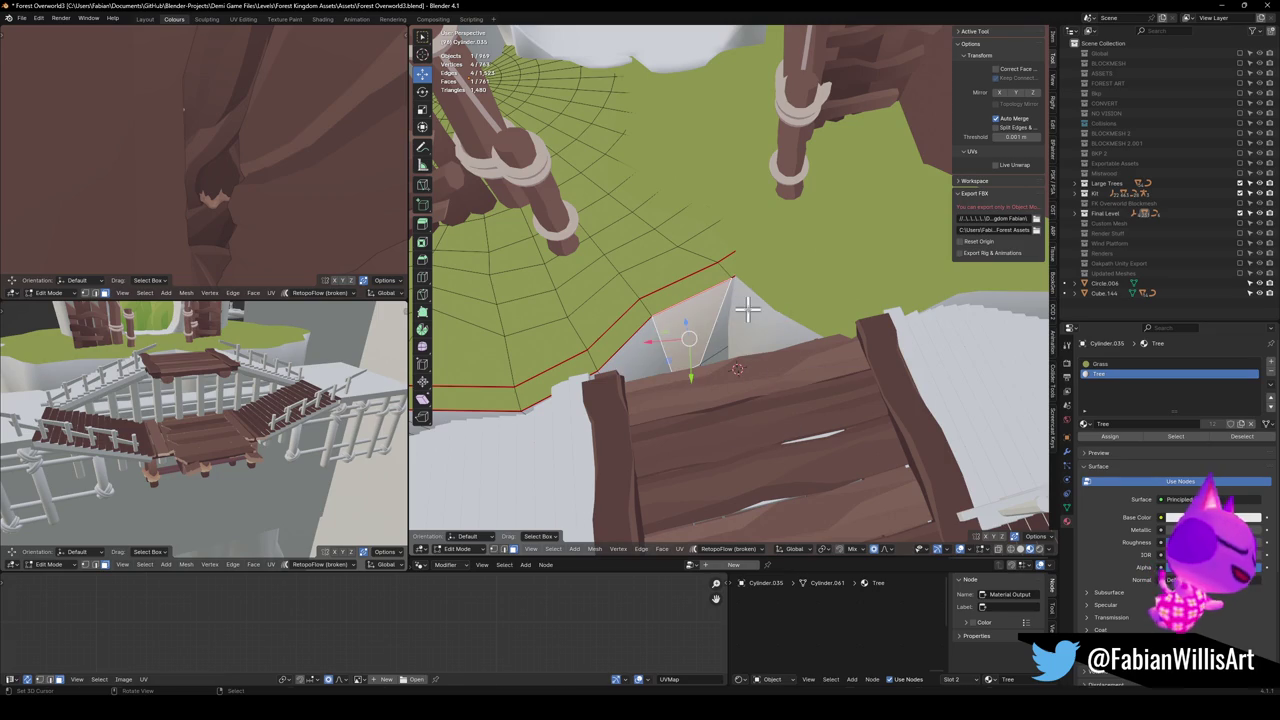
Lower and readjust the grass edge height with two vertical proportional moves.
key(g)
key(z)
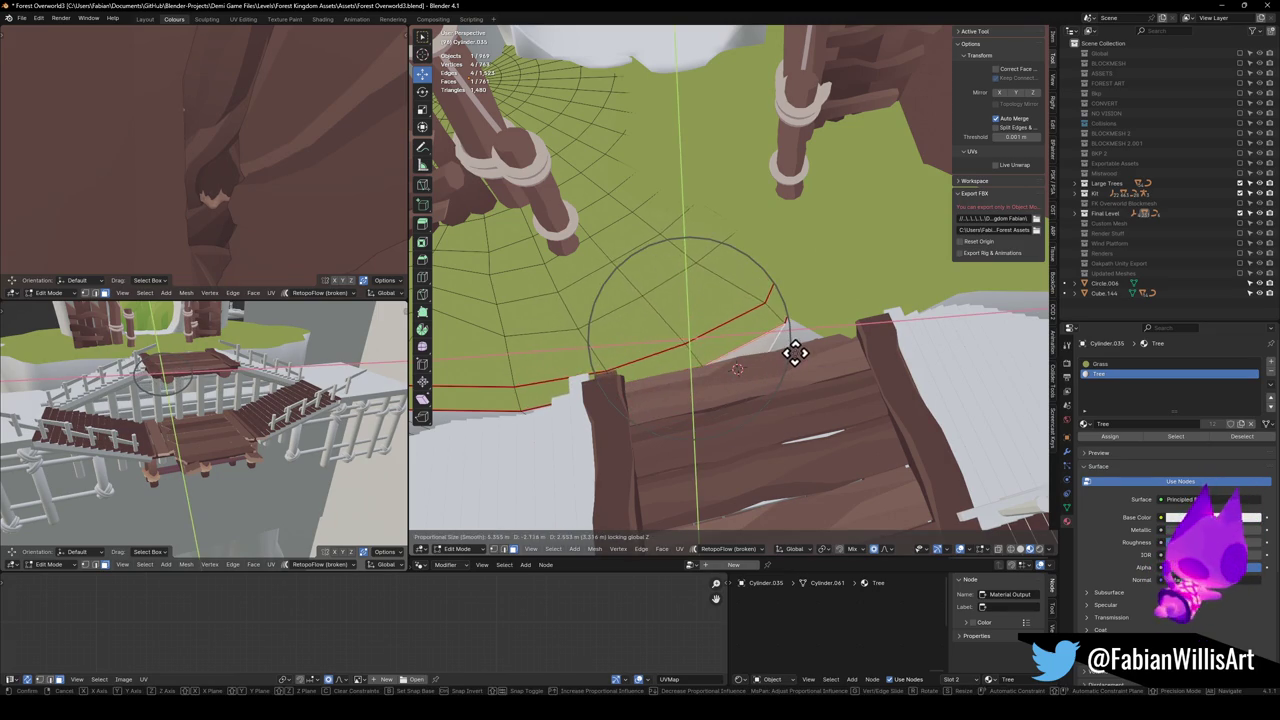
click(793, 350)
mouse_move(793, 350)
mouse_down()
mouse_move(683, 289)
mouse_move(711, 300)
mouse_move(735, 235)
mouse_move(720, 280)
mouse_move(818, 403)
mouse_up()
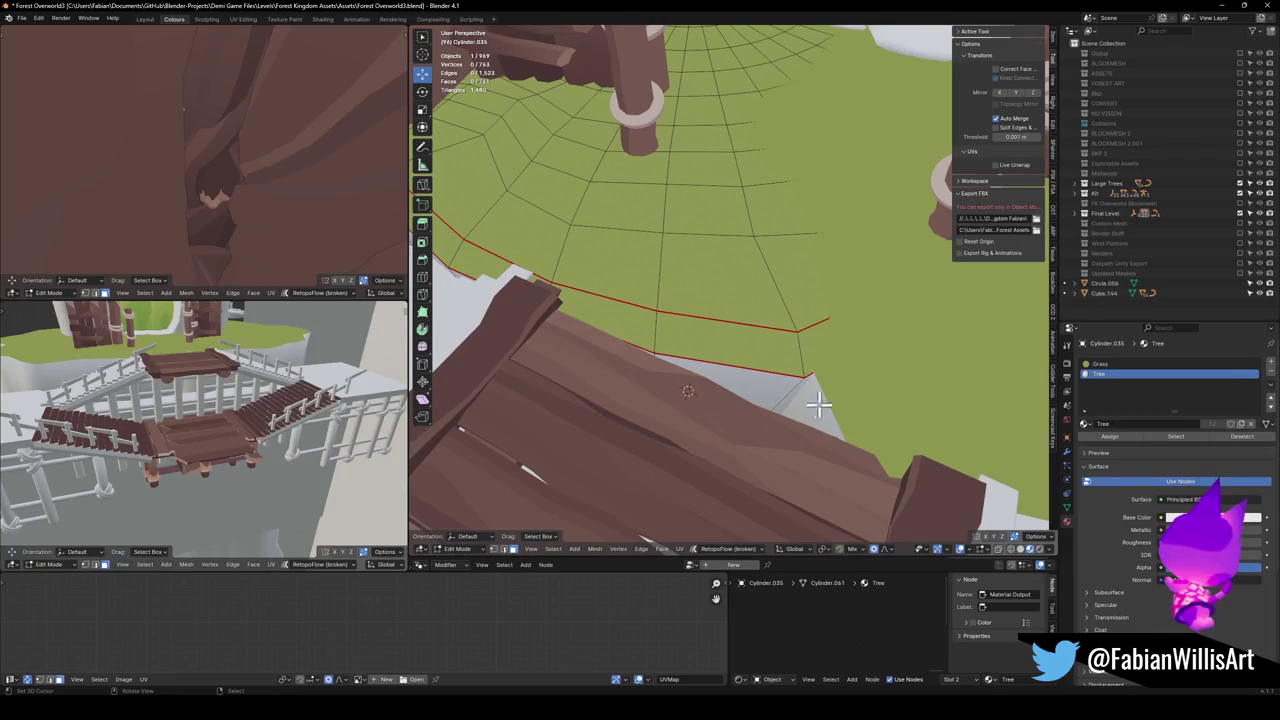
key(g)
key(z)
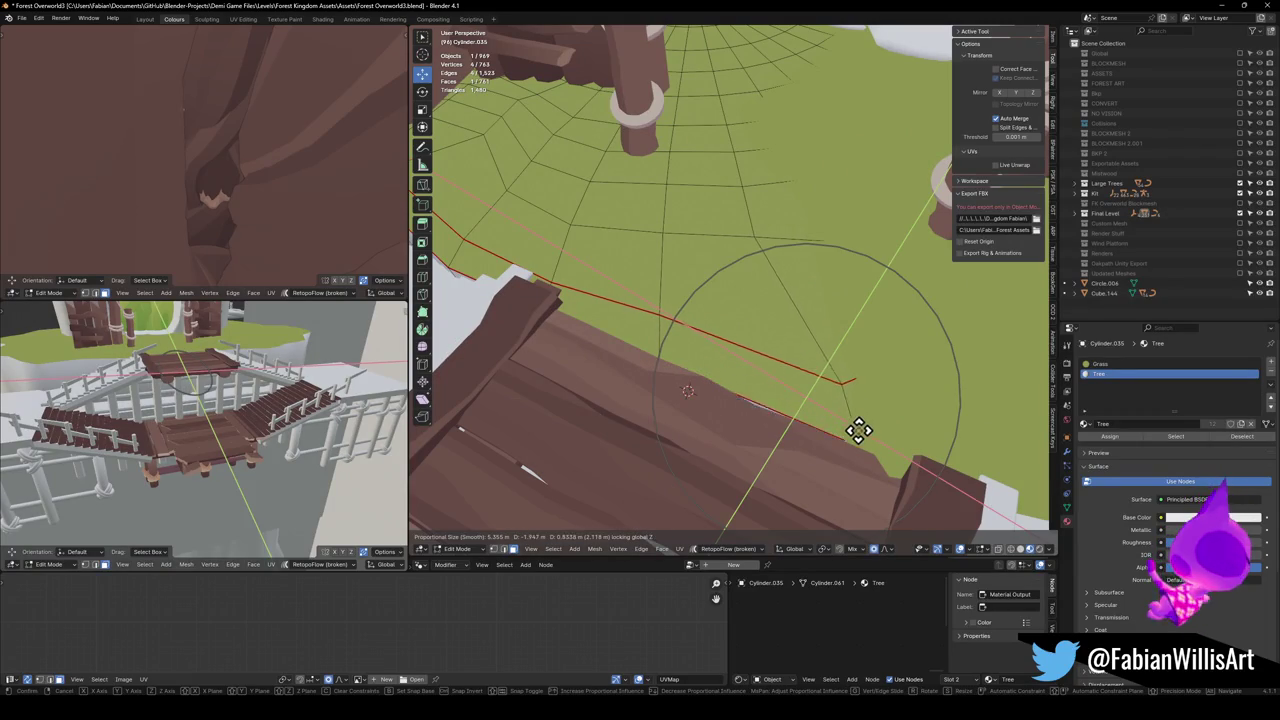
click(853, 431)
mouse_move(853, 431)
mouse_down()
mouse_move(800, 343)
mouse_move(854, 334)
mouse_move(787, 350)
mouse_move(834, 346)
mouse_move(716, 297)
mouse_move(755, 290)
mouse_move(766, 302)
mouse_move(731, 288)
mouse_move(710, 320)
mouse_move(869, 374)
mouse_move(777, 309)
mouse_move(817, 283)
mouse_move(811, 316)
mouse_move(749, 334)
mouse_up()
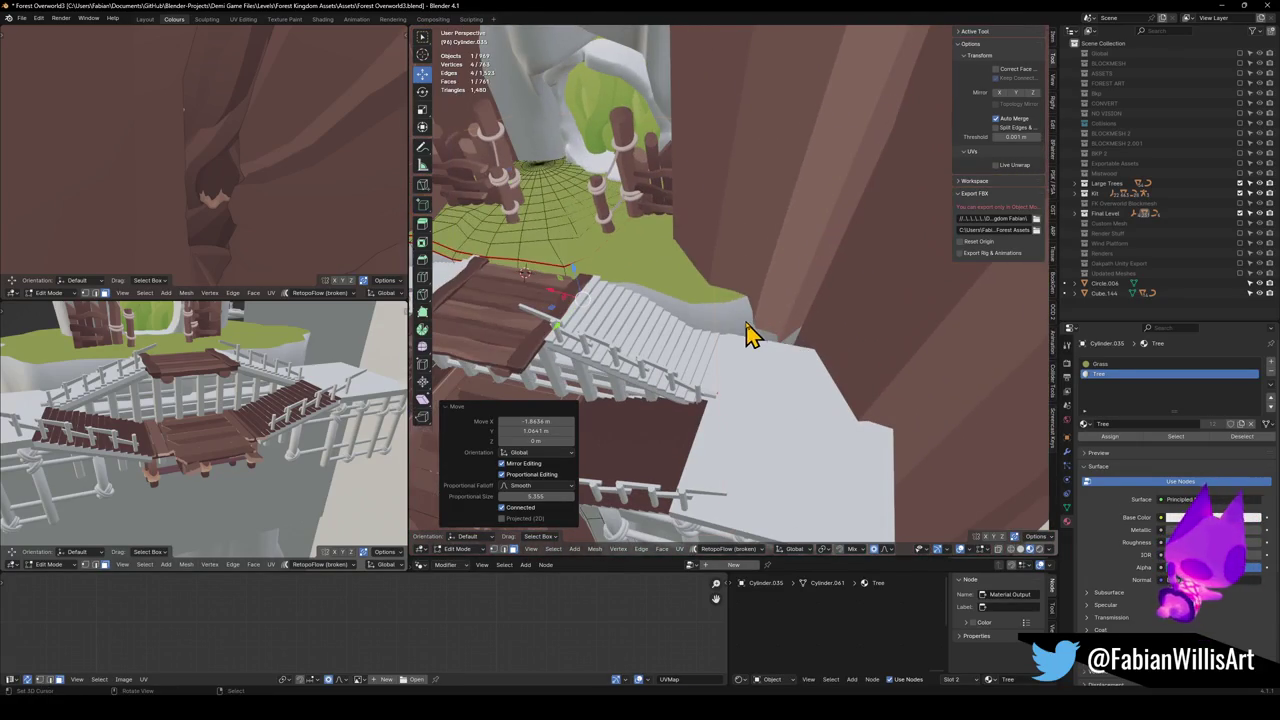
Switch to the other grass mesh and nudge its vertices along the ground plane.
key(alt+q)
key(g)
key(shift+z)
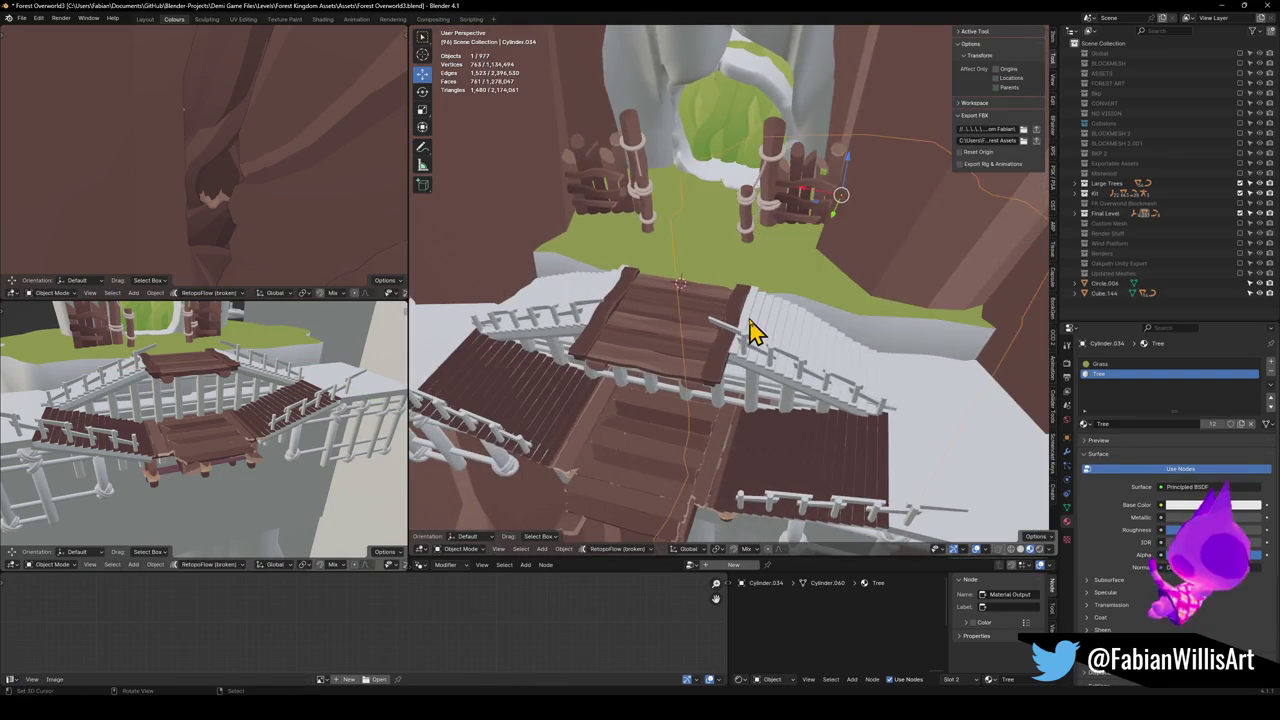
mouse_move(726, 320)
mouse_down()
mouse_move(680, 286)
mouse_move(715, 325)
mouse_move(697, 314)
mouse_move(654, 349)
mouse_move(700, 337)
mouse_up()
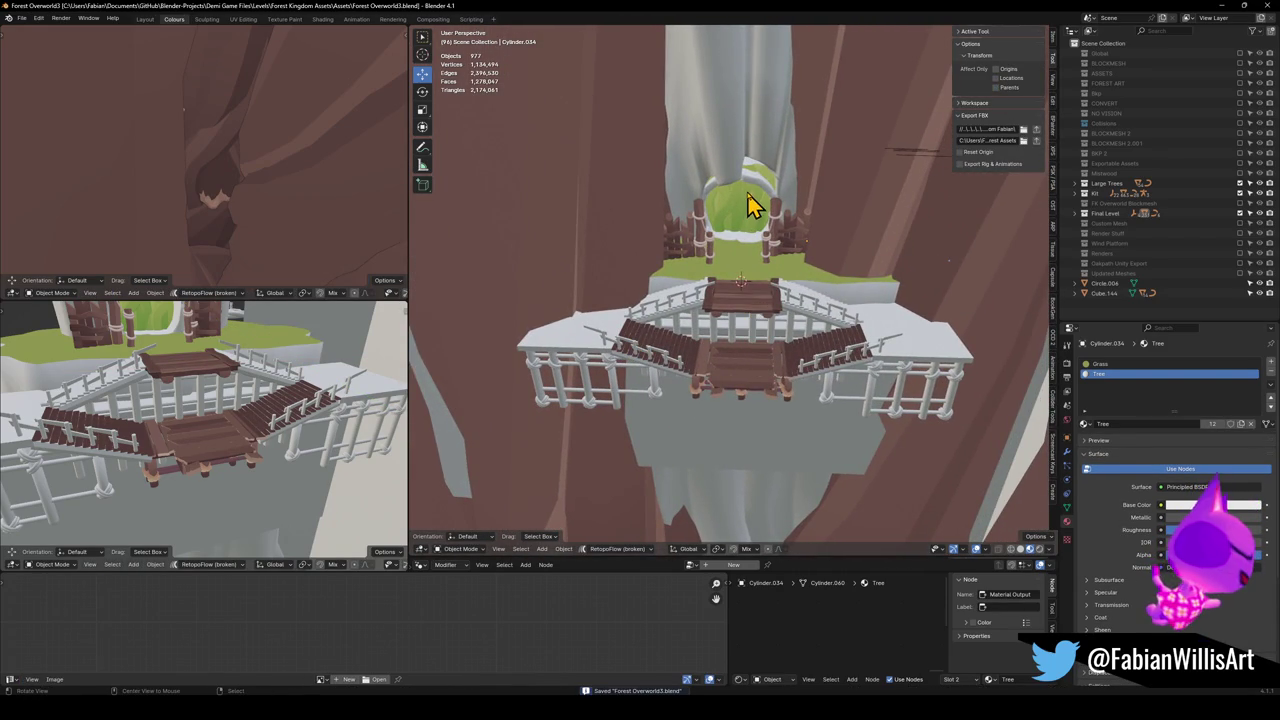
Fly to the wooden platforms and duplicate the wooden stairs asset in place.
scroll(760, 240, up, 5)
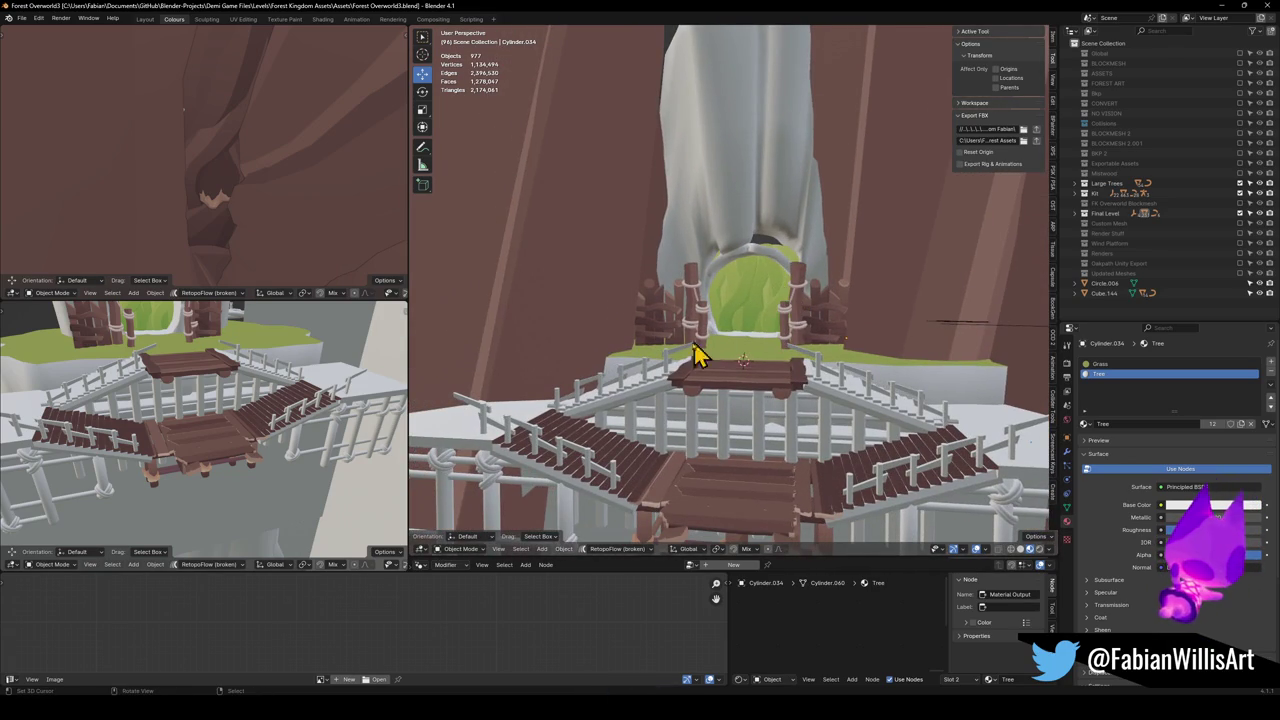
key(shift+grave)
key(w)
key(w)
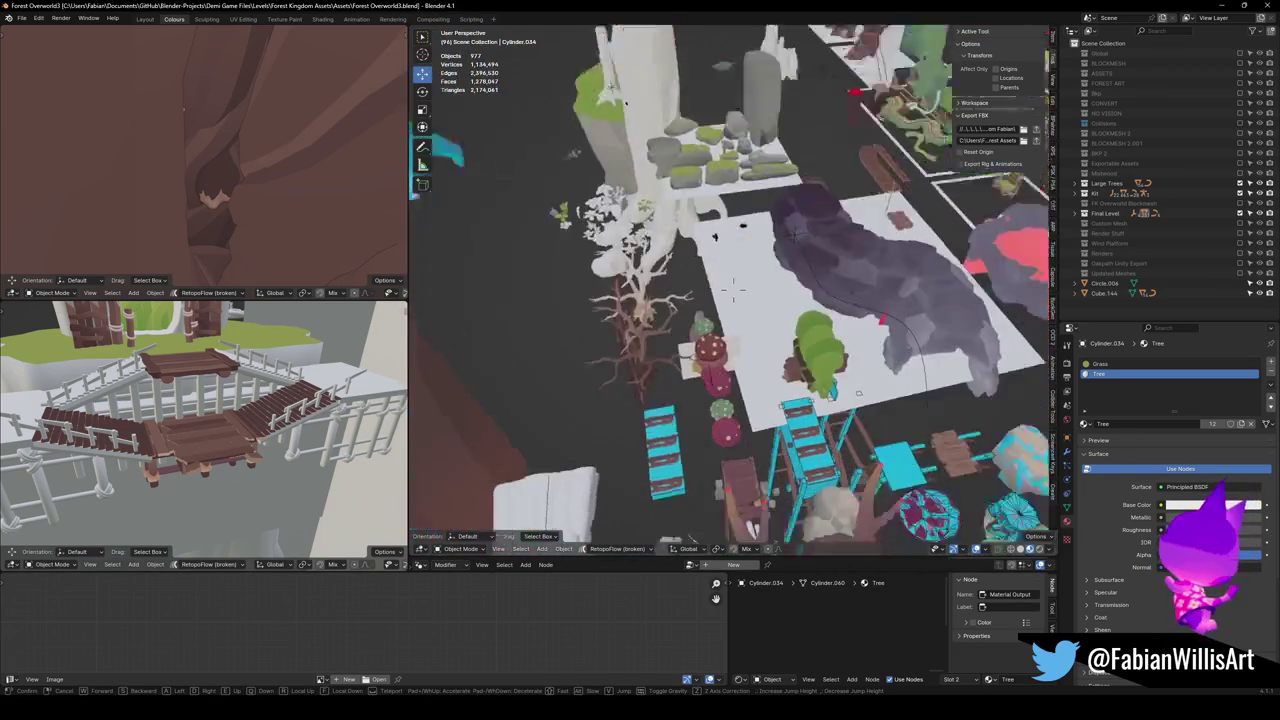
key(s)
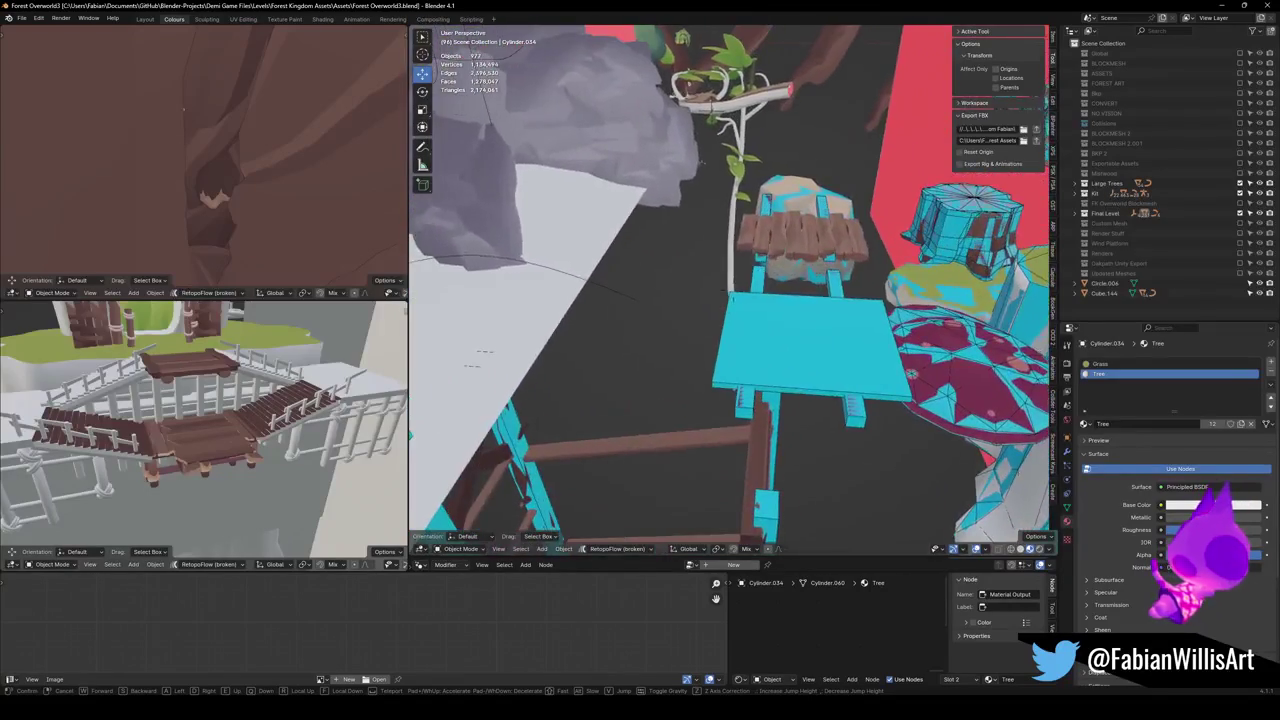
key(w)
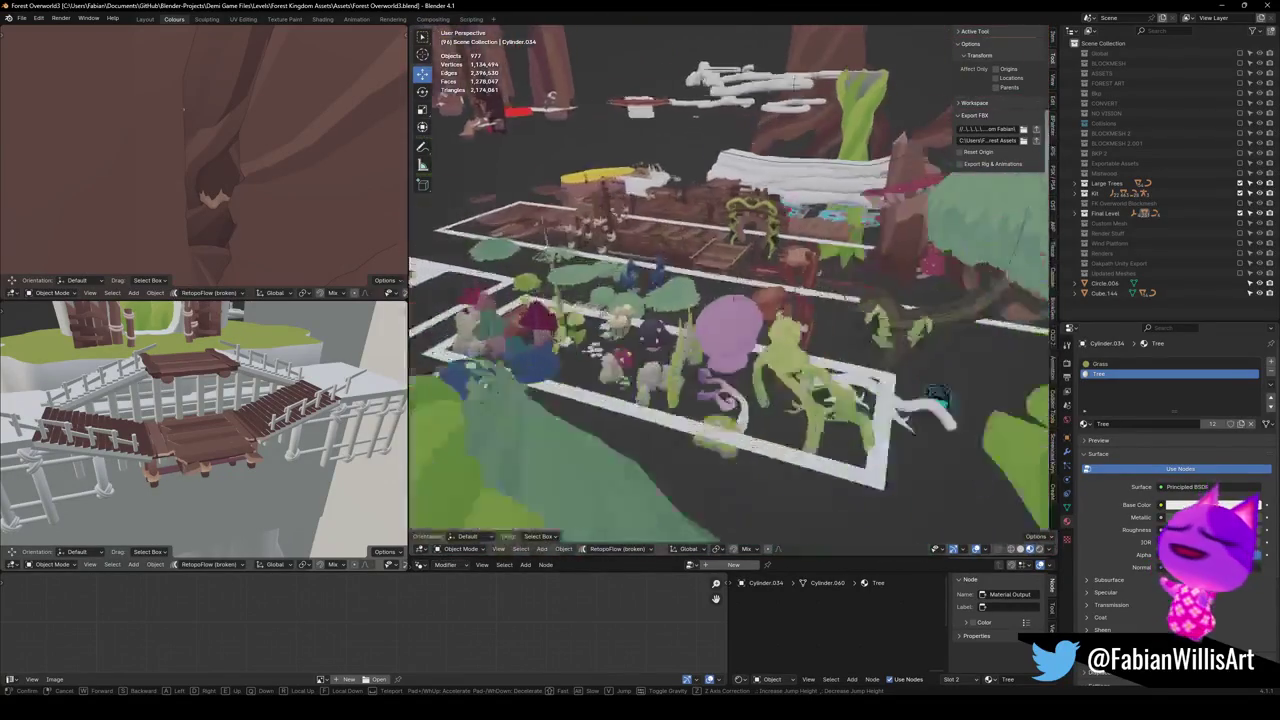
click(657, 400)
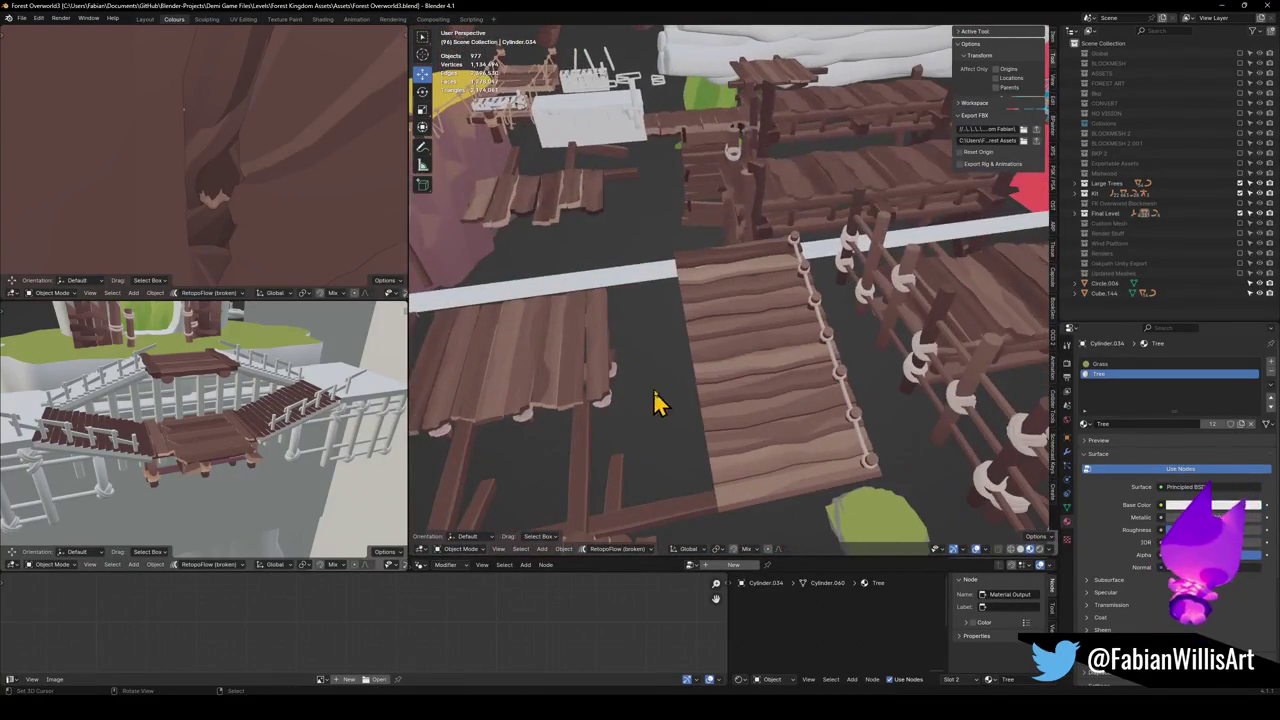
click(760, 357)
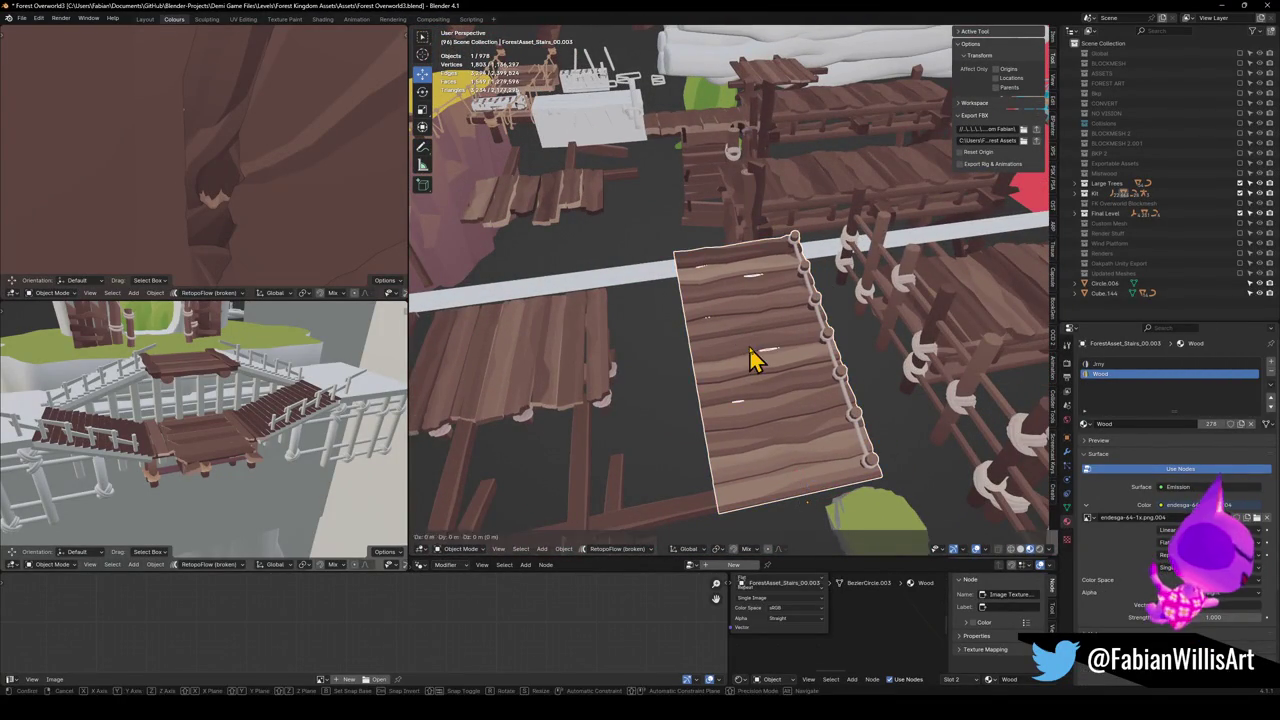
key(shift+d)
key(Escape)
Fly back to the stairs, select the ForestAsset_Stairs_00.003 copy and reset its rotation.
key(shift+grave)
key(w)
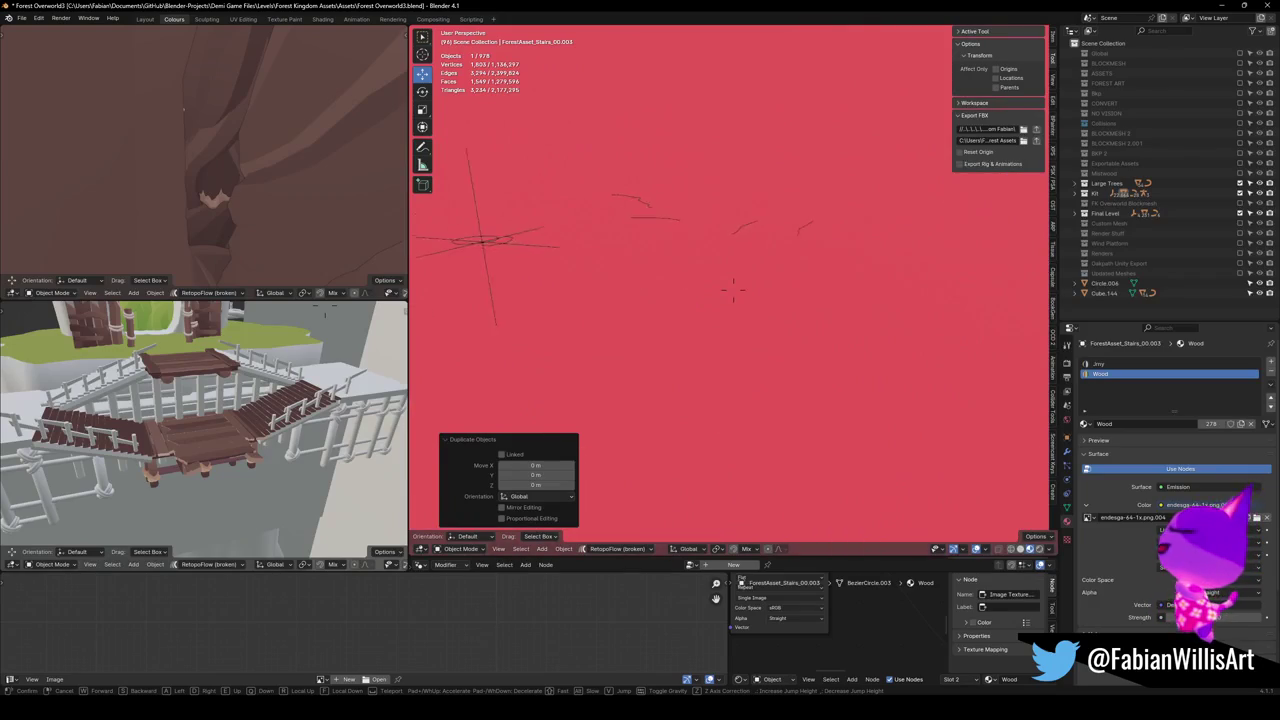
key(w)
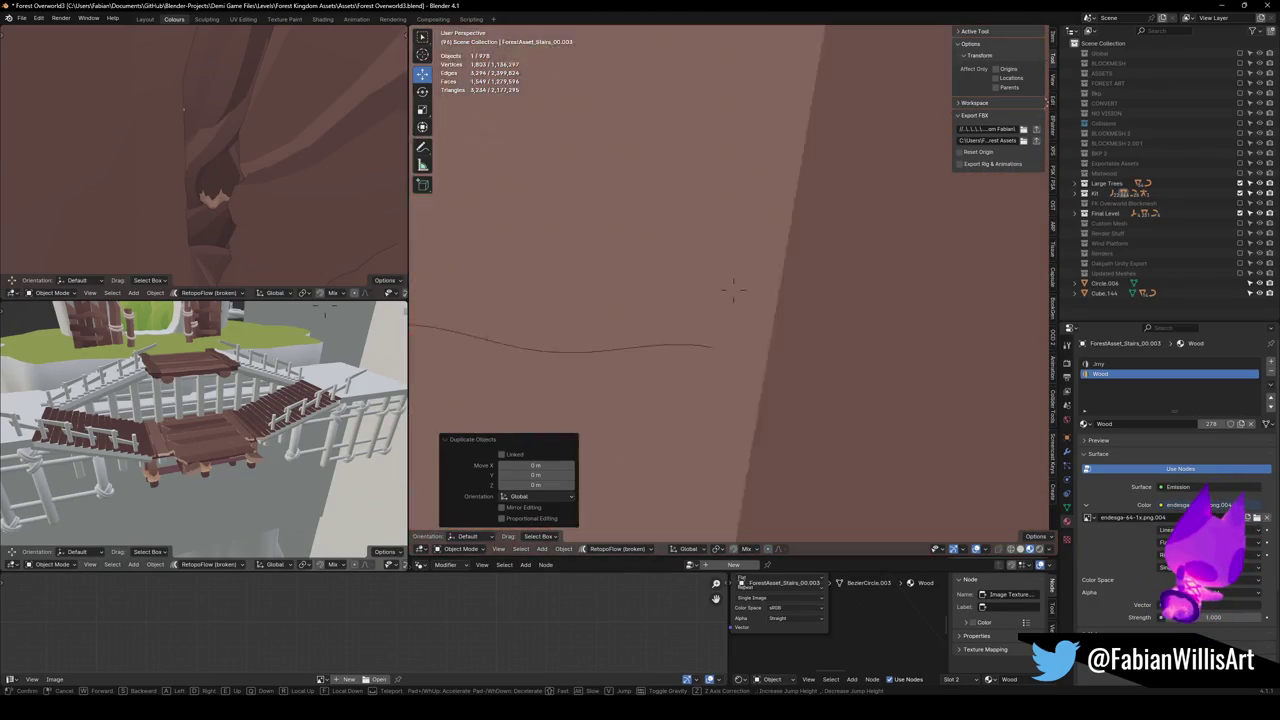
key(s)
key(w)
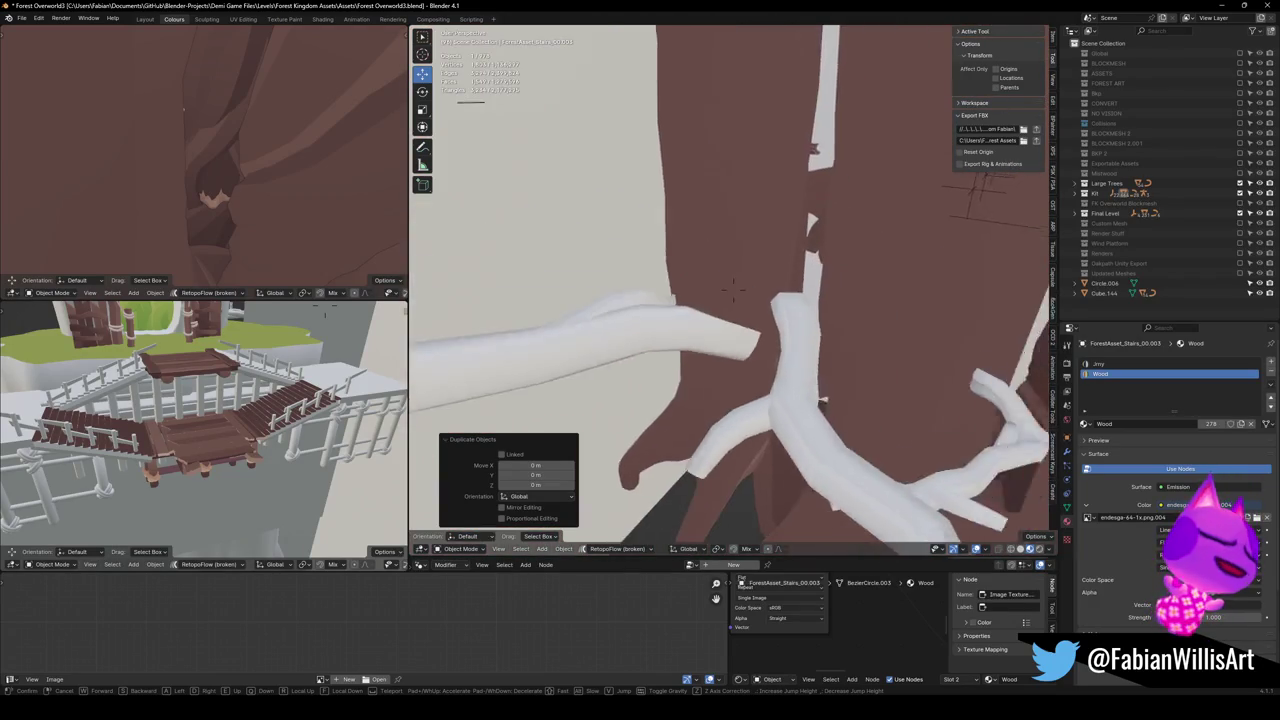
key(w)
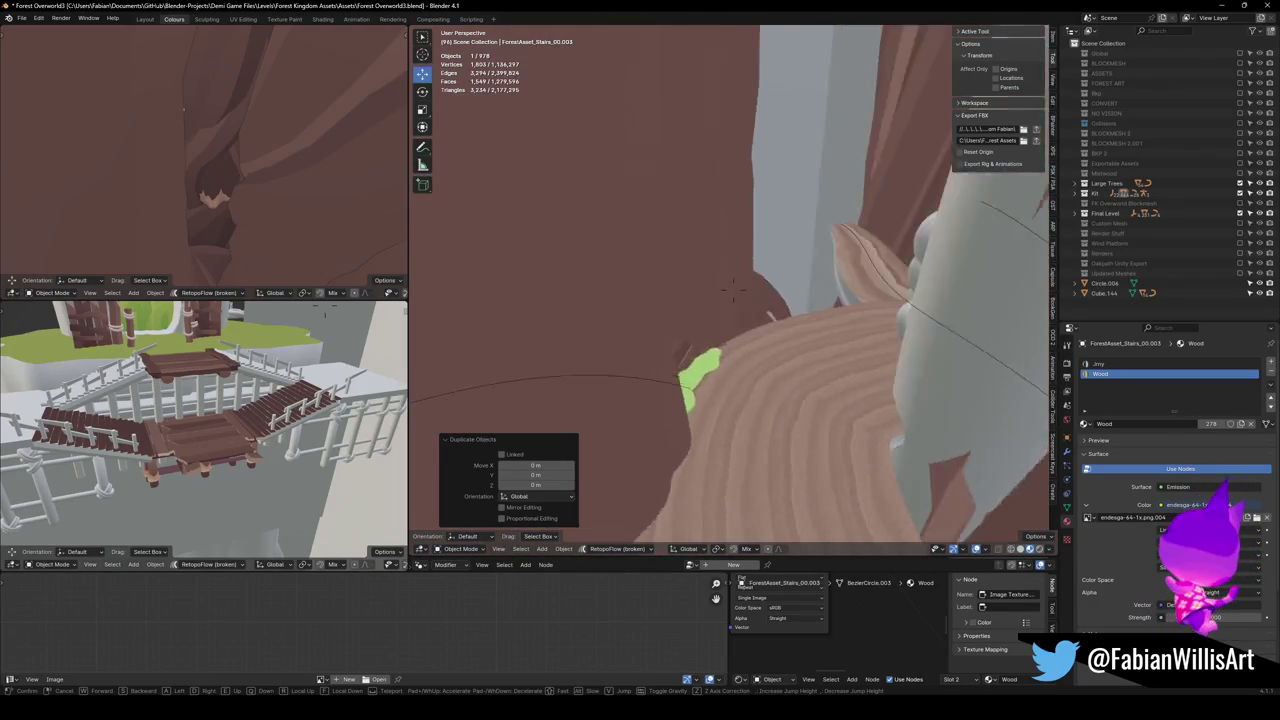
key(w)
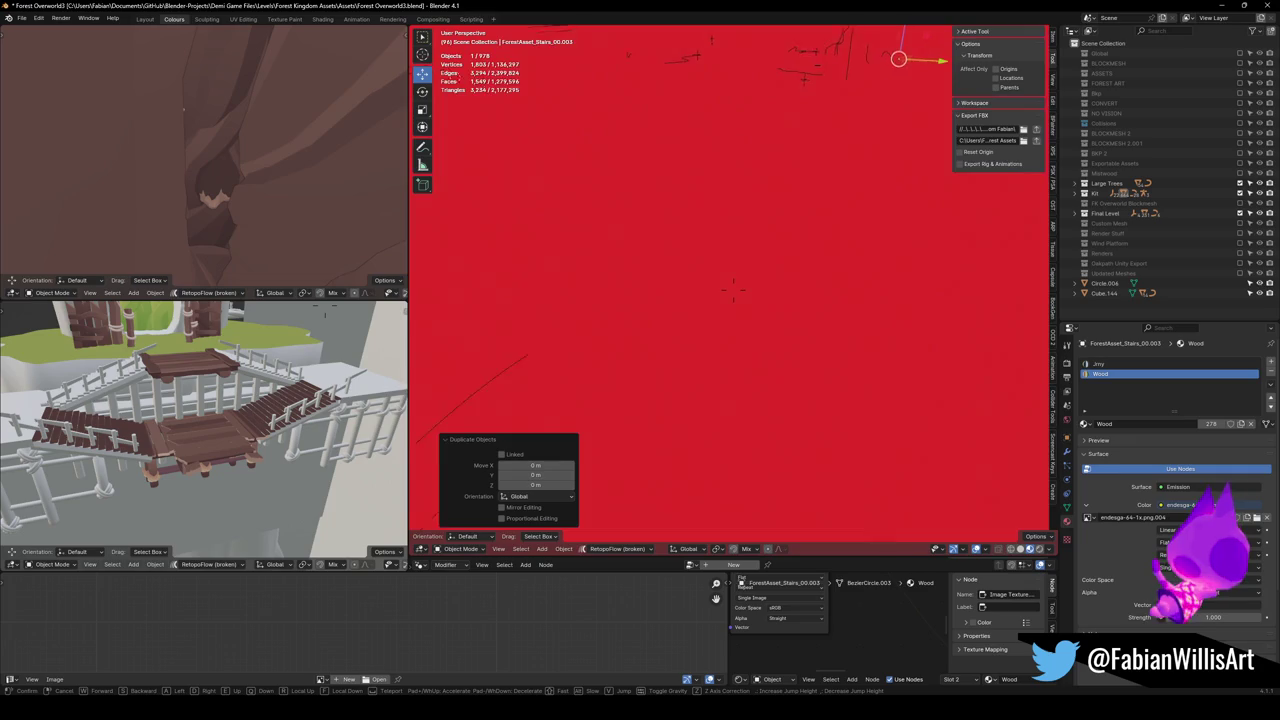
key(w)
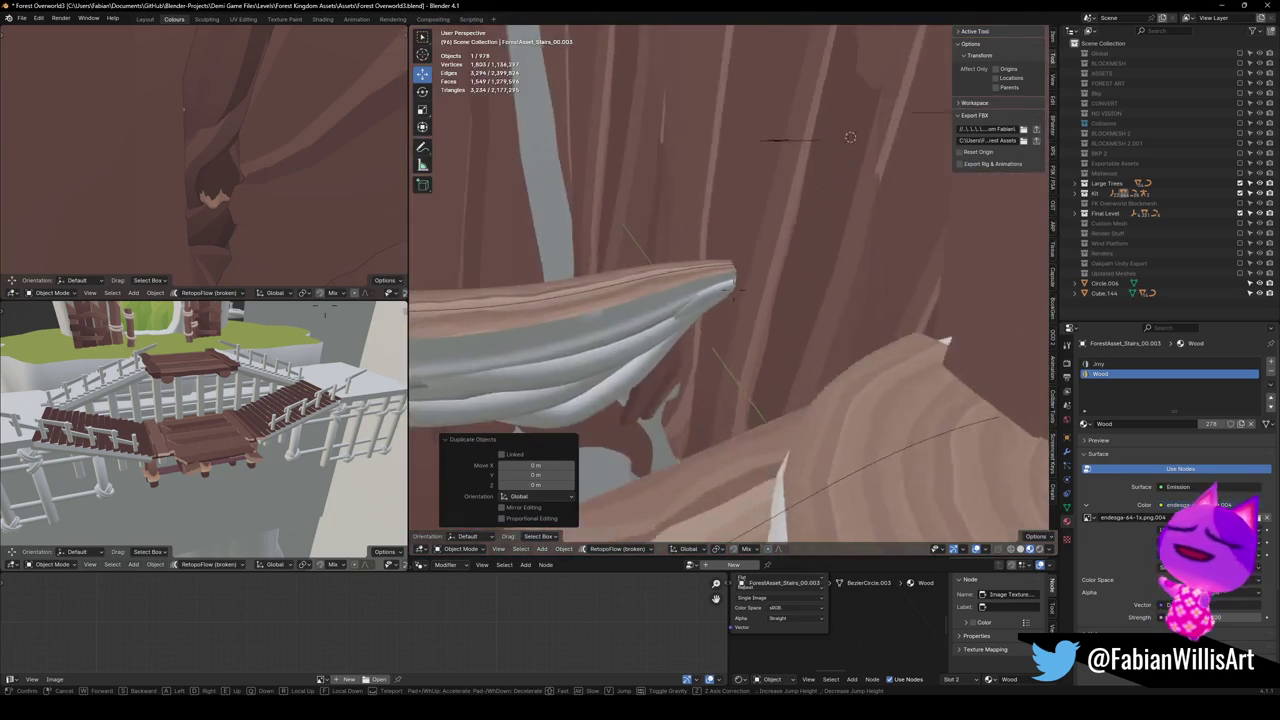
key(w)
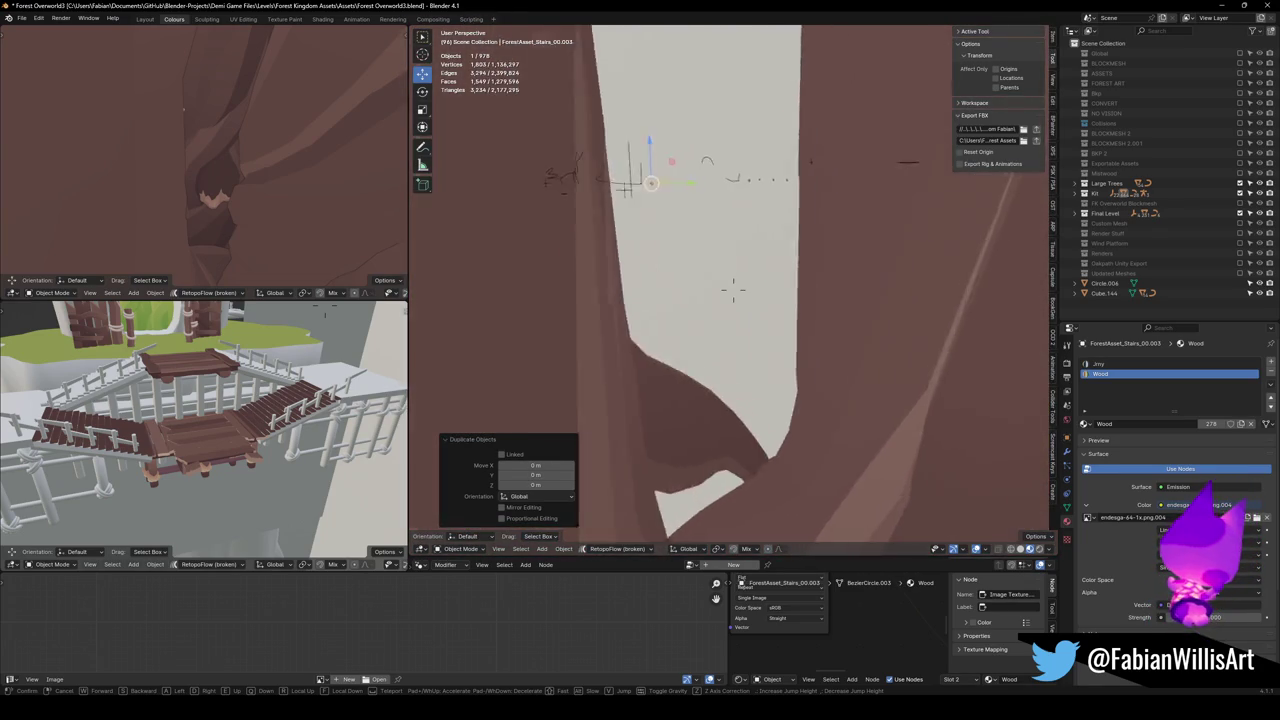
key(w)
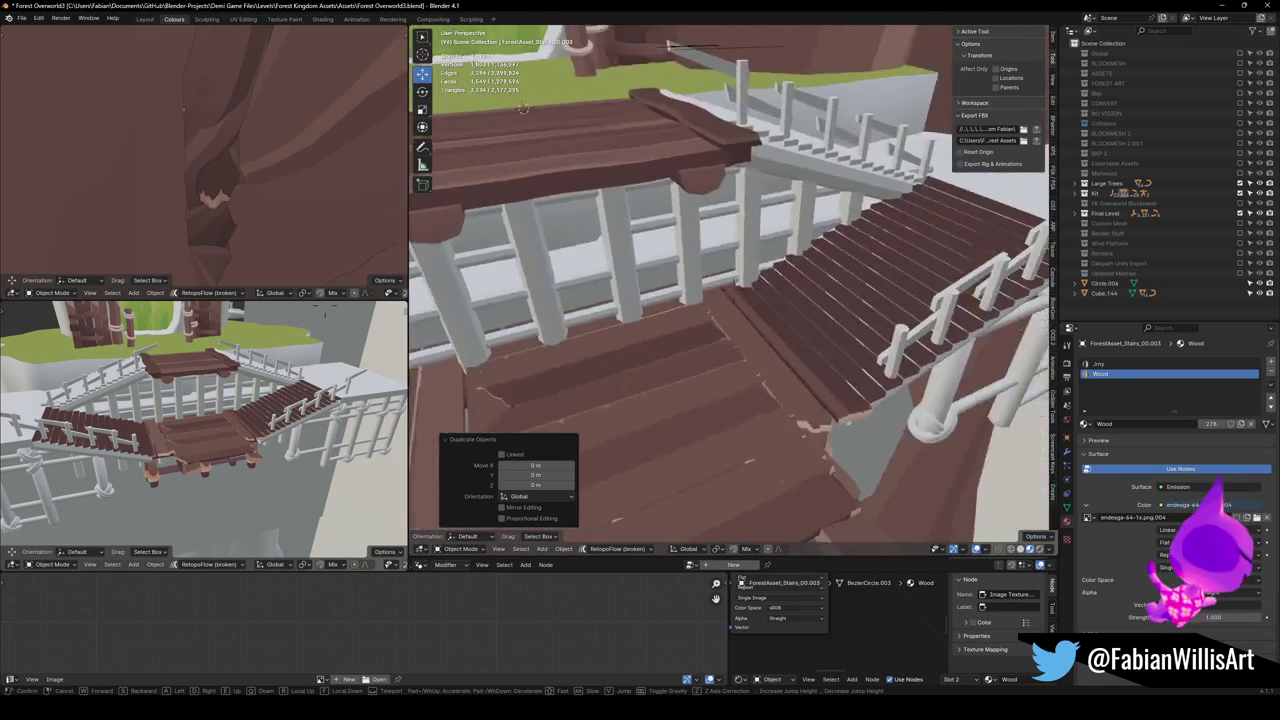
click(666, 286)
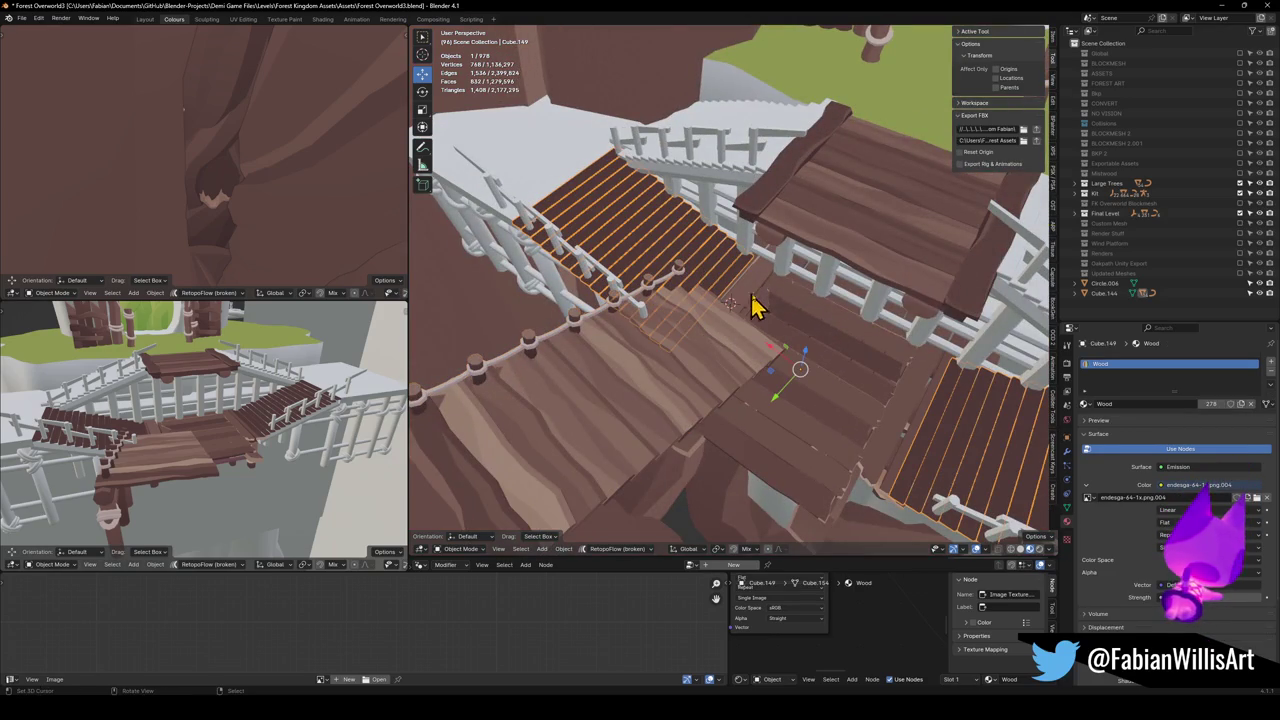
click(676, 376)
key(alt+r)
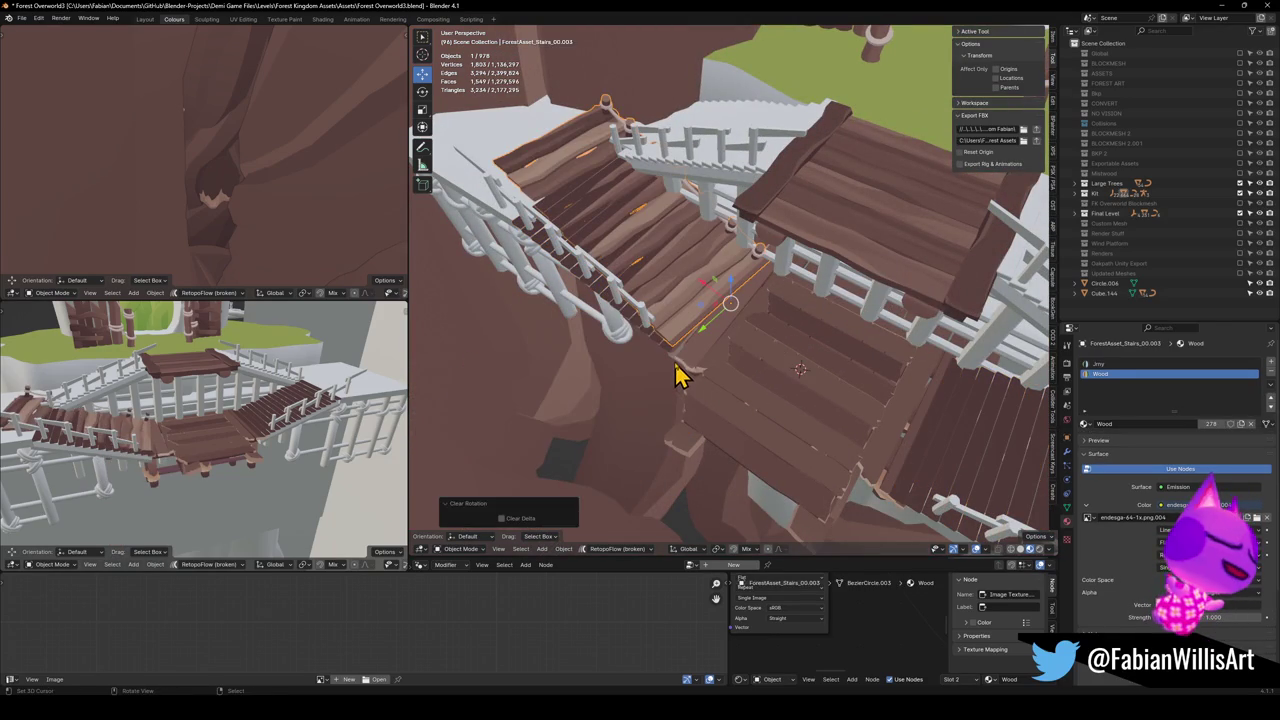
scroll(700, 303, up, 5)
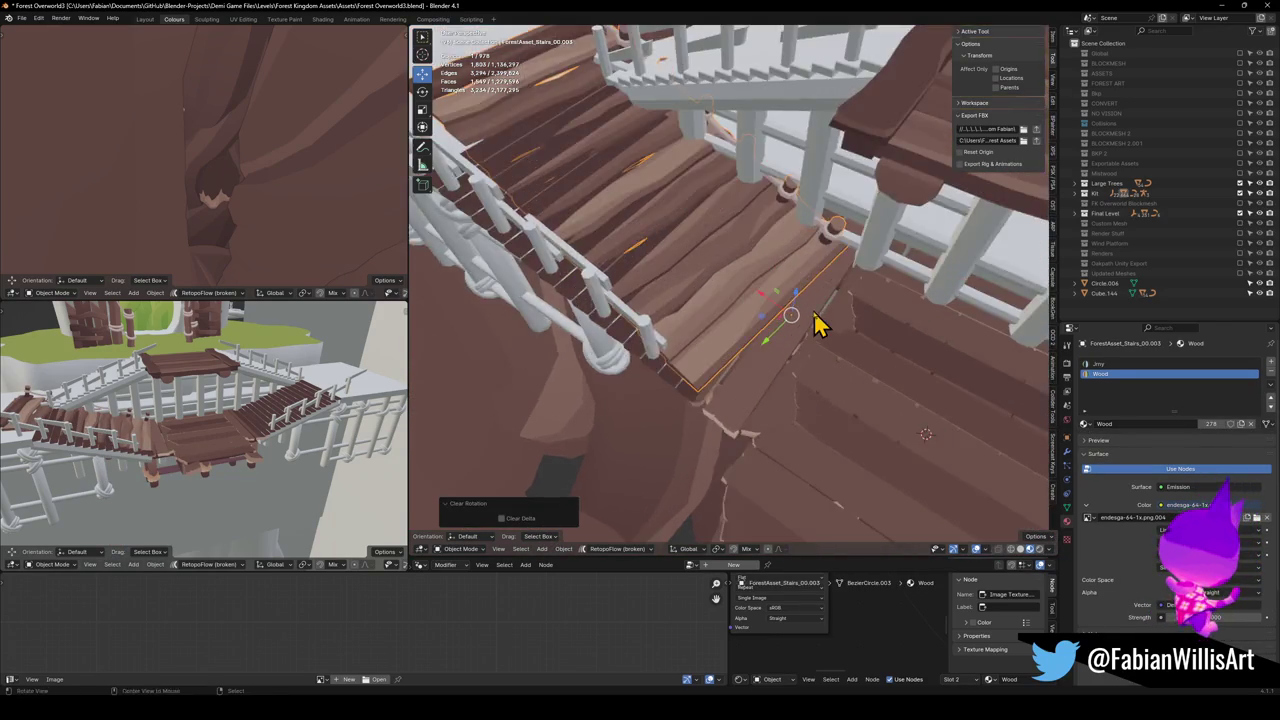
Rotate the stairs copy 5° around the vertical Z axis.
key(r)
key(z)
key(5)
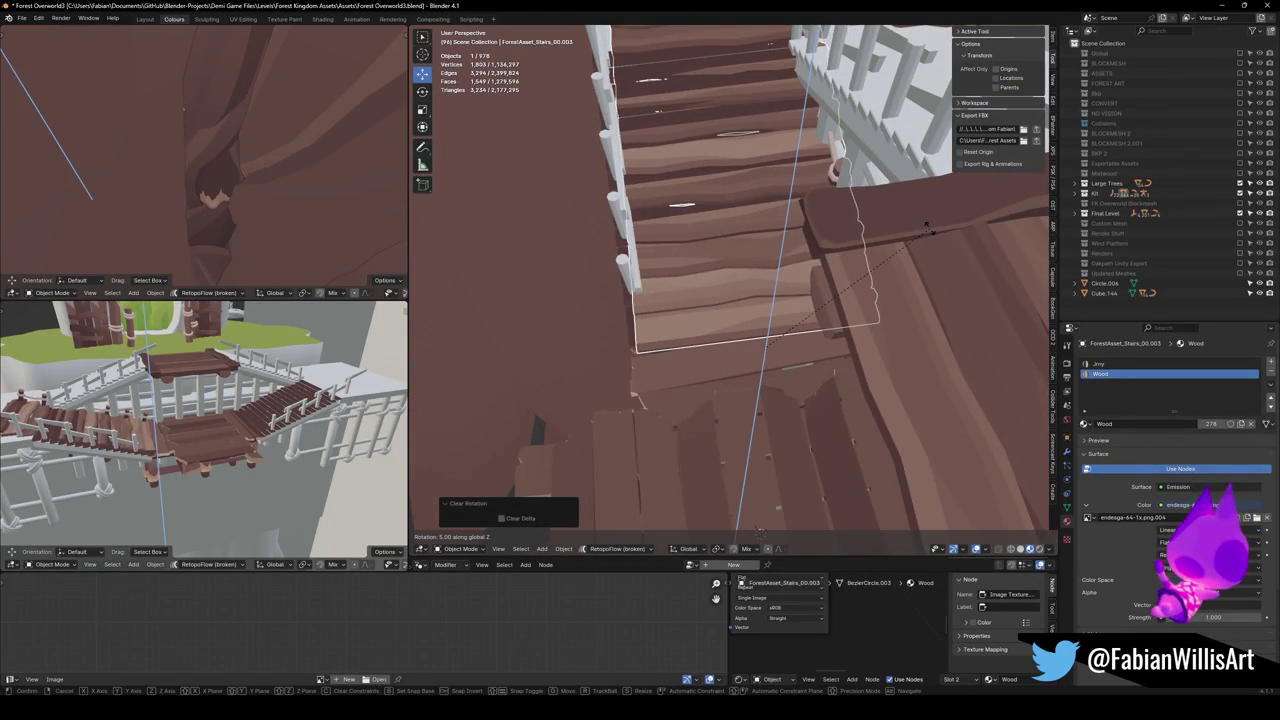
key(Return)
mouse_move(920, 240)
mouse_down()
mouse_move(850, 248)
mouse_move(871, 229)
mouse_move(851, 251)
mouse_move(858, 265)
mouse_up()
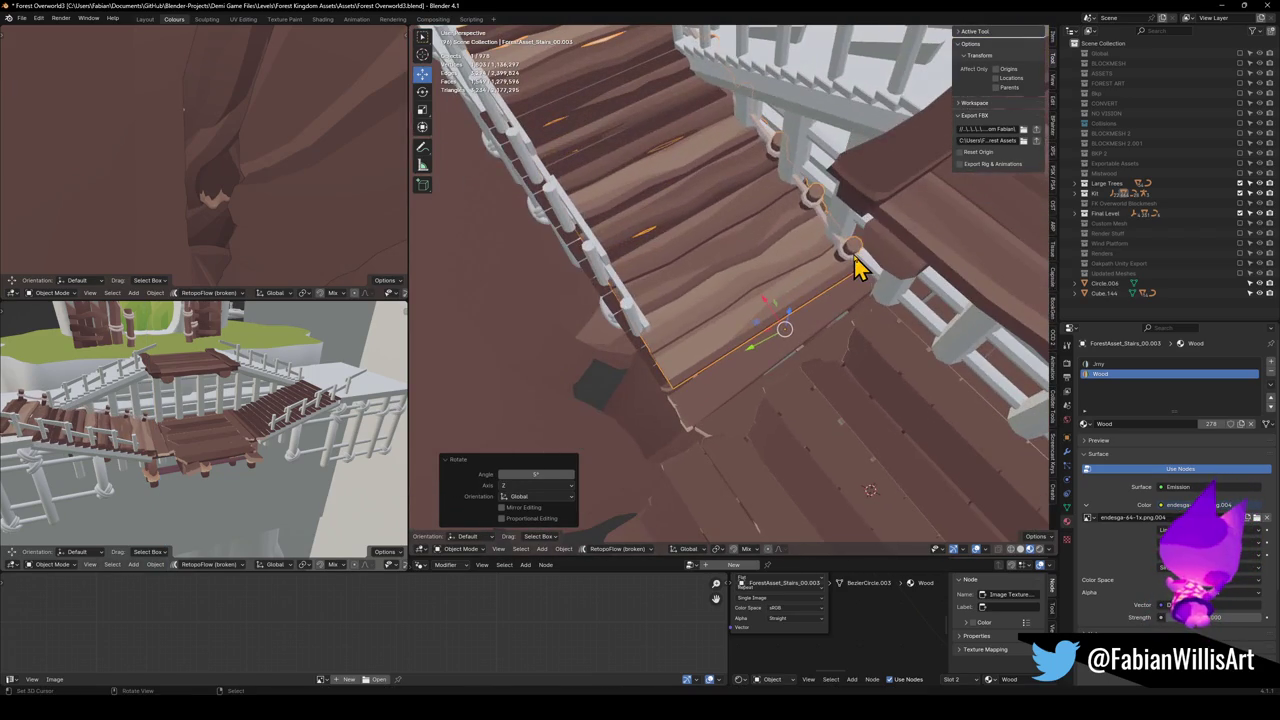
With Normal orientation, mirror the stairs across Y and move them 0.46 m along Y.
click(862, 342)
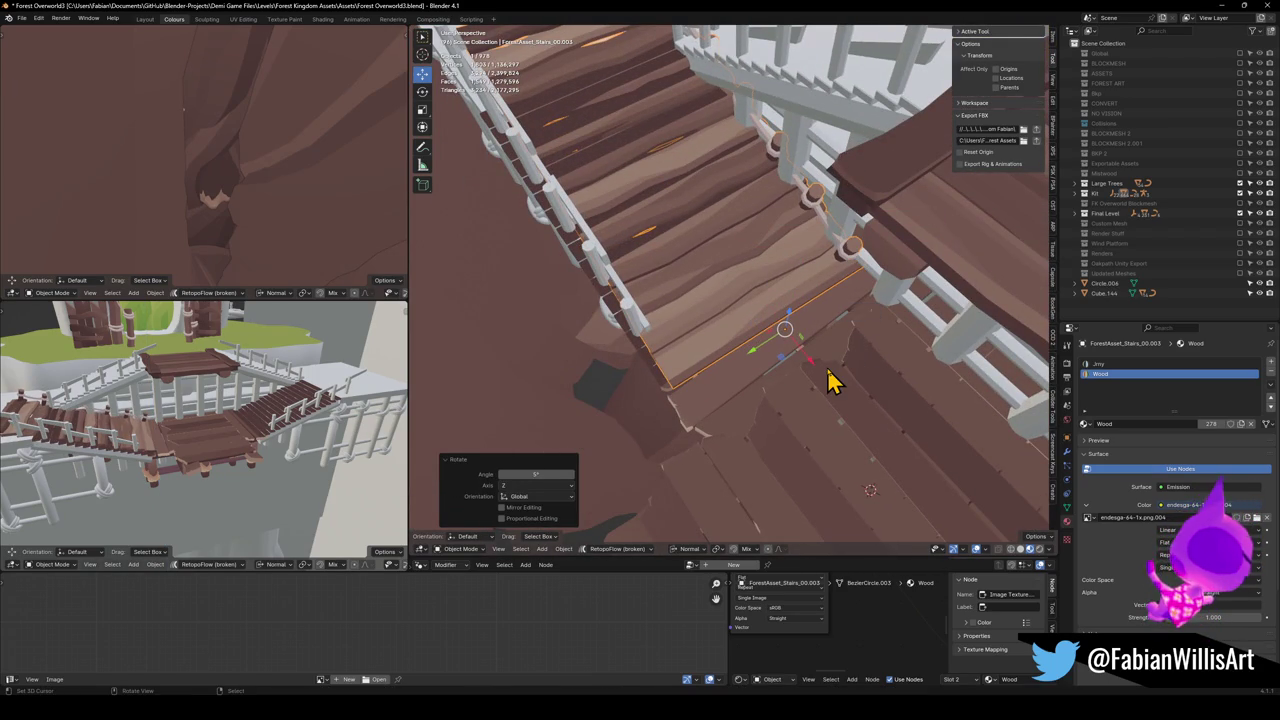
key(y)
key(Return)
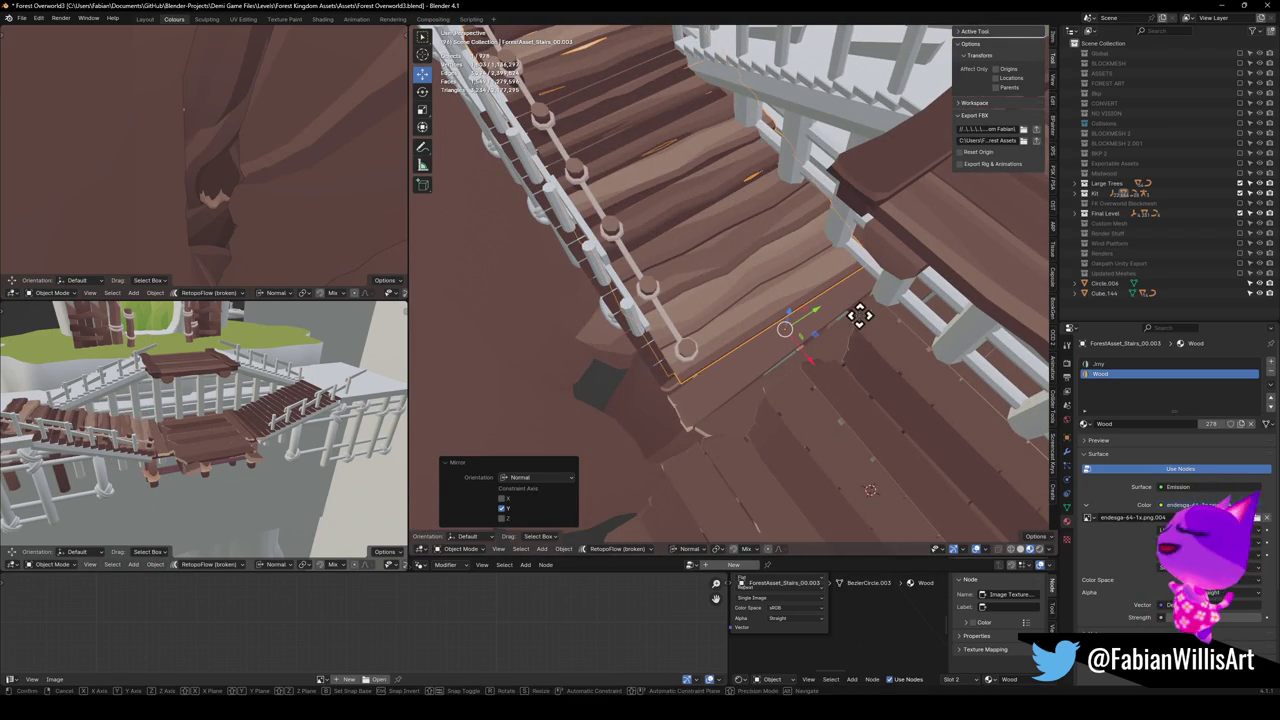
key(y)
click(849, 318)
mouse_move(849, 323)
mouse_down()
mouse_move(826, 308)
mouse_move(766, 337)
mouse_move(734, 286)
mouse_up()
Scale the stairs down to 0.787, then squash them to 0.778 along Y.
key(s)
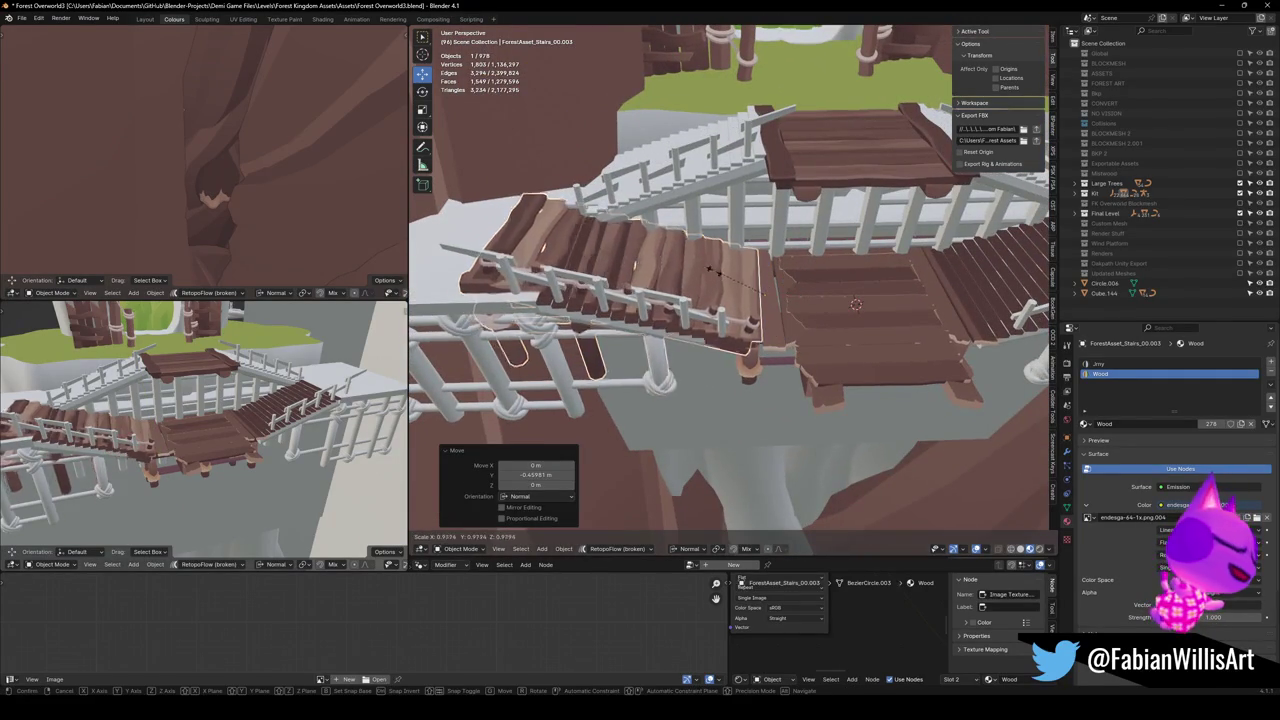
click(795, 333)
mouse_move(795, 333)
mouse_down()
mouse_move(806, 280)
mouse_move(766, 366)
mouse_move(829, 354)
mouse_move(833, 322)
mouse_move(800, 280)
mouse_up()
key(s)
key(shift+y)
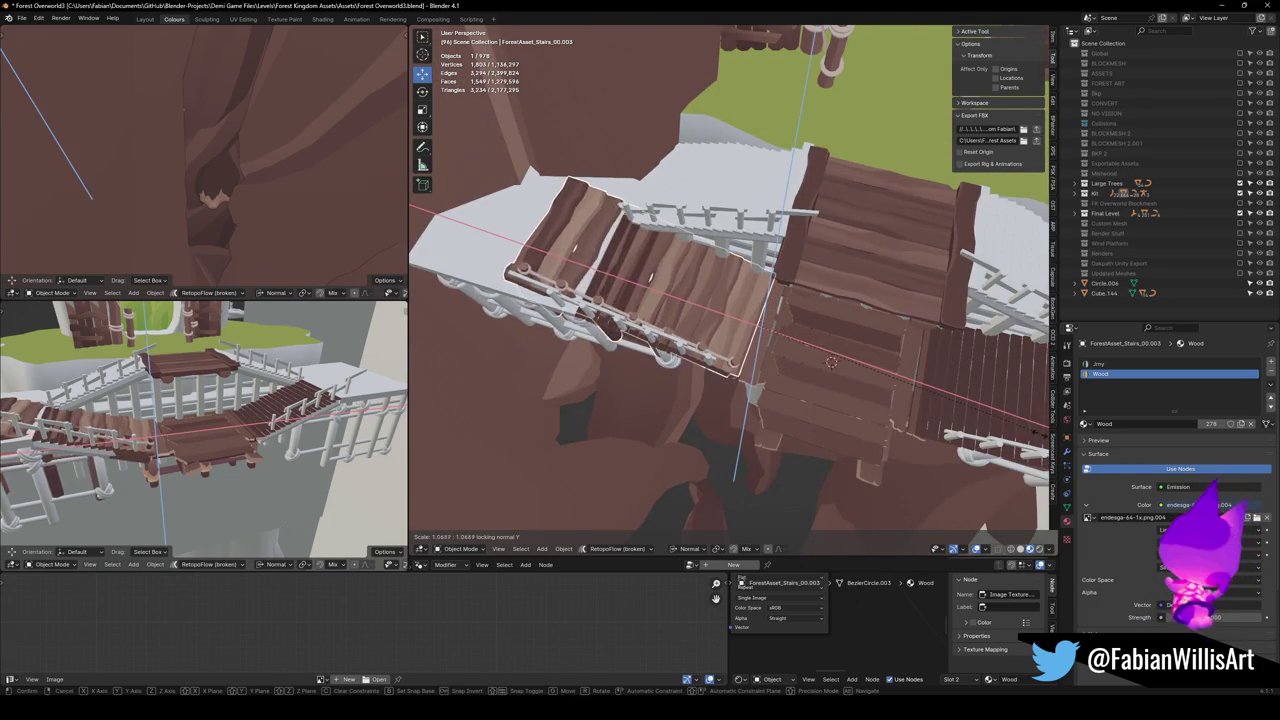
click(645, 327)
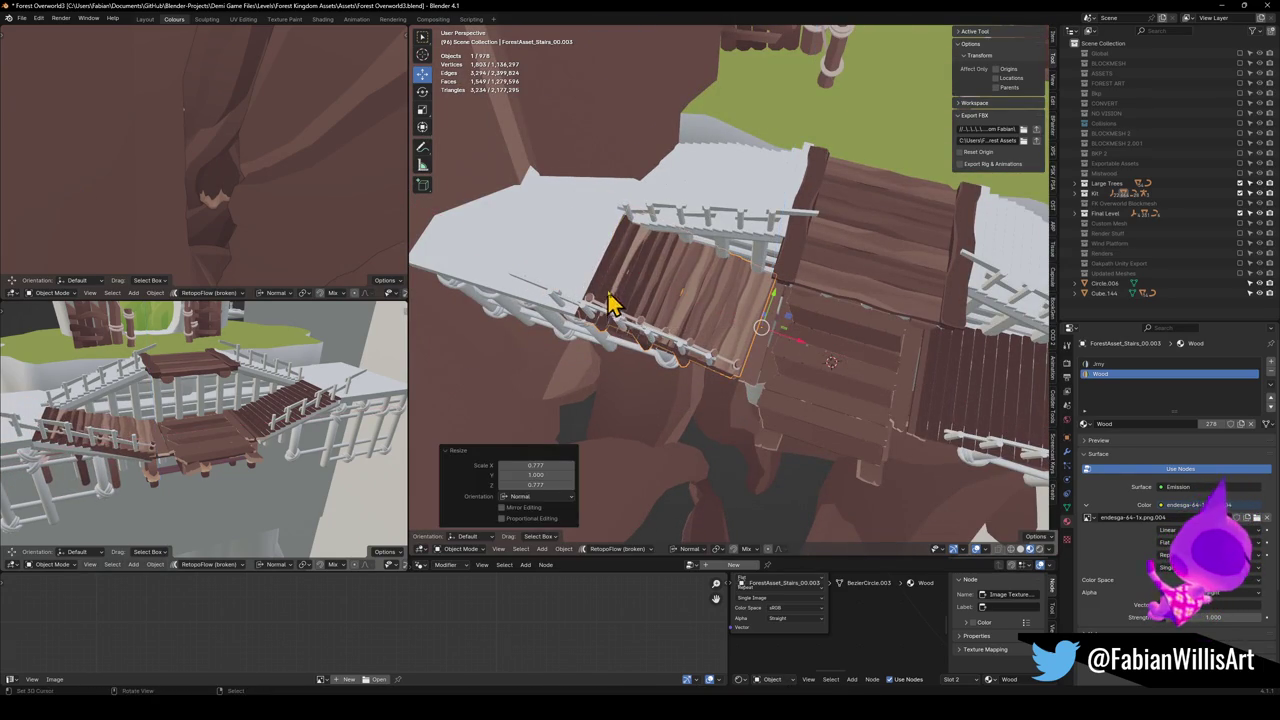
Delete the extra stair object.
key(Delete)
click(674, 306)
key(KP_Decimal)
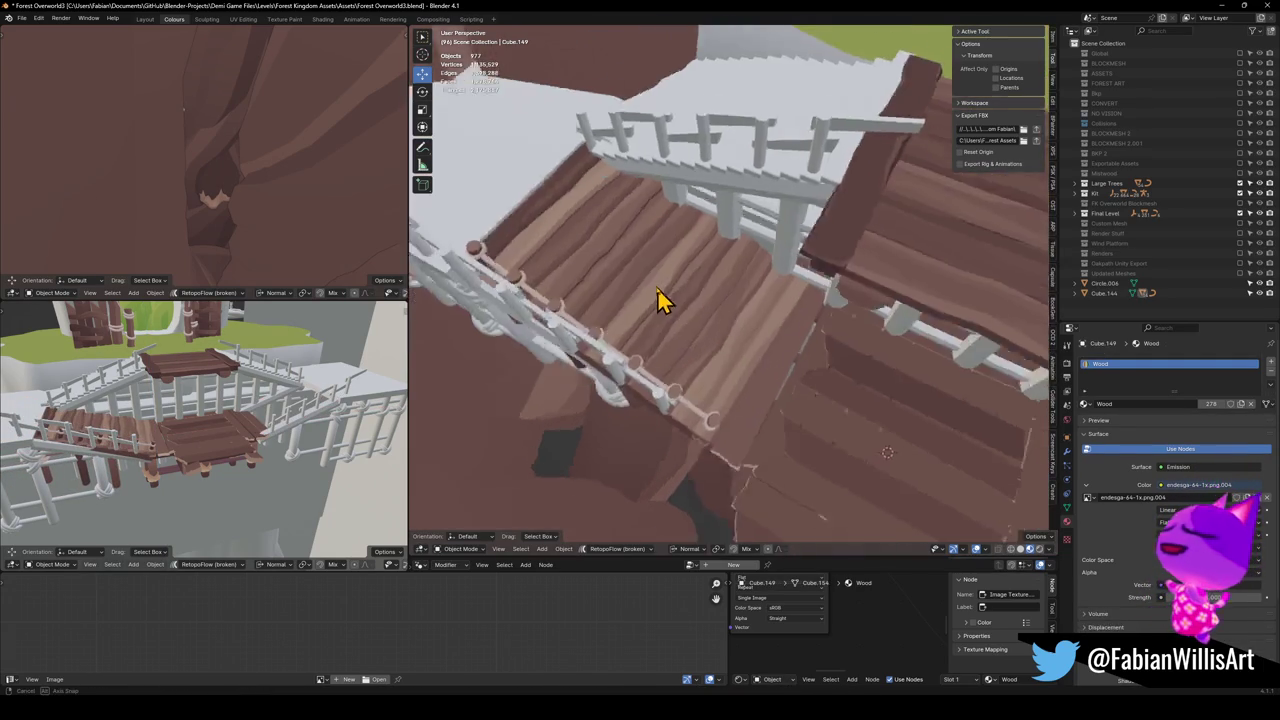
Frame the wooden stairs and tilt them 2.13° around the normal Z axis.
click(655, 272)
key(KP_Decimal)
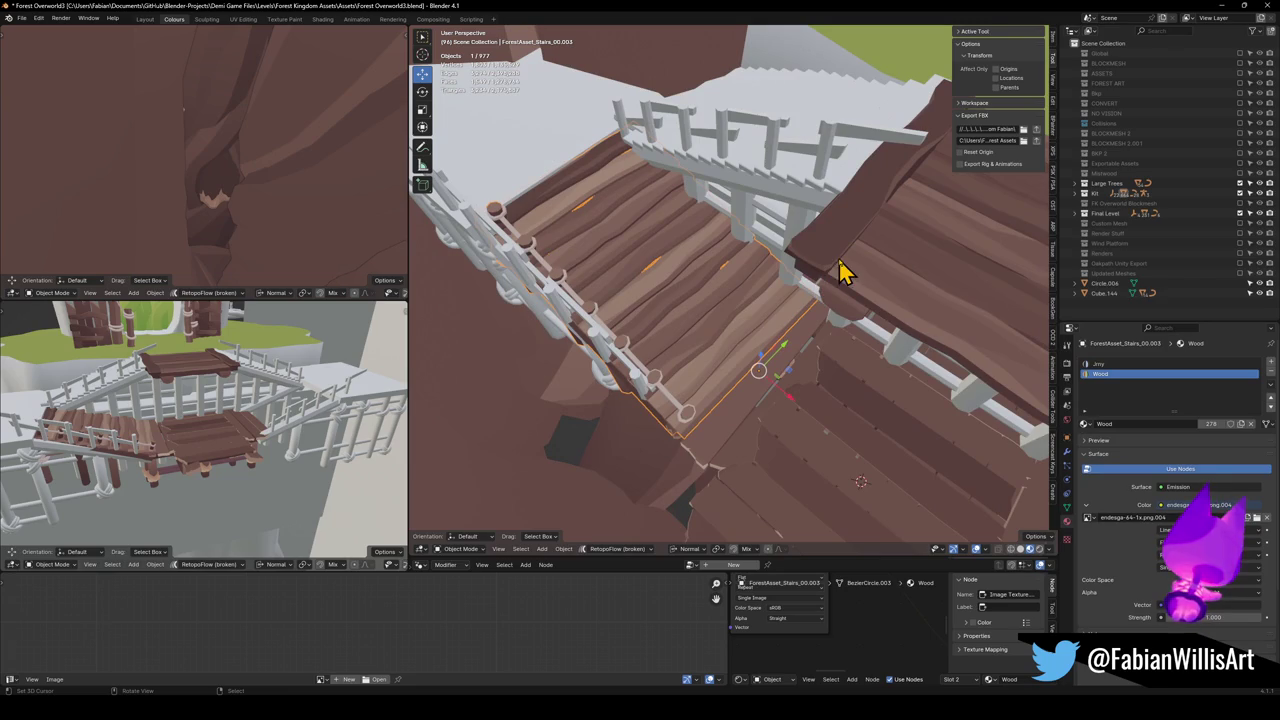
key(r)
key(z)
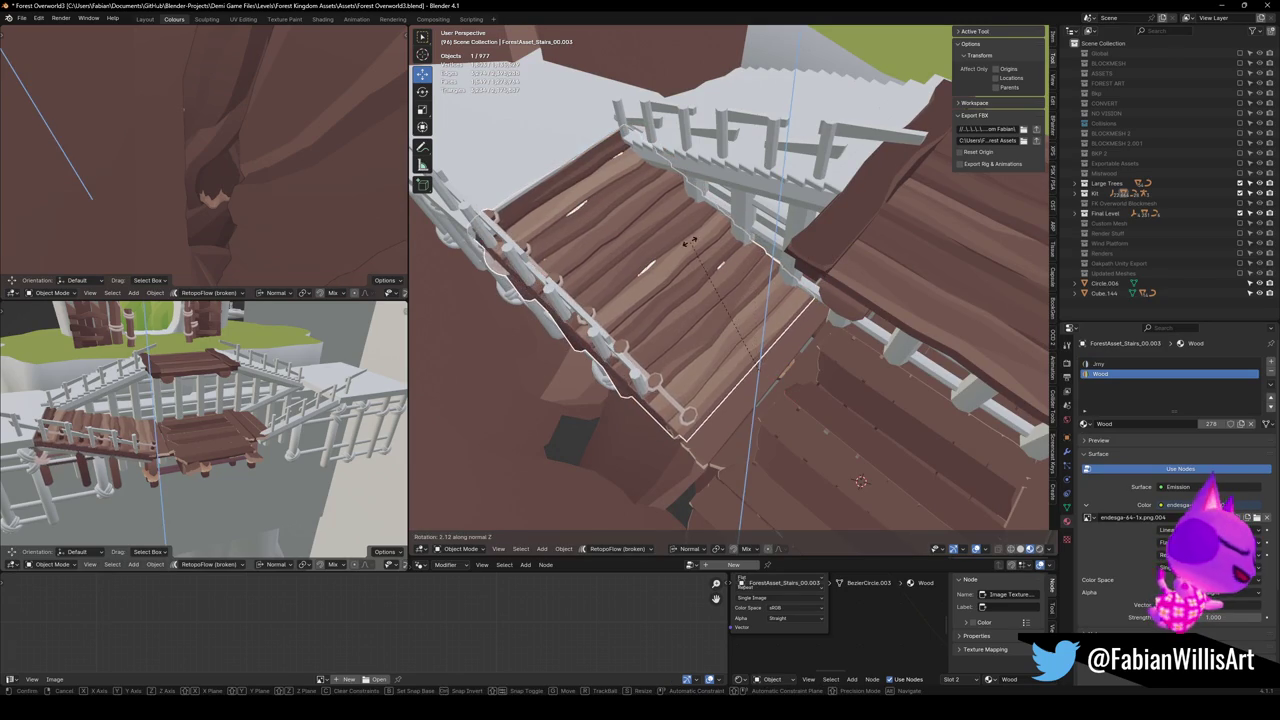
click(690, 253)
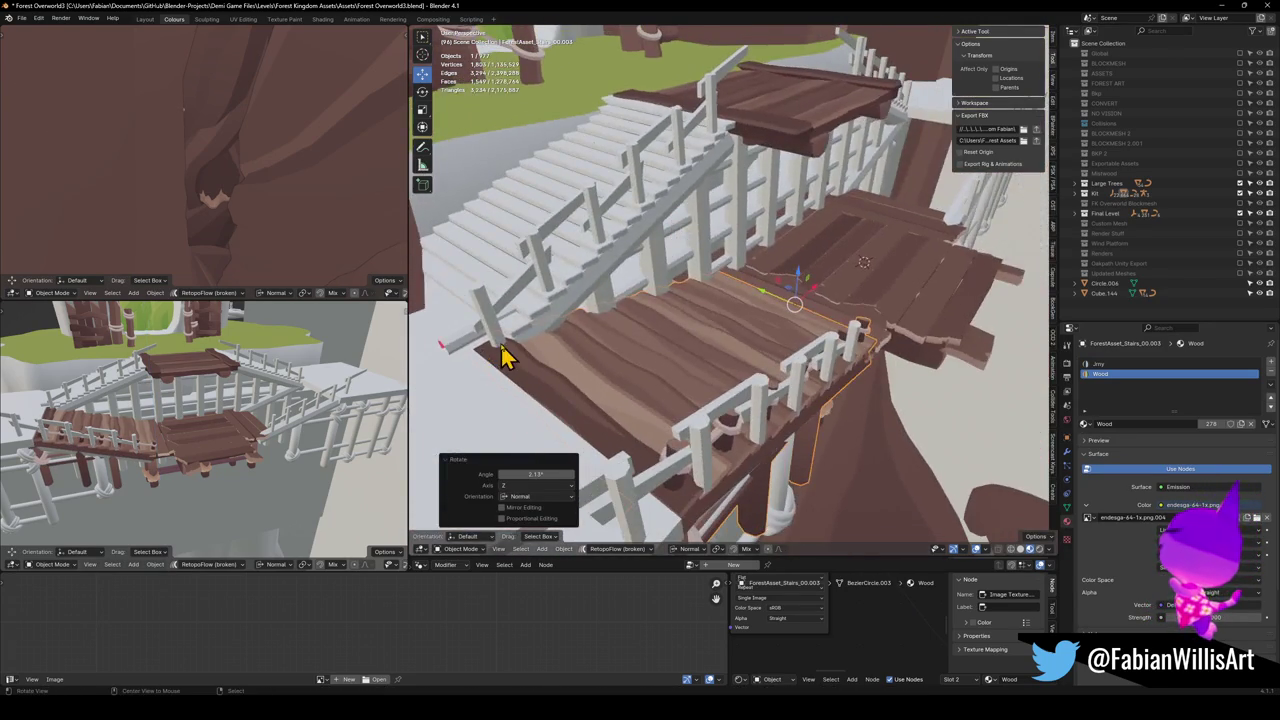
scroll(505, 355, up, 10)
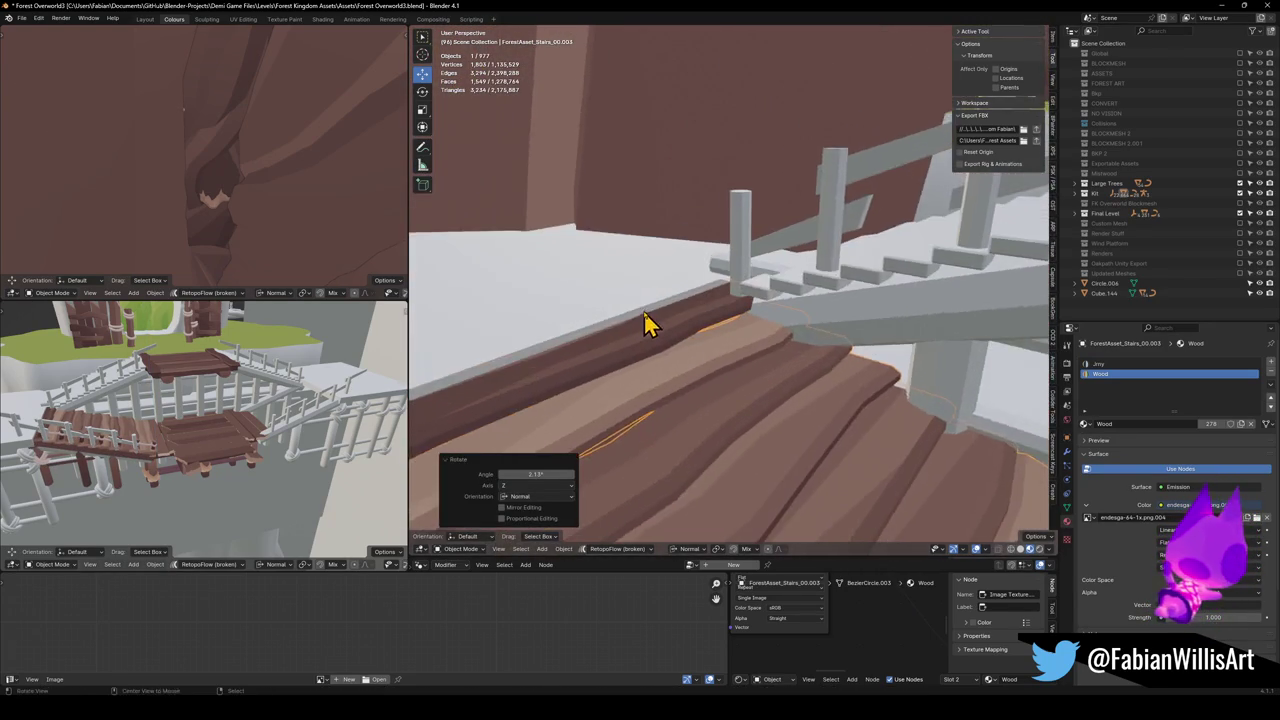
scroll(660, 335, down, 5)
Stretch the stairs along the normal Z axis to fit the walkway.
key(s)
key(z)
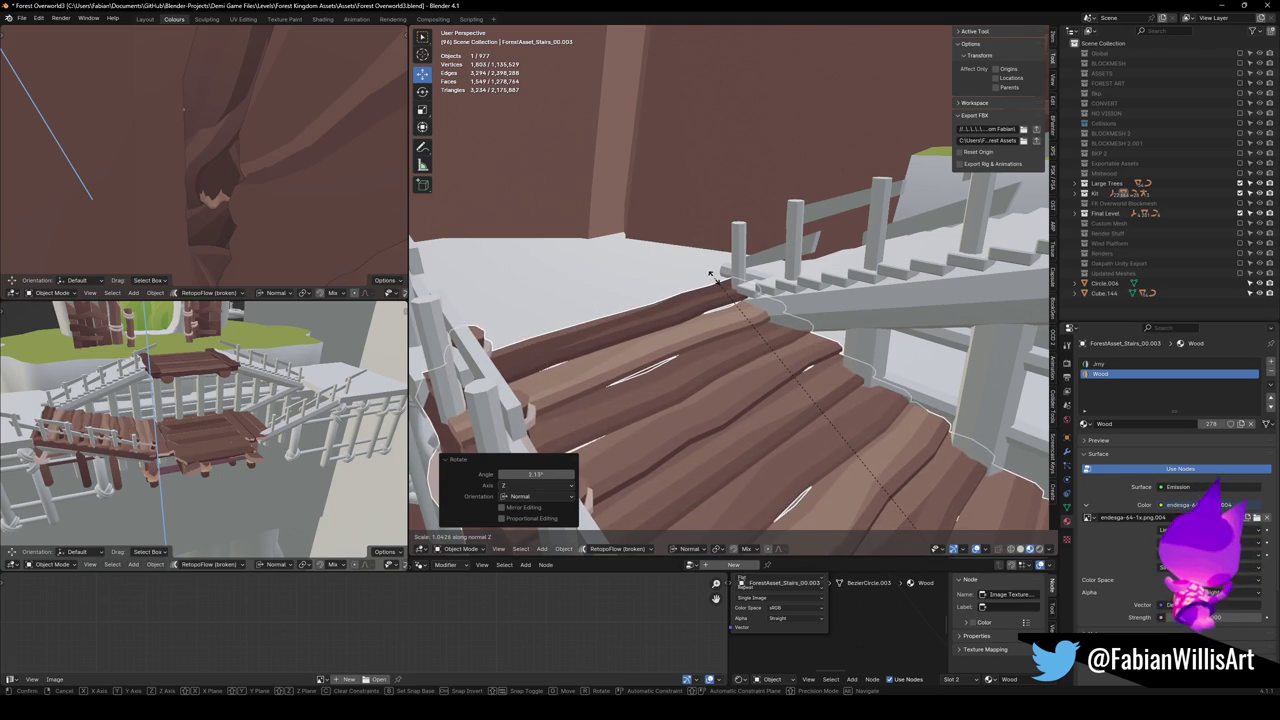
click(712, 287)
mouse_move(712, 287)
mouse_down()
mouse_move(714, 300)
mouse_move(649, 323)
mouse_move(720, 342)
mouse_move(751, 334)
mouse_move(726, 351)
mouse_up()
key(Tab)
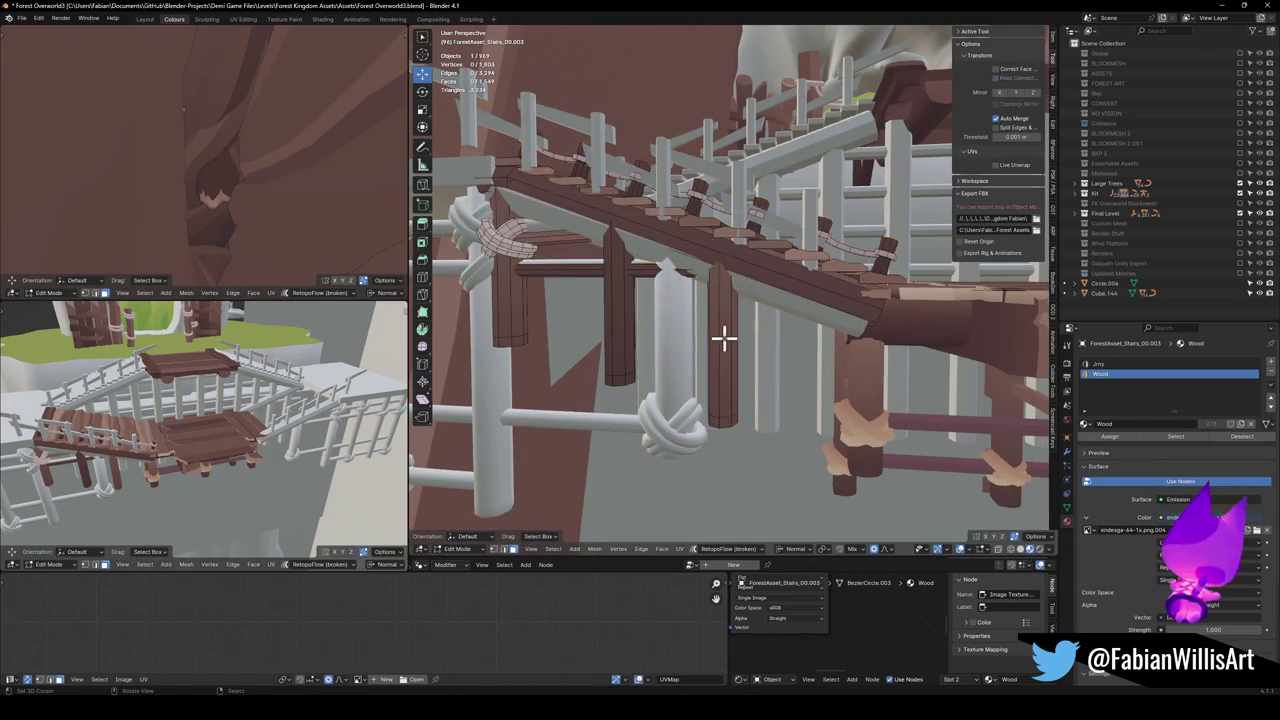
Separate the linked posts, rope and beam into their own object and delete them.
key(l)
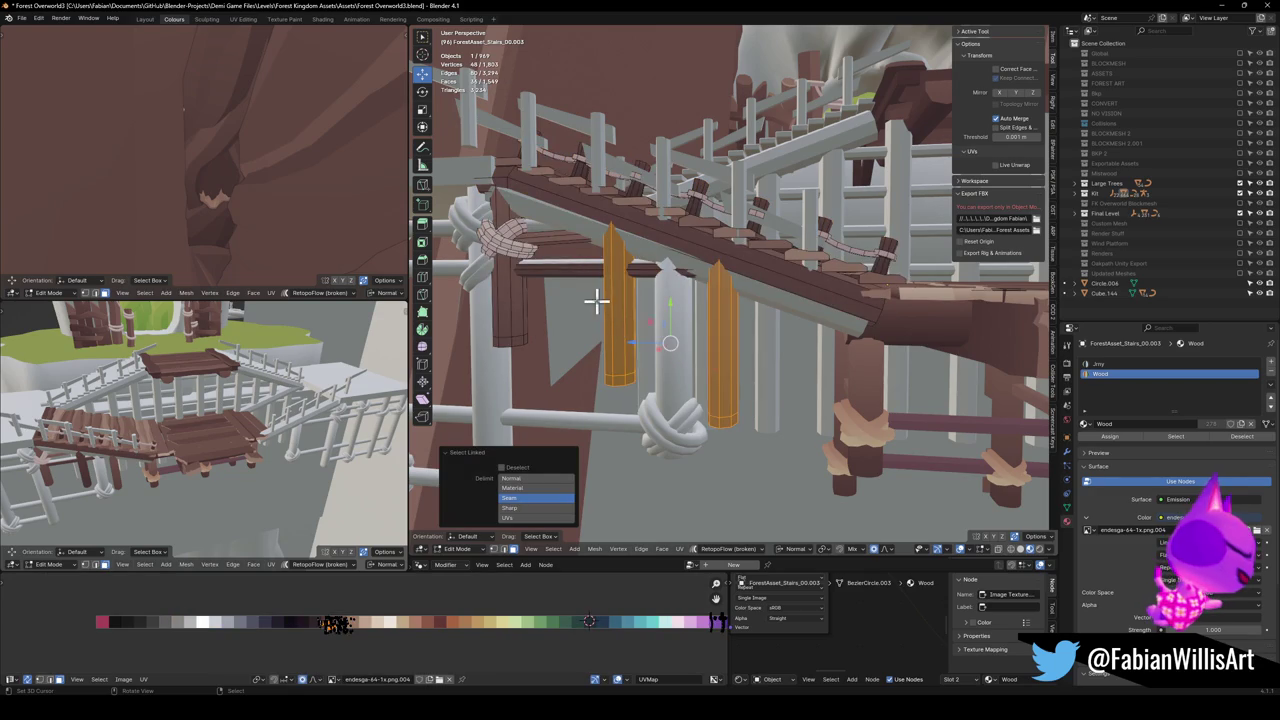
key(l)
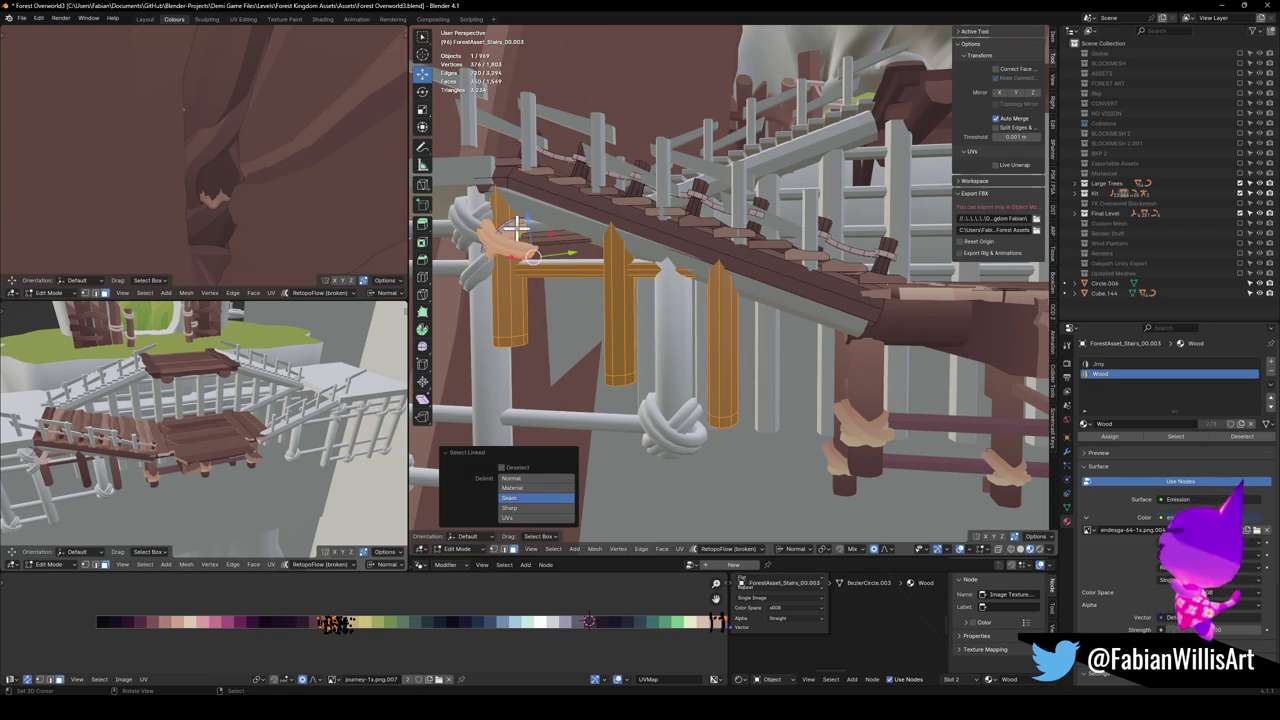
key(p)
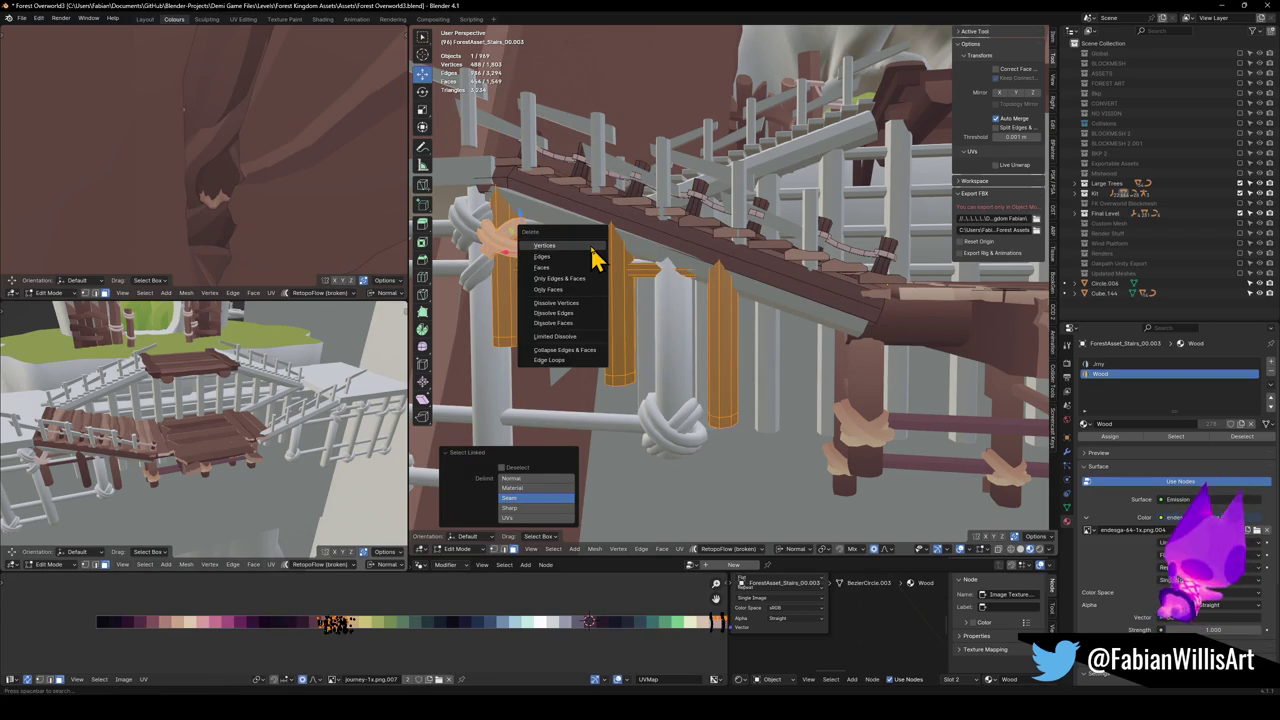
click(591, 257)
key(Tab)
key(KP_Decimal)
key(Delete)
scroll(766, 329, down, 5)
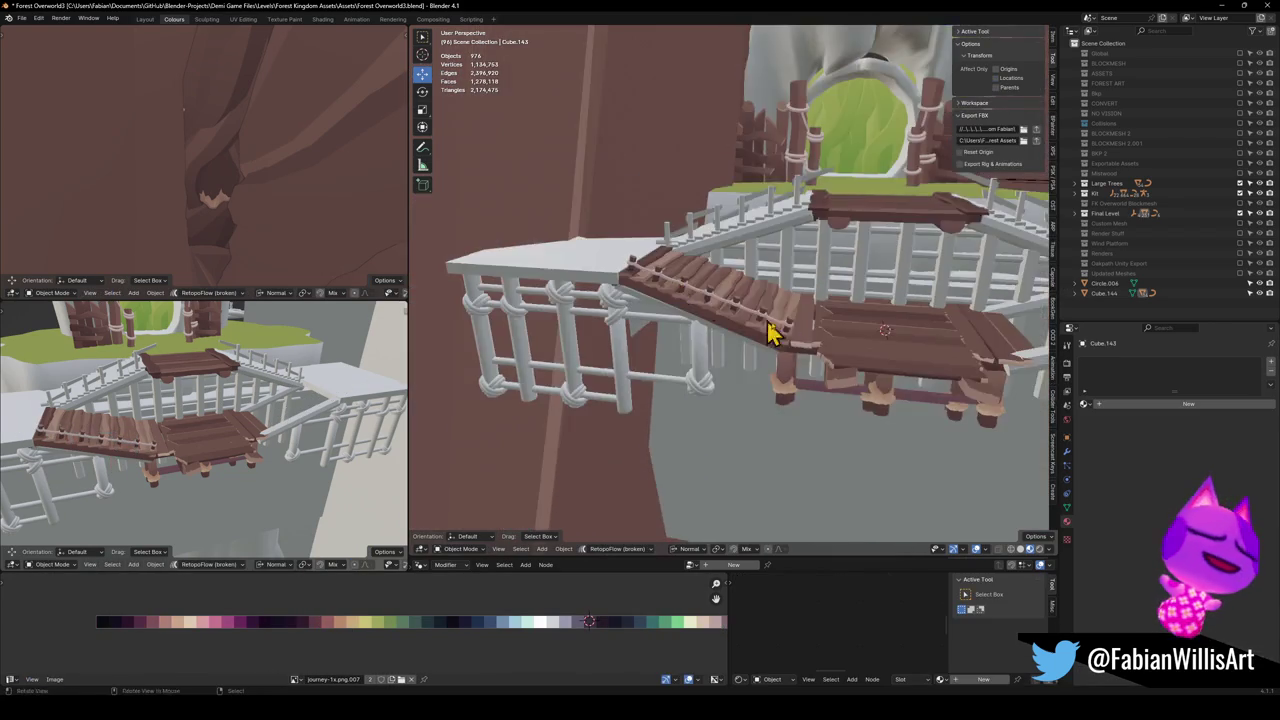
scroll(800, 348, up, 5)
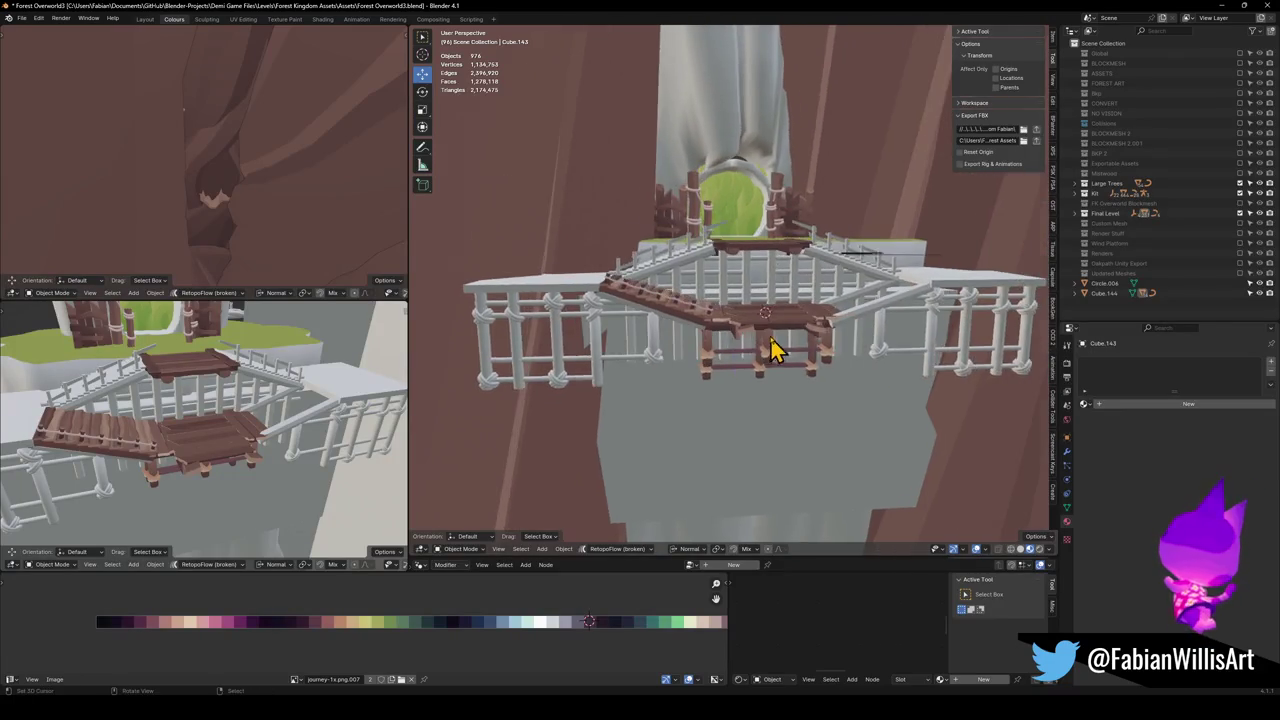
Set the plank walkway's origin to the 3D cursor and apply its rotation and scale.
key(a)
key(alt+a)
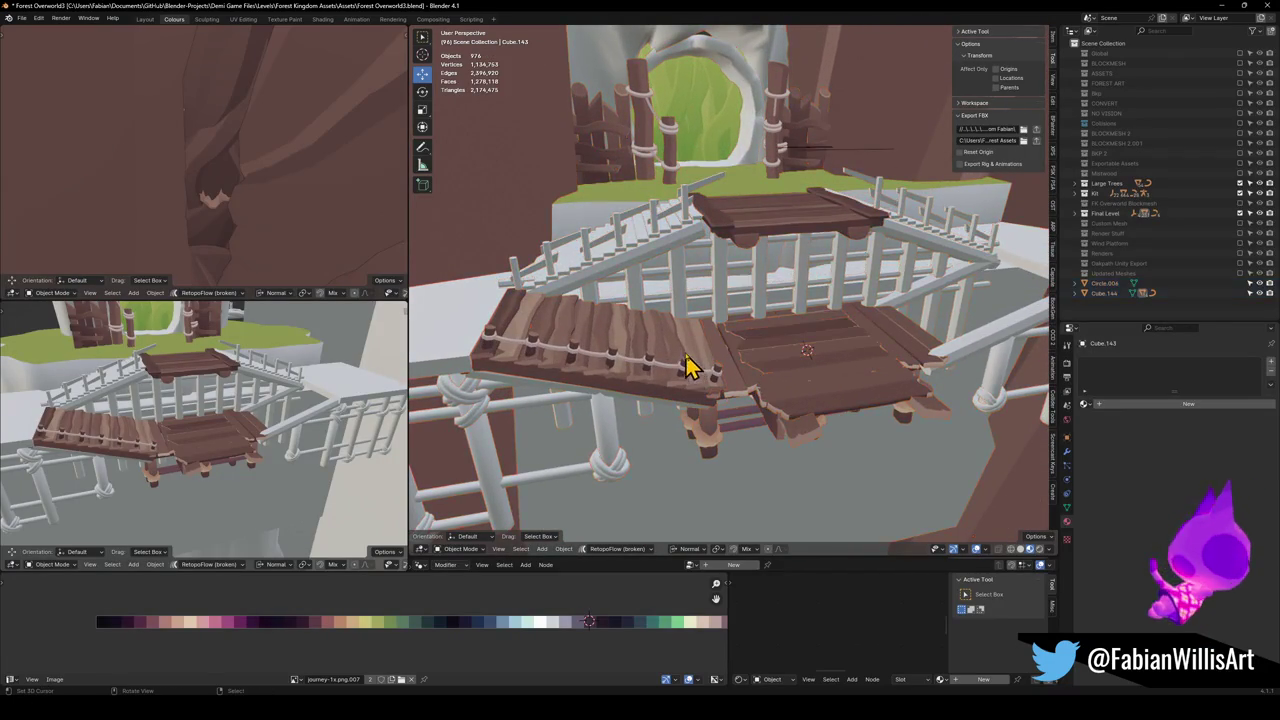
scroll(740, 350, up, 5)
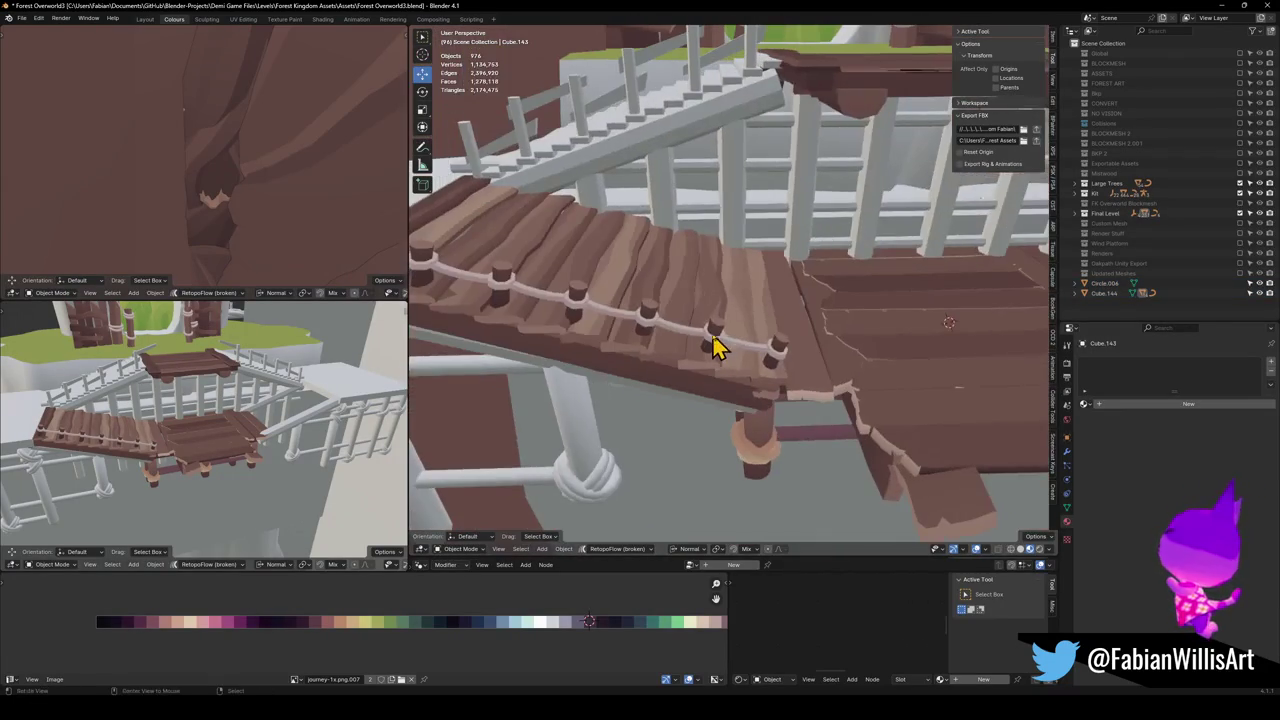
click(715, 340)
scroll(715, 340, down, 4)
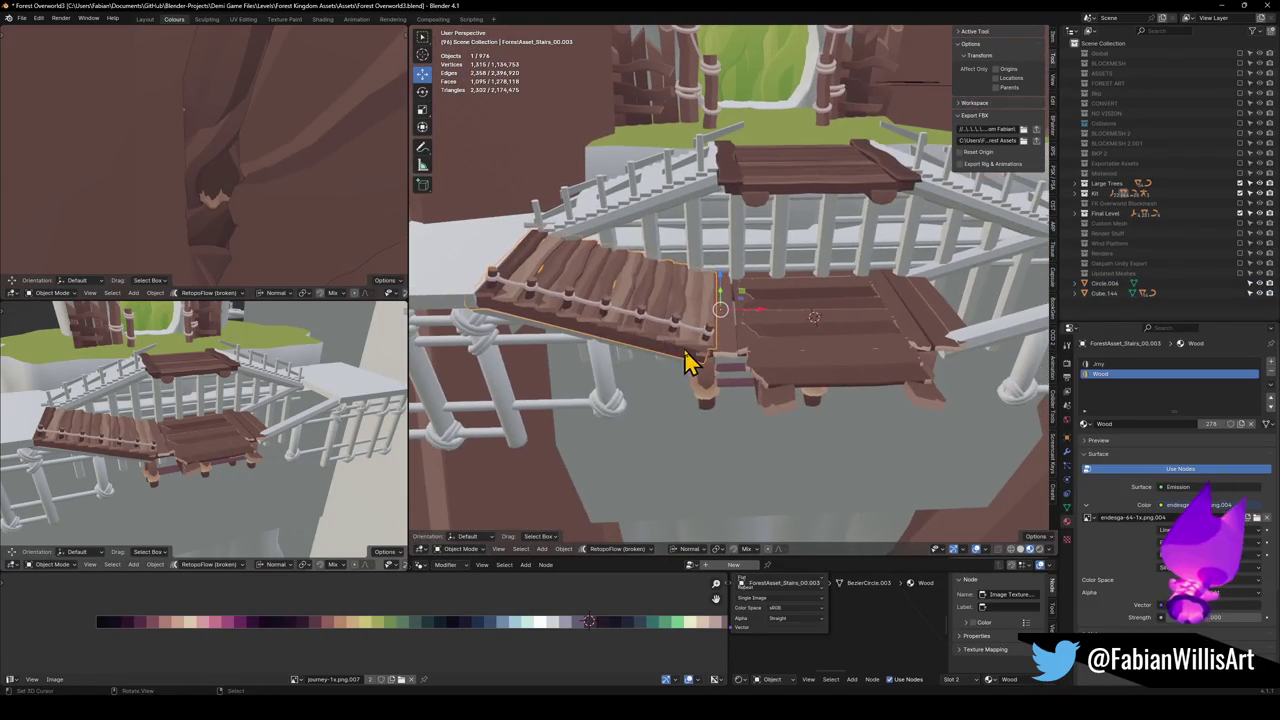
key(q)
key(q)
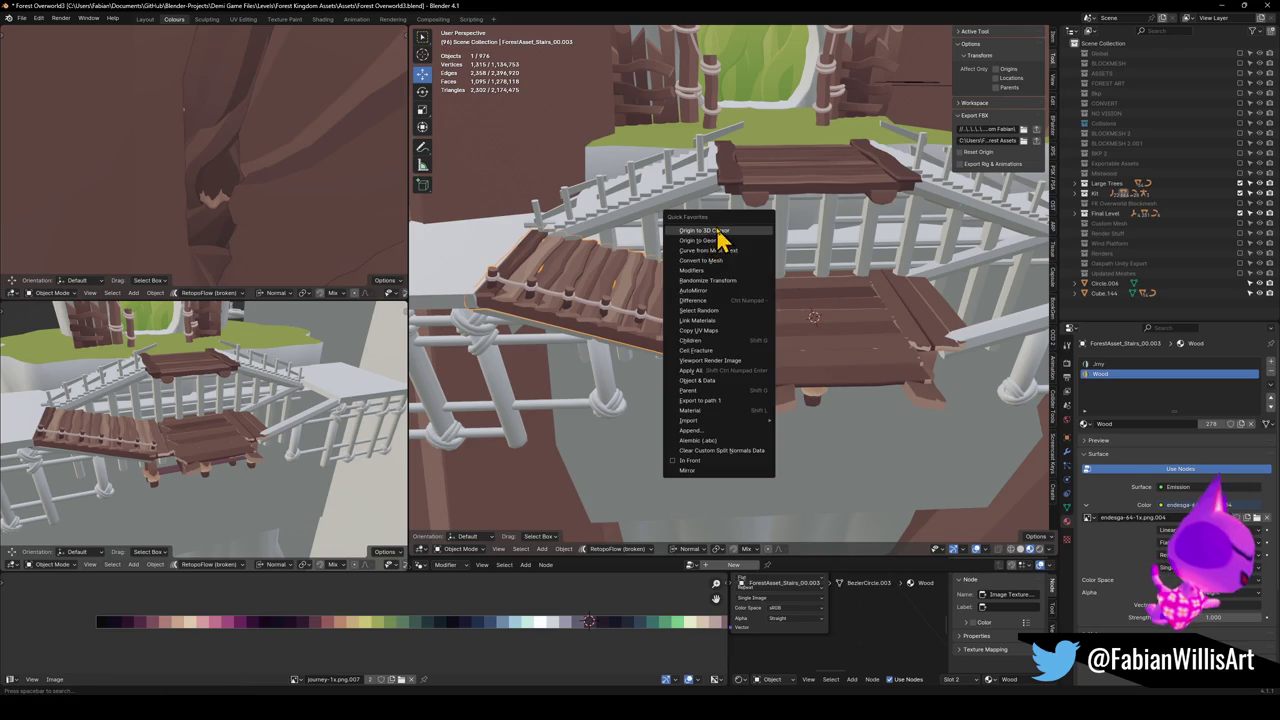
click(718, 232)
key(ctrl+a)
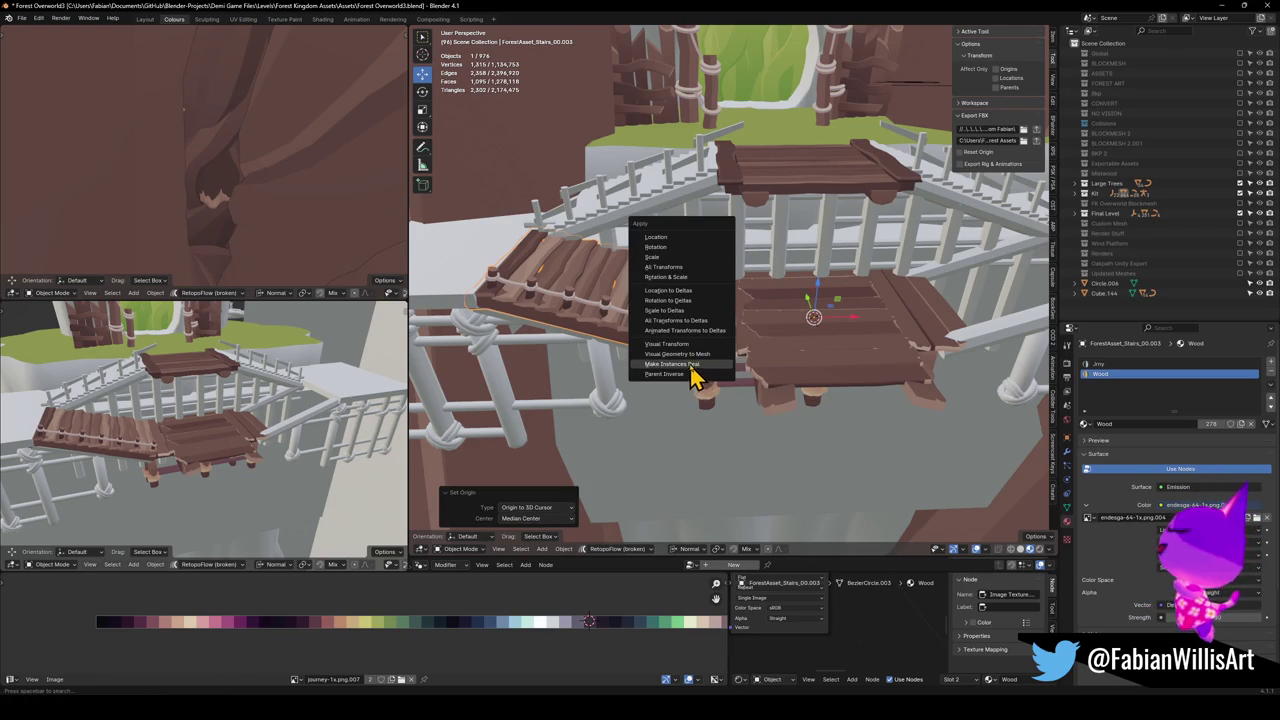
click(680, 290)
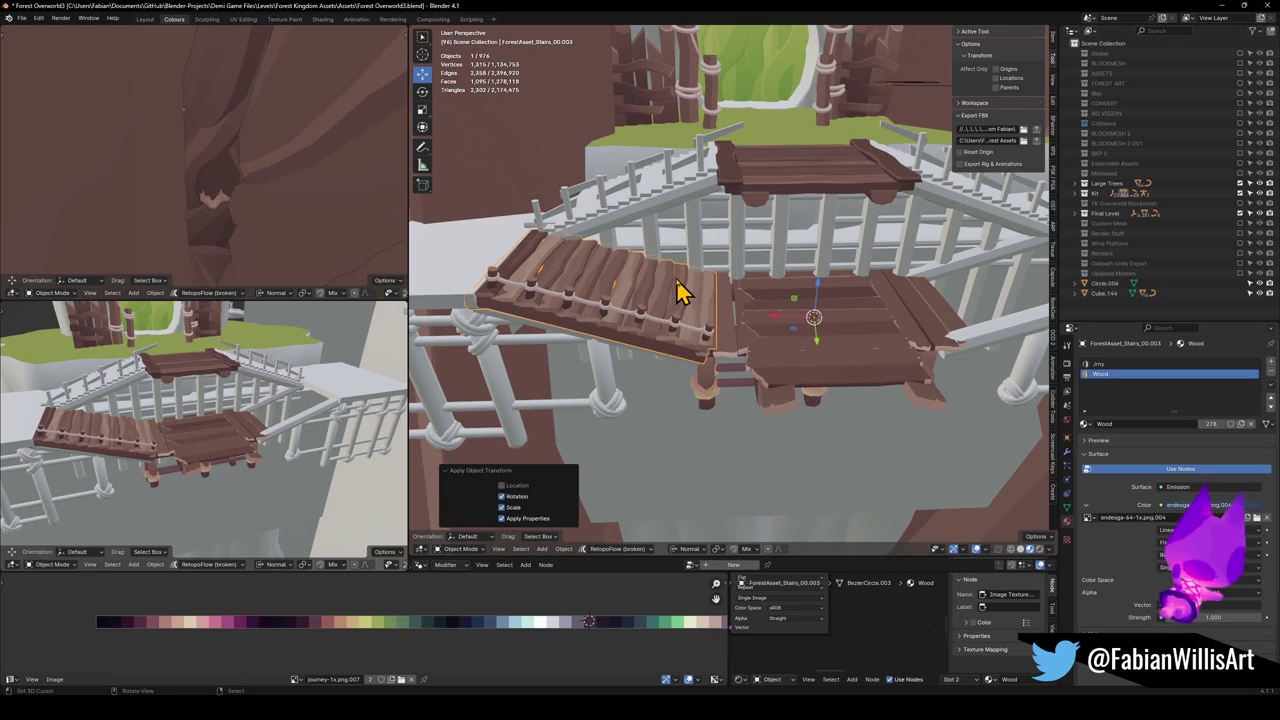
Try mirroring the walkway to the other side, then undo it.
key(q)
click(640, 518)
mouse_move(640, 518)
mouse_down()
mouse_move(723, 394)
mouse_move(654, 394)
mouse_move(677, 409)
mouse_move(710, 400)
mouse_move(740, 360)
mouse_move(677, 403)
mouse_move(710, 362)
mouse_up()
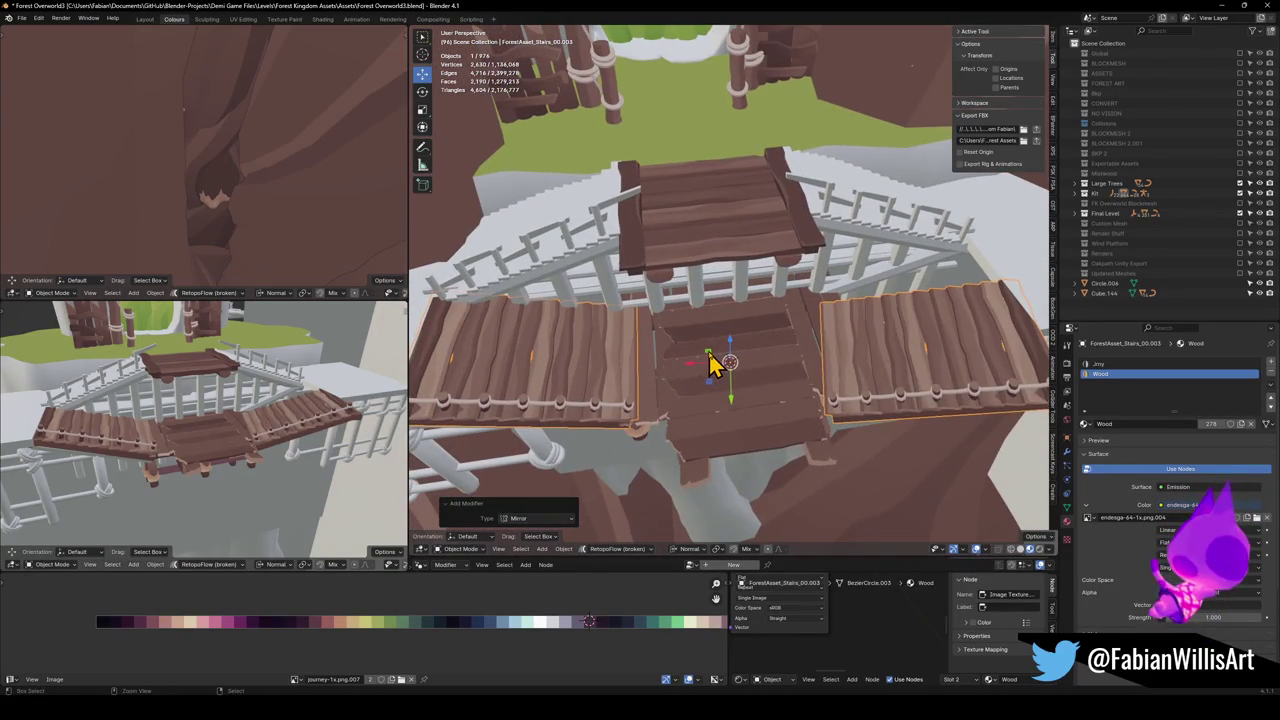
key(ctrl+z)
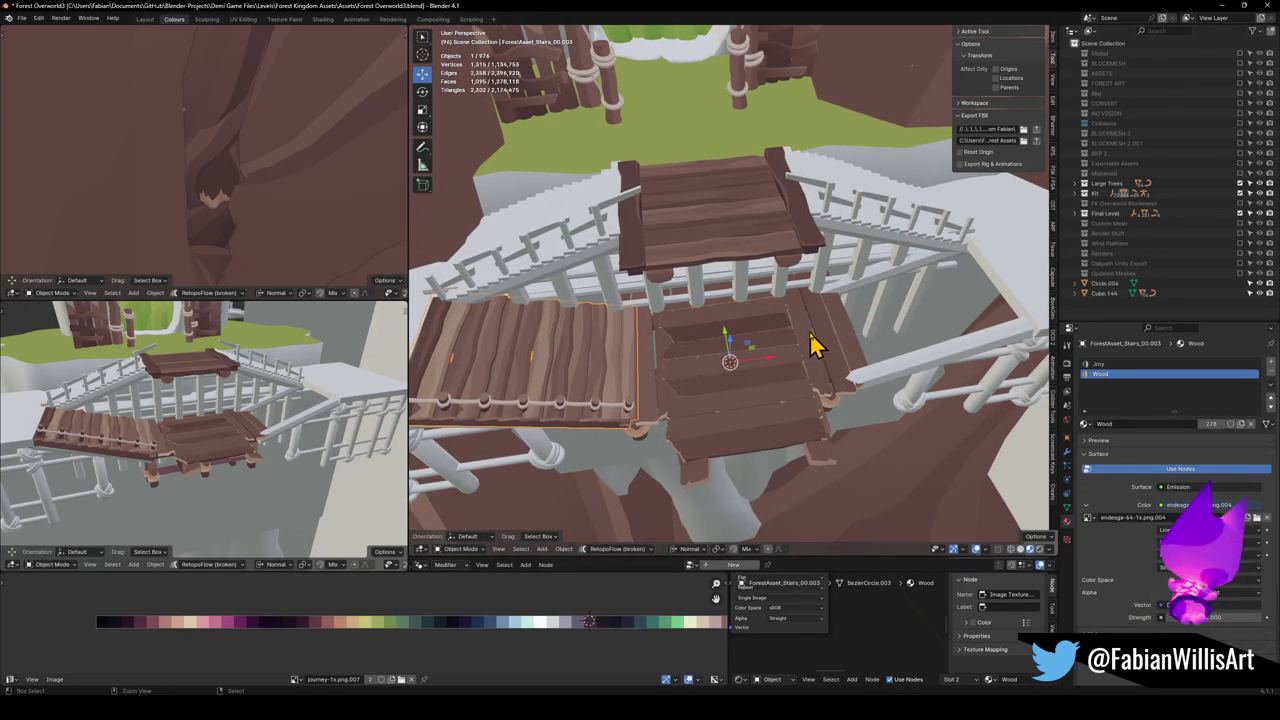
Move the walkway origin to the 3D cursor again and mirror it to the opposite side.
key(q)
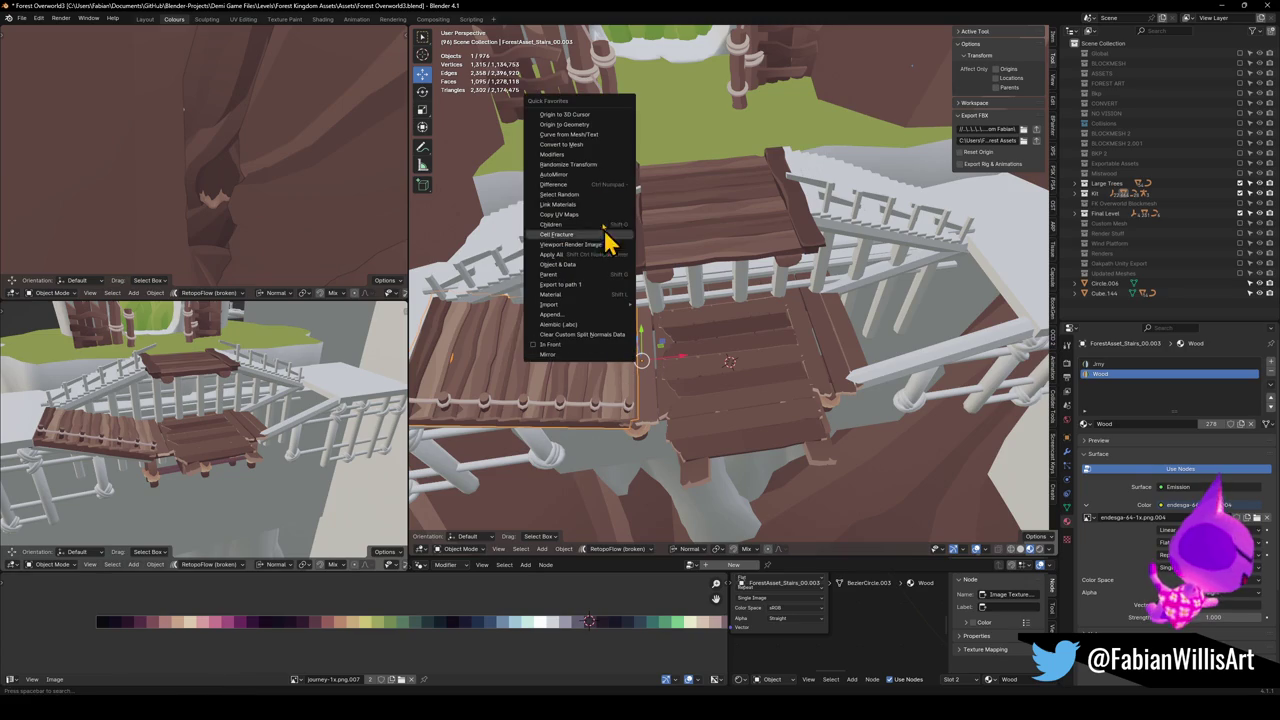
click(590, 118)
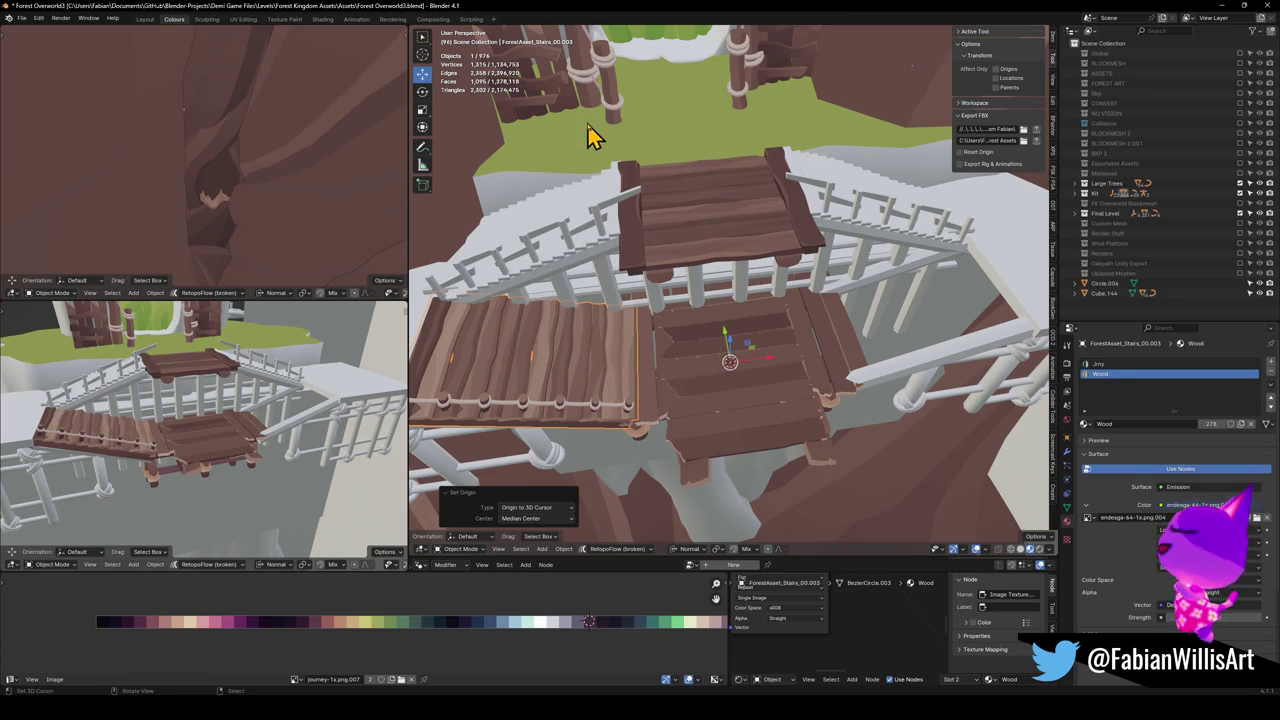
key(q)
click(620, 498)
mouse_move(728, 414)
mouse_down()
mouse_move(714, 363)
mouse_move(789, 357)
mouse_move(571, 360)
mouse_move(743, 337)
mouse_move(763, 297)
mouse_move(708, 324)
mouse_up()
key(Tab)
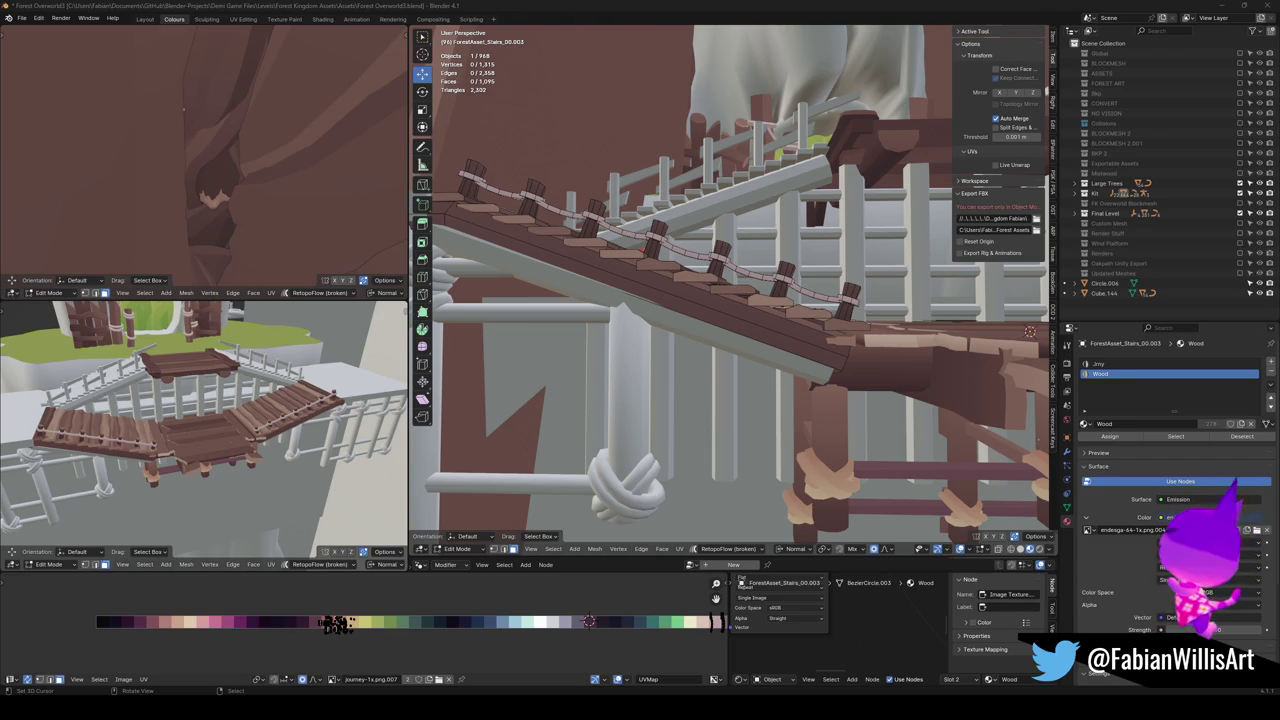
Select the linked planks, invert the selection and remove the posts and rope.
mouse_move(739, 334)
mouse_down()
mouse_move(717, 380)
mouse_move(596, 380)
mouse_move(666, 326)
mouse_move(680, 346)
mouse_move(650, 316)
mouse_move(588, 342)
mouse_up()
key(a)
key(alt+a)
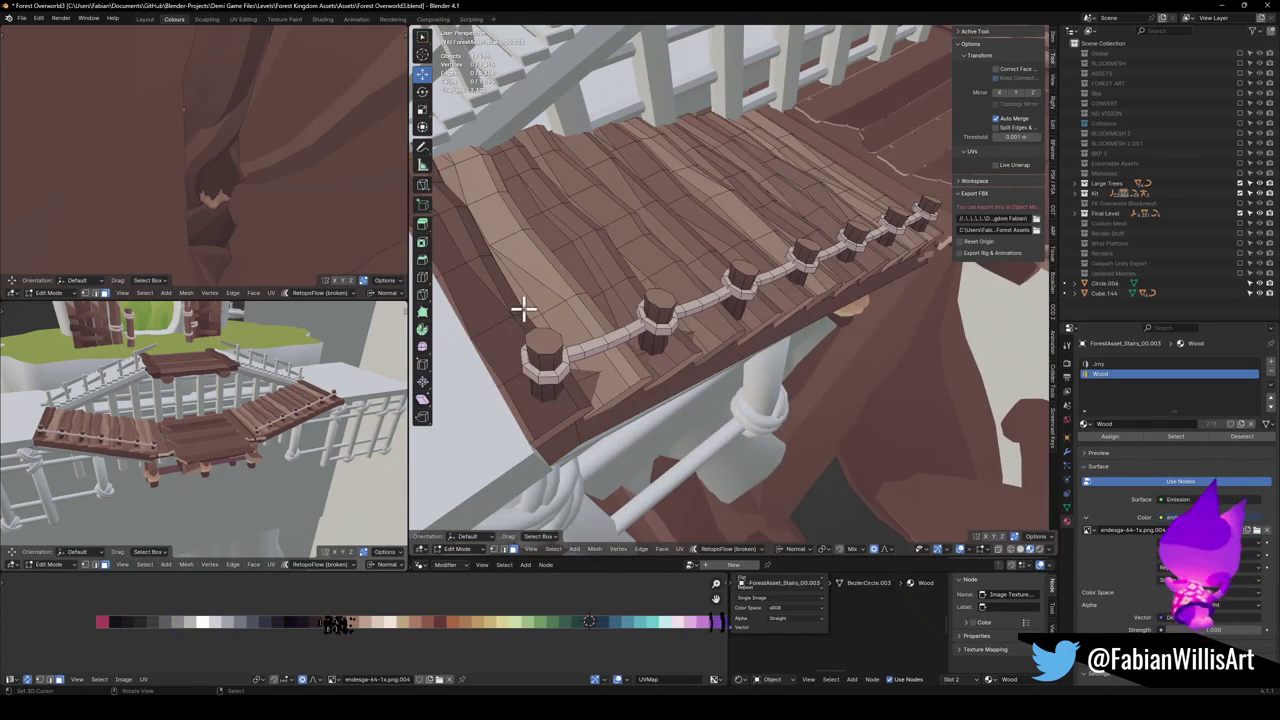
key(l)
key(l)
key(l)
key(l)
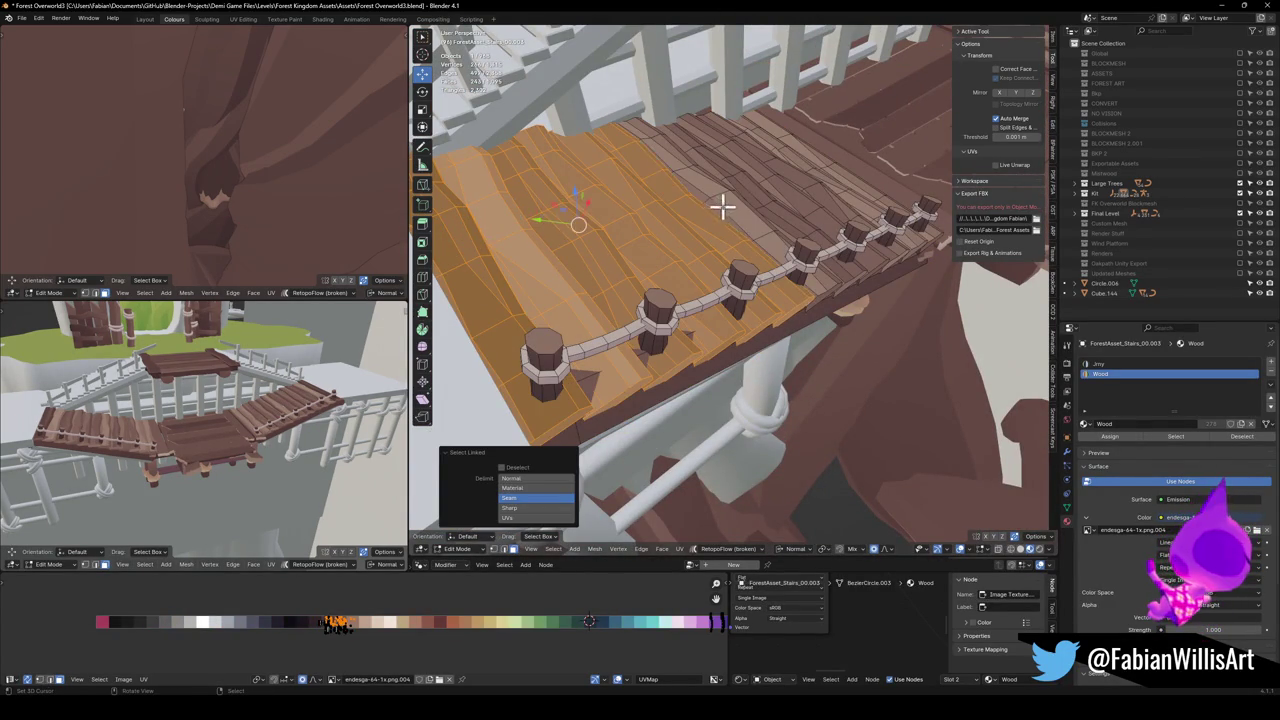
key(l)
key(l)
key(l)
mouse_move(843, 162)
mouse_down()
mouse_move(714, 343)
mouse_move(703, 303)
mouse_move(790, 355)
mouse_move(714, 360)
mouse_move(574, 260)
mouse_move(706, 289)
mouse_move(677, 323)
mouse_move(757, 357)
mouse_move(871, 363)
mouse_move(703, 365)
mouse_up()
key(ctrl+i)
key(h)
key(Tab)
Walk around the scene to check the plank stairs against the stone walkway.
key(alt+a)
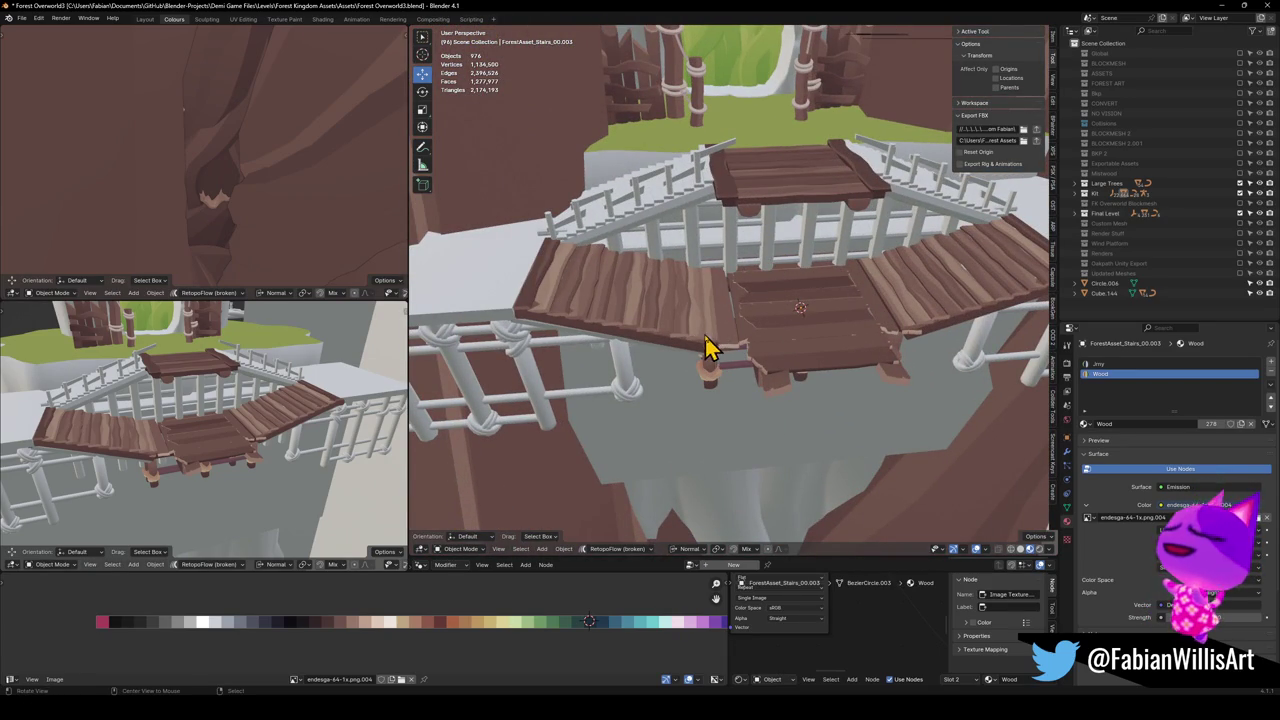
scroll(554, 300, up, 6)
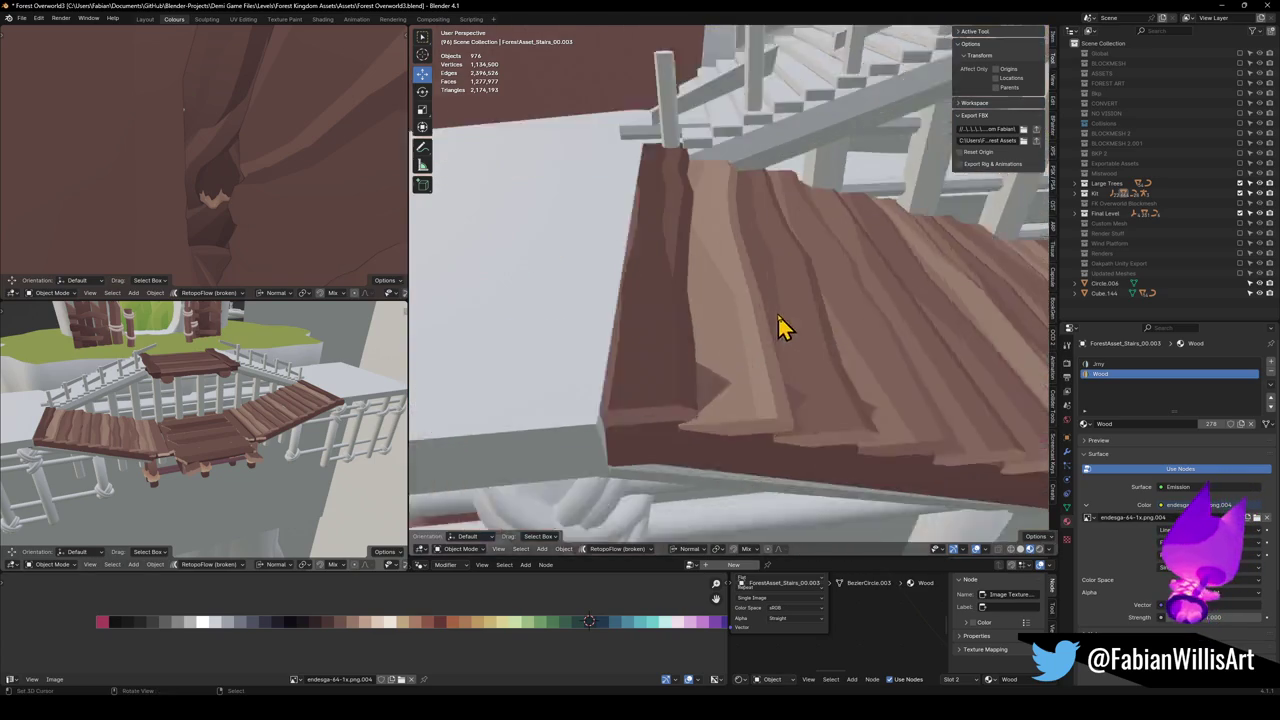
mouse_move(732, 362)
mouse_down()
mouse_move(692, 354)
mouse_move(680, 329)
mouse_move(737, 320)
mouse_move(760, 390)
mouse_move(754, 371)
mouse_move(720, 409)
mouse_move(840, 386)
mouse_move(767, 420)
mouse_move(777, 329)
mouse_move(749, 346)
mouse_up()
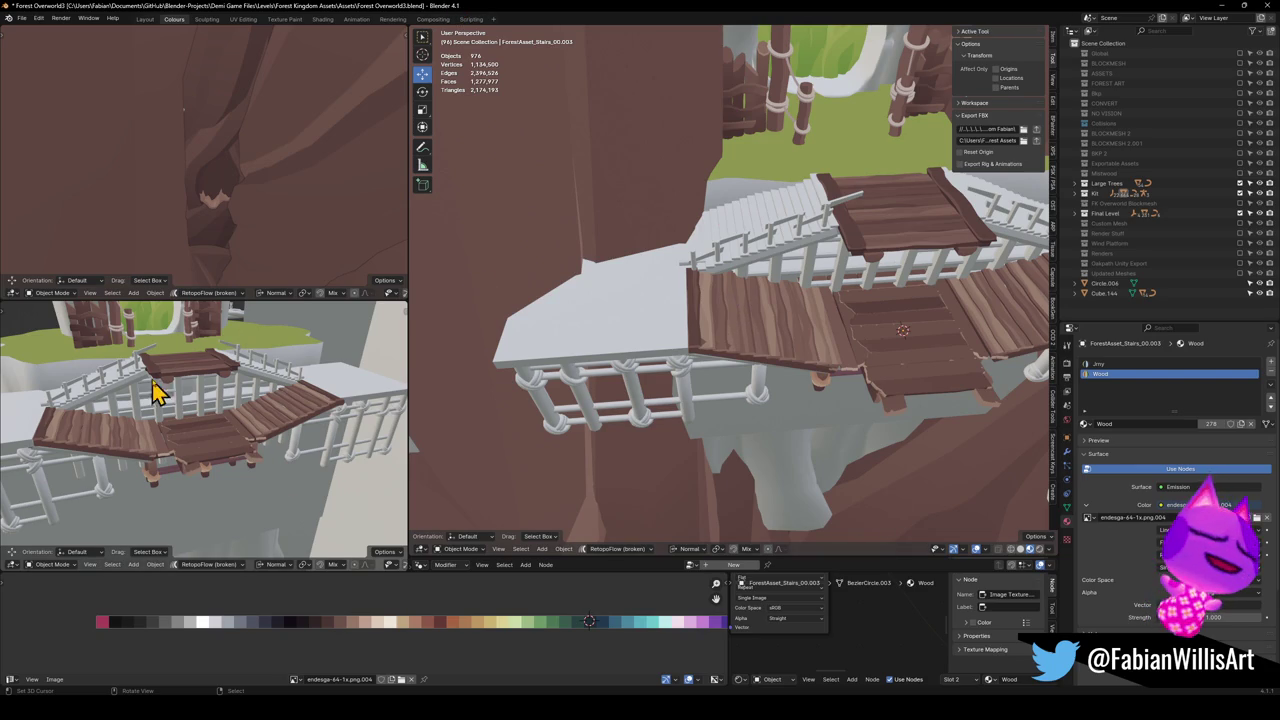
key(shift+grave)
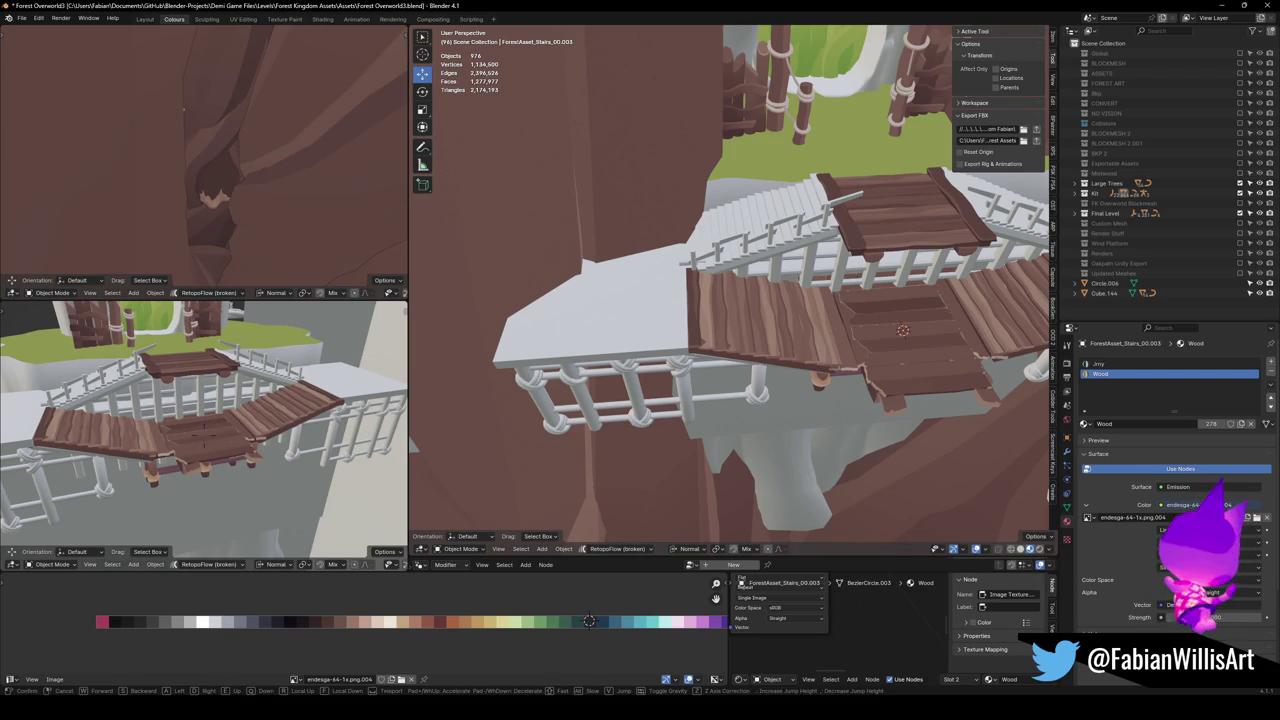
key(w)
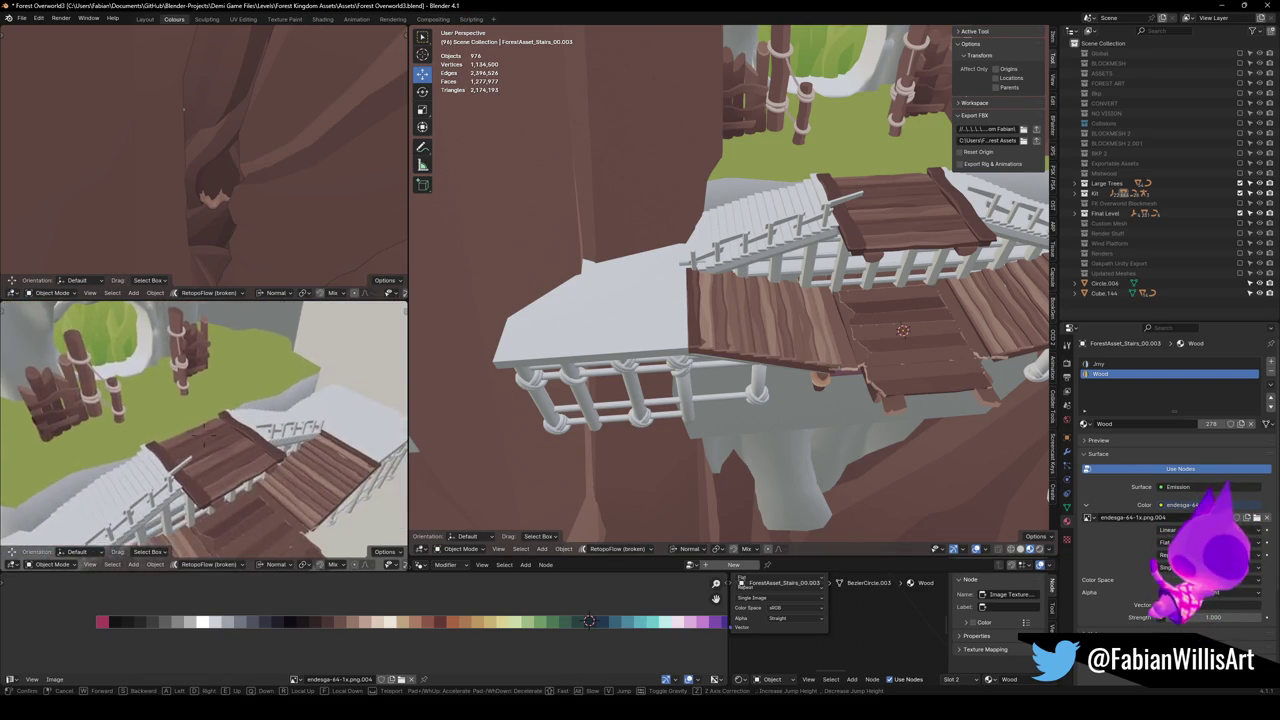
key(w)
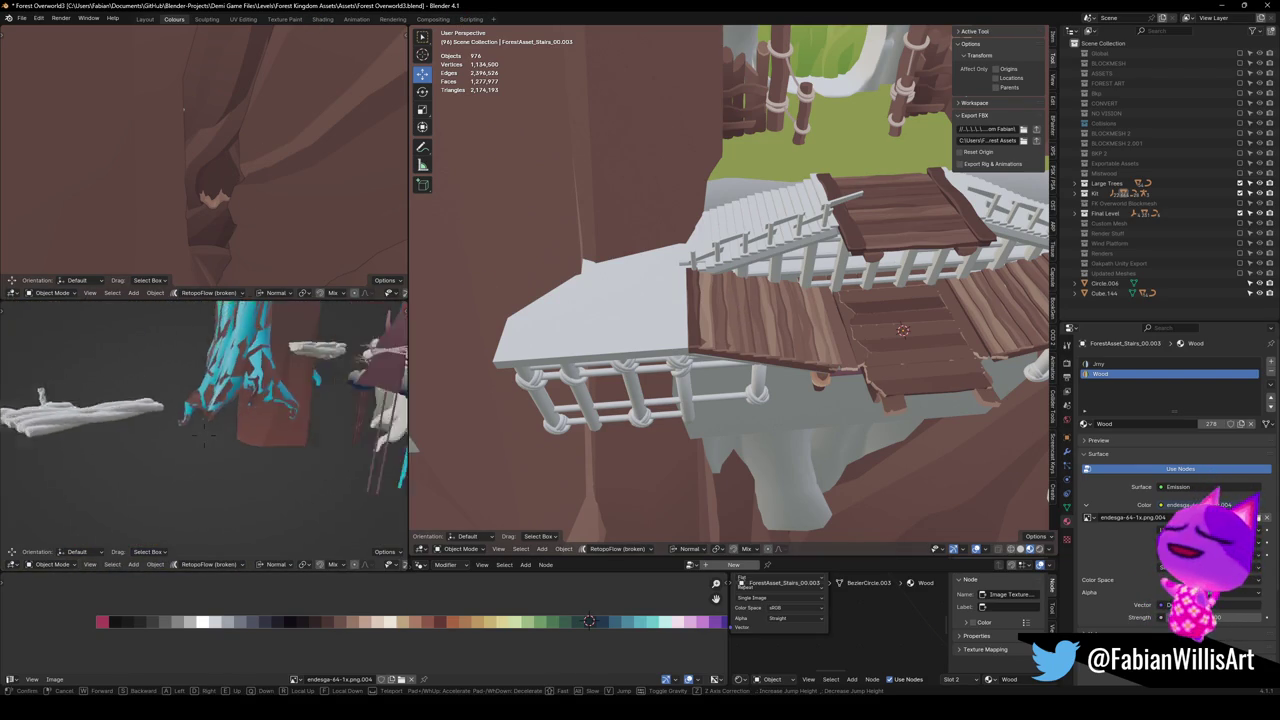
key(w)
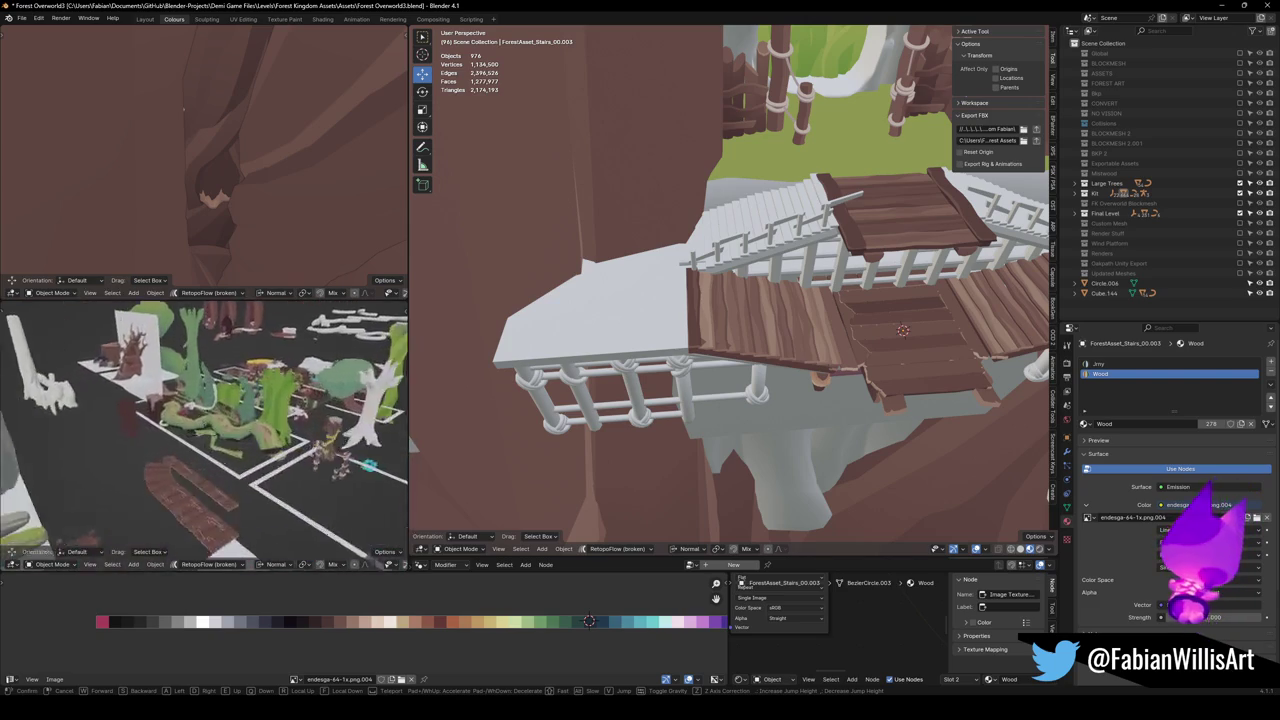
key(w)
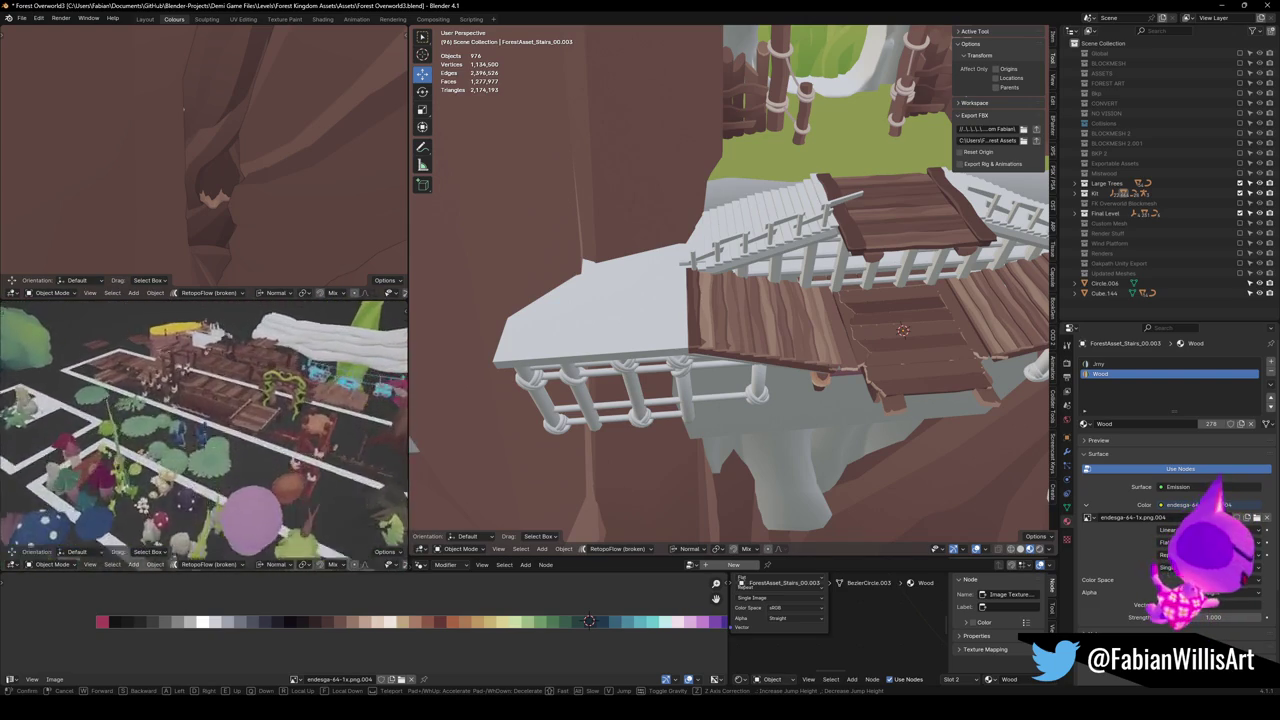
key(w)
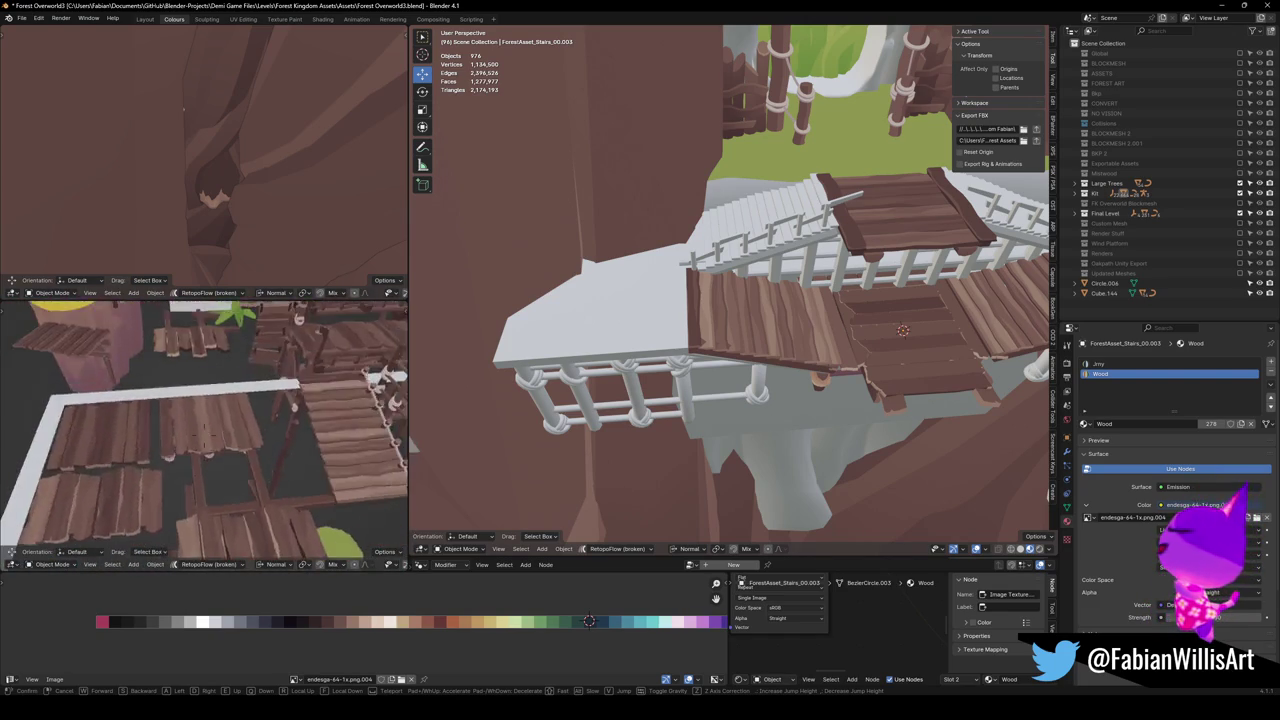
key(s)
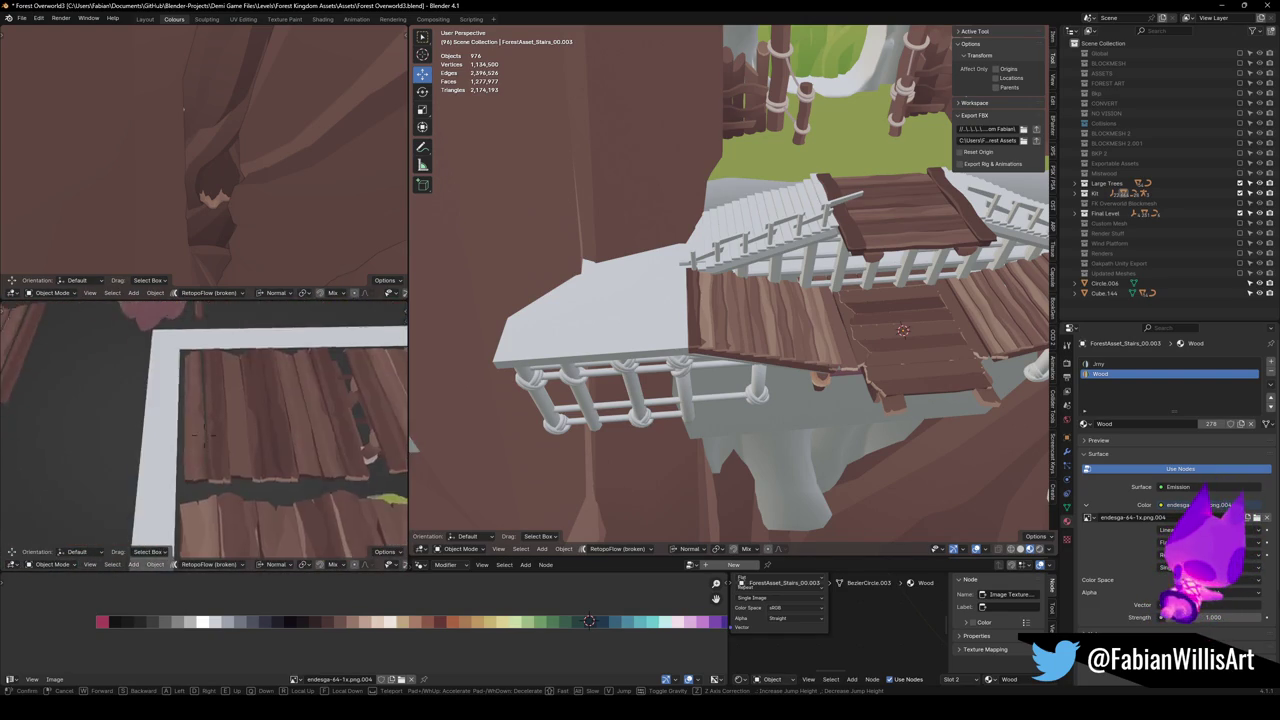
key(w)
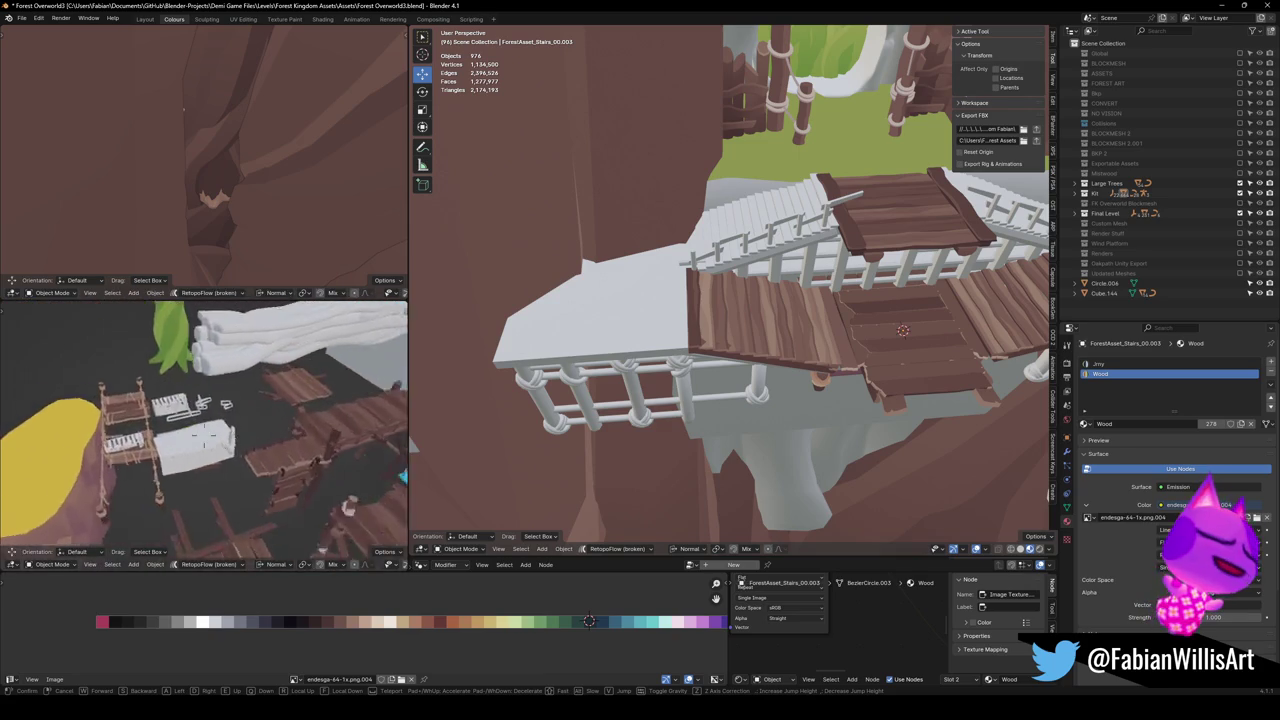
key(s)
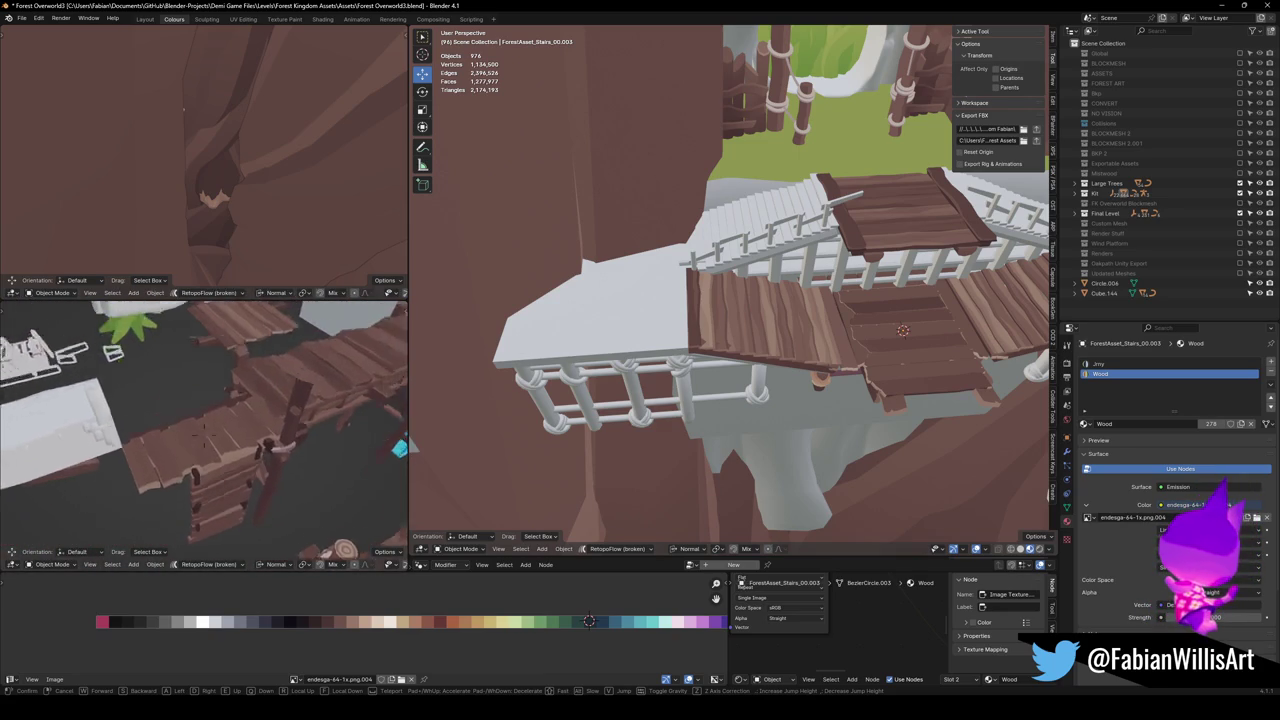
click(204, 428)
mouse_move(210, 460)
mouse_down()
mouse_move(246, 429)
mouse_move(228, 447)
mouse_move(266, 443)
mouse_move(170, 348)
mouse_move(300, 423)
mouse_move(254, 440)
mouse_move(172, 422)
mouse_move(191, 437)
mouse_move(200, 380)
mouse_move(200, 434)
mouse_move(94, 343)
mouse_move(191, 486)
mouse_move(175, 410)
mouse_move(225, 422)
mouse_move(157, 434)
mouse_move(234, 419)
mouse_move(286, 457)
mouse_move(168, 421)
mouse_move(266, 437)
mouse_move(251, 451)
mouse_move(246, 394)
mouse_move(226, 418)
mouse_move(249, 323)
mouse_move(214, 420)
mouse_move(222, 398)
mouse_move(200, 417)
mouse_up()
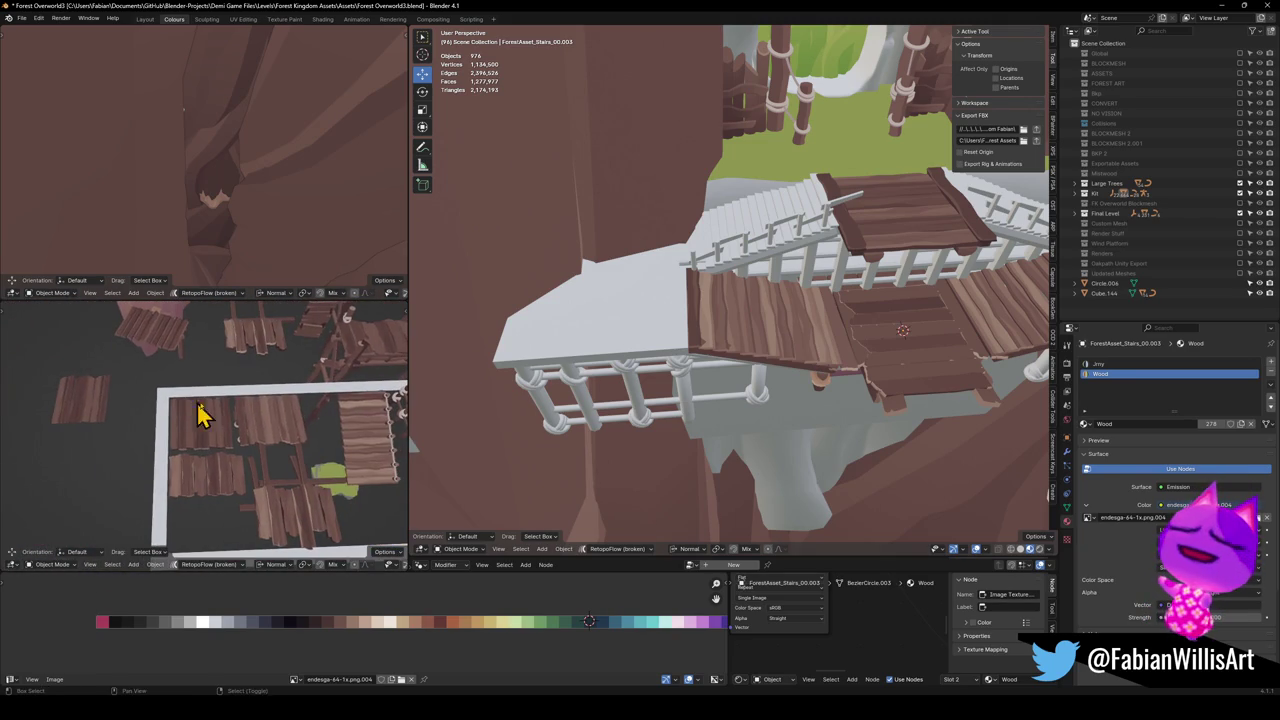
scroll(281, 424, up, 3)
Select the ForestAsset_Platform_01.013 planks and frame them to inspect the platform.
mouse_move(281, 419)
mouse_down()
mouse_move(246, 429)
mouse_move(269, 380)
mouse_move(266, 331)
mouse_move(228, 441)
mouse_move(223, 400)
mouse_move(217, 503)
mouse_move(200, 491)
mouse_up()
mouse_move(340, 435)
mouse_down()
mouse_move(277, 406)
mouse_move(194, 409)
mouse_move(251, 406)
mouse_move(251, 337)
mouse_move(239, 416)
mouse_up()
click(177, 371)
key(KP_Decimal)
scroll(239, 414, down, 5)
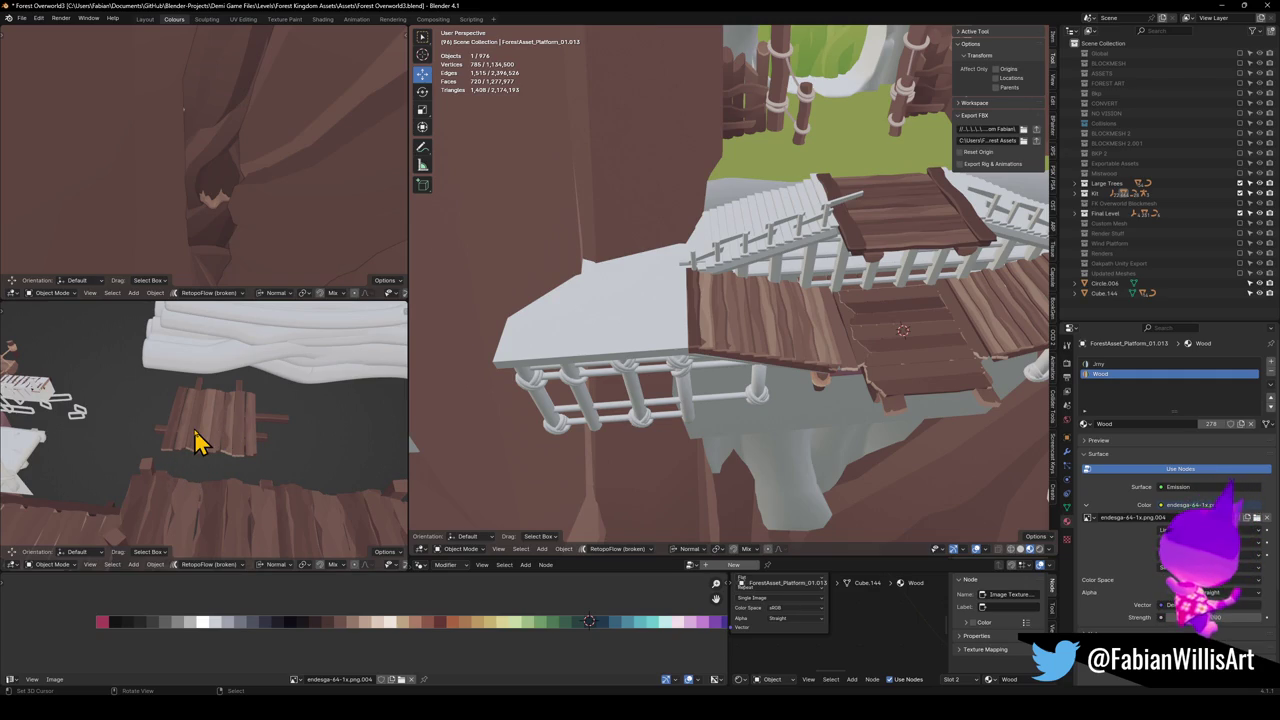
mouse_move(200, 440)
mouse_down()
mouse_move(326, 451)
mouse_move(360, 434)
mouse_move(240, 460)
mouse_move(234, 423)
mouse_move(243, 463)
mouse_move(200, 451)
mouse_move(188, 466)
mouse_move(243, 443)
mouse_move(191, 480)
mouse_move(277, 437)
mouse_move(257, 386)
mouse_move(217, 491)
mouse_up()
scroll(183, 466, down, 3)
scroll(268, 425, up, 2)
scroll(186, 466, up, 2)
Select the Dng2_Planks_6 planks and check their mesh in Edit Mode.
click(186, 466)
key(g)
right_click(216, 418)
key(Tab)
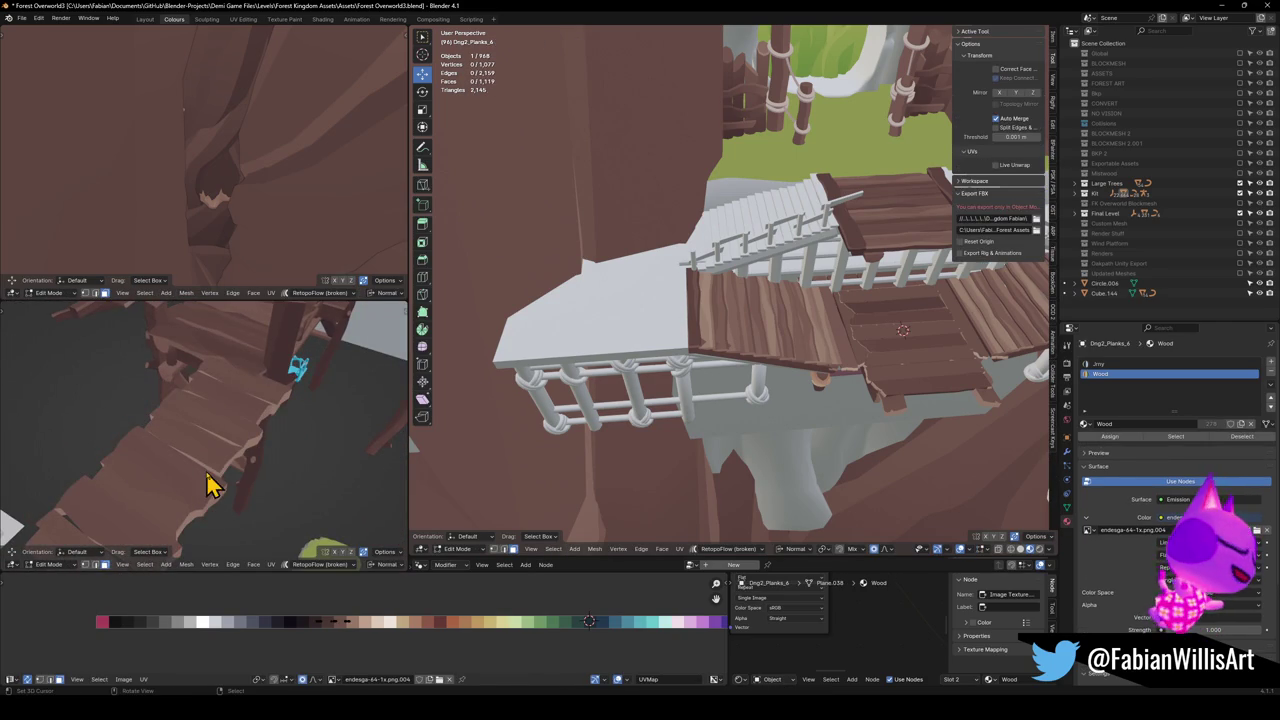
key(Tab)
scroll(208, 470, down, 3)
Duplicate Dng2_Planks_6 at the same height, placing the copy at X 3.22 m, Y -10.267 m.
key(shift+d)
key(shift+z)
click(276, 463)
drag(300, 466, 215, 450)
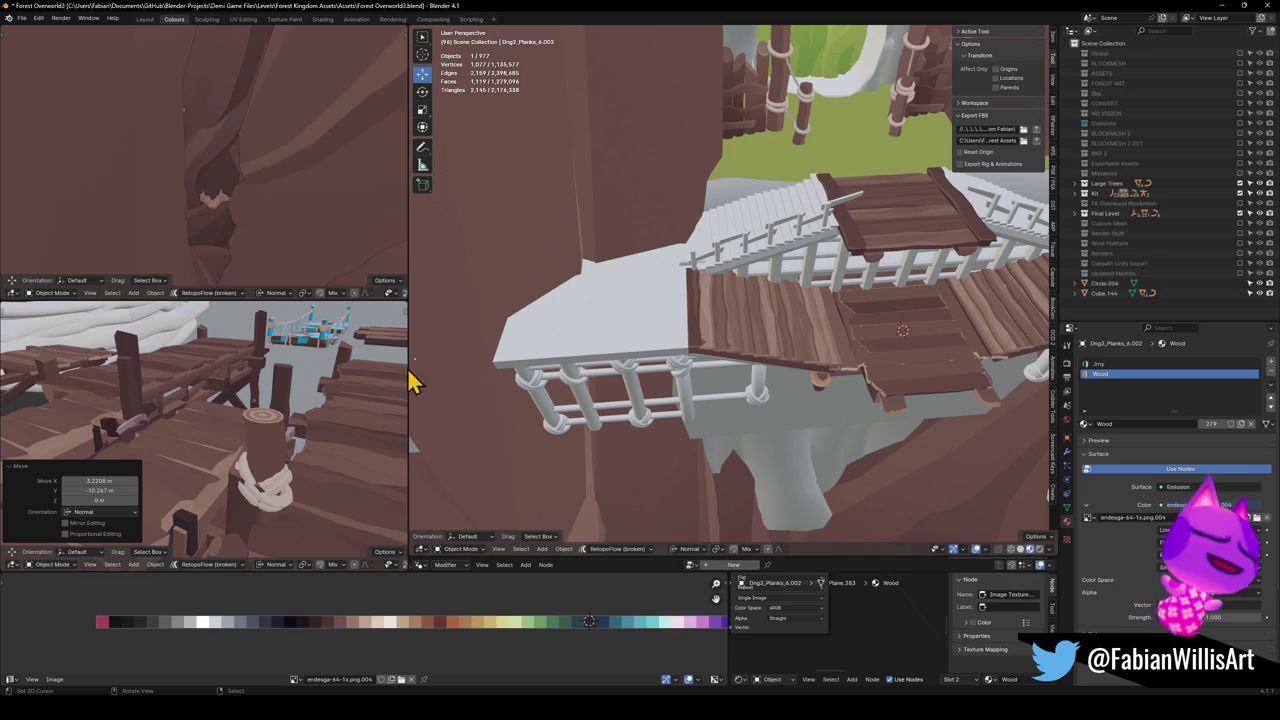
mouse_move(180, 458)
mouse_down()
mouse_move(229, 420)
mouse_move(197, 432)
mouse_up()
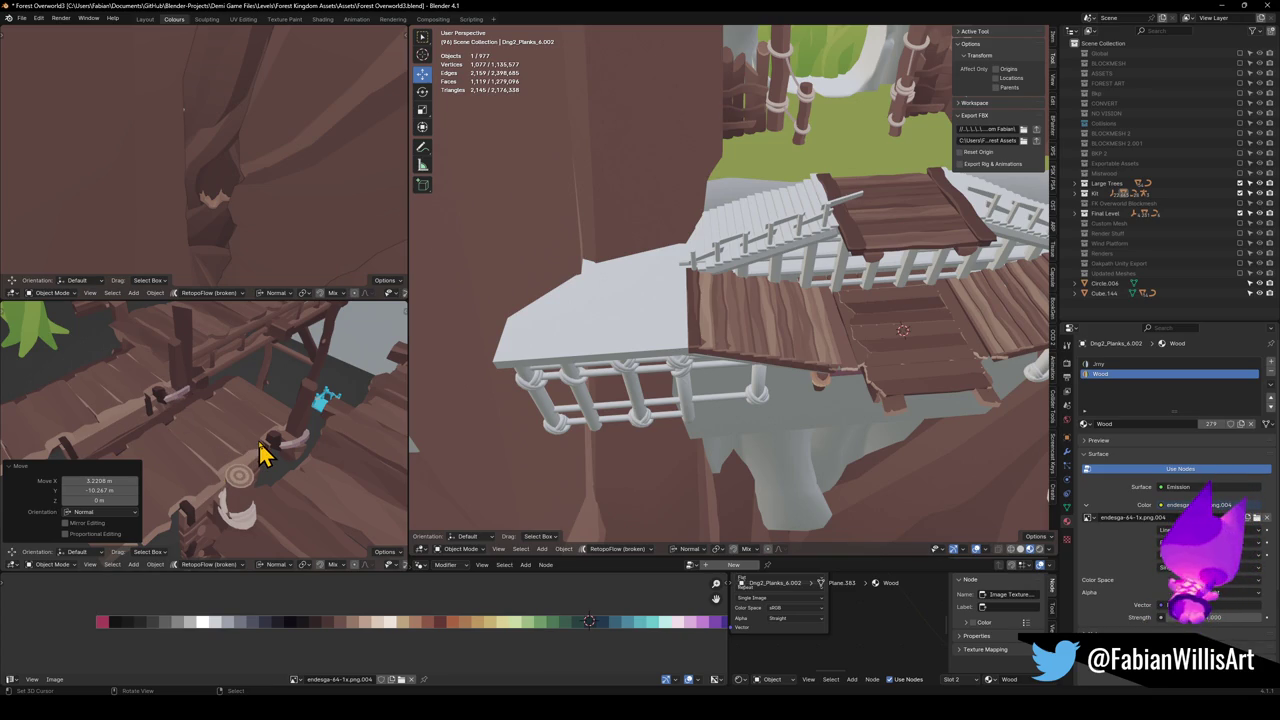
scroll(243, 455, up, 5)
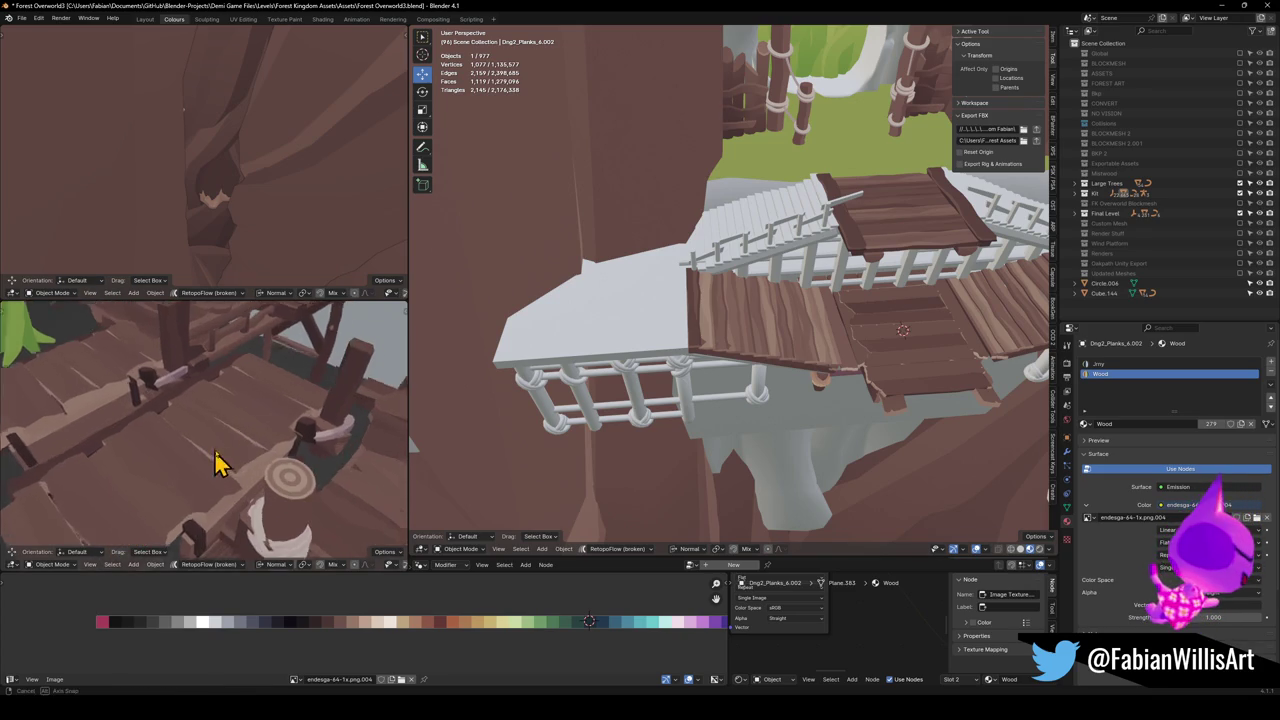
Trim the copied planks' mesh to 459 faces and snap the copy onto the 3D cursor.
key(Tab)
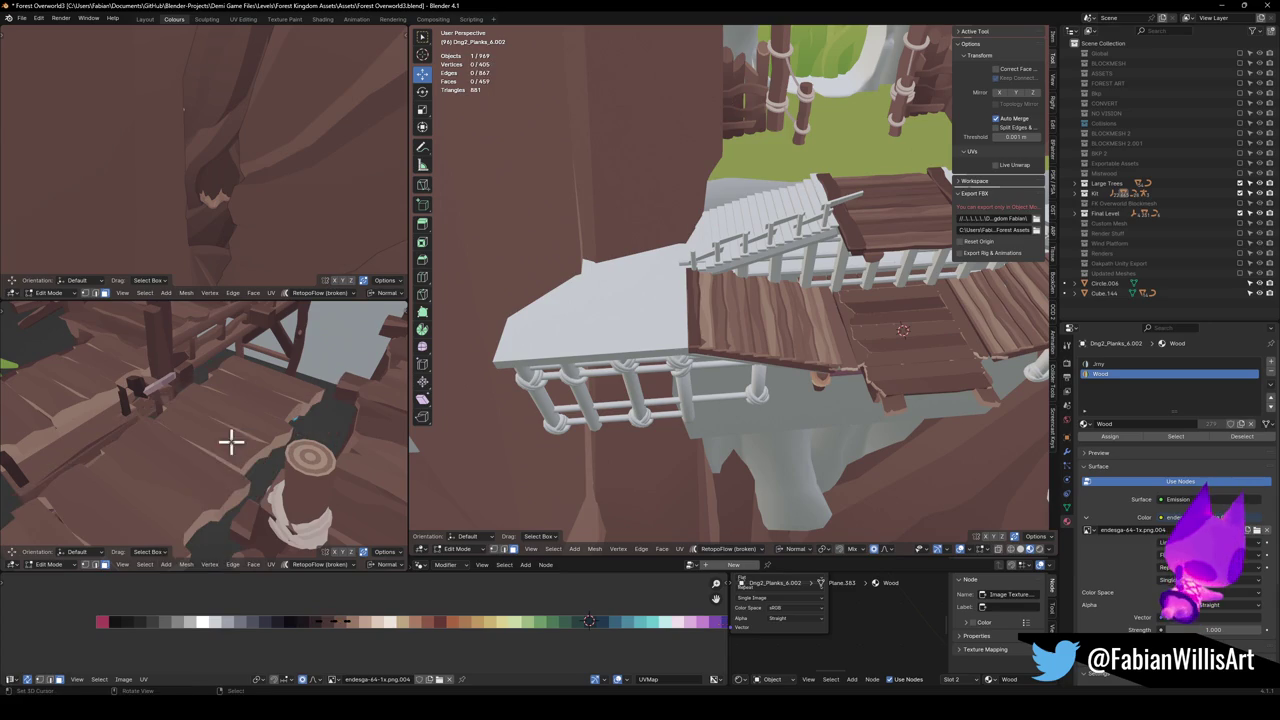
key(Tab)
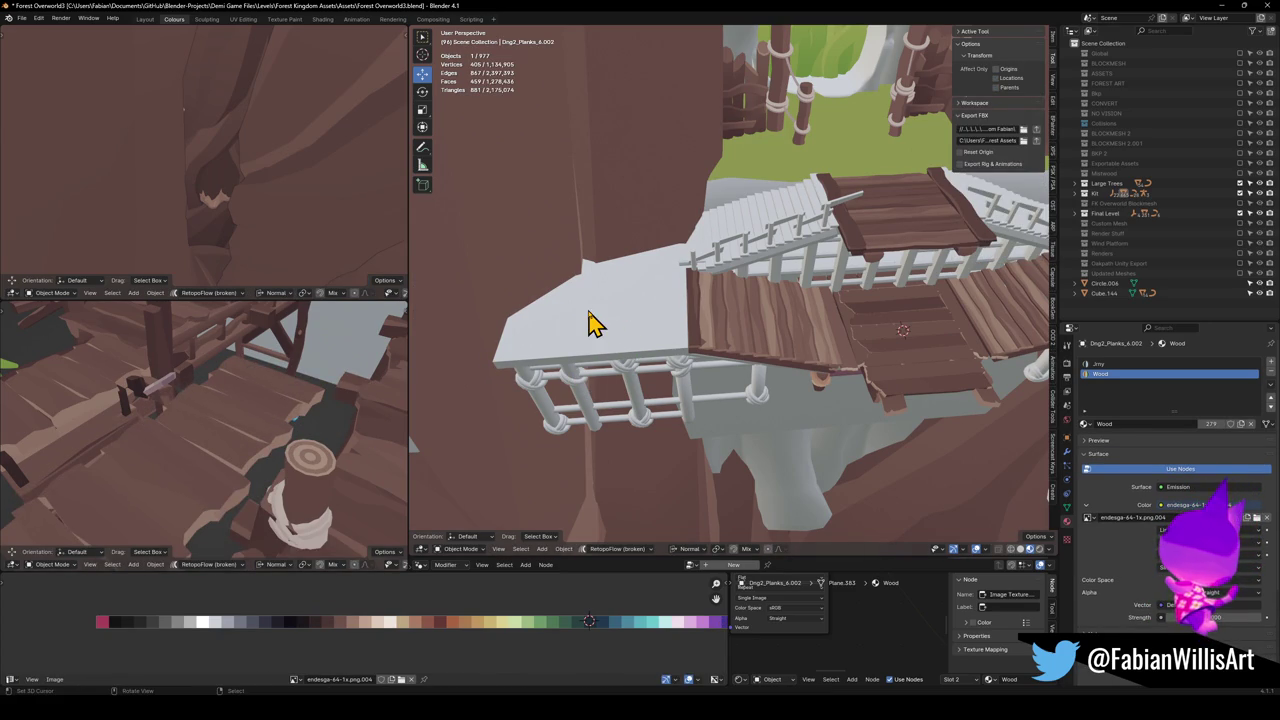
key(shift+s)
click(623, 329)
Rotate the copied planks 8.88° around Z and reposition them at the same height.
key(r)
key(z)
key(z)
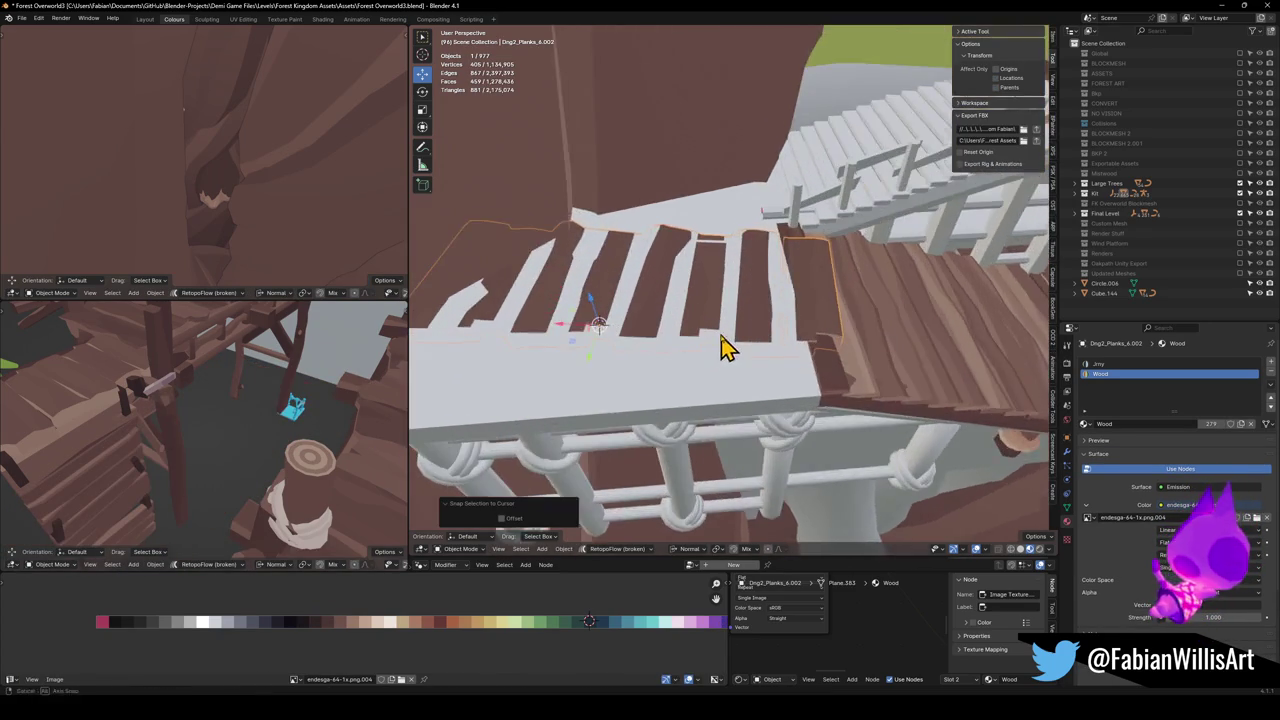
click(820, 349)
key(g)
key(shift+z)
key(shift+z)
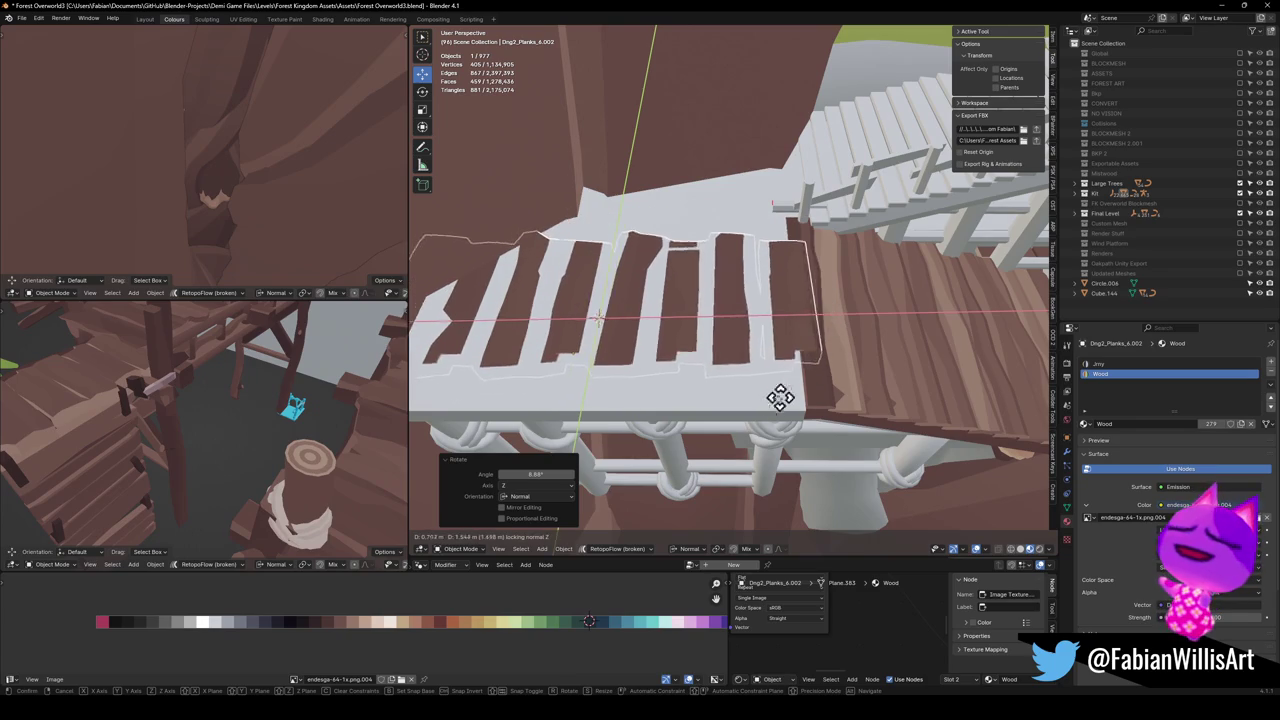
click(802, 415)
Fine-tune the planks with a -1.34° Z rotation and another level move.
key(r)
key(z)
key(z)
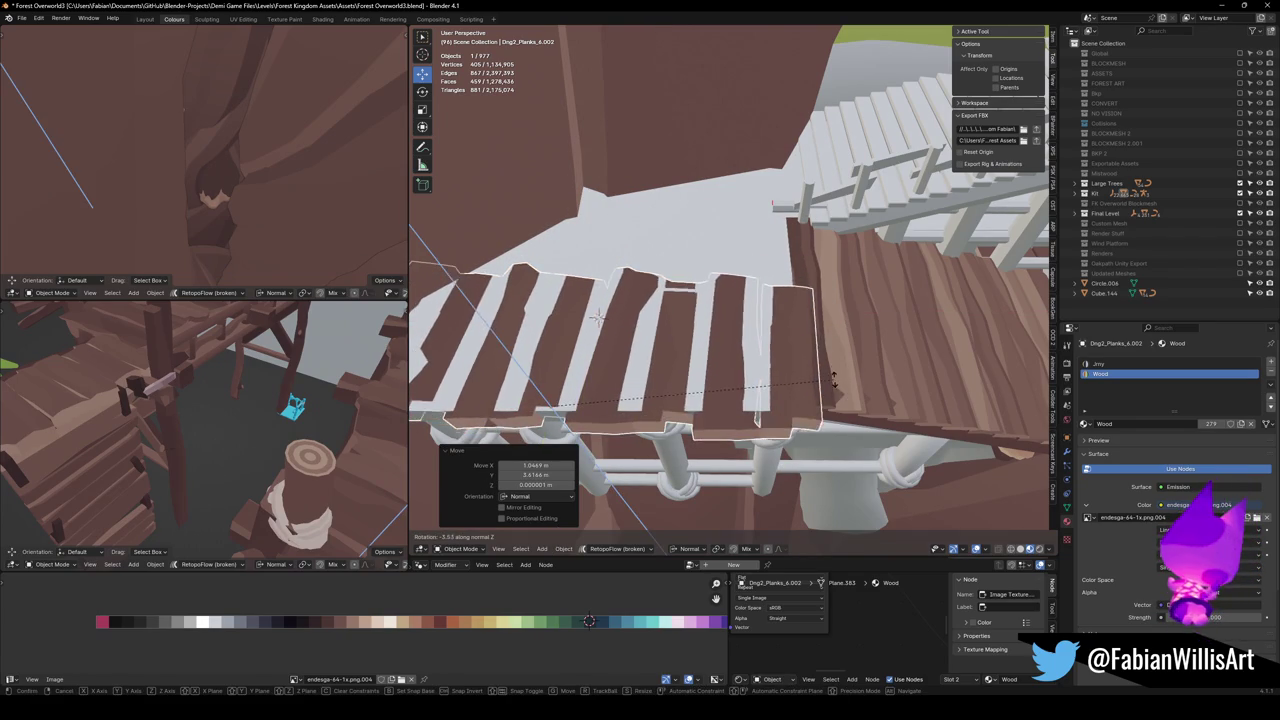
click(797, 371)
scroll(803, 380, up, 3)
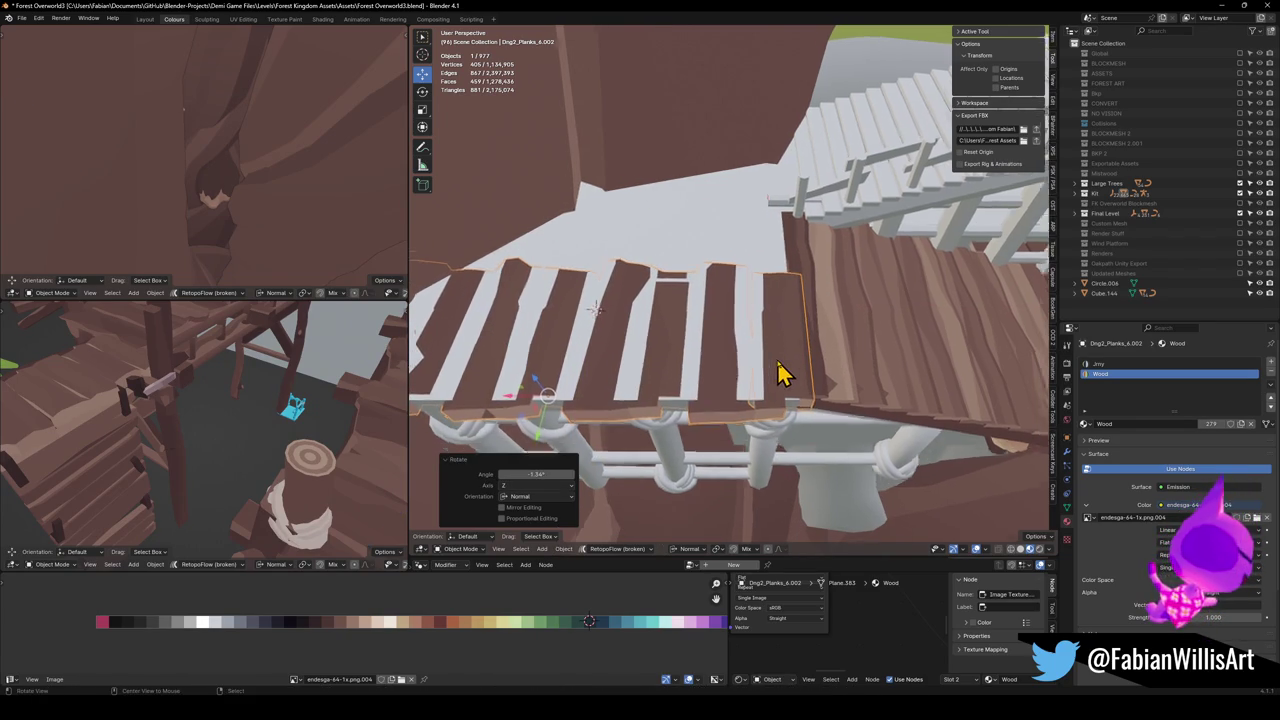
mouse_move(805, 393)
mouse_down()
mouse_move(726, 337)
mouse_move(766, 391)
mouse_up()
key(g)
key(shift+z)
key(shift+z)
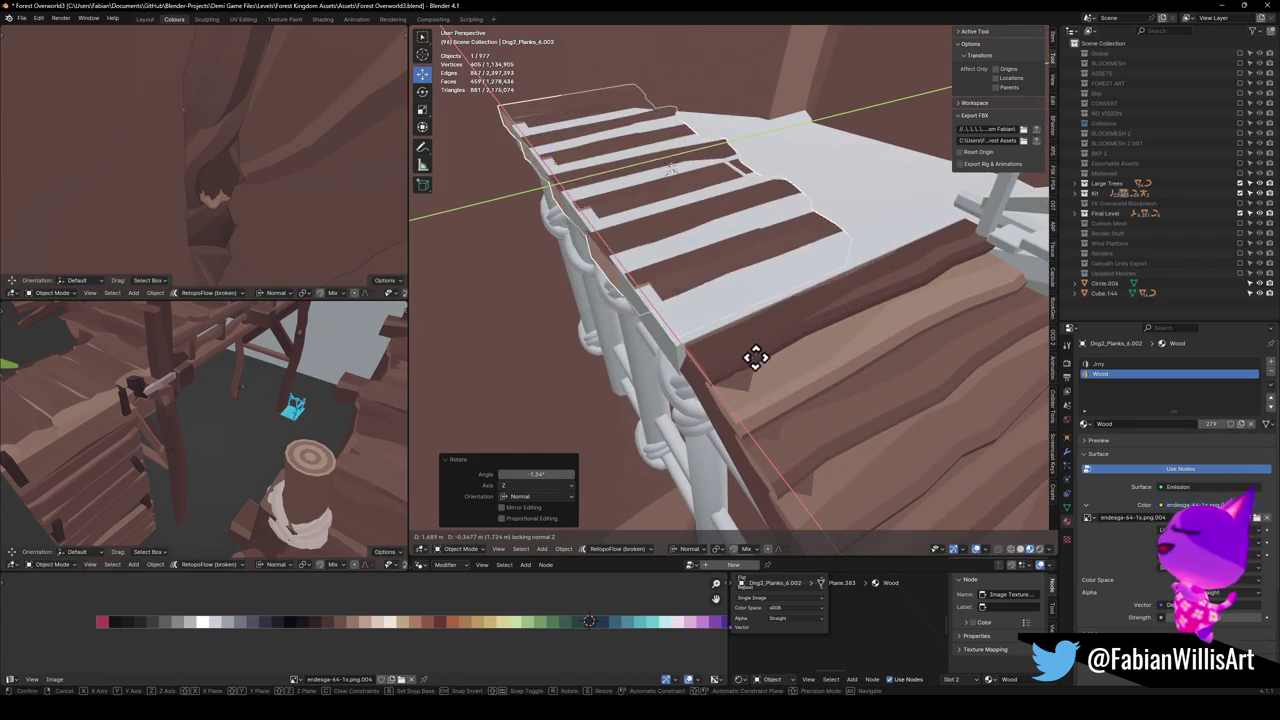
click(769, 371)
Delete a selected face from the railing Cube.144 in Edit Mode.
click(763, 357)
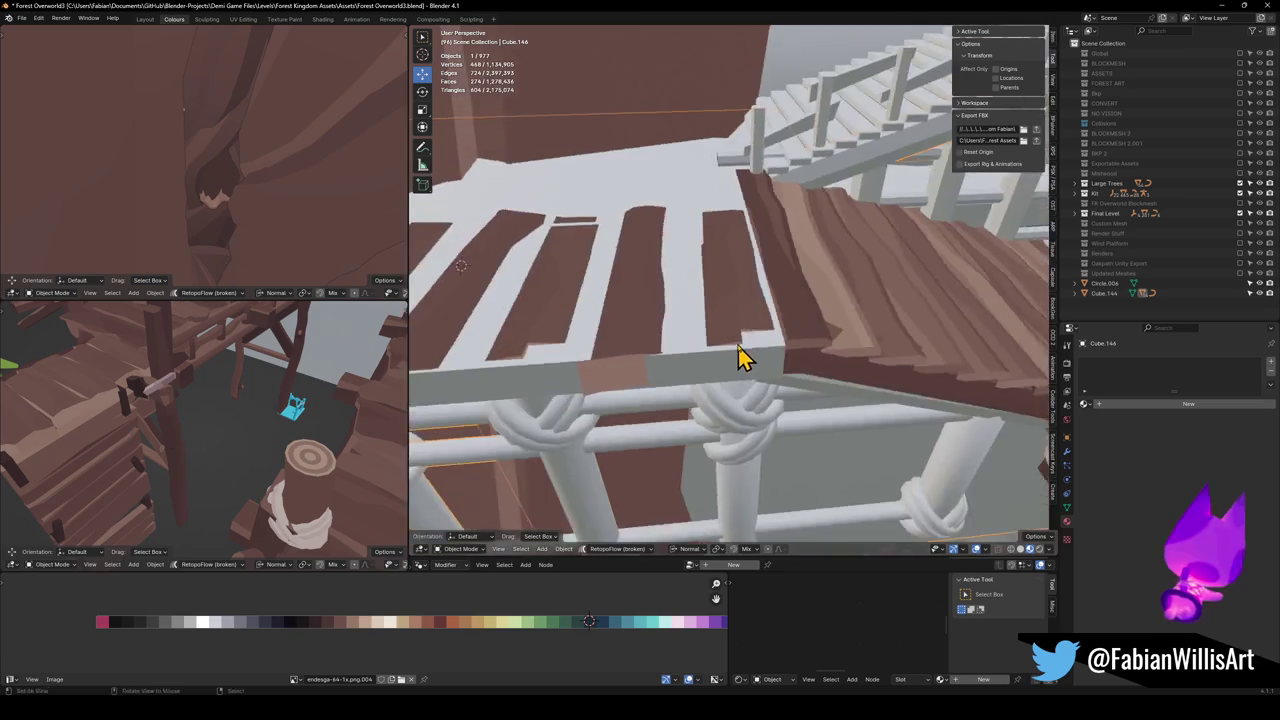
key(Tab)
drag(735, 347, 814, 451)
mouse_move(783, 390)
mouse_down()
mouse_move(766, 409)
mouse_move(785, 440)
mouse_move(728, 383)
mouse_move(831, 363)
mouse_move(723, 451)
mouse_move(700, 295)
mouse_up()
click(785, 440)
key(x)
click(791, 451)
mouse_move(710, 386)
mouse_down()
mouse_move(694, 394)
mouse_move(706, 400)
mouse_up()
scroll(706, 400, up, 4)
mouse_move(724, 349)
mouse_down()
mouse_move(751, 380)
mouse_move(735, 228)
mouse_up()
key(Tab)
click(749, 343)
Delete Cube.144's whole linked plank piece, leaving the railing, and reselect Dng2_Planks_6.002.
click(730, 202)
key(Tab)
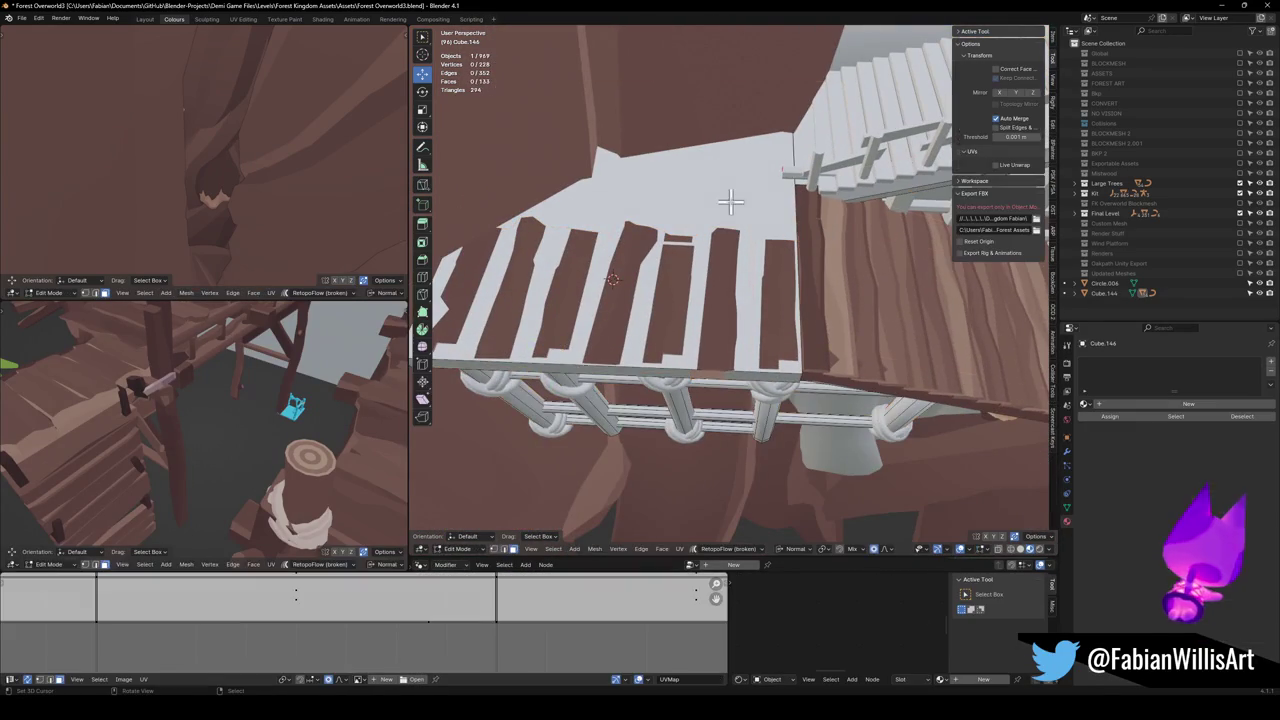
key(l)
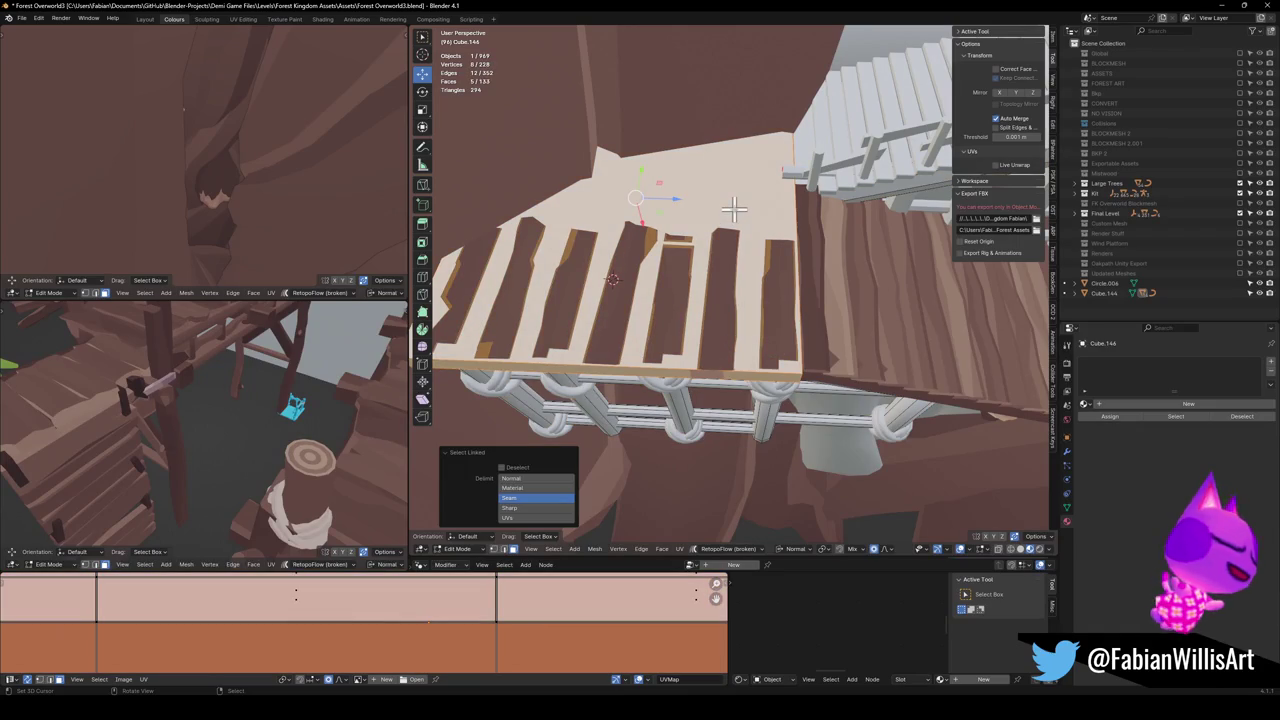
click(690, 209)
mouse_move(723, 229)
mouse_down()
mouse_move(711, 283)
mouse_move(746, 283)
mouse_move(780, 340)
mouse_move(737, 337)
mouse_move(749, 314)
mouse_move(737, 329)
mouse_move(709, 297)
mouse_move(733, 302)
mouse_up()
key(Tab)
click(735, 333)
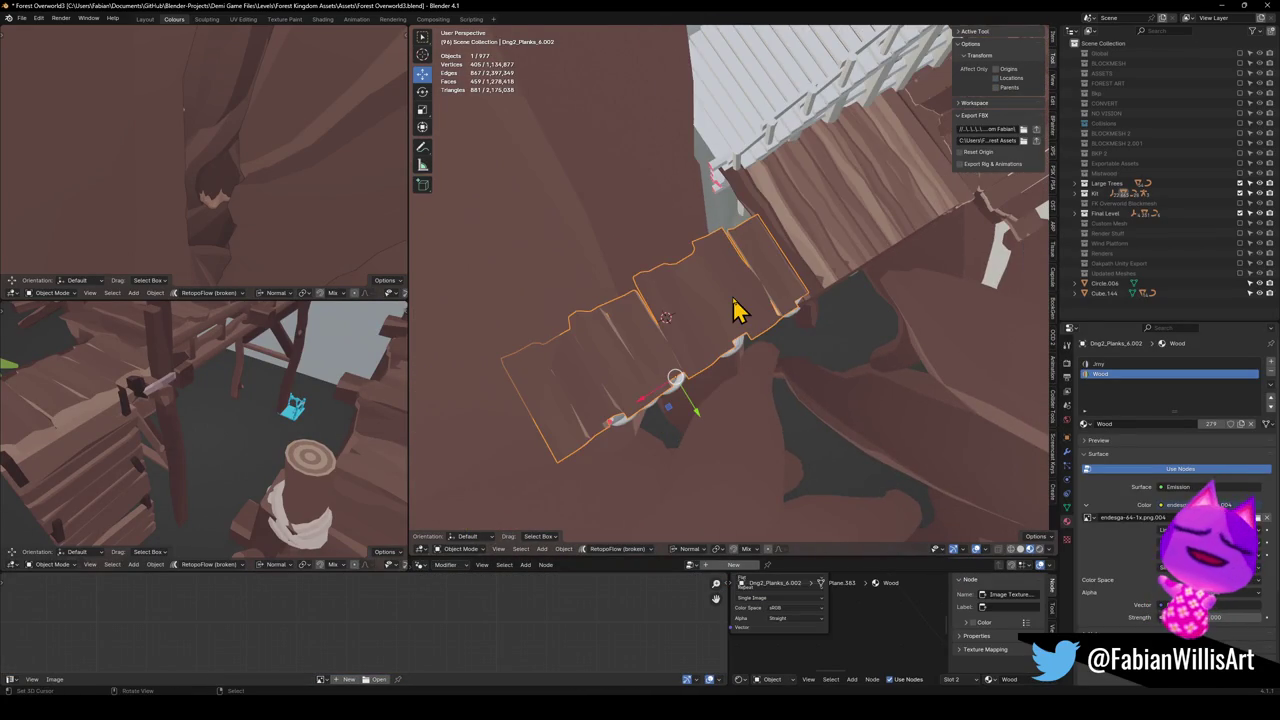
Stretch the planks to 2.249 along Y and slide them along their length.
key(s)
key(y)
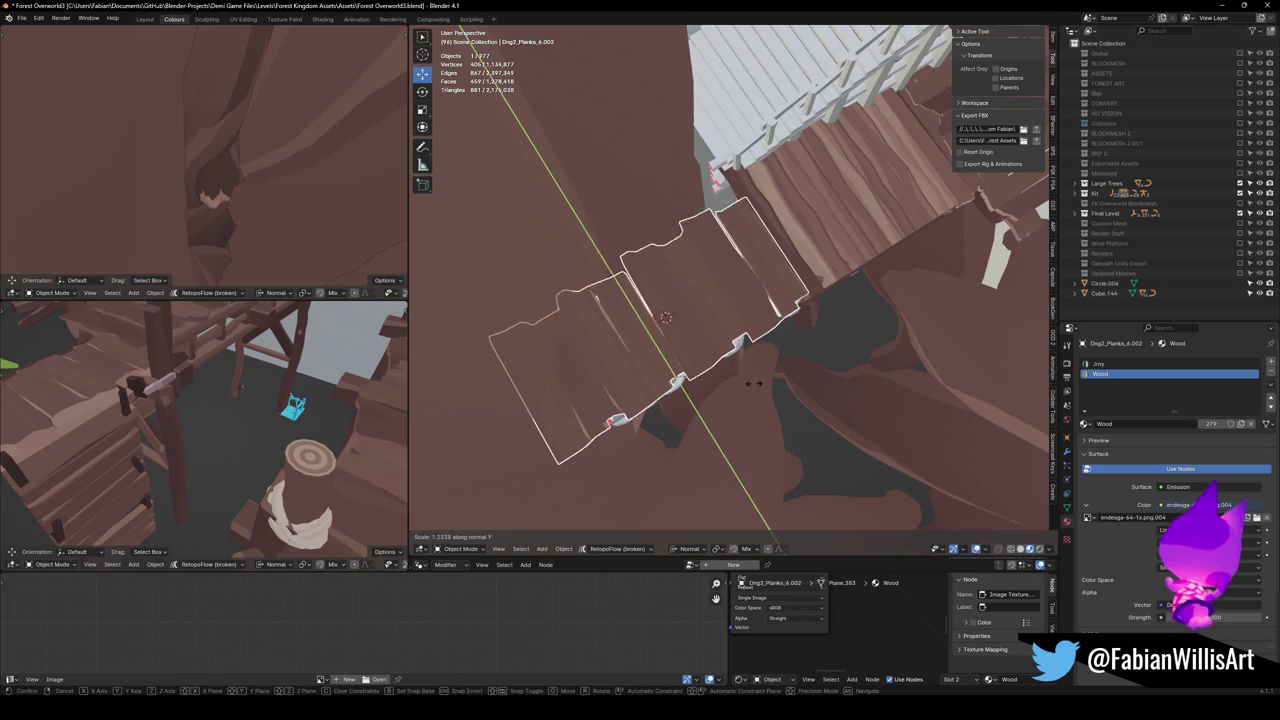
click(800, 428)
key(g)
key(y)
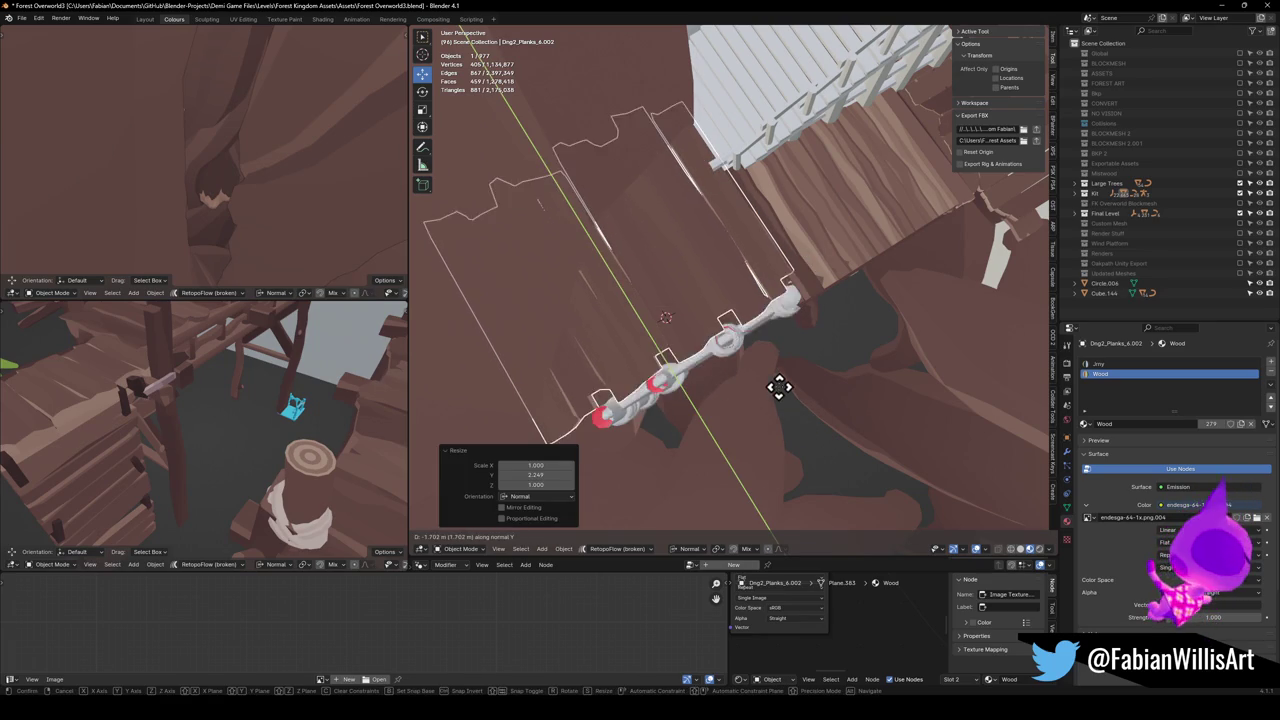
click(795, 410)
mouse_move(794, 423)
mouse_down()
mouse_move(743, 271)
mouse_move(705, 375)
mouse_move(600, 400)
mouse_move(717, 391)
mouse_move(752, 290)
mouse_move(771, 300)
mouse_move(750, 327)
mouse_up()
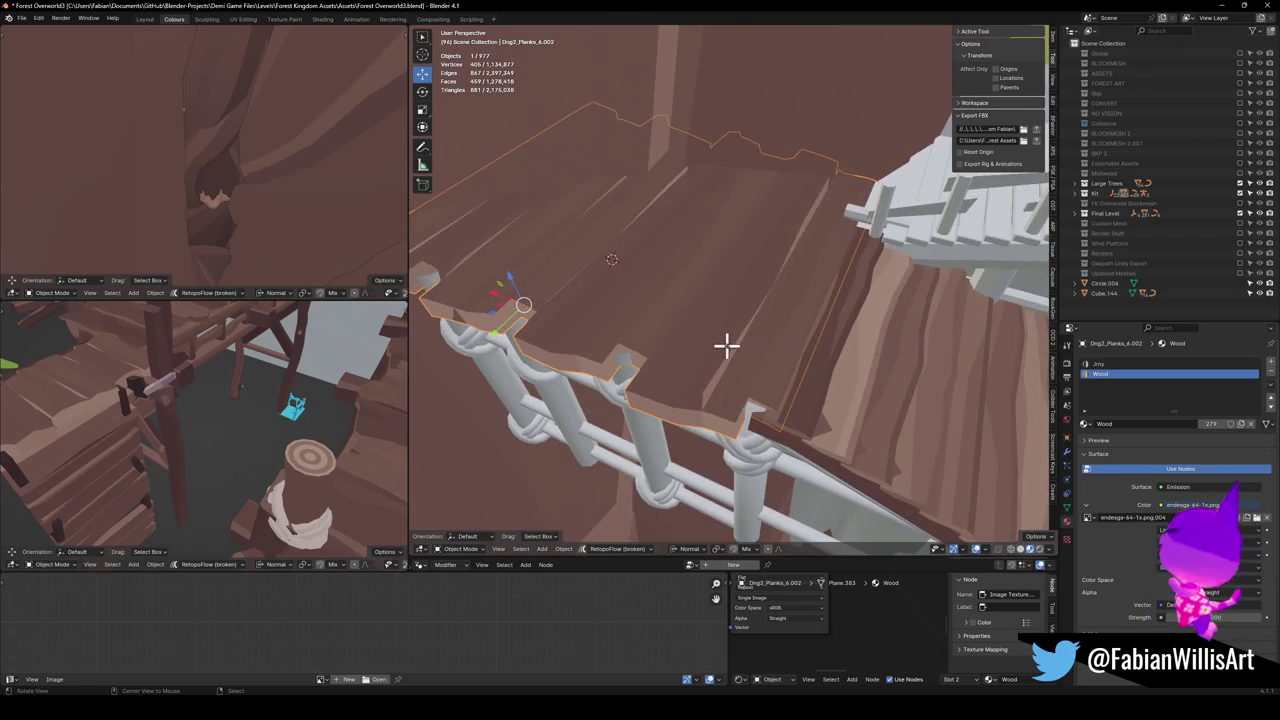
Select the plank object with all of its geometry selected in Edit Mode.
key(Tab)
key(a)
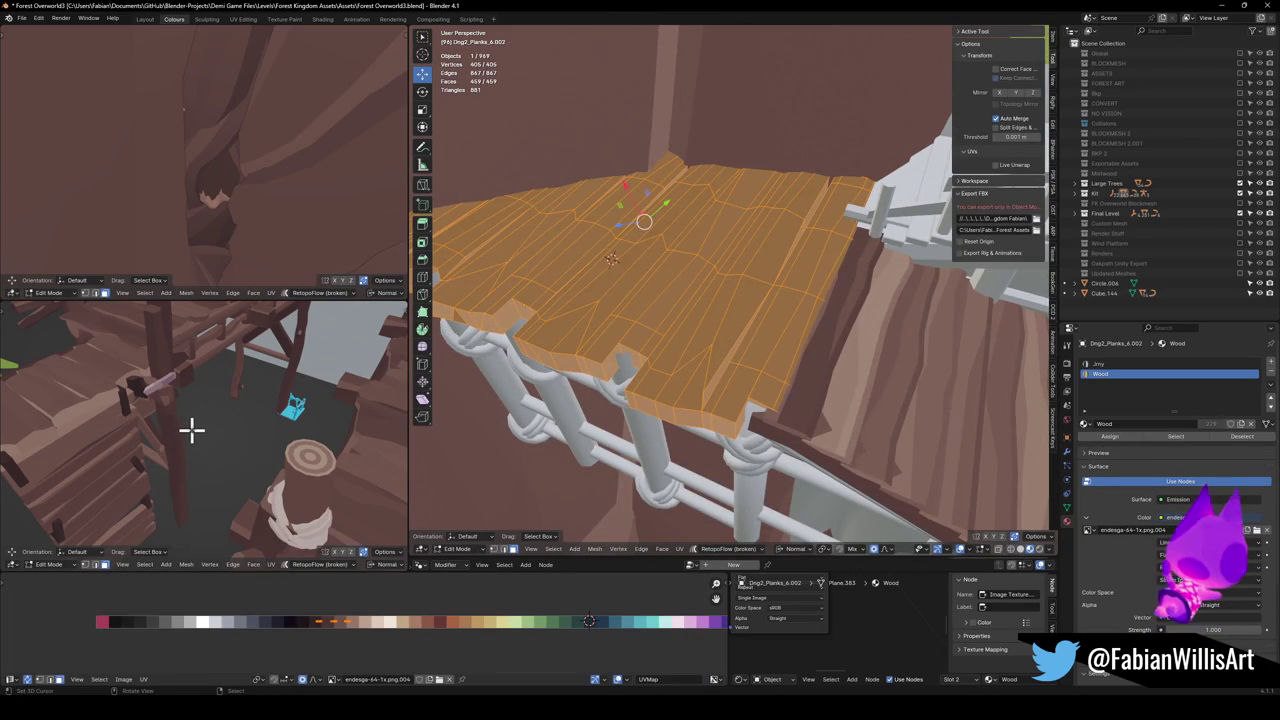
scroll(200, 420, down, 6)
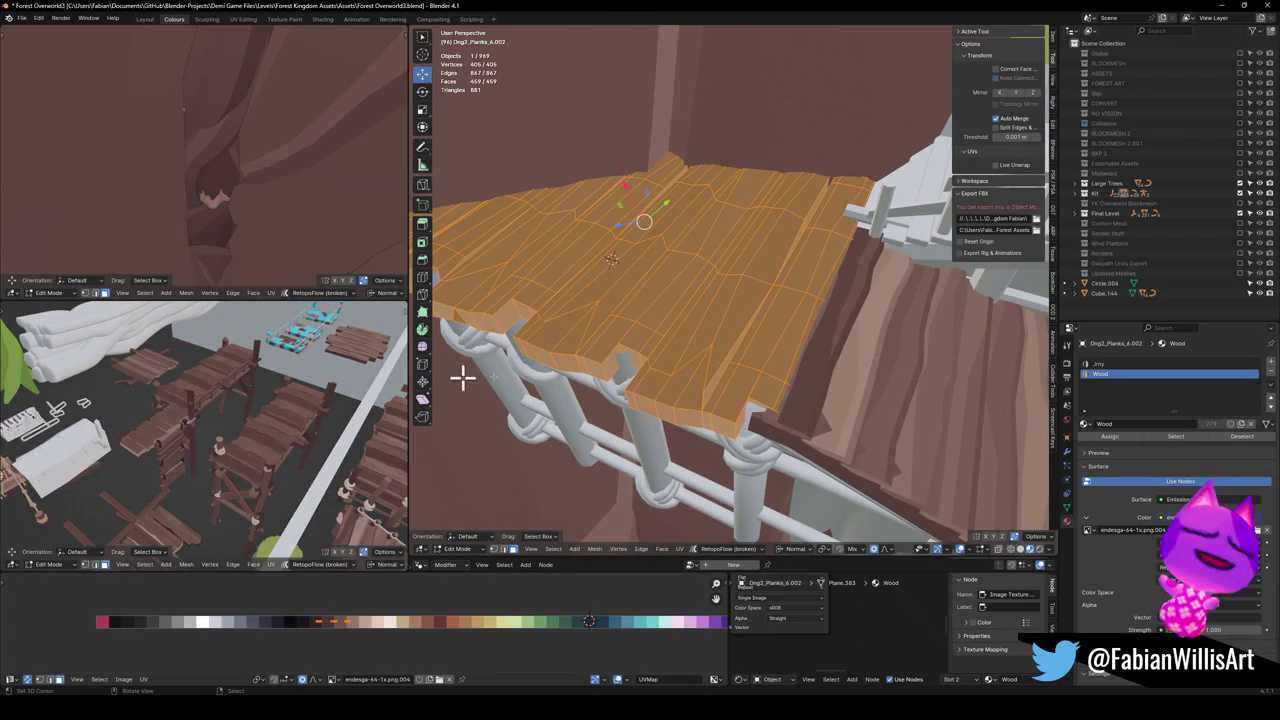
mouse_move(841, 372)
mouse_down()
mouse_move(863, 363)
mouse_move(700, 351)
mouse_move(709, 409)
mouse_move(663, 303)
mouse_move(733, 273)
mouse_move(763, 383)
mouse_up()
key(Tab)
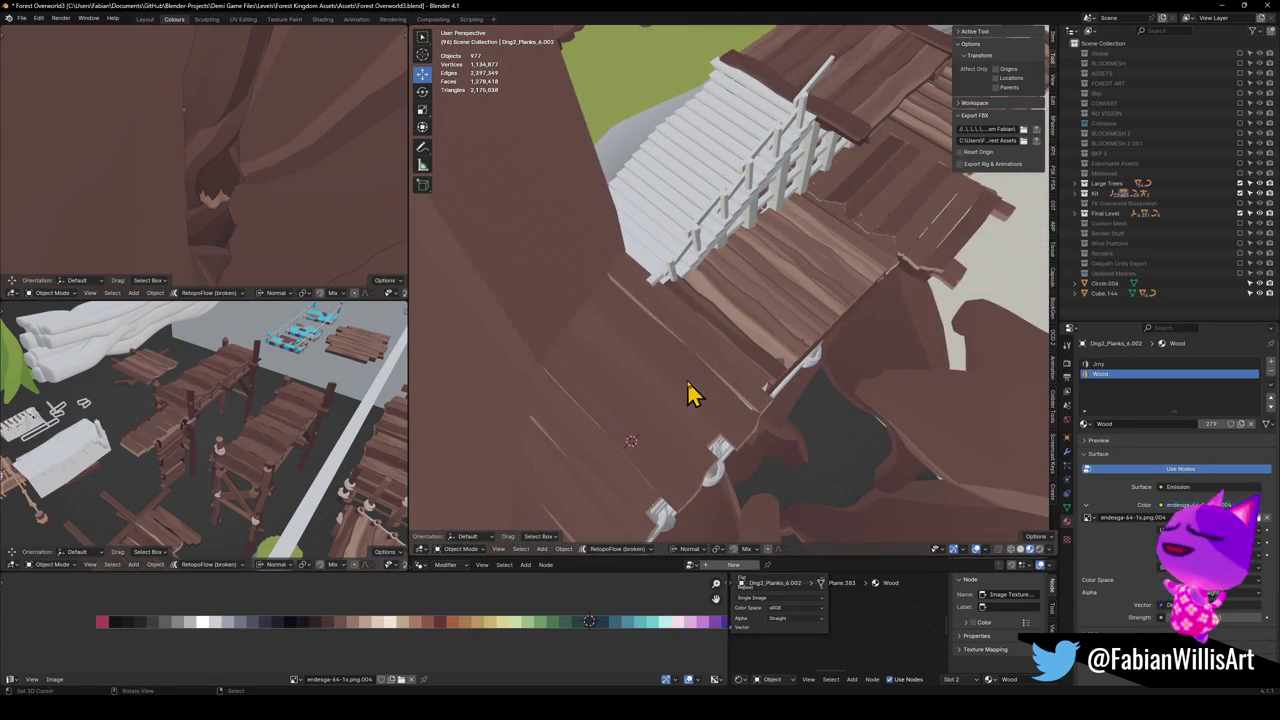
click(693, 393)
key(Tab)
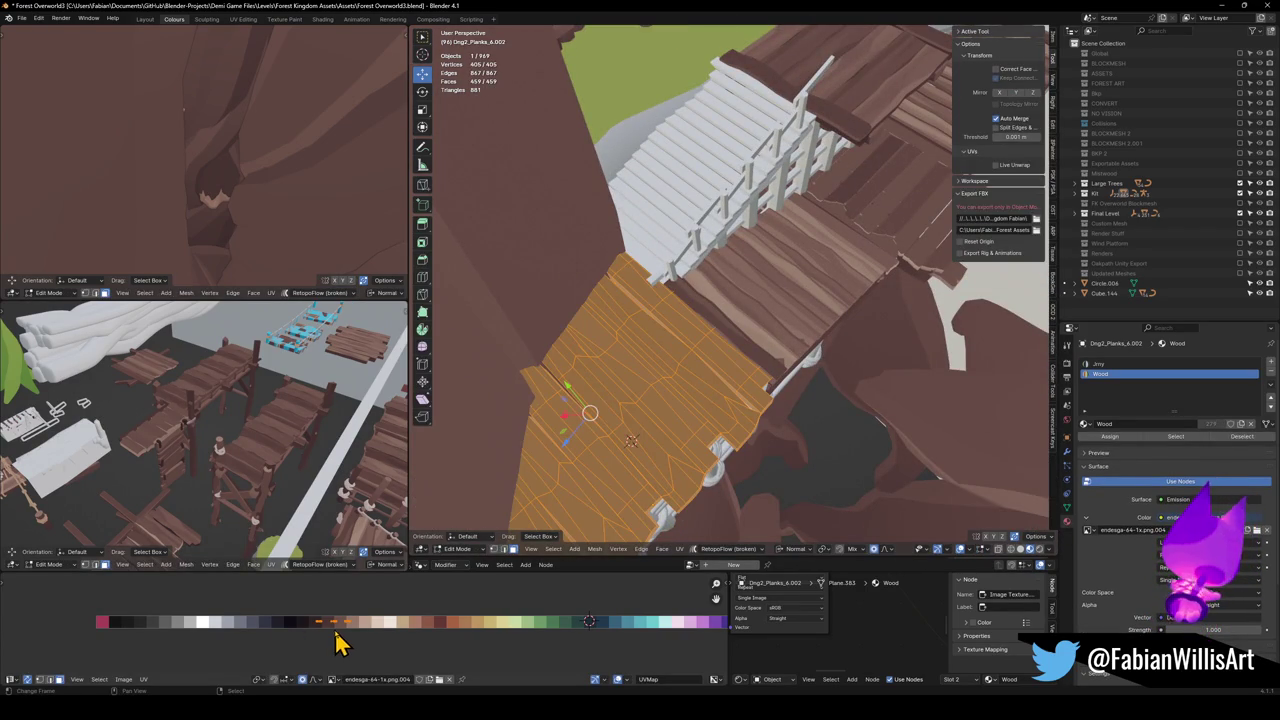
Reshape the plank mesh with a proportional move along X, then clear the selection.
mouse_move(265, 448)
mouse_down()
mouse_move(171, 420)
mouse_move(300, 454)
mouse_move(189, 463)
mouse_move(255, 560)
mouse_up()
key(g)
key(x)
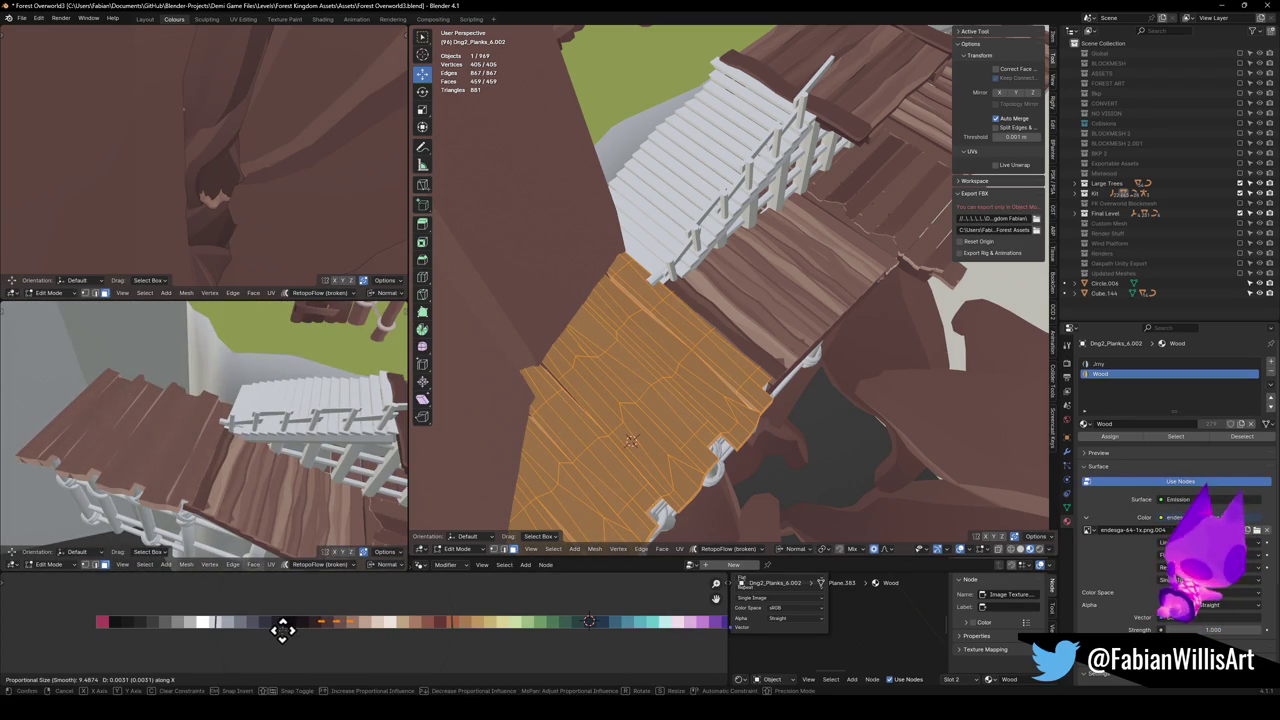
click(288, 645)
key(alt+a)
mouse_move(160, 410)
mouse_down()
mouse_move(180, 420)
mouse_move(191, 471)
mouse_move(240, 477)
mouse_move(250, 435)
mouse_move(443, 443)
mouse_up()
mouse_move(658, 330)
mouse_down()
mouse_move(680, 323)
mouse_move(663, 354)
mouse_move(731, 371)
mouse_move(665, 362)
mouse_up()
key(Tab)
Rescale the planks to 1.513 along Y and shift them 0.0421 m along their length.
key(s)
key(y)
key(y)
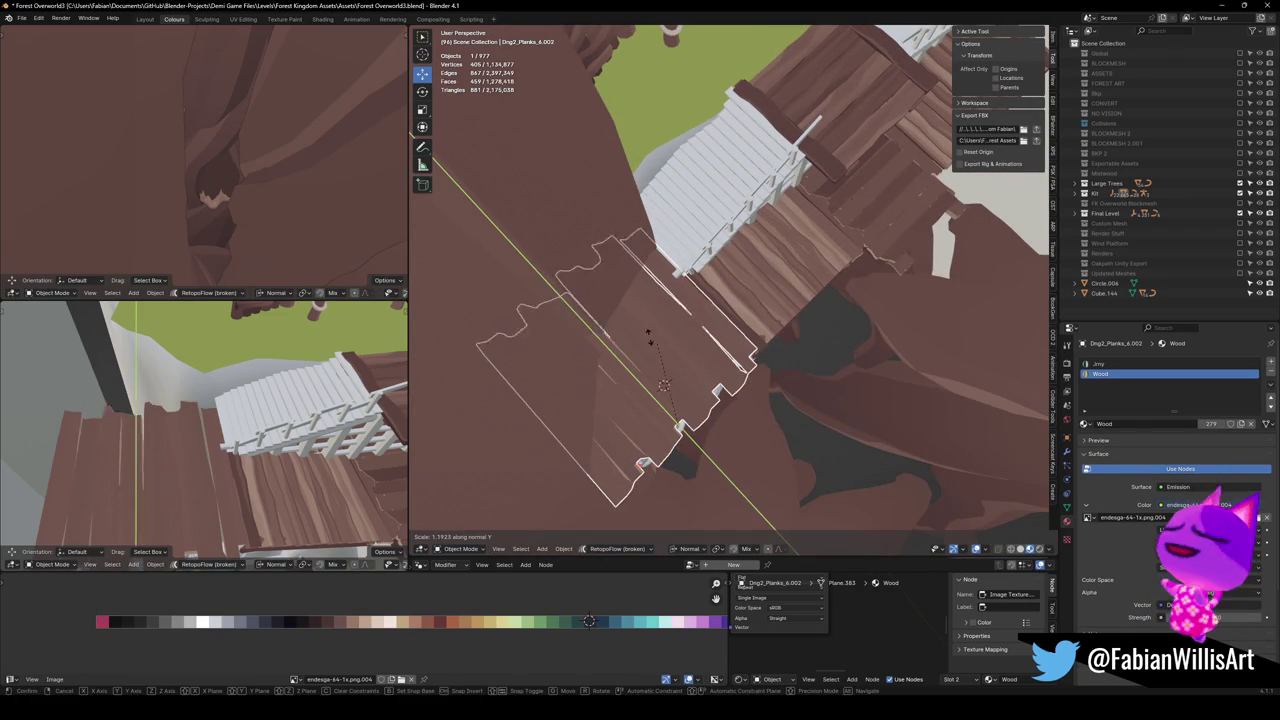
click(640, 329)
key(g)
key(y)
key(y)
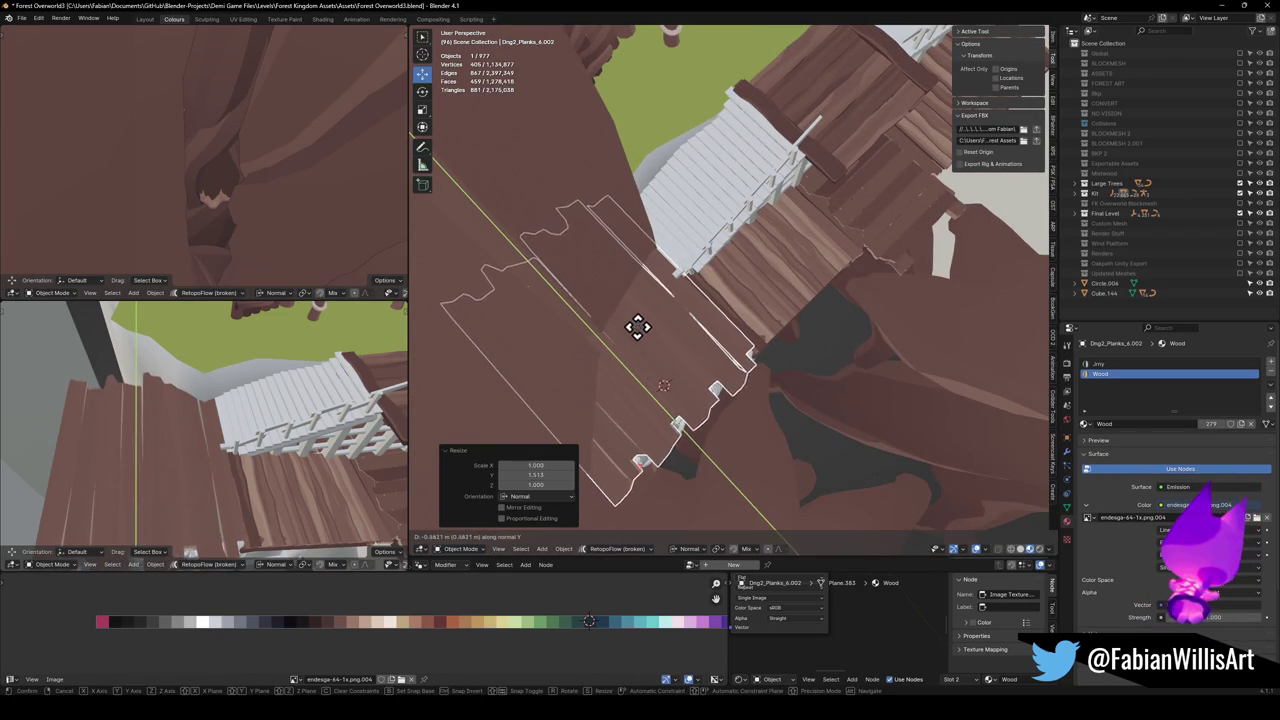
click(646, 343)
mouse_move(223, 437)
mouse_down()
mouse_move(237, 370)
mouse_move(251, 383)
mouse_move(191, 426)
mouse_move(157, 434)
mouse_move(145, 400)
mouse_move(309, 429)
mouse_move(277, 429)
mouse_up()
mouse_move(740, 320)
mouse_down()
mouse_move(808, 338)
mouse_move(657, 406)
mouse_move(637, 331)
mouse_move(520, 373)
mouse_up()
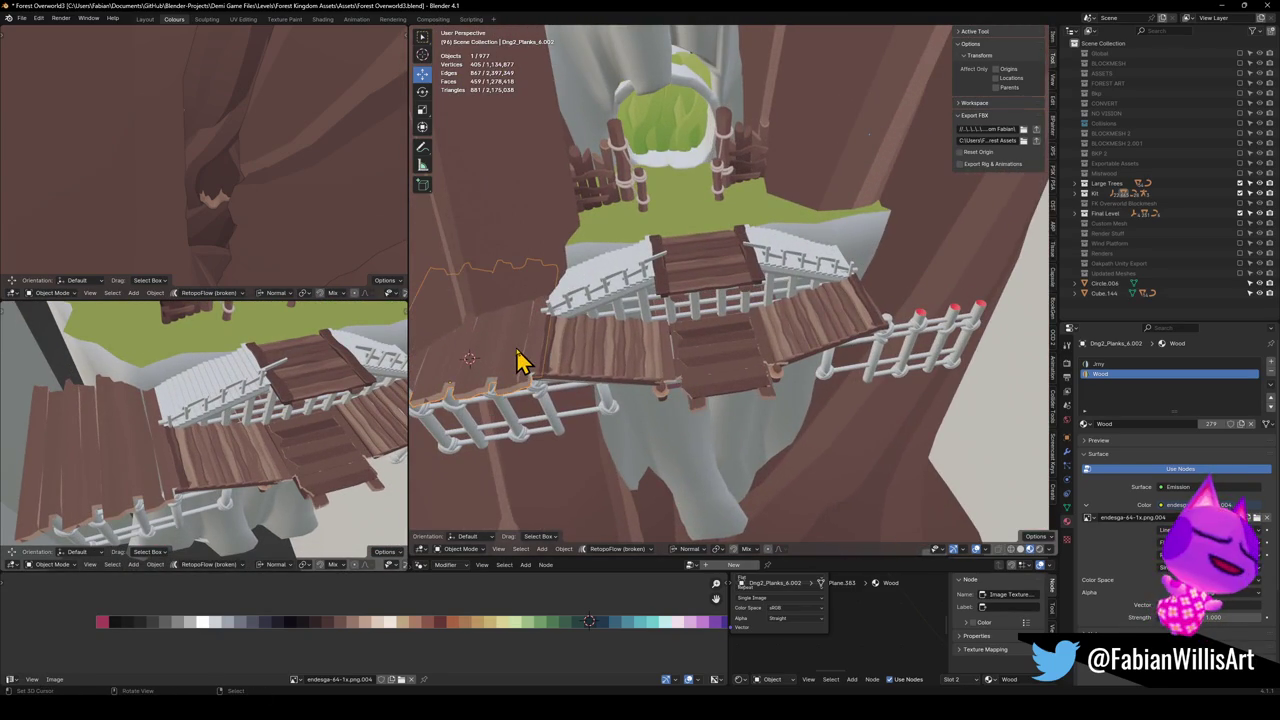
Set the planks' origin to the 3D cursor on the bridge and add a Mirror modifier.
shift+right_click(724, 358)
key(q)
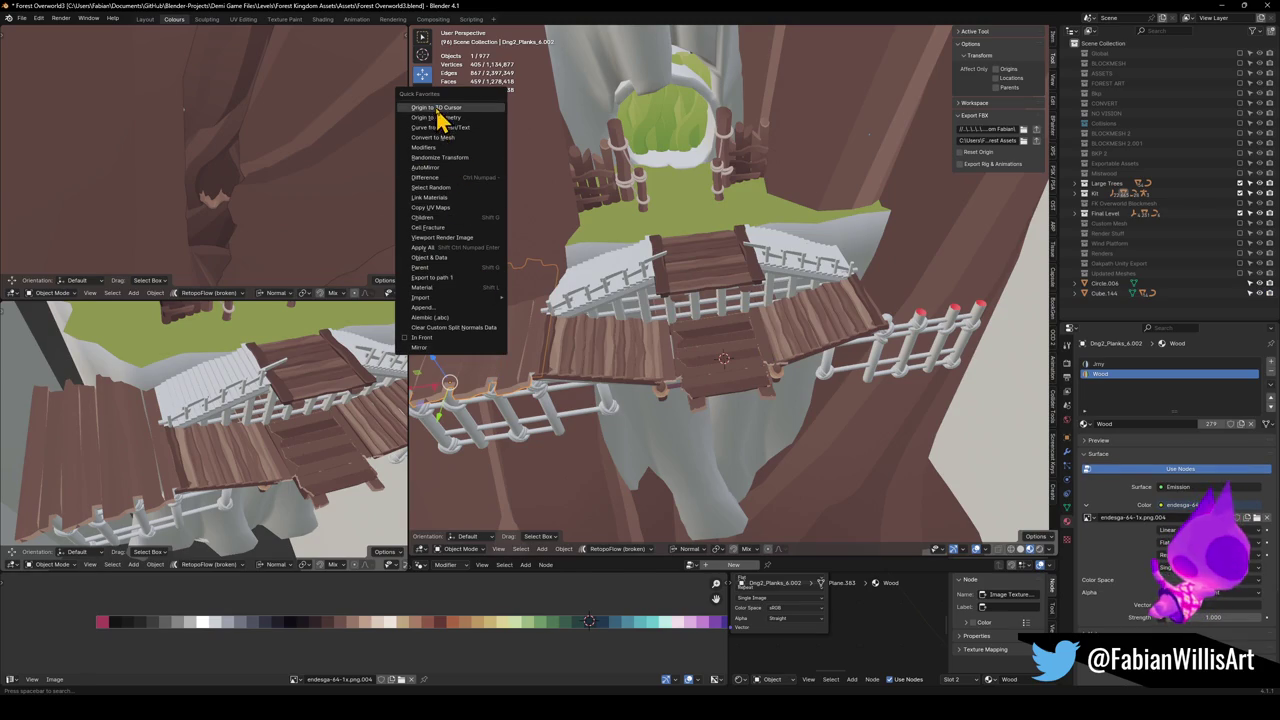
click(437, 108)
key(q)
click(622, 538)
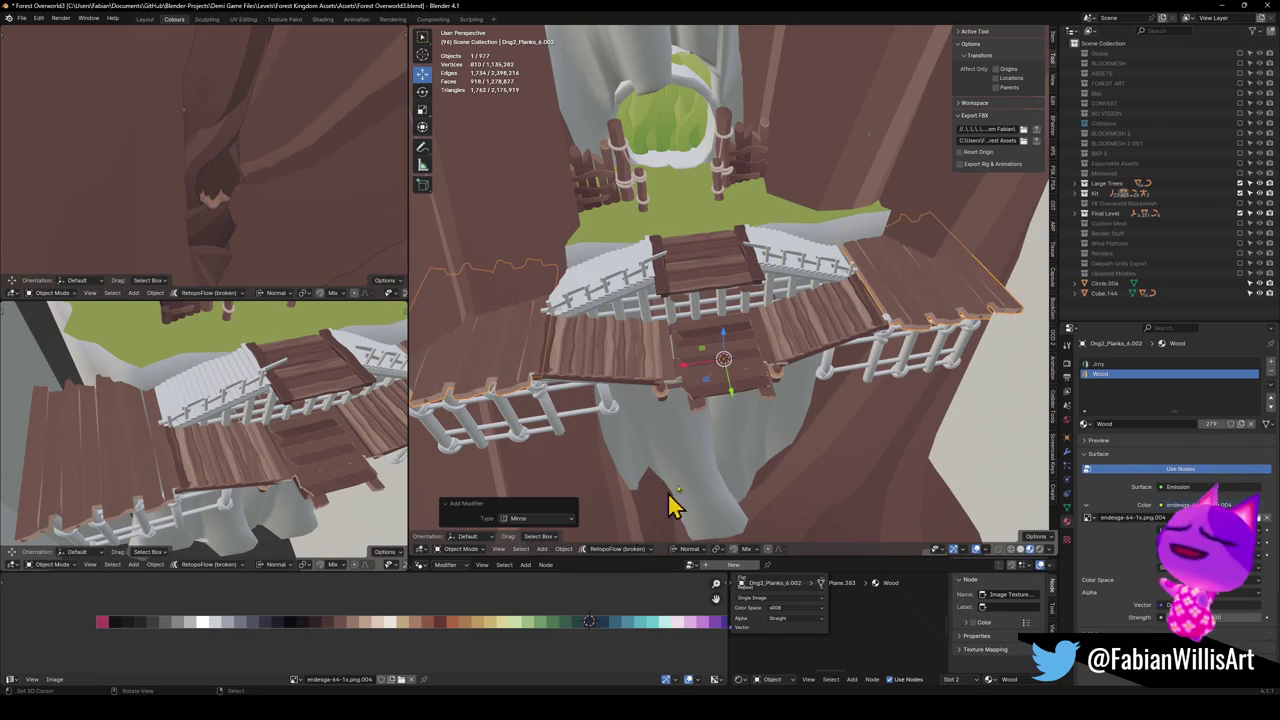
scroll(875, 310, up, 3)
mouse_move(880, 320)
mouse_down()
mouse_move(775, 360)
mouse_move(754, 397)
mouse_move(651, 377)
mouse_move(810, 370)
mouse_move(586, 366)
mouse_move(448, 345)
mouse_move(677, 337)
mouse_move(651, 363)
mouse_up()
Clear the planks' rotation and empty the Mirror modifier's Mirror Object field.
key(alt+r)
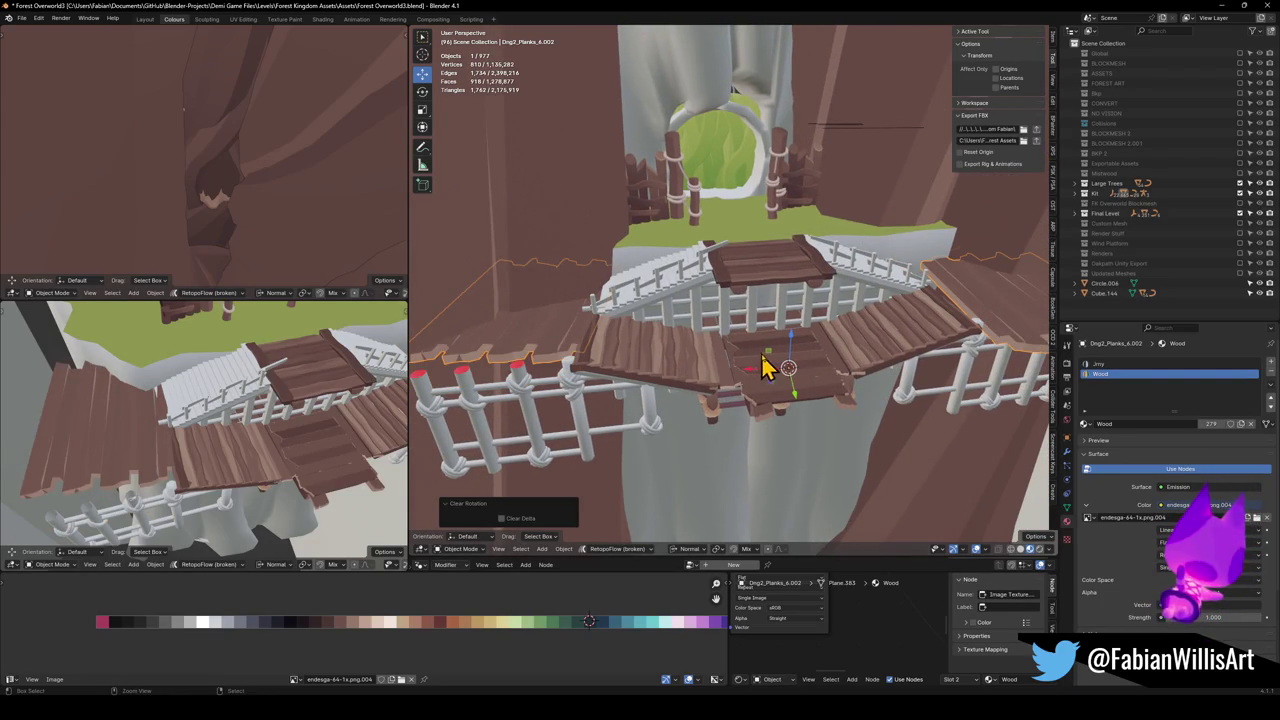
key(r)
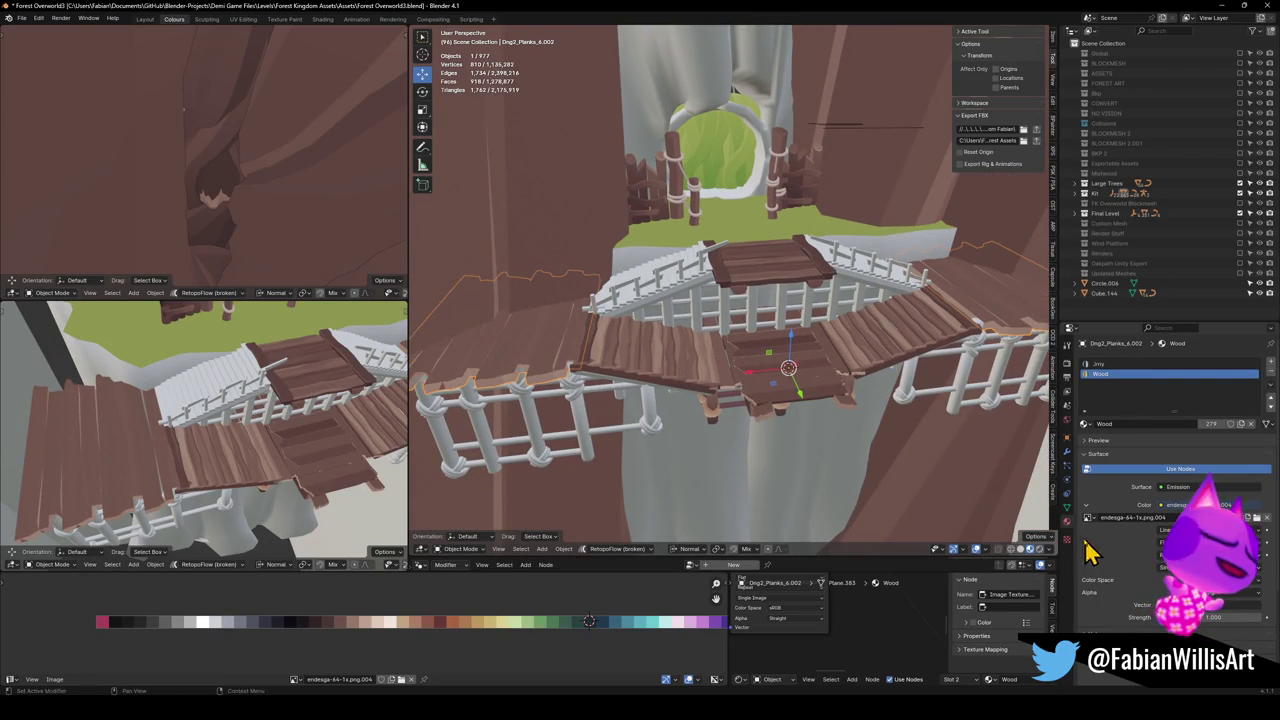
click(1066, 452)
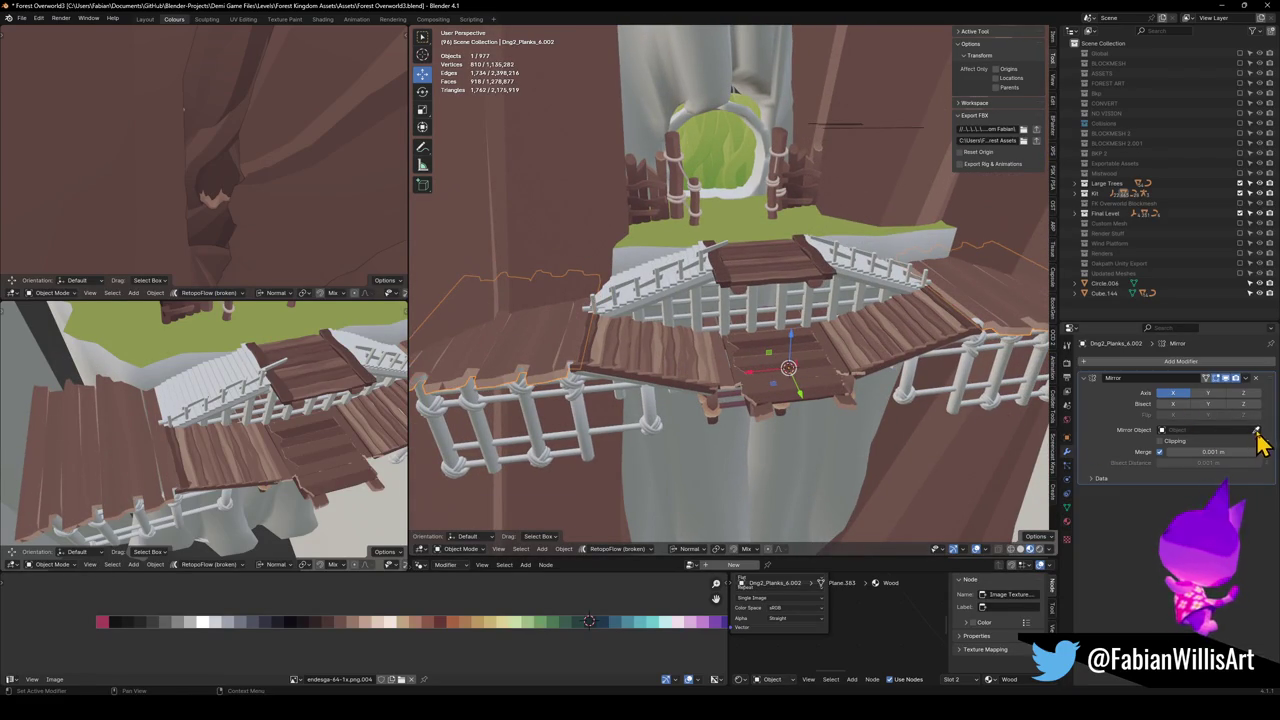
key(h)
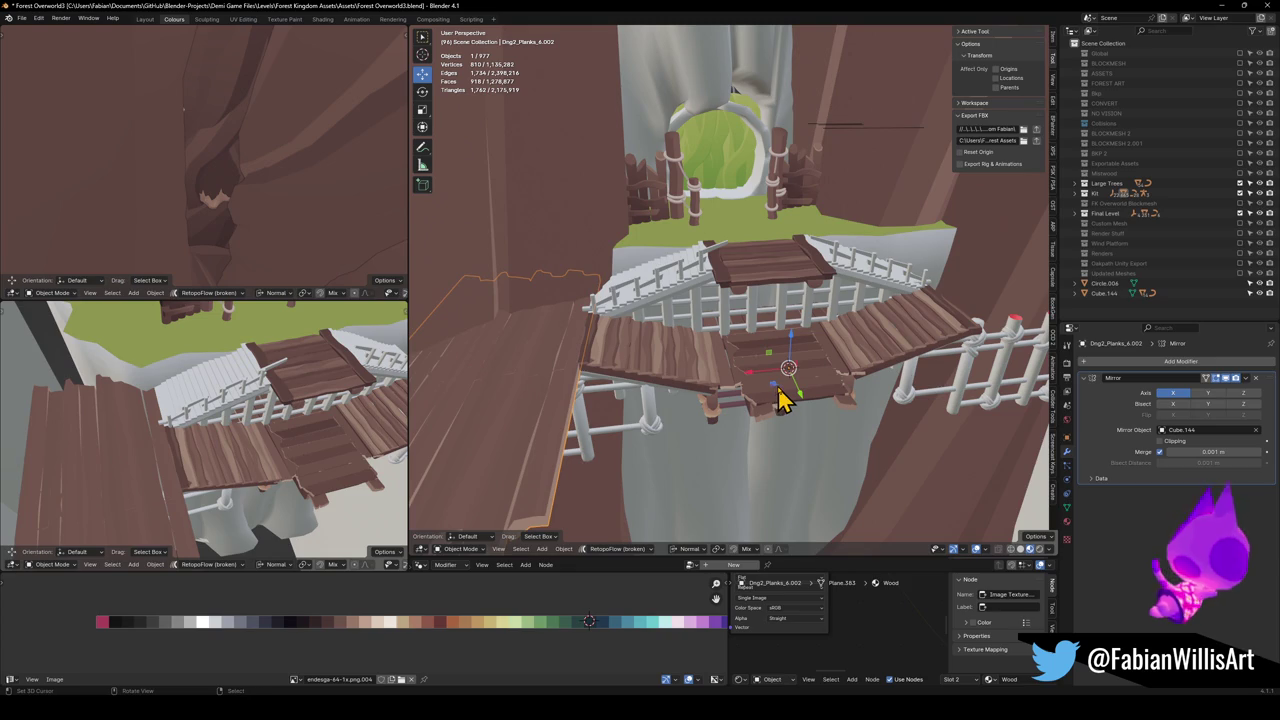
click(697, 382)
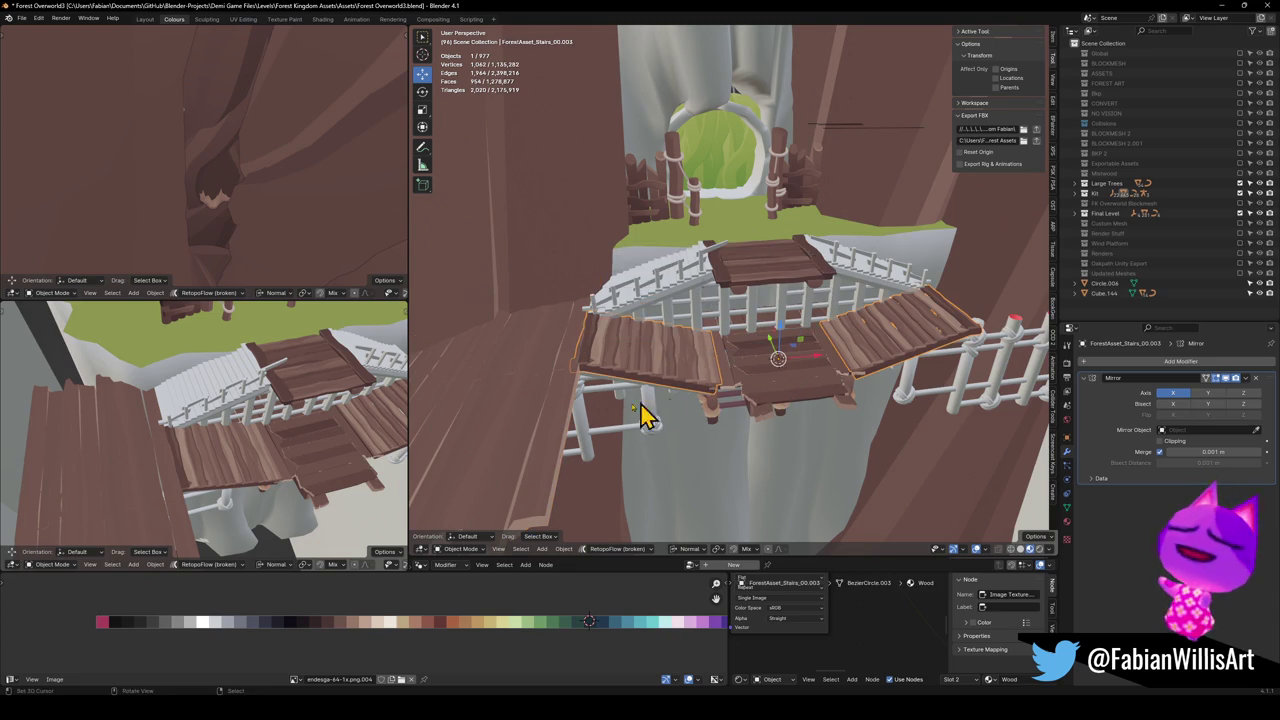
click(530, 447)
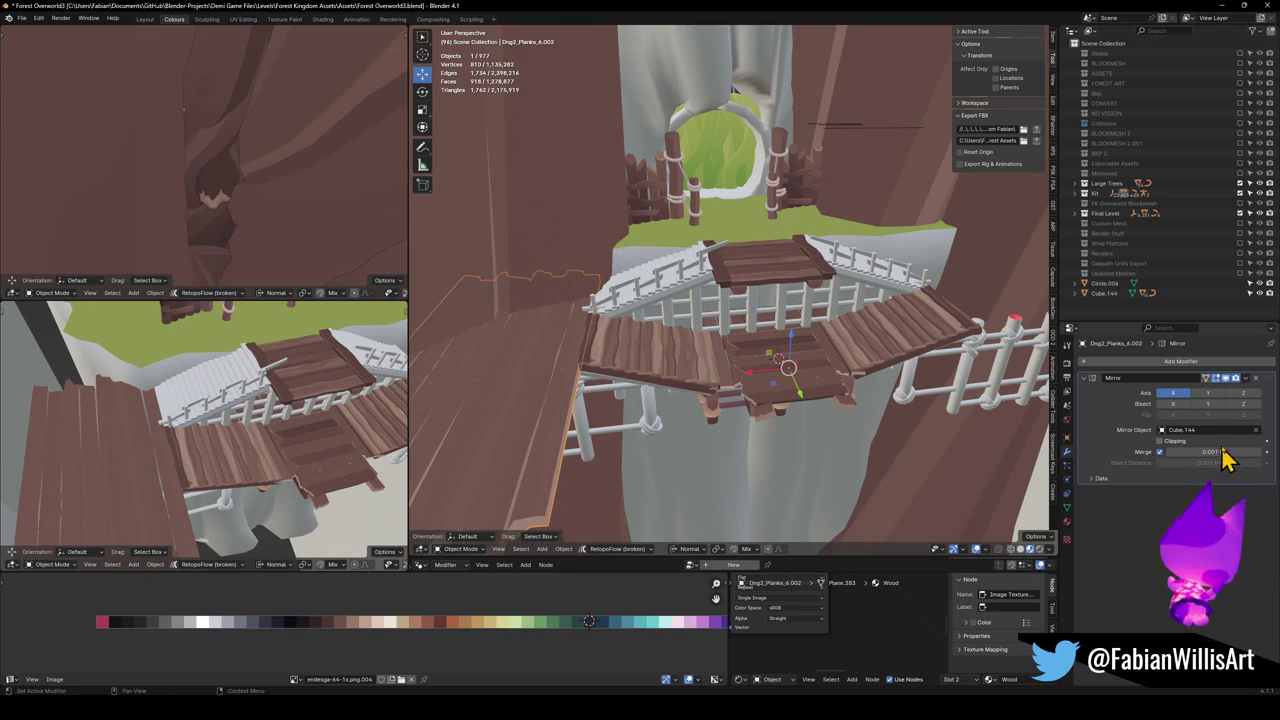
click(1257, 431)
Move the planks' origin to the 3D cursor again and select the ForestAsset_Stairs_00.003 planks.
key(q)
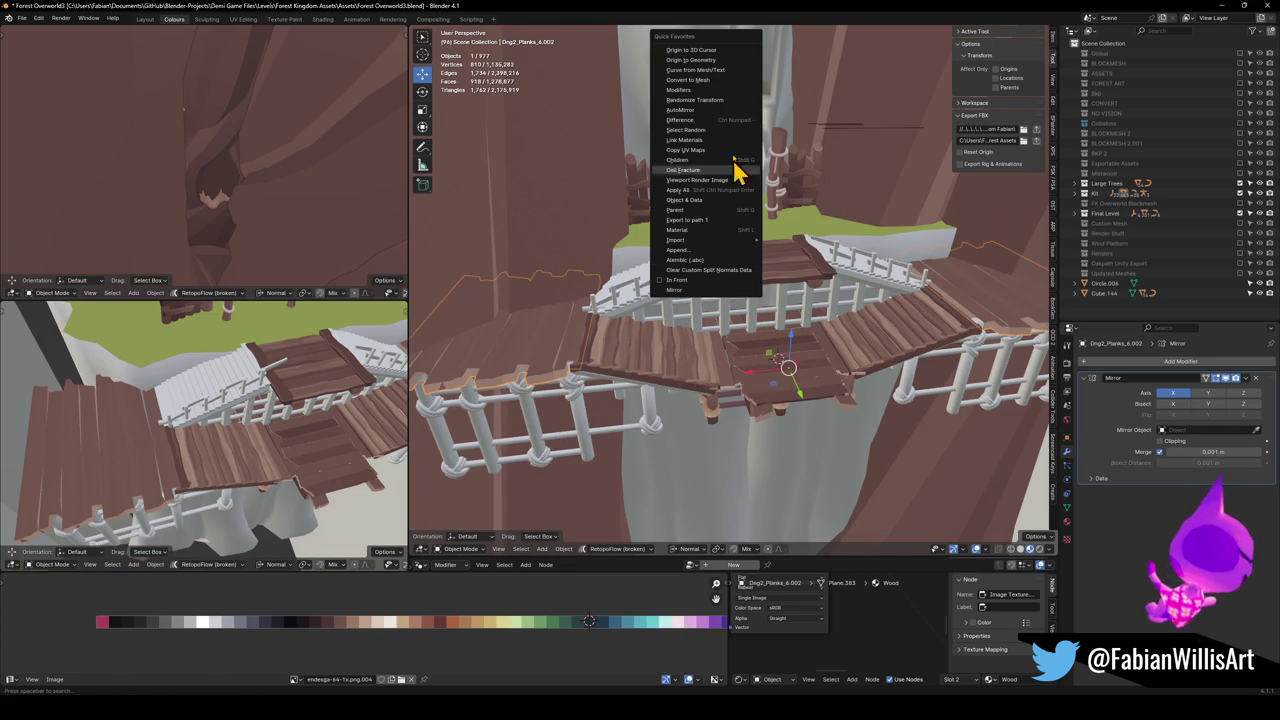
click(712, 51)
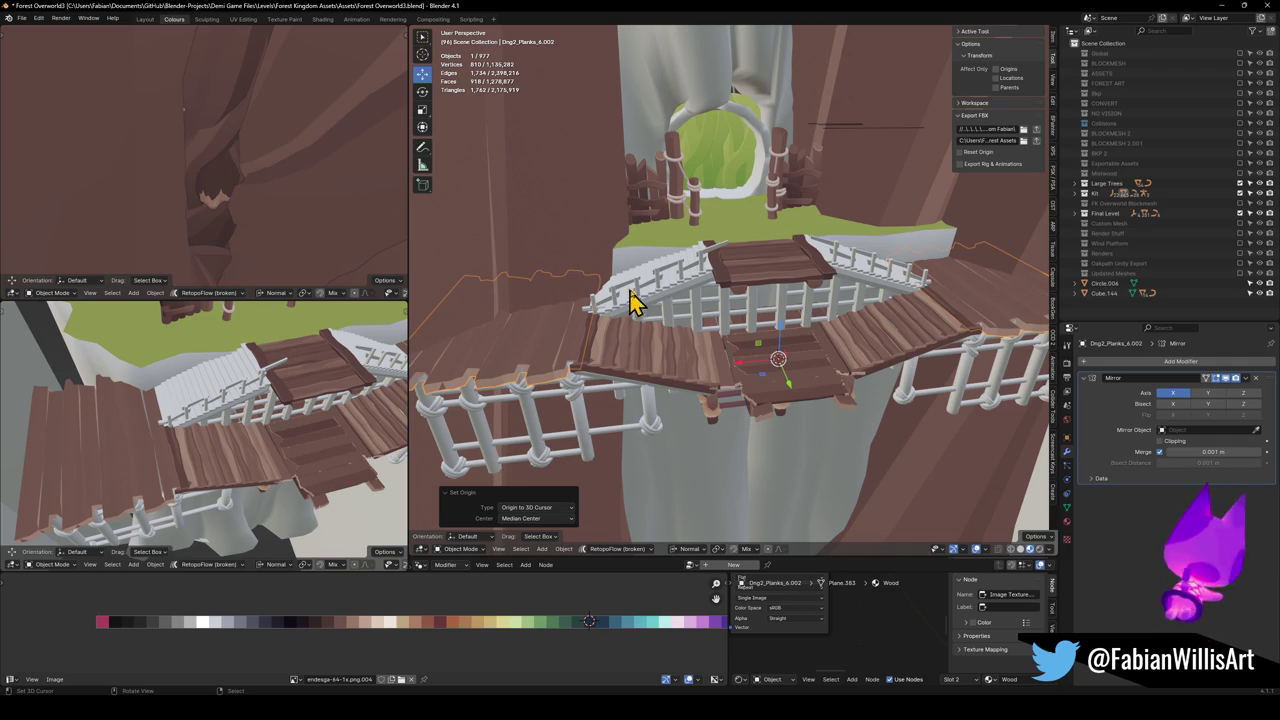
mouse_move(930, 288)
mouse_down()
mouse_move(809, 357)
mouse_move(746, 351)
mouse_move(725, 375)
mouse_move(729, 406)
mouse_move(737, 363)
mouse_move(889, 371)
mouse_move(876, 362)
mouse_up()
scroll(688, 323, down, 3)
click(614, 407)
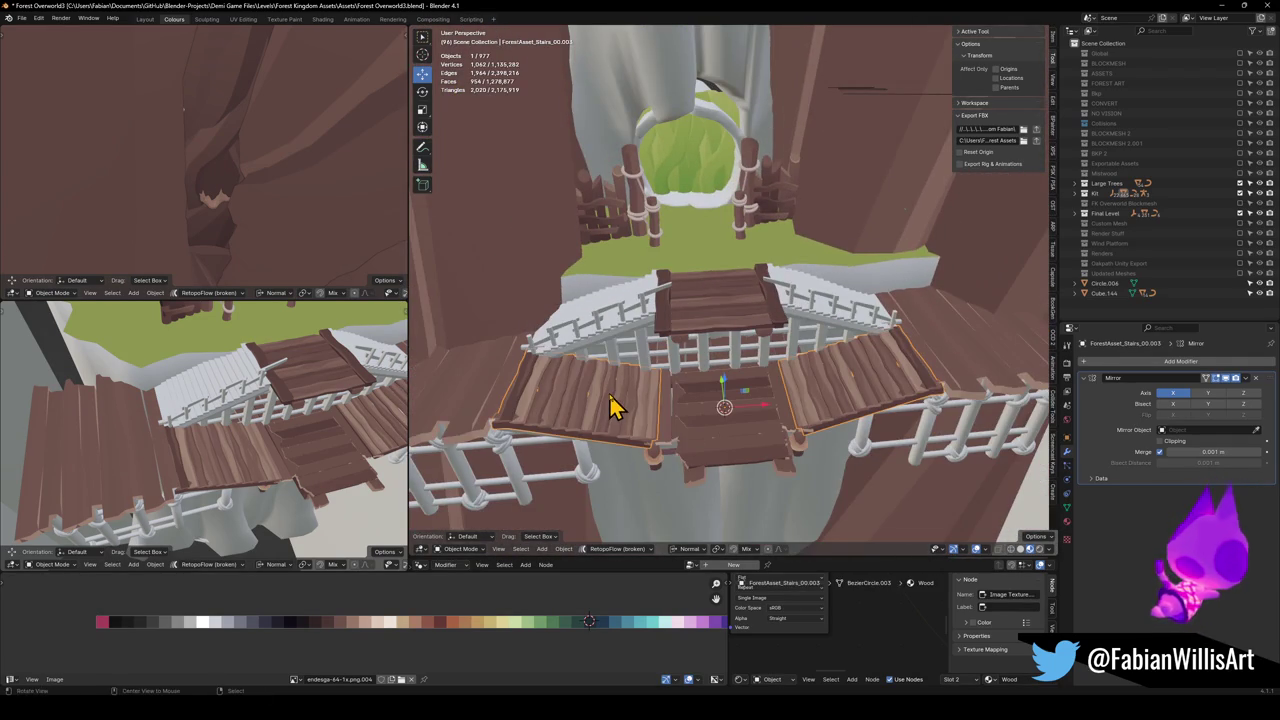
Duplicate the stair planks in place and rotate the copy 180° around Z.
key(shift+d)
right_click(640, 396)
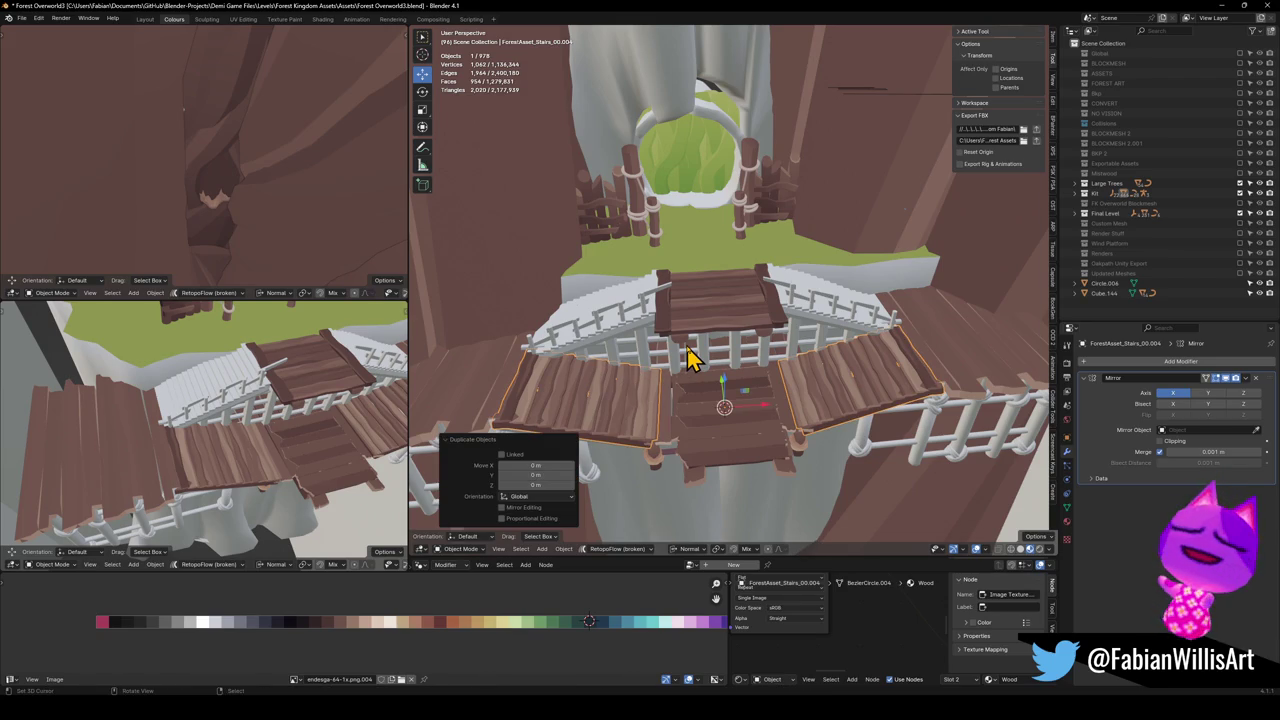
key(Tab)
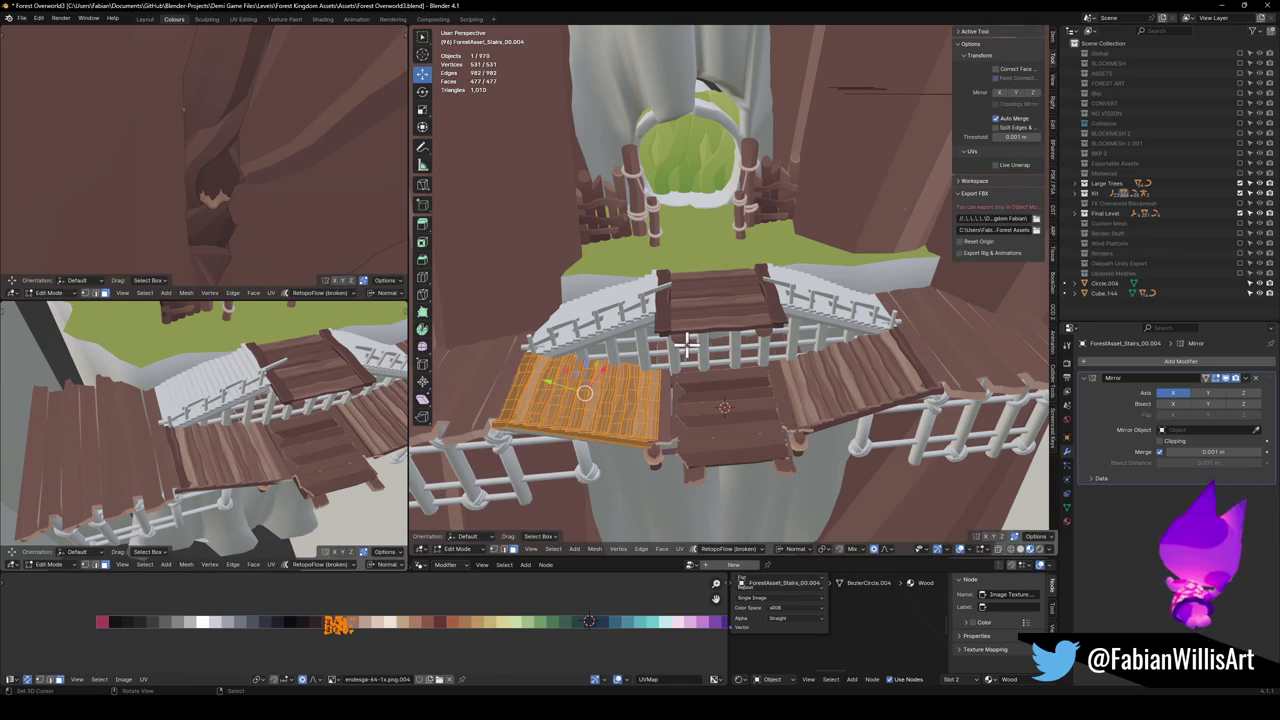
key(period)
click(660, 277)
text(rz18)
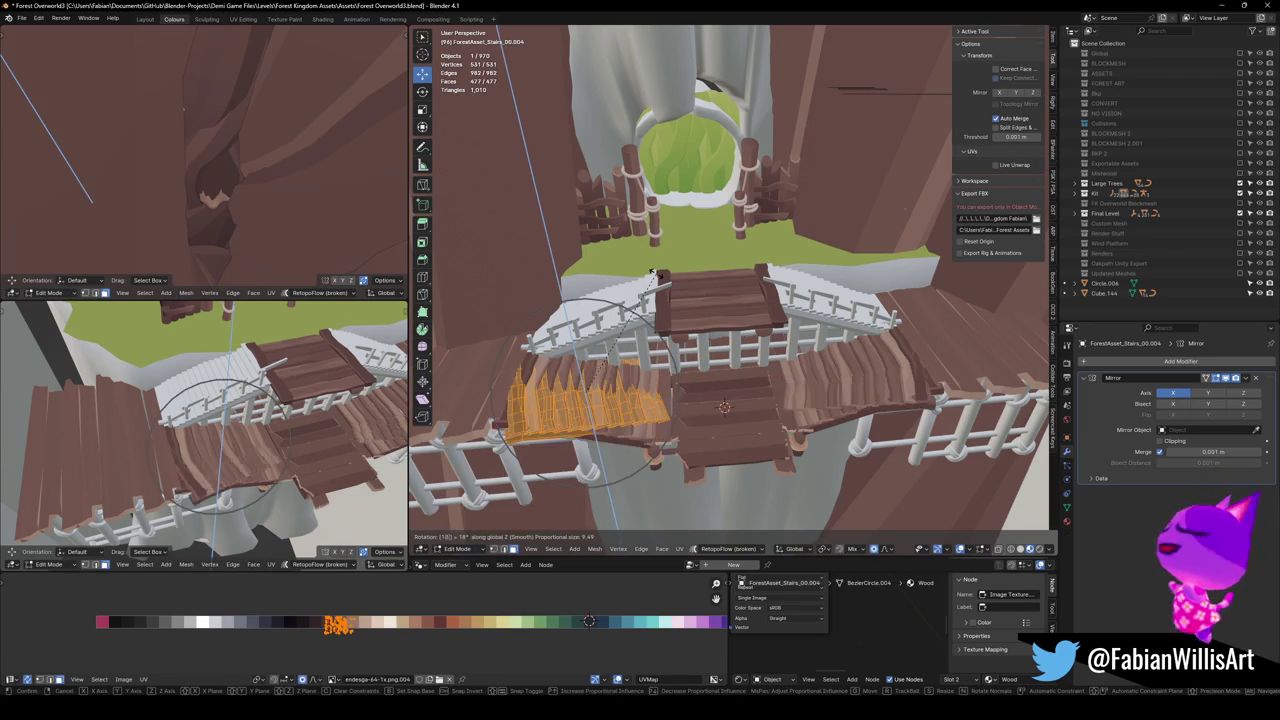
text(0)
key(Return)
mouse_move(655, 275)
mouse_down()
mouse_move(706, 390)
mouse_move(751, 428)
mouse_up()
Shift the stair copy -12.28 m along Y and restore hidden objects and textured shading.
key(g)
key(y)
click(698, 410)
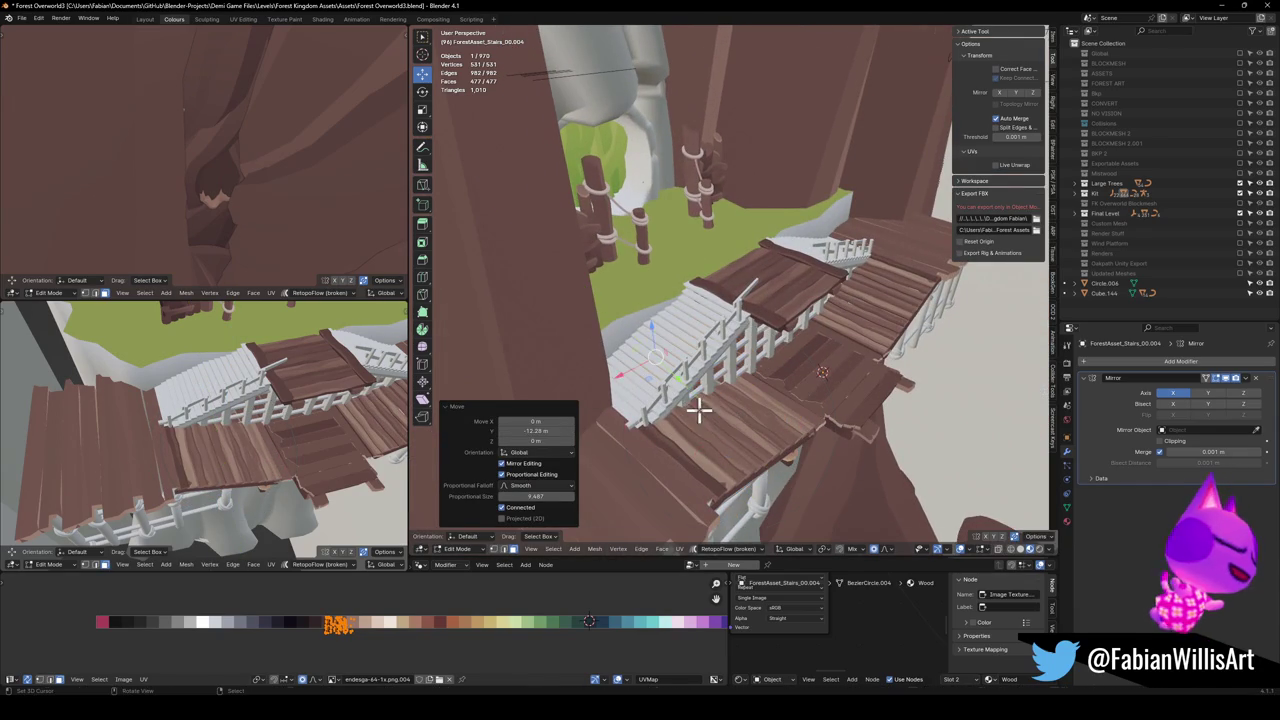
key(h)
key(alt+h)
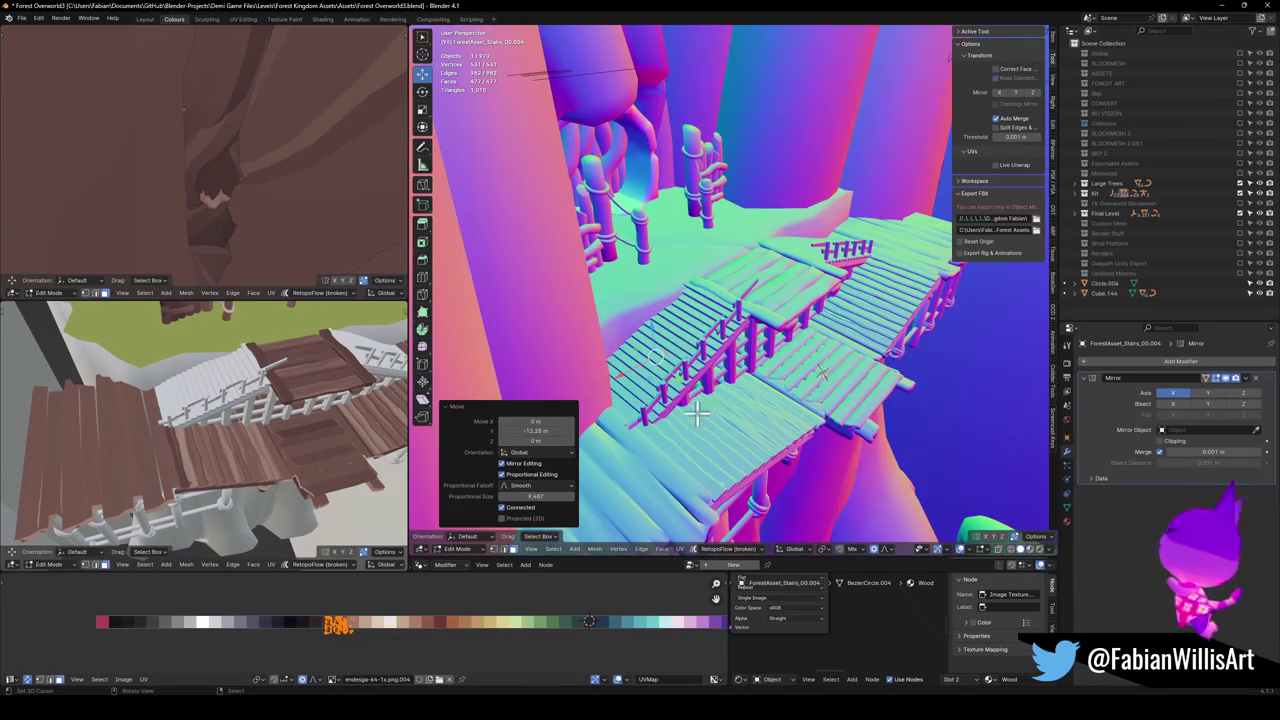
key(shift+z)
Raise the stair planks 4.6585 m in Z with smooth proportional falloff, then slide them along Y.
key(g)
key(z)
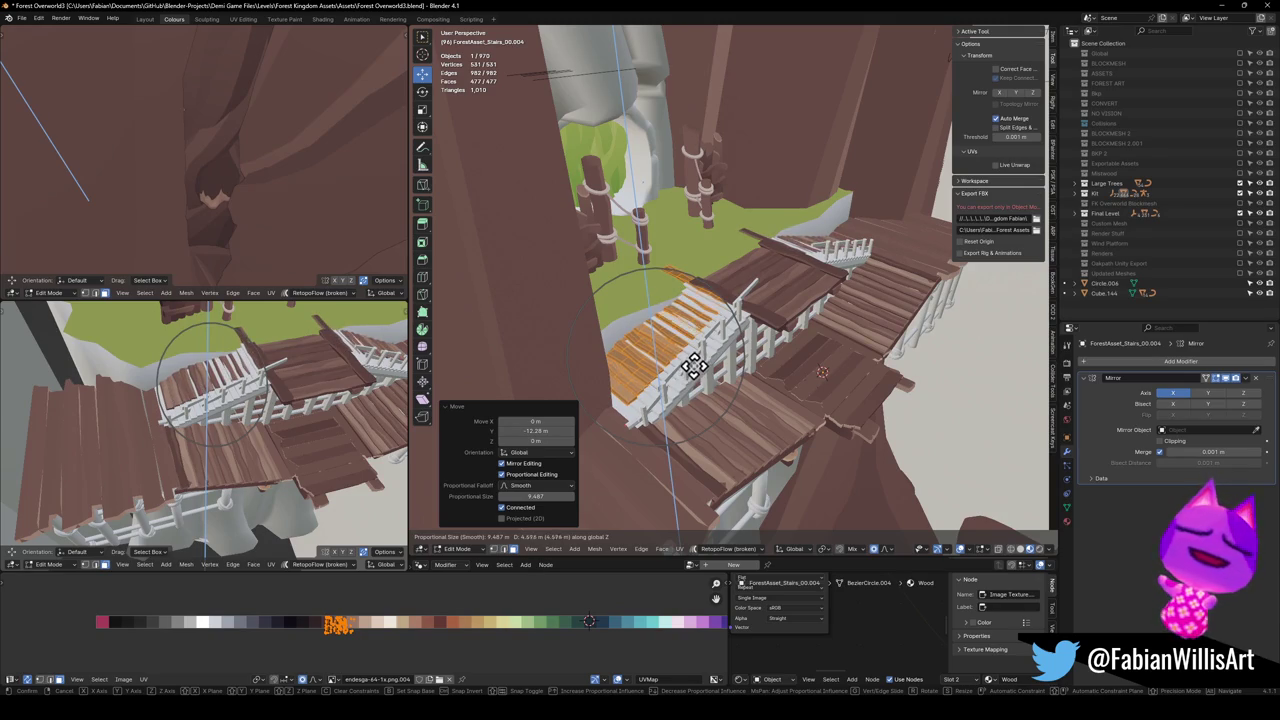
click(695, 361)
scroll(722, 338, up, 3)
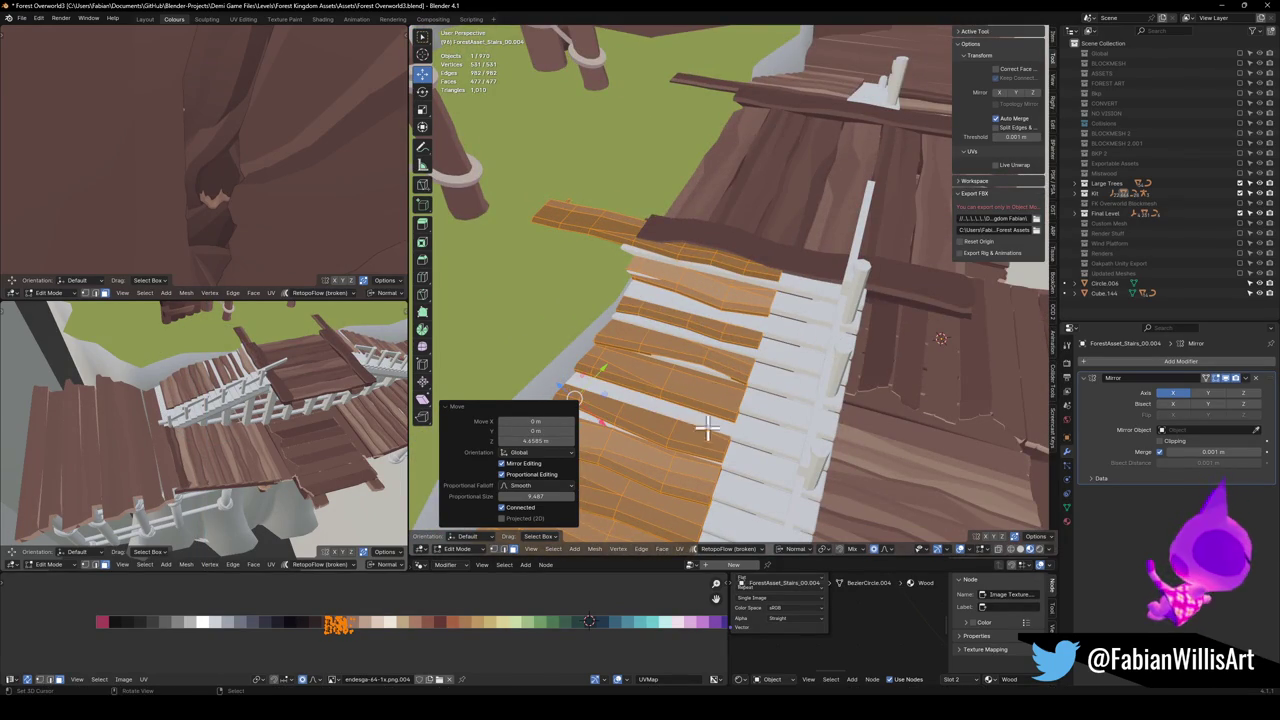
shift+click(650, 373)
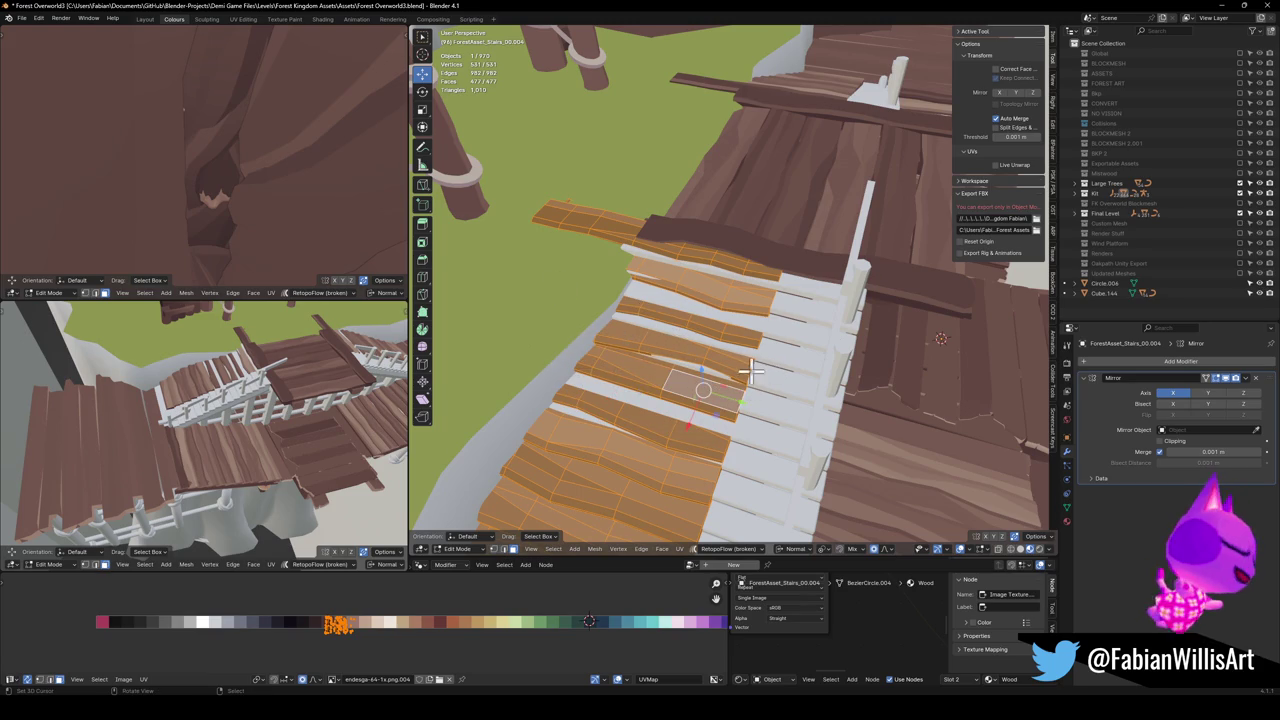
key(g)
key(y)
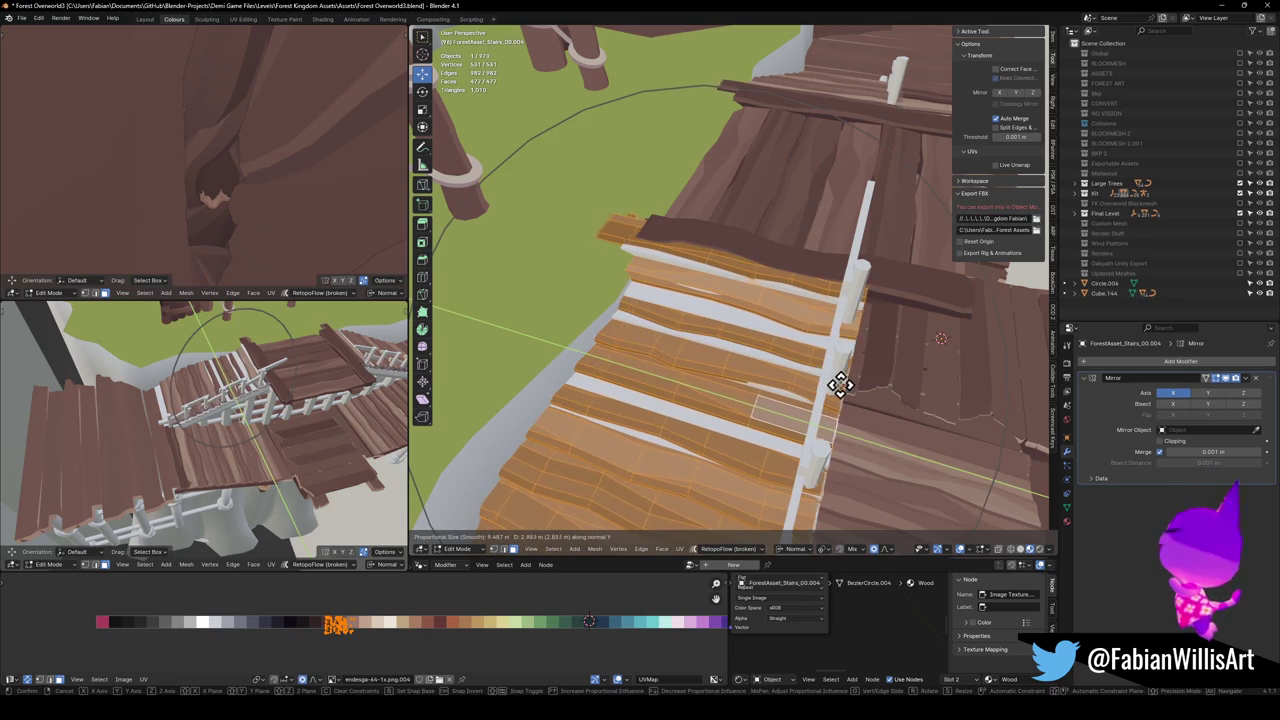
Confirm the plank move, then push the planks along their normal Z, cancelling one further move.
click(840, 385)
drag(840, 385, 824, 330)
key(g)
key(z)
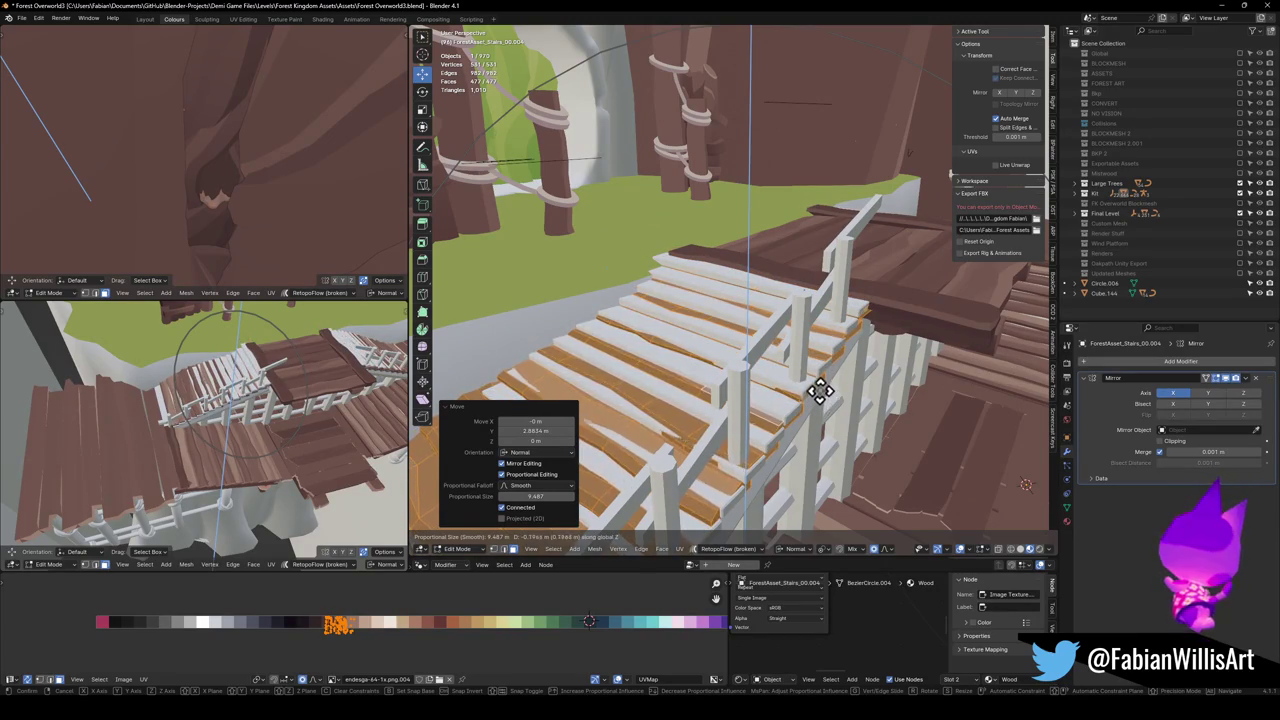
click(814, 351)
mouse_move(814, 351)
mouse_down()
mouse_move(771, 334)
mouse_move(858, 318)
mouse_move(869, 297)
mouse_move(829, 349)
mouse_move(877, 337)
mouse_move(750, 284)
mouse_move(767, 297)
mouse_up()
key(g)
right_click(764, 284)
mouse_move(669, 370)
mouse_down()
mouse_move(766, 357)
mouse_move(717, 317)
mouse_move(700, 366)
mouse_move(794, 323)
mouse_up()
Lower the planks along their normal Z, then undo a sideways shift along normal Y.
key(g)
key(x)
key(z)
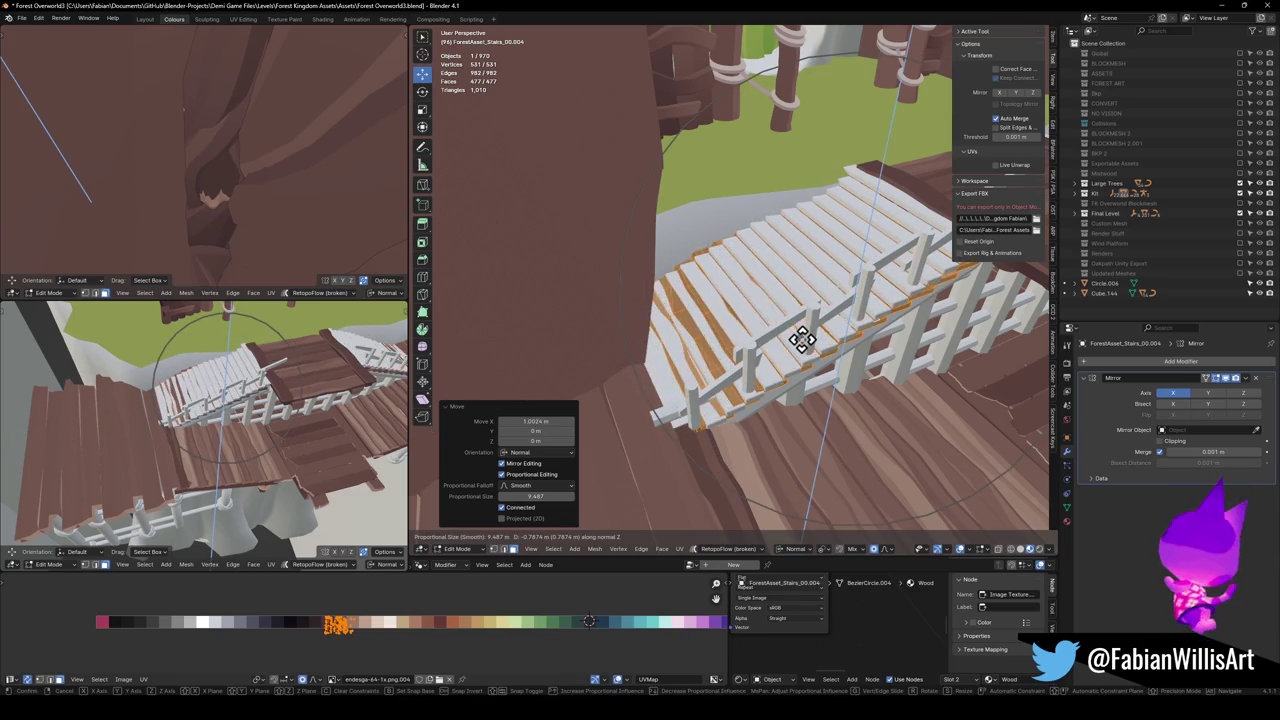
click(800, 335)
mouse_move(800, 335)
mouse_down()
mouse_move(720, 333)
mouse_move(800, 360)
mouse_up()
key(g)
key(y)
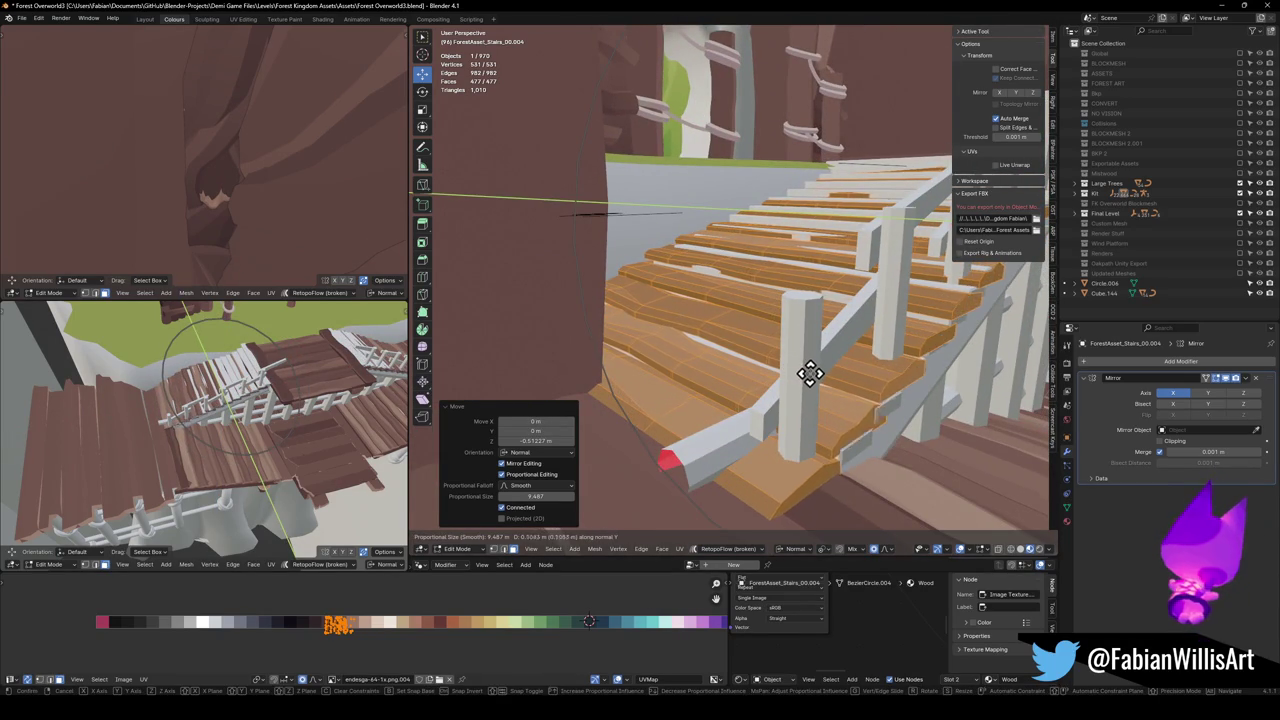
click(811, 374)
drag(811, 374, 679, 404)
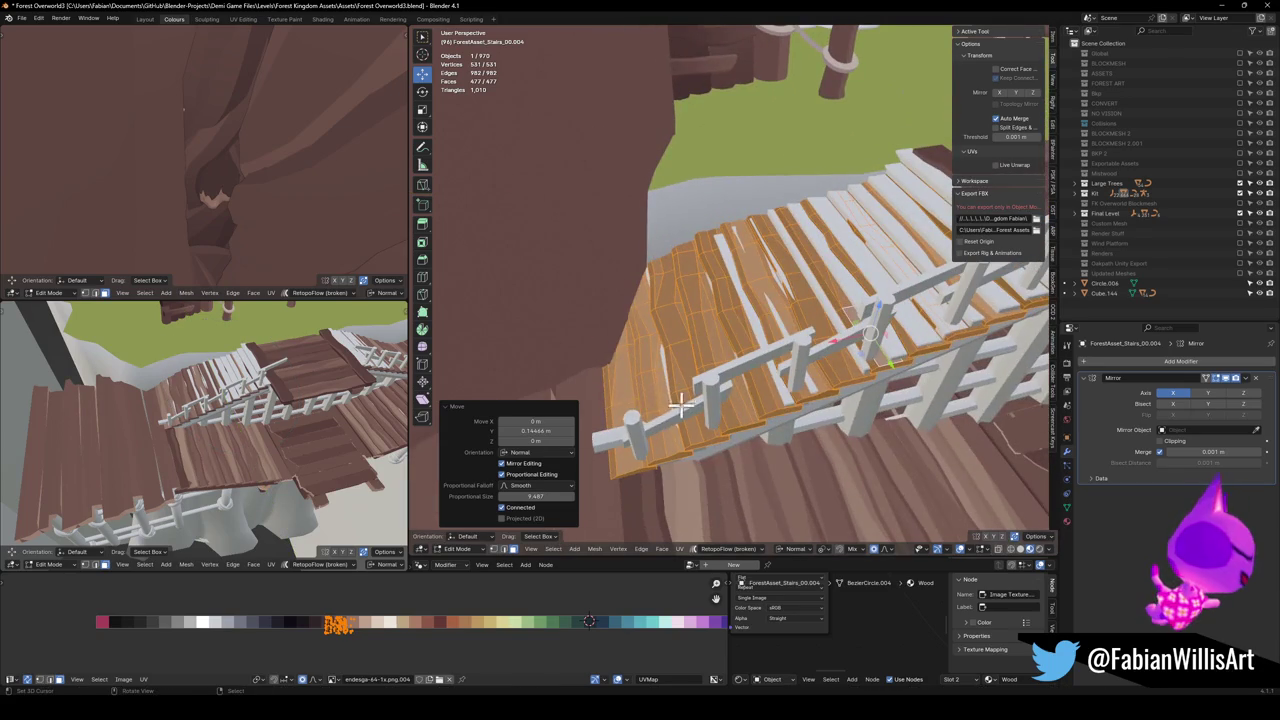
key(ctrl+z)
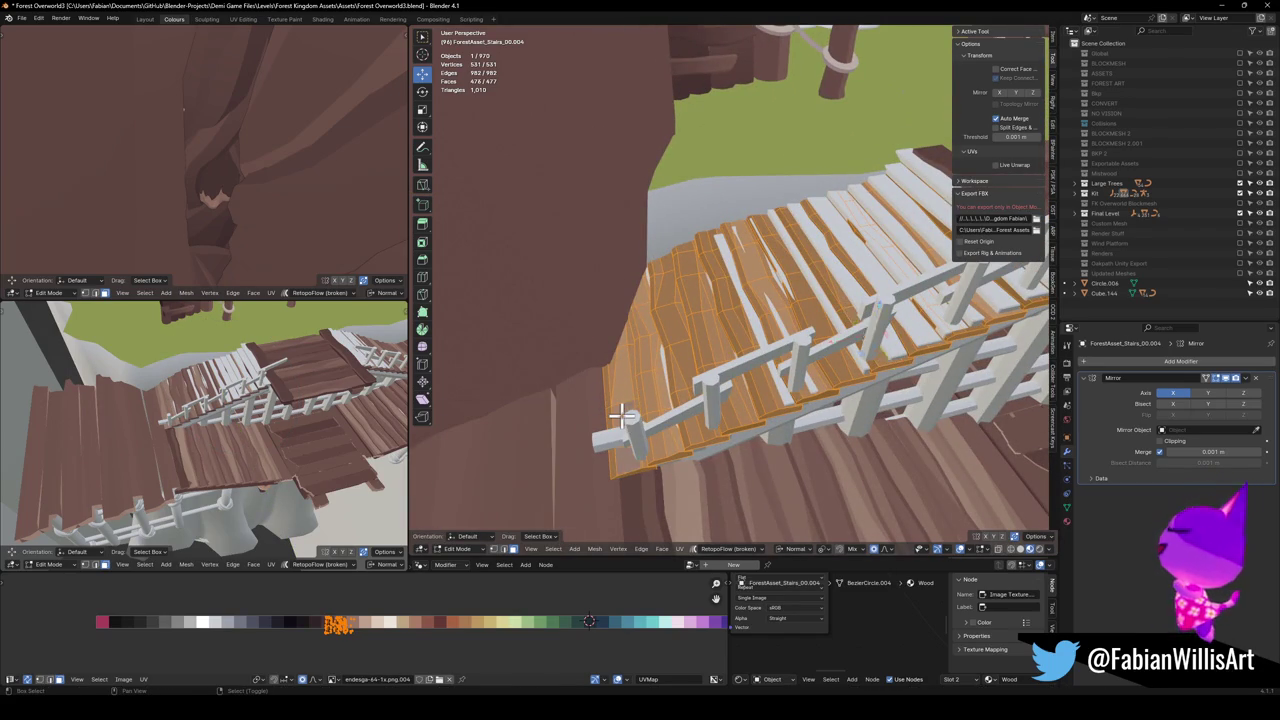
mouse_move(727, 352)
mouse_down()
mouse_move(714, 354)
mouse_move(740, 305)
mouse_move(700, 356)
mouse_up()
Widen the stair planks by scaling along their normal X, then stretch them along normal Z.
key(s)
key(x)
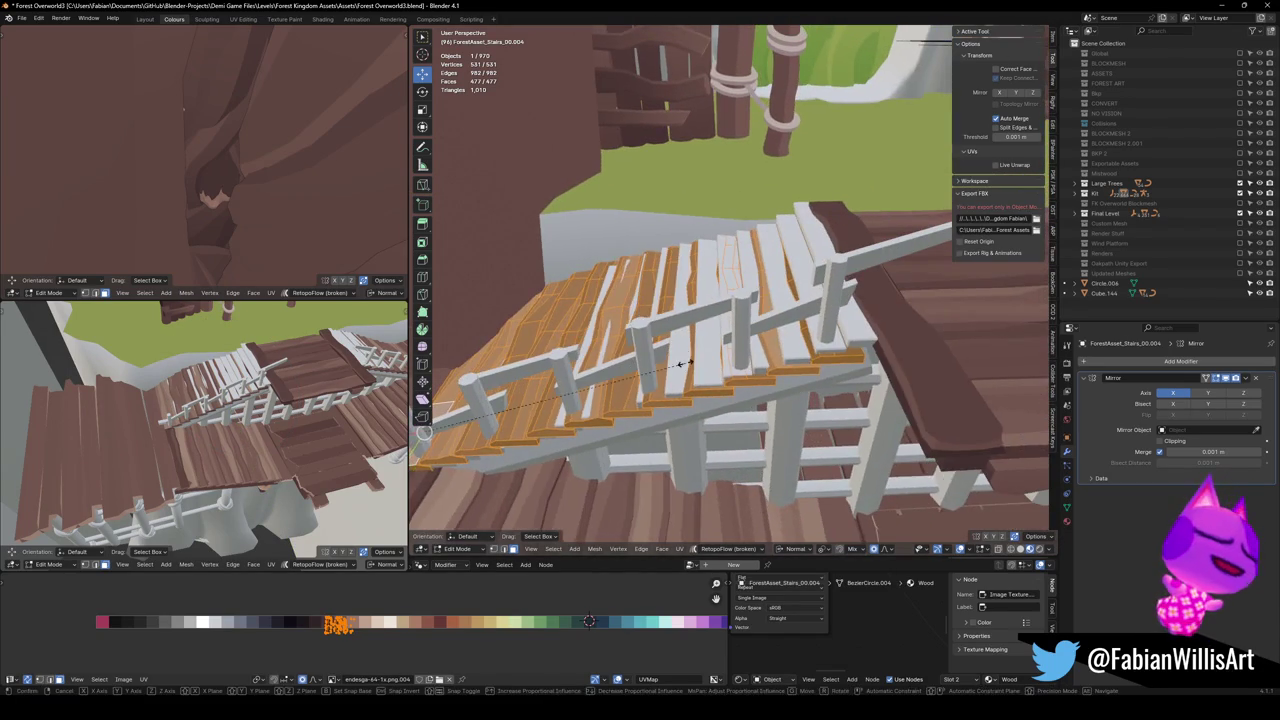
click(700, 362)
key(s)
key(z)
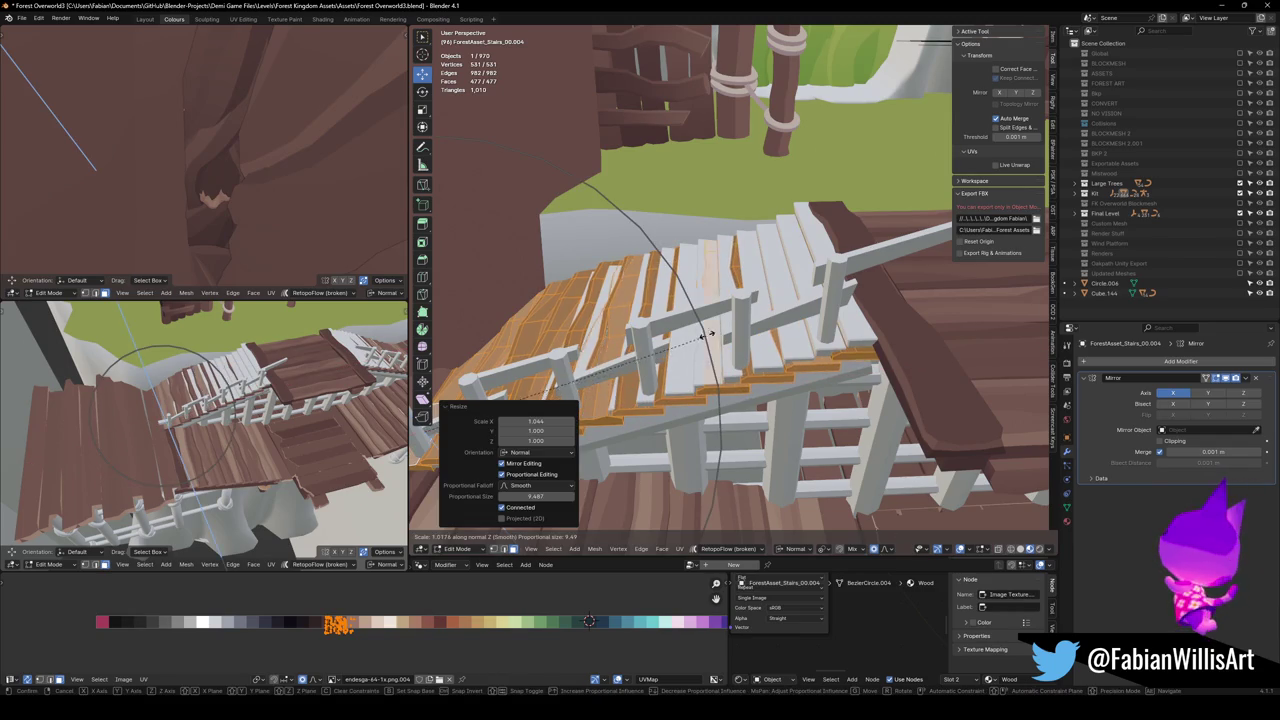
click(742, 272)
mouse_move(743, 271)
mouse_down()
mouse_move(743, 249)
mouse_move(765, 257)
mouse_up()
mouse_move(717, 197)
mouse_down()
mouse_move(728, 200)
mouse_move(726, 280)
mouse_move(680, 291)
mouse_up()
Lengthen the plank ends with two scales along their normal Y.
key(s)
key(y)
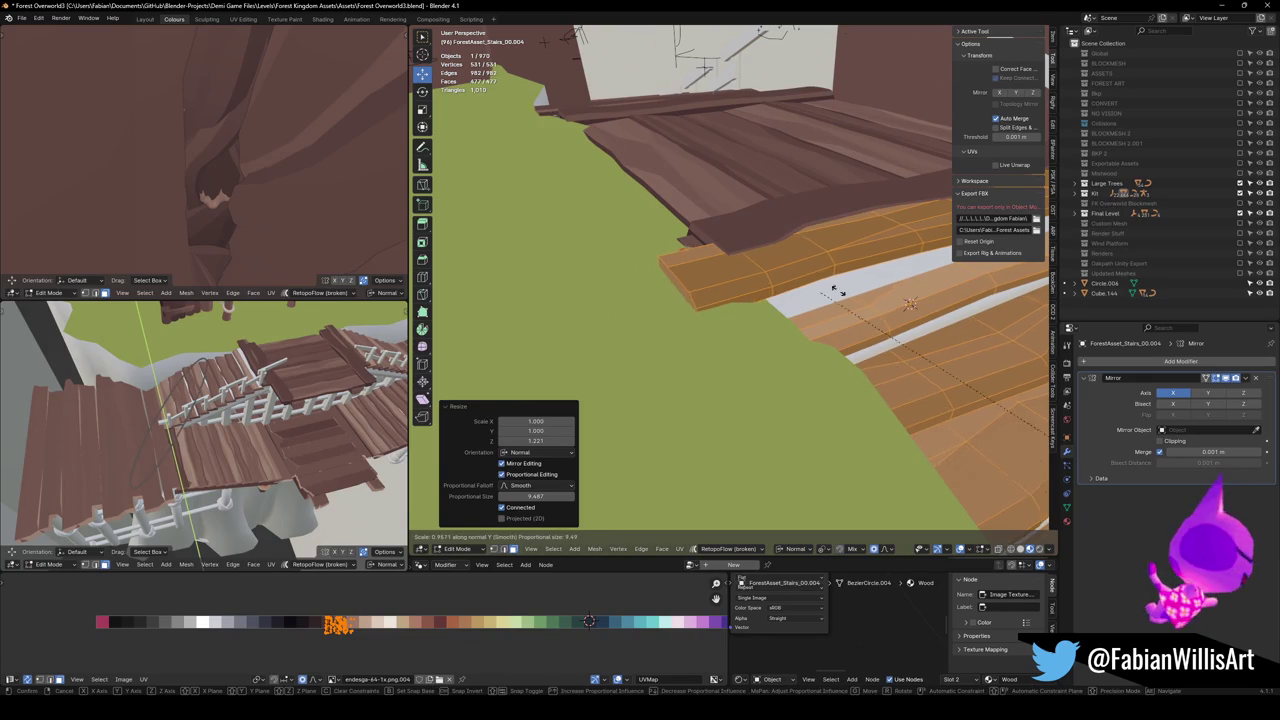
click(540, 231)
mouse_move(571, 229)
mouse_down()
mouse_move(734, 277)
mouse_move(686, 337)
mouse_move(800, 236)
mouse_move(714, 289)
mouse_move(771, 320)
mouse_move(741, 325)
mouse_up()
key(s)
key(y)
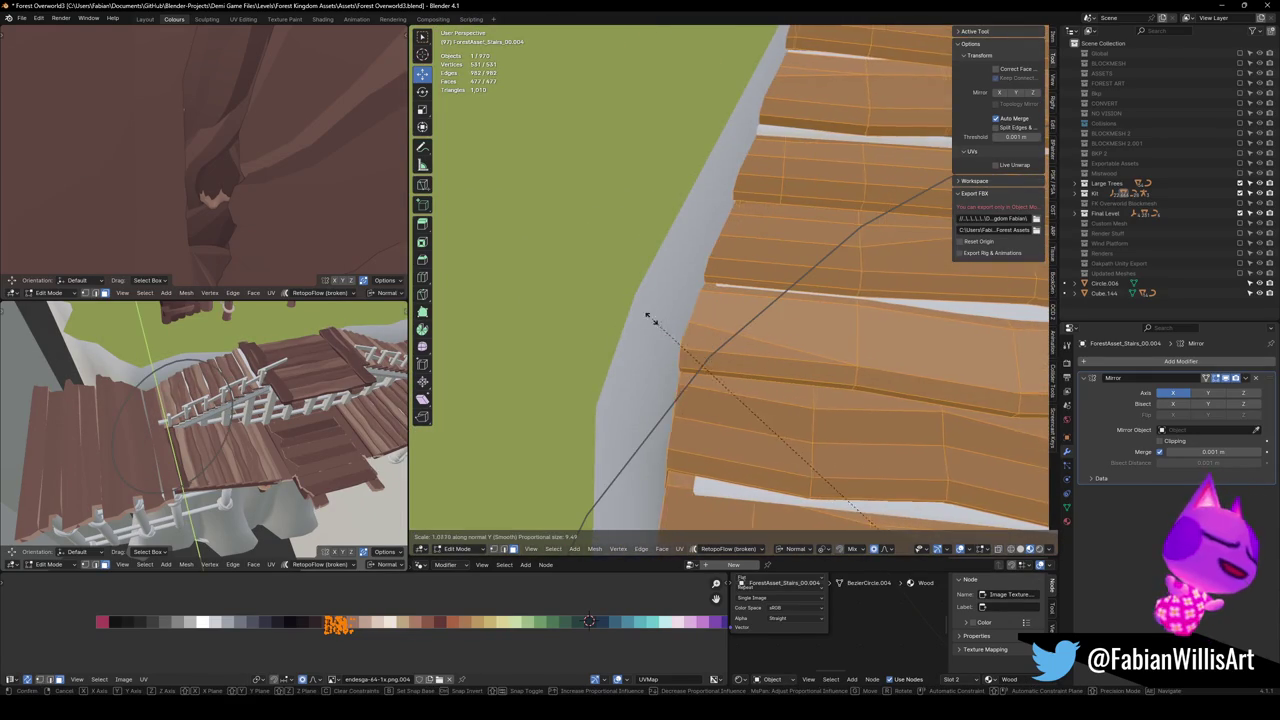
click(606, 309)
mouse_move(606, 309)
mouse_down()
mouse_move(714, 171)
mouse_move(580, 403)
mouse_move(620, 229)
mouse_move(494, 251)
mouse_move(656, 269)
mouse_up()
Deselect everything, slide the chosen edge loop, and return to Object Mode.
key(alt+a)
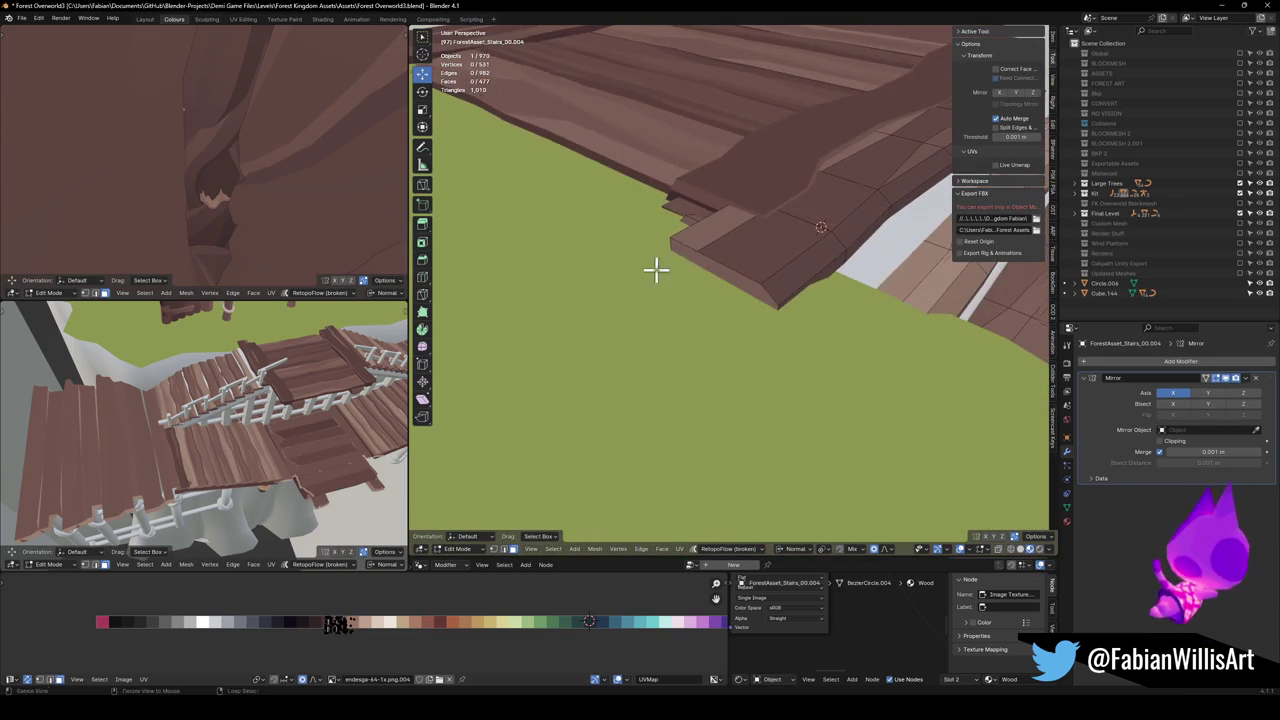
mouse_move(735, 270)
mouse_down()
mouse_move(720, 286)
mouse_move(743, 237)
mouse_move(649, 234)
mouse_move(734, 297)
mouse_move(757, 340)
mouse_move(729, 323)
mouse_move(766, 346)
mouse_move(742, 333)
mouse_move(786, 286)
mouse_move(714, 314)
mouse_move(690, 305)
mouse_move(669, 320)
mouse_move(697, 346)
mouse_move(737, 309)
mouse_move(651, 371)
mouse_move(683, 354)
mouse_move(694, 380)
mouse_move(723, 226)
mouse_up()
key(g)
key(g)
click(745, 287)
key(Tab)
scroll(740, 333, up, 3)
Delete the leftover plank, save with FK_OVERWORLD selected, and select its objects for FBX export.
key(Delete)
click(910, 205)
key(ctrl+s)
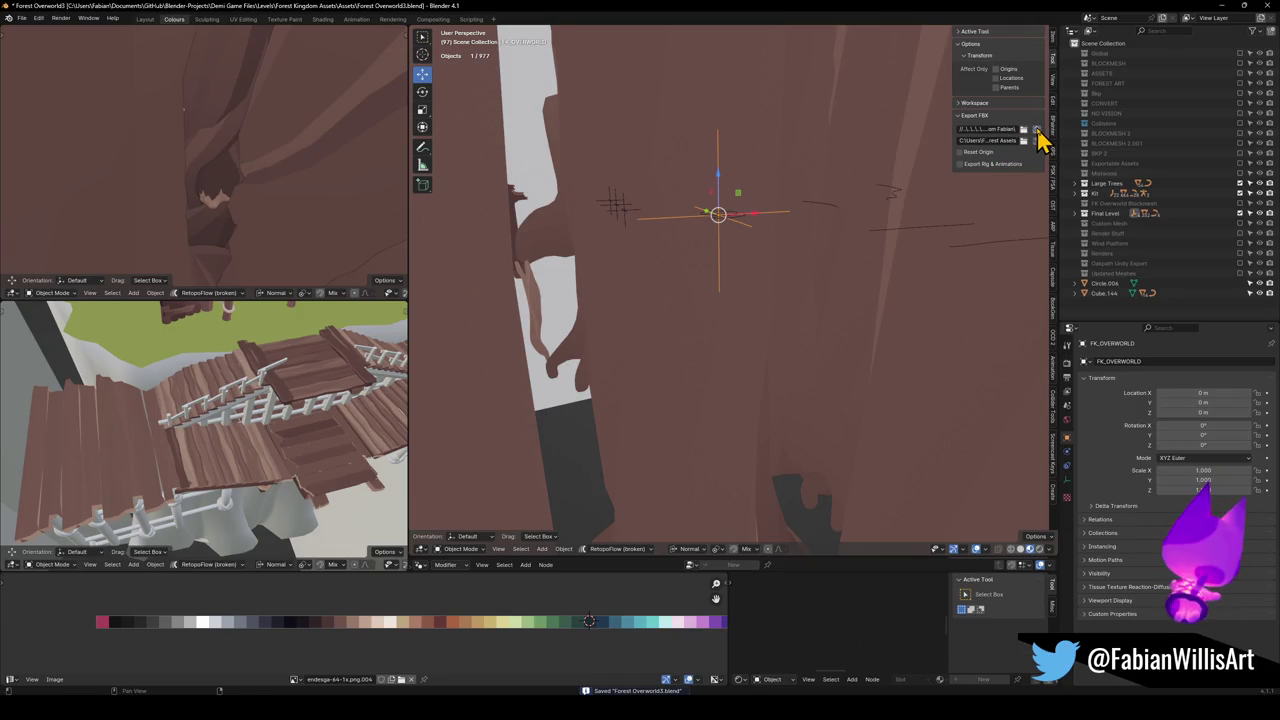
key(a)
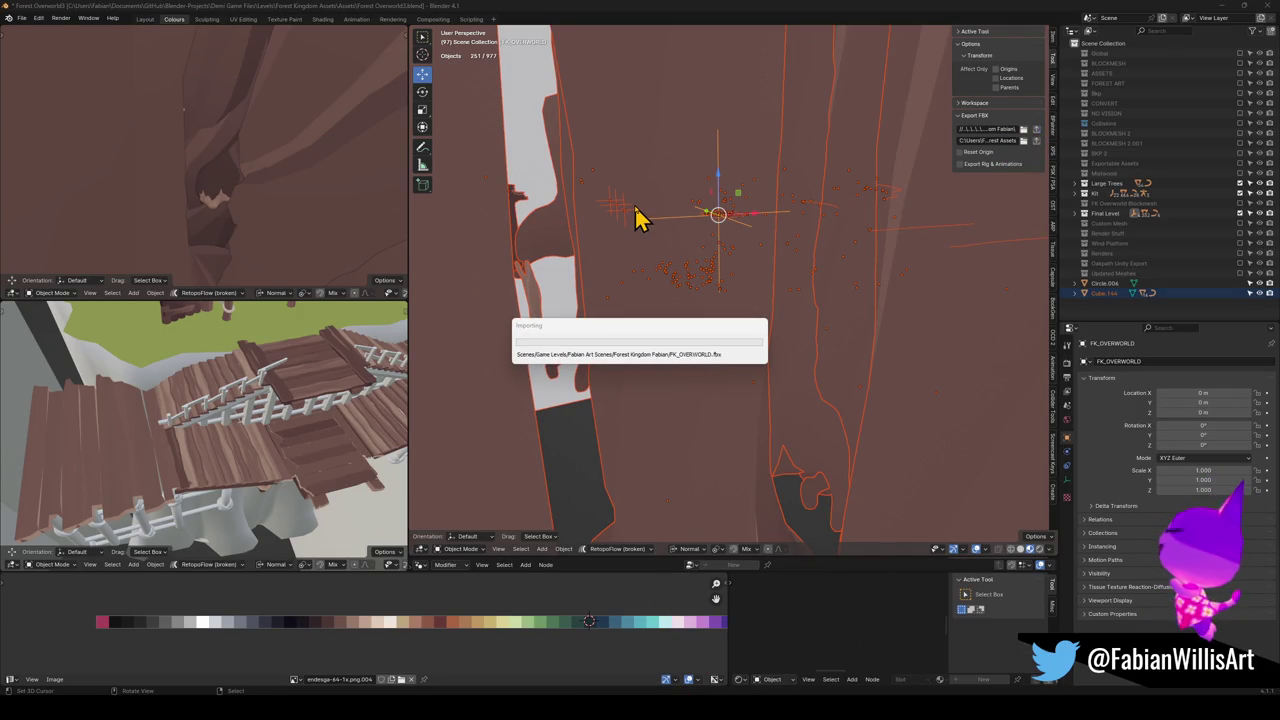
key(alt+Tab)
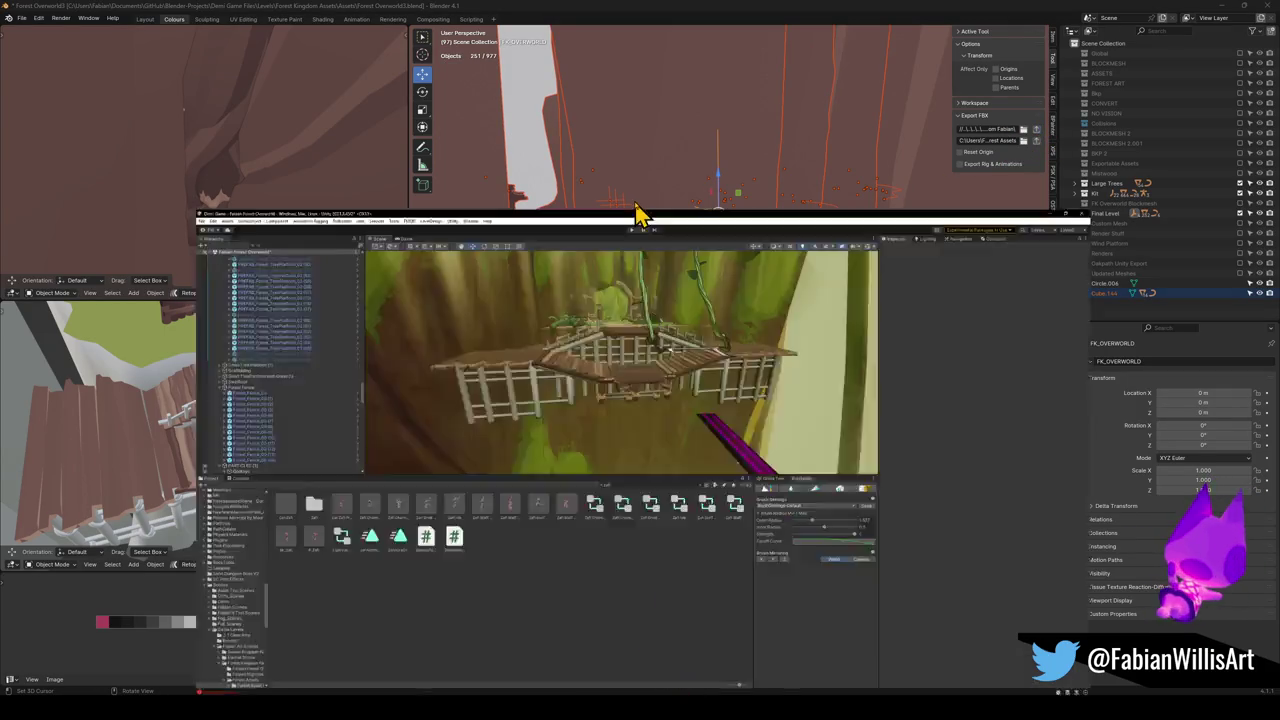
Duplicate a tree platform beside the stairs, ending at X -551.47, Z 313.11, rotated -187.87 on Z.
mouse_move(629, 234)
mouse_down()
mouse_move(606, 189)
mouse_move(609, 246)
mouse_move(537, 309)
mouse_move(534, 250)
mouse_move(540, 280)
mouse_move(551, 217)
mouse_move(560, 243)
mouse_move(600, 200)
mouse_move(609, 243)
mouse_move(663, 283)
mouse_move(669, 323)
mouse_move(686, 323)
mouse_up()
click(558, 213)
click(686, 323)
key(ctrl+d)
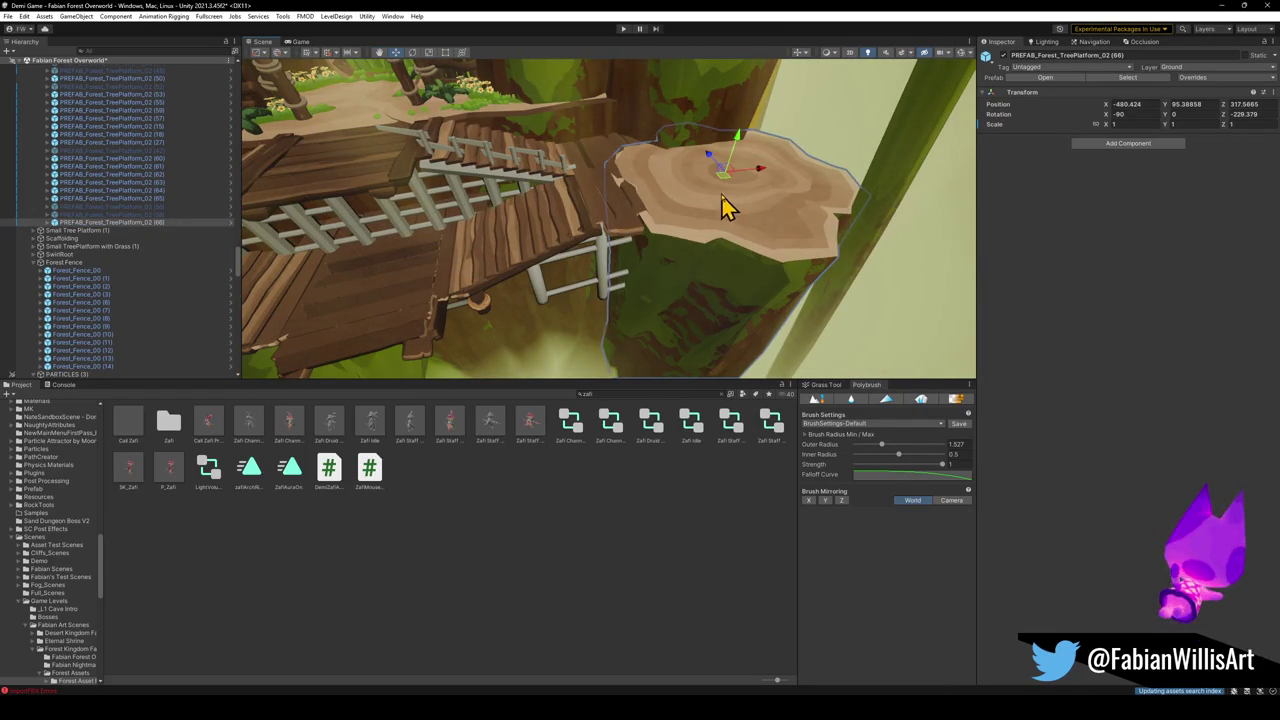
mouse_move(783, 172)
mouse_down()
mouse_move(729, 226)
mouse_move(746, 257)
mouse_move(735, 205)
mouse_move(691, 191)
mouse_move(696, 208)
mouse_up()
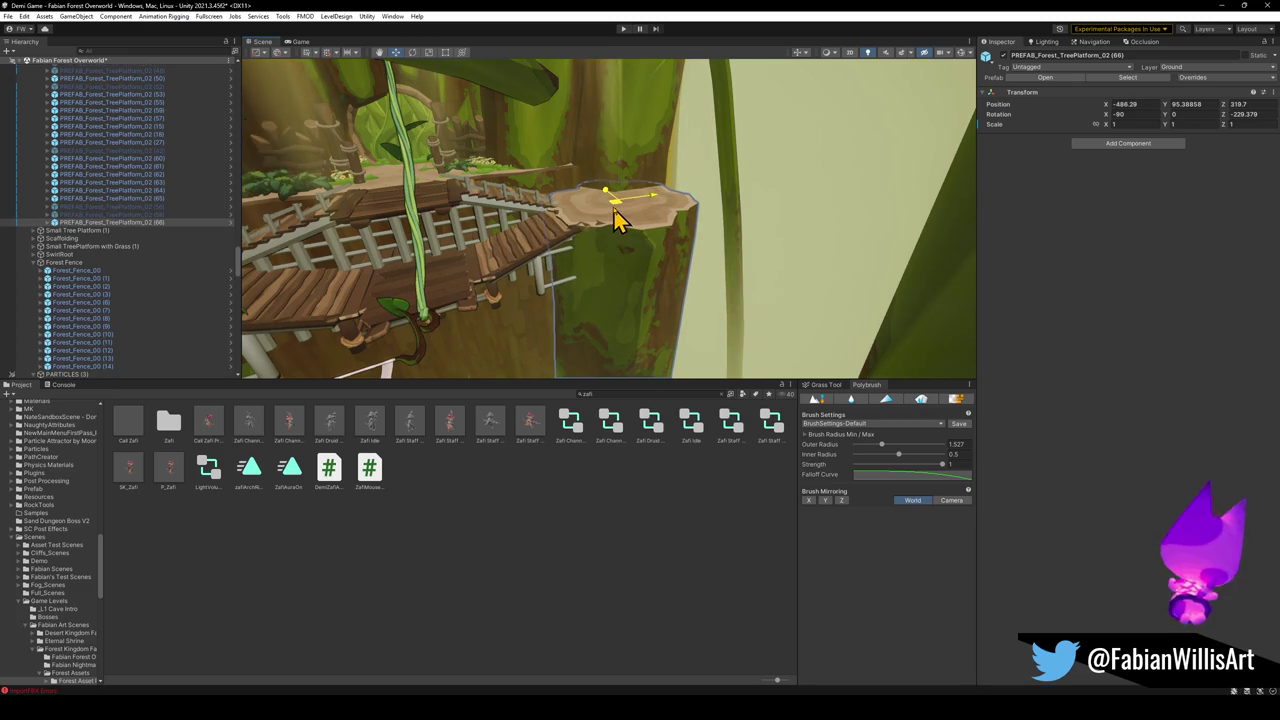
mouse_move(618, 220)
mouse_down()
mouse_move(531, 200)
mouse_move(631, 211)
mouse_move(689, 260)
mouse_move(768, 288)
mouse_move(808, 256)
mouse_move(529, 251)
mouse_move(720, 228)
mouse_move(686, 240)
mouse_move(632, 345)
mouse_move(623, 251)
mouse_move(598, 247)
mouse_move(640, 243)
mouse_move(634, 231)
mouse_move(626, 286)
mouse_up()
click(586, 337)
Duplicate the tree platform and drag the copy toward the stairs, trying a rotation.
click(630, 285)
key(ctrl+d)
drag(680, 200, 320, 232)
mouse_move(320, 232)
mouse_down()
mouse_move(414, 249)
mouse_move(392, 261)
mouse_move(500, 277)
mouse_move(463, 297)
mouse_move(600, 283)
mouse_up()
key(e)
mouse_move(556, 196)
mouse_down()
mouse_move(543, 177)
mouse_move(528, 197)
mouse_move(462, 215)
mouse_up()
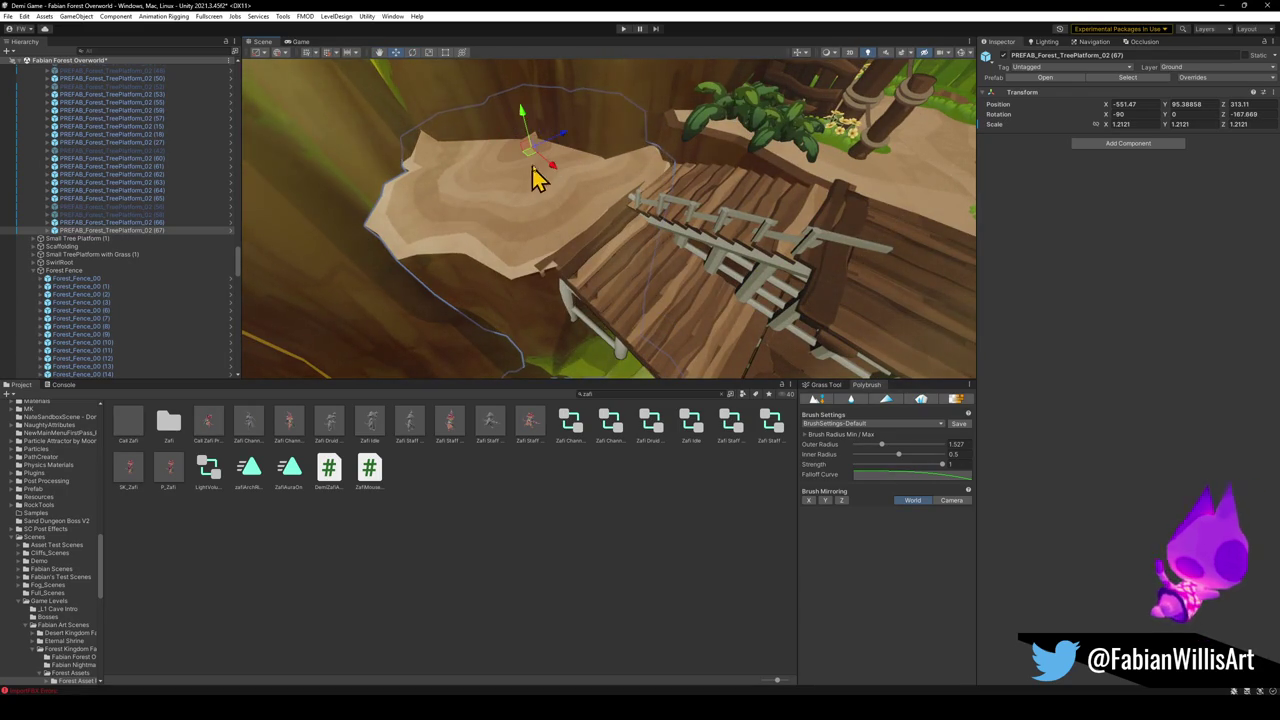
drag(535, 165, 529, 134)
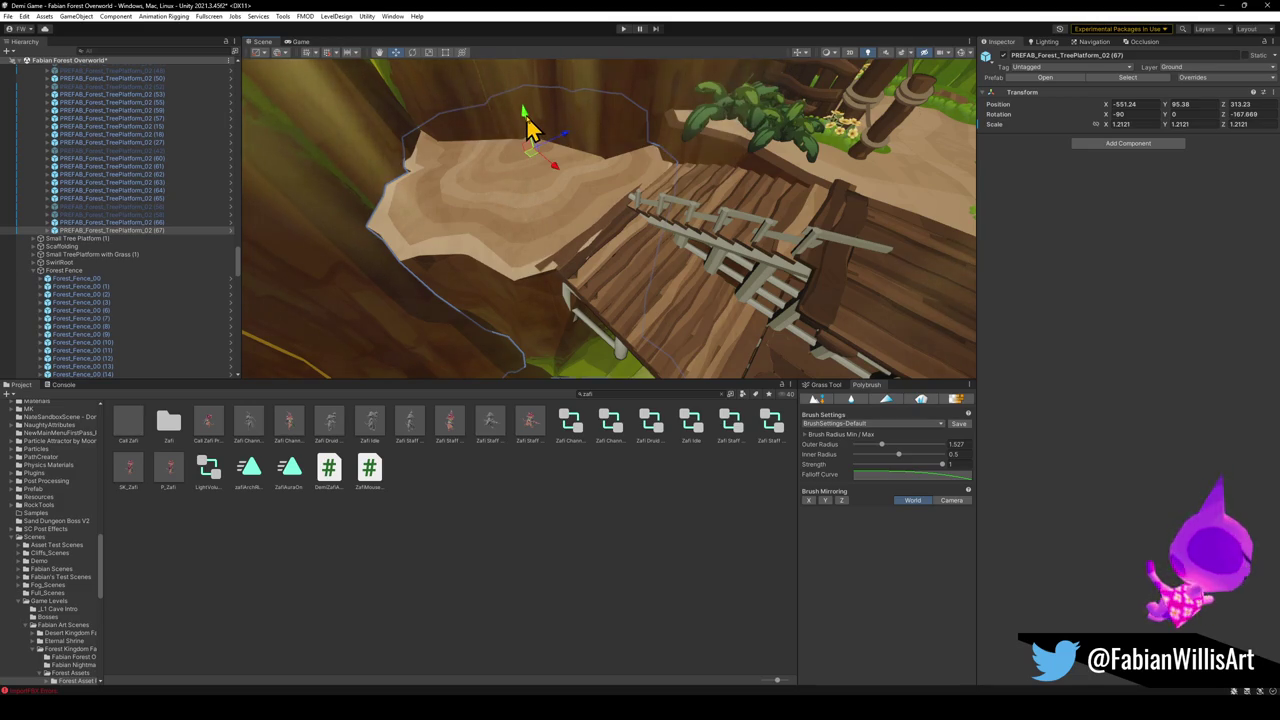
mouse_move(537, 166)
mouse_down()
mouse_move(494, 148)
mouse_move(545, 175)
mouse_up()
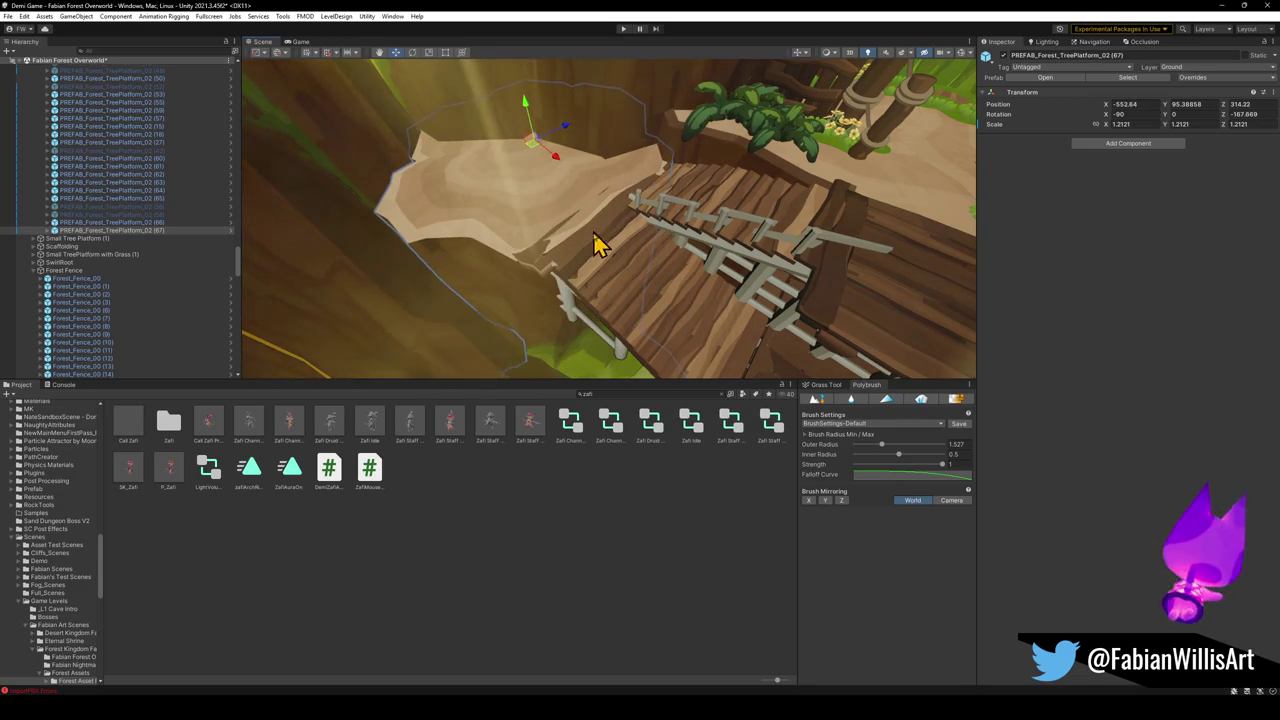
Reselect the copied platform, undo its rotation, and slide and raise it into place.
click(563, 285)
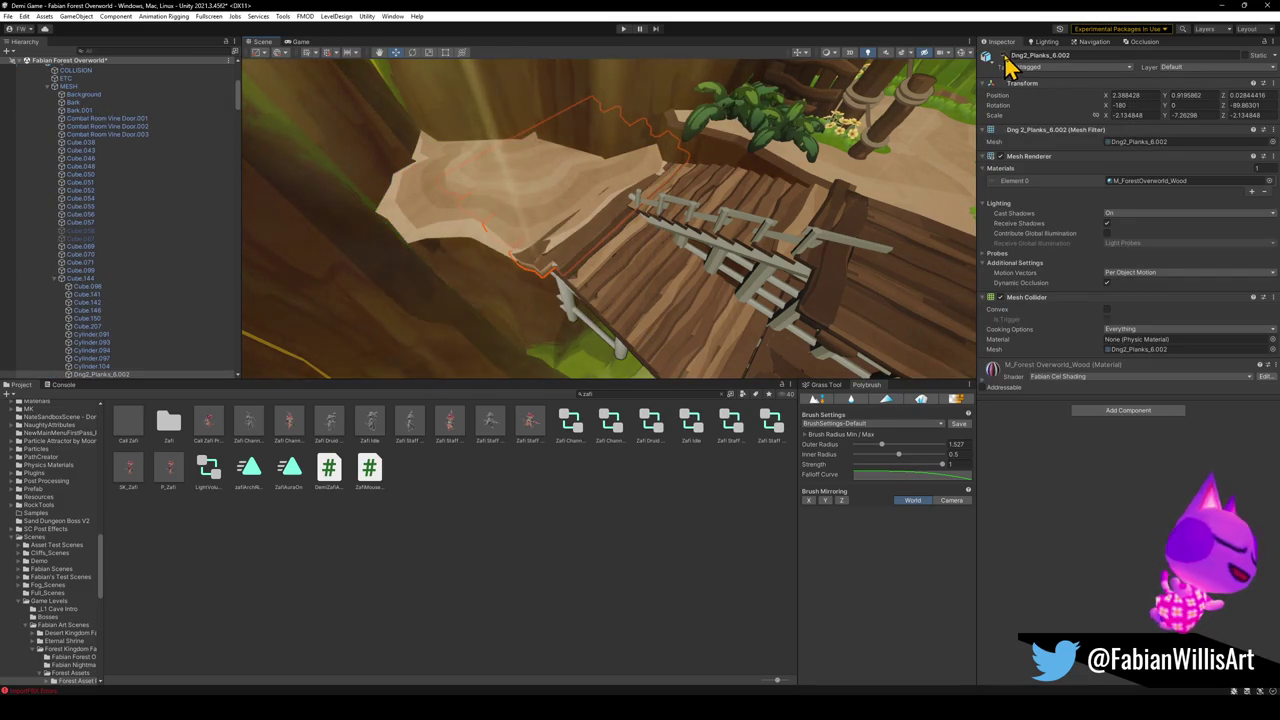
click(735, 285)
click(538, 253)
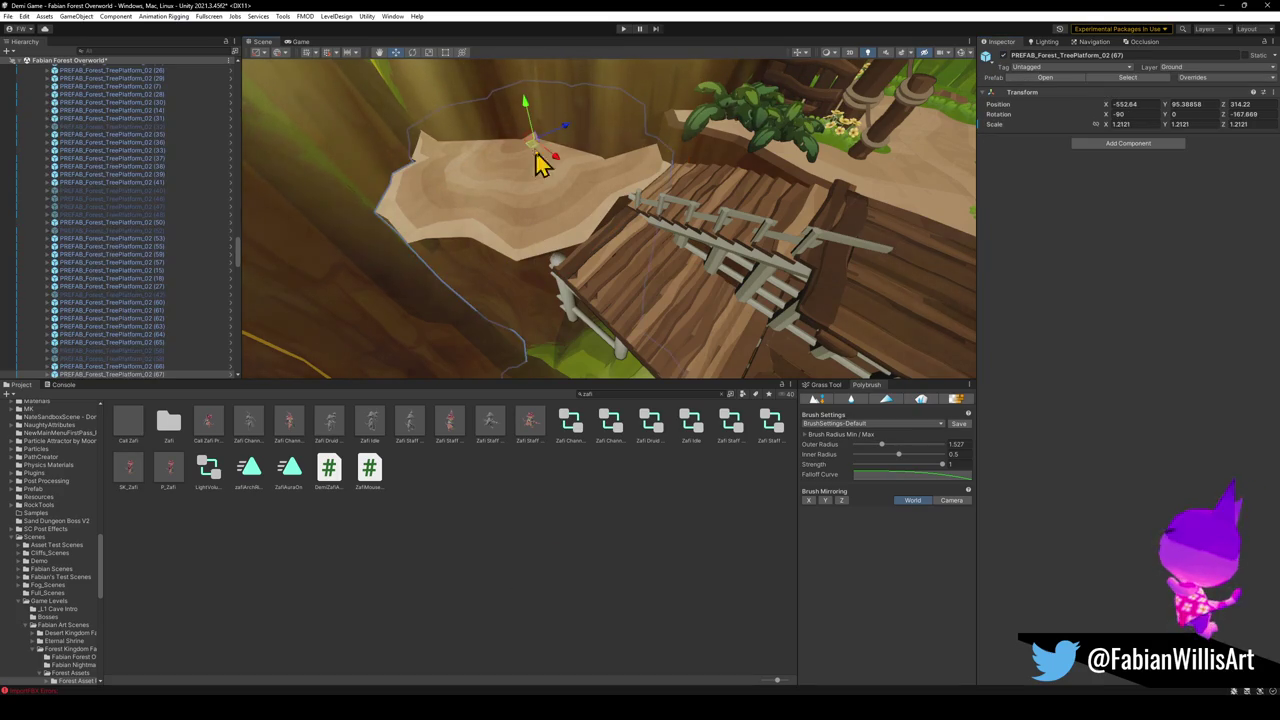
mouse_move(537, 153)
mouse_down()
mouse_move(526, 197)
mouse_move(449, 214)
mouse_move(585, 190)
mouse_up()
key(ctrl+z)
drag(523, 160, 538, 156)
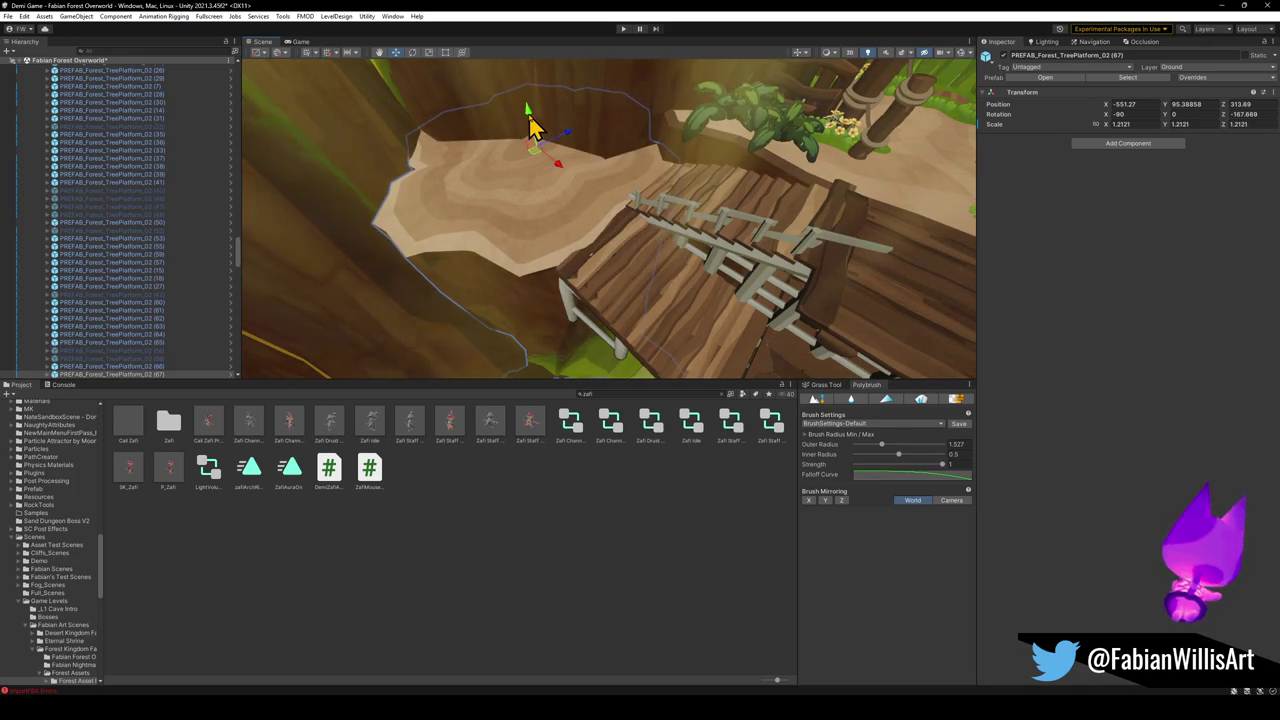
drag(528, 110, 529, 110)
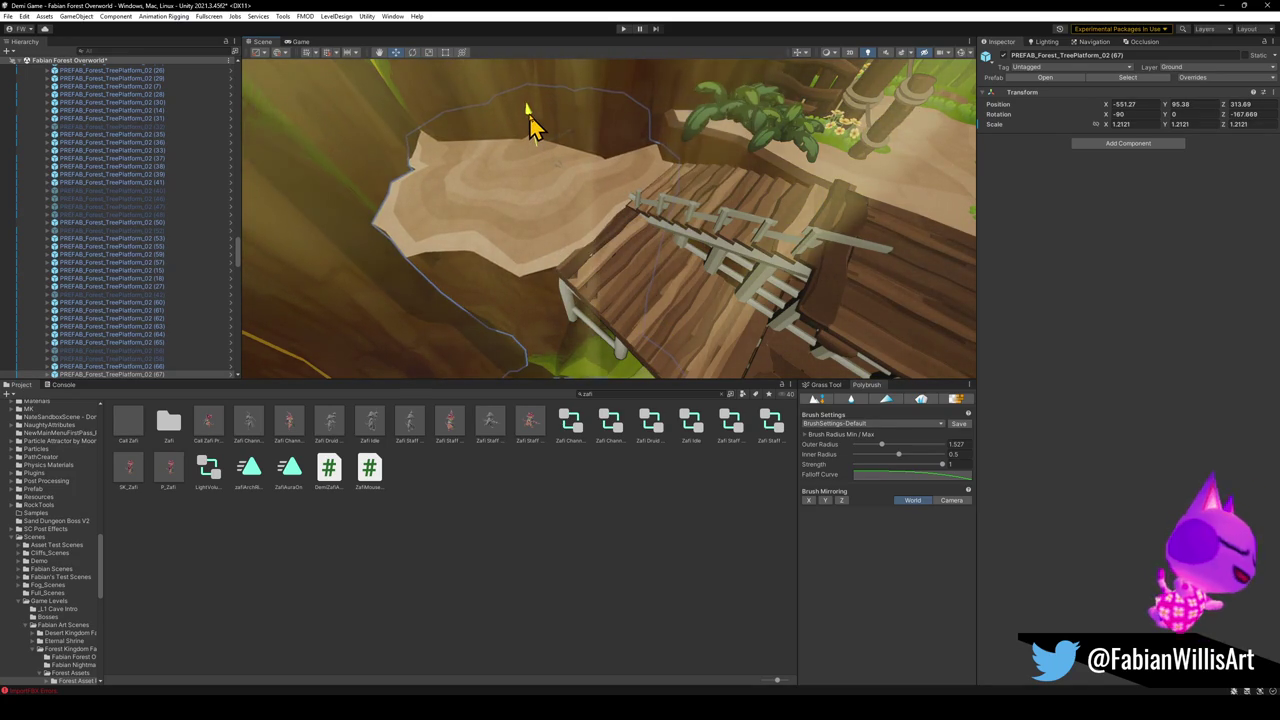
click(591, 634)
Reposition the first copied tree platform beside the stairs.
mouse_move(590, 340)
mouse_down()
mouse_move(583, 314)
mouse_move(706, 320)
mouse_move(794, 283)
mouse_move(583, 251)
mouse_move(696, 250)
mouse_up()
click(696, 250)
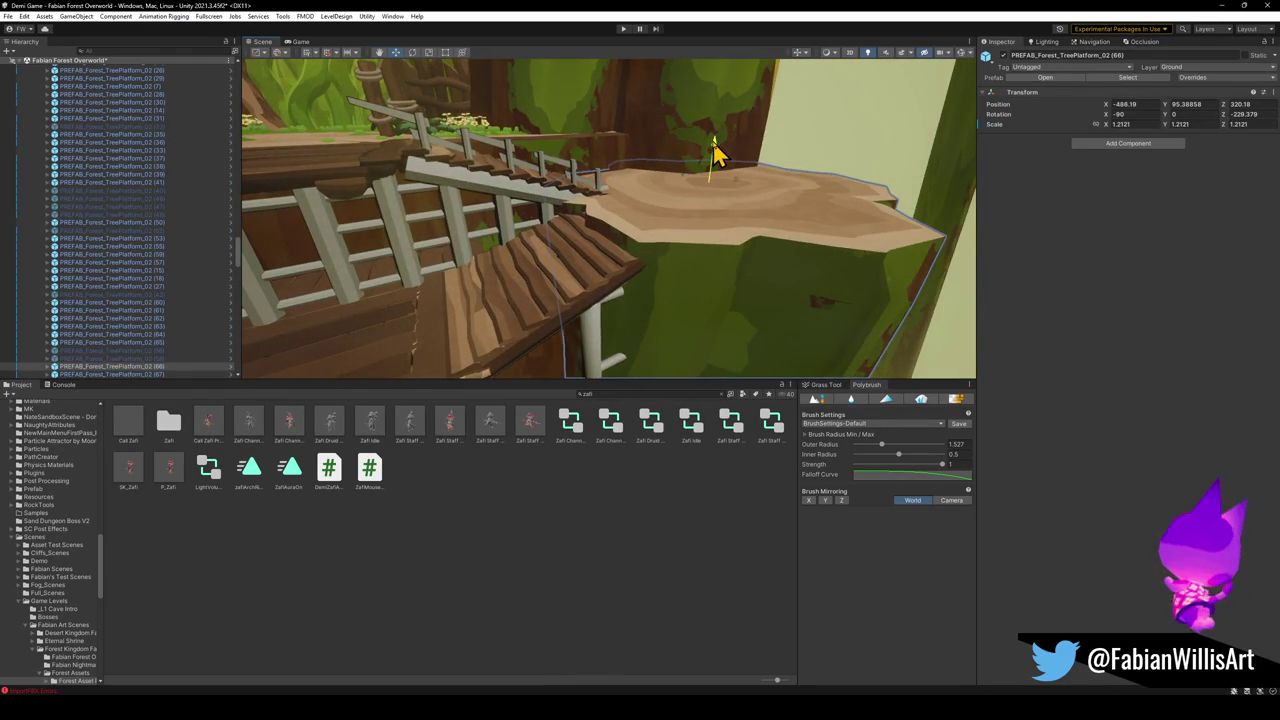
mouse_move(715, 207)
mouse_down()
mouse_move(734, 220)
mouse_move(694, 200)
mouse_move(714, 171)
mouse_move(686, 191)
mouse_move(626, 180)
mouse_move(620, 317)
mouse_move(560, 266)
mouse_move(569, 229)
mouse_move(543, 194)
mouse_move(513, 238)
mouse_up()
click(620, 317)
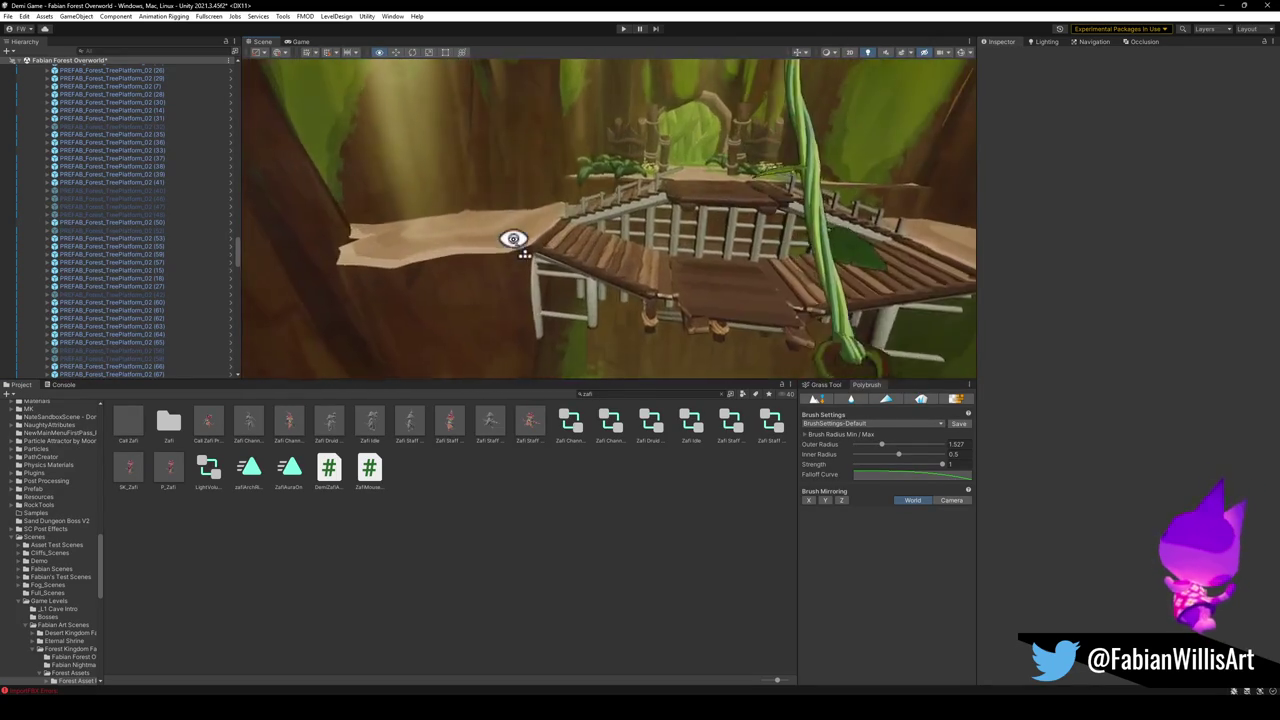
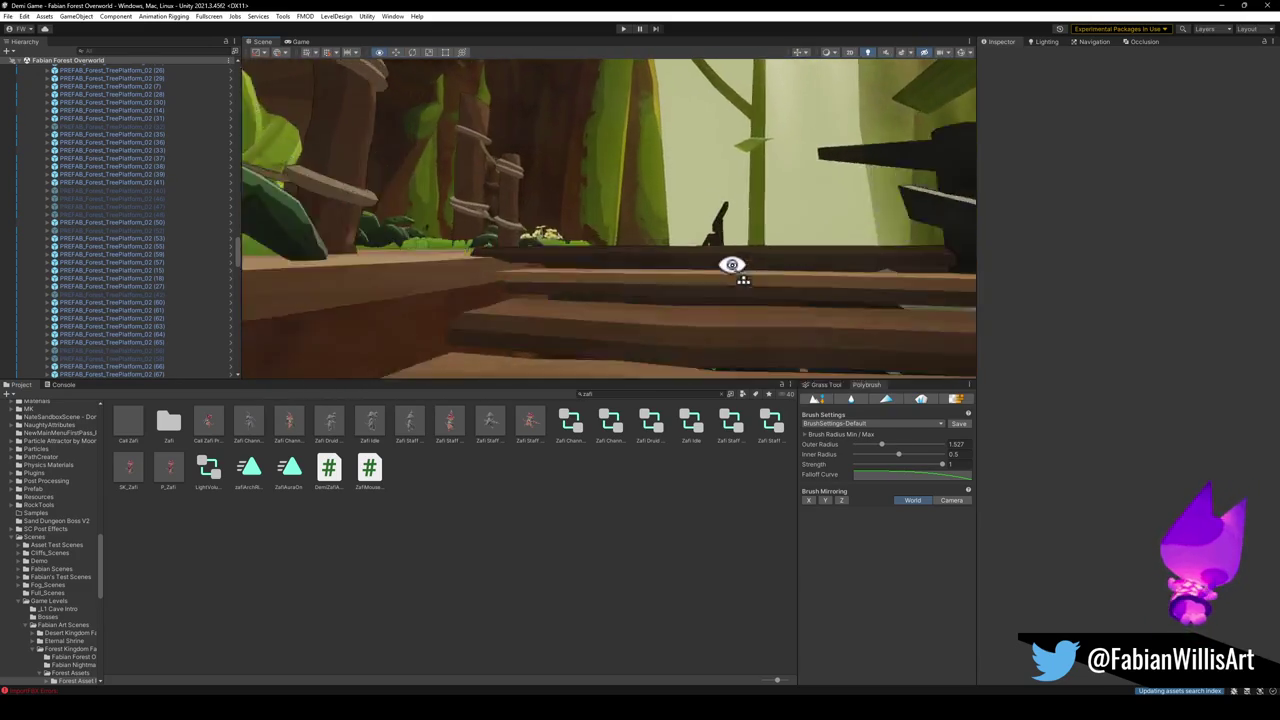
Select the moss patch on the path and orbit around it toward the wooden bridge.
click(610, 315)
drag(610, 315, 643, 316)
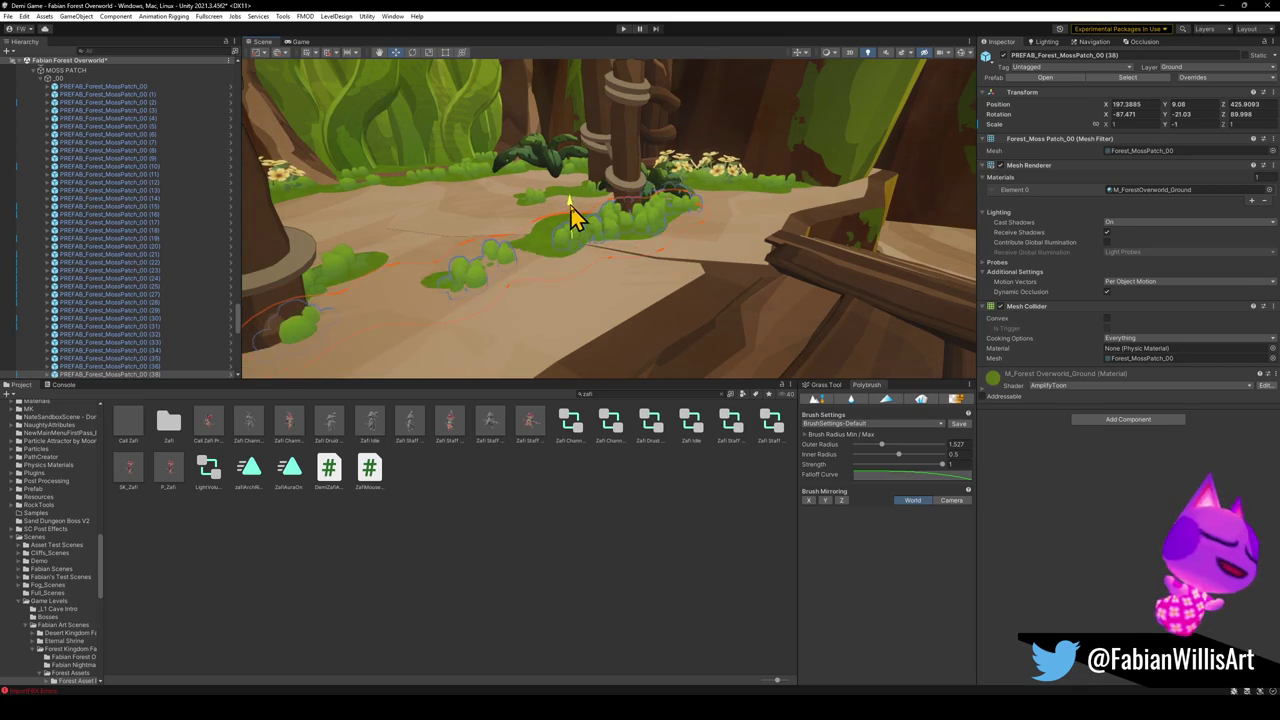
mouse_move(570, 210)
mouse_down()
mouse_move(574, 391)
mouse_move(514, 277)
mouse_move(598, 250)
mouse_up()
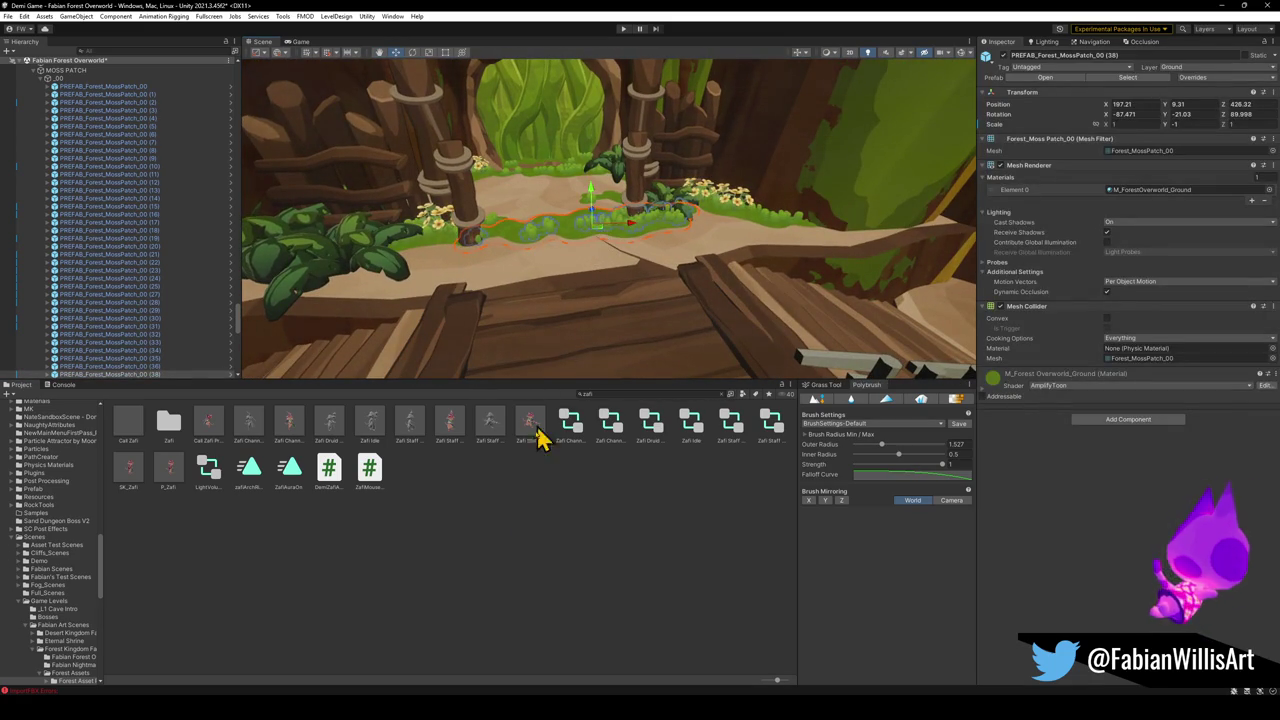
click(626, 320)
mouse_move(626, 320)
mouse_down()
mouse_move(594, 306)
mouse_move(609, 289)
mouse_move(670, 318)
mouse_up()
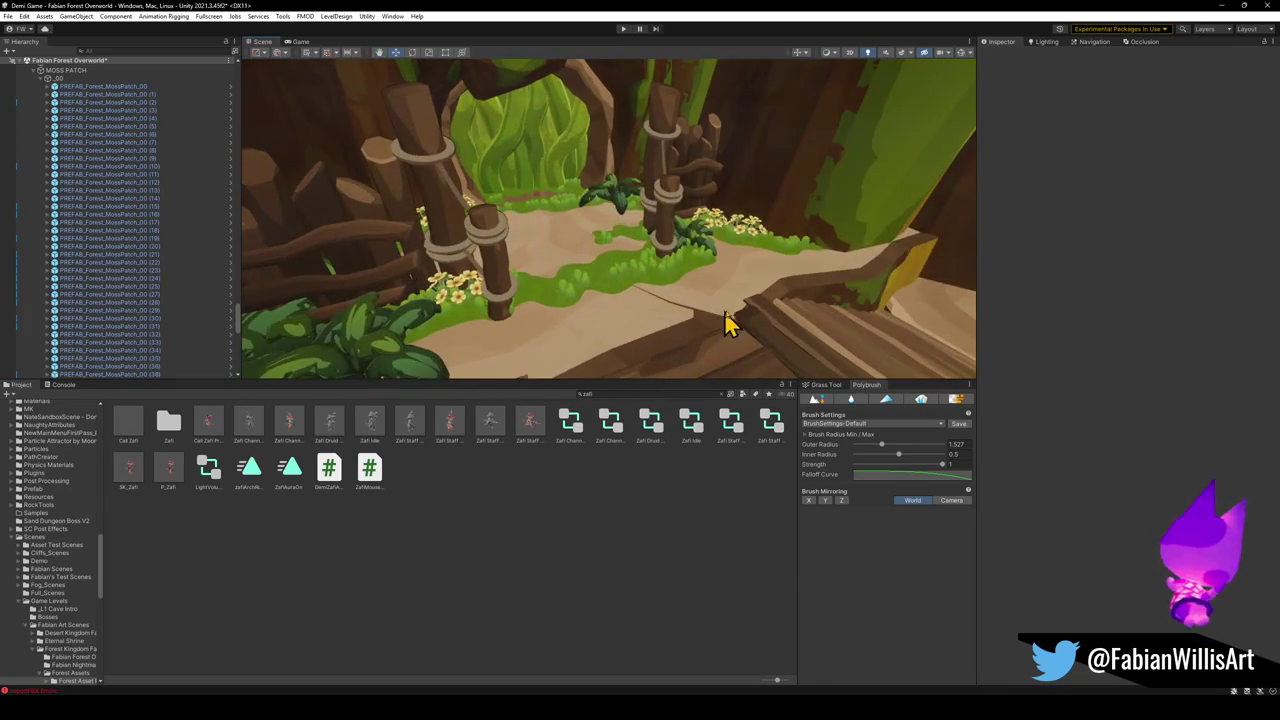
Nudge the moss patch beside the trunks slightly along the path with the Move tool.
click(727, 322)
key(w)
mouse_move(615, 282)
mouse_down()
mouse_move(566, 266)
mouse_move(608, 277)
mouse_up()
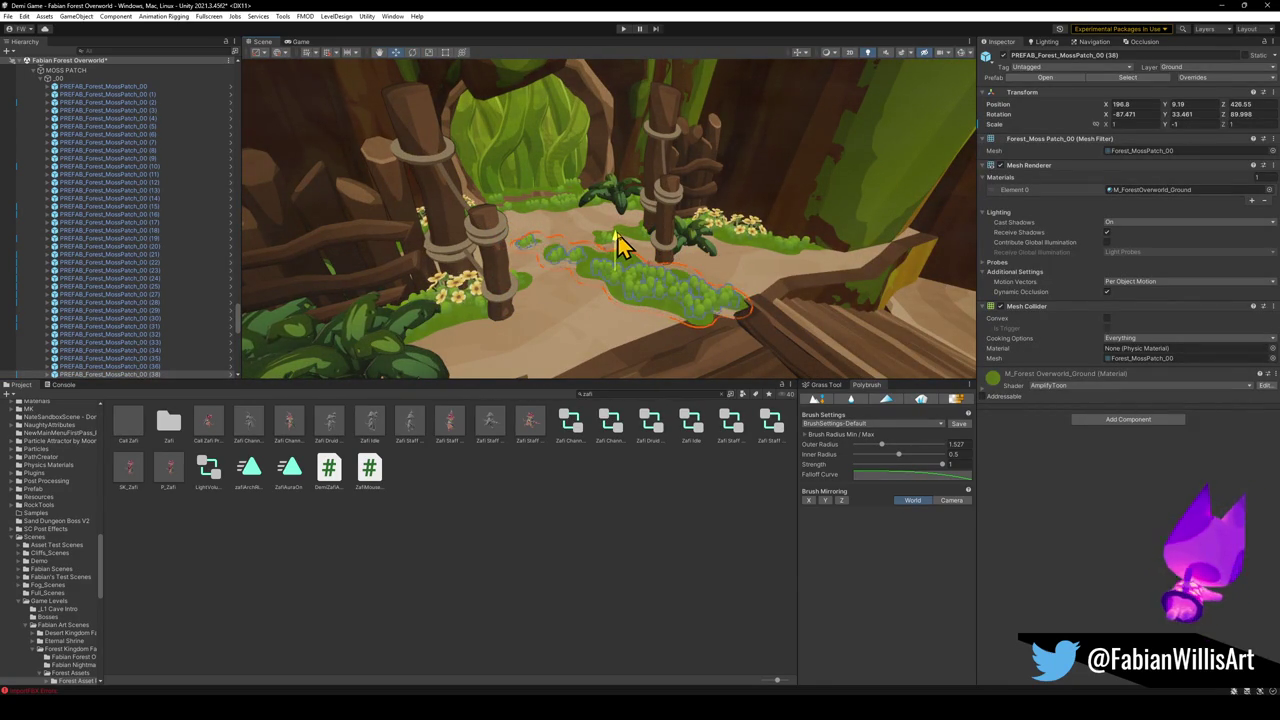
click(657, 463)
Lower moss patch (38) onto the ground.
mouse_move(640, 300)
mouse_down()
mouse_move(686, 258)
mouse_move(680, 229)
mouse_move(666, 240)
mouse_up()
click(560, 172)
mouse_move(478, 193)
mouse_down()
mouse_move(481, 174)
mouse_move(484, 190)
mouse_up()
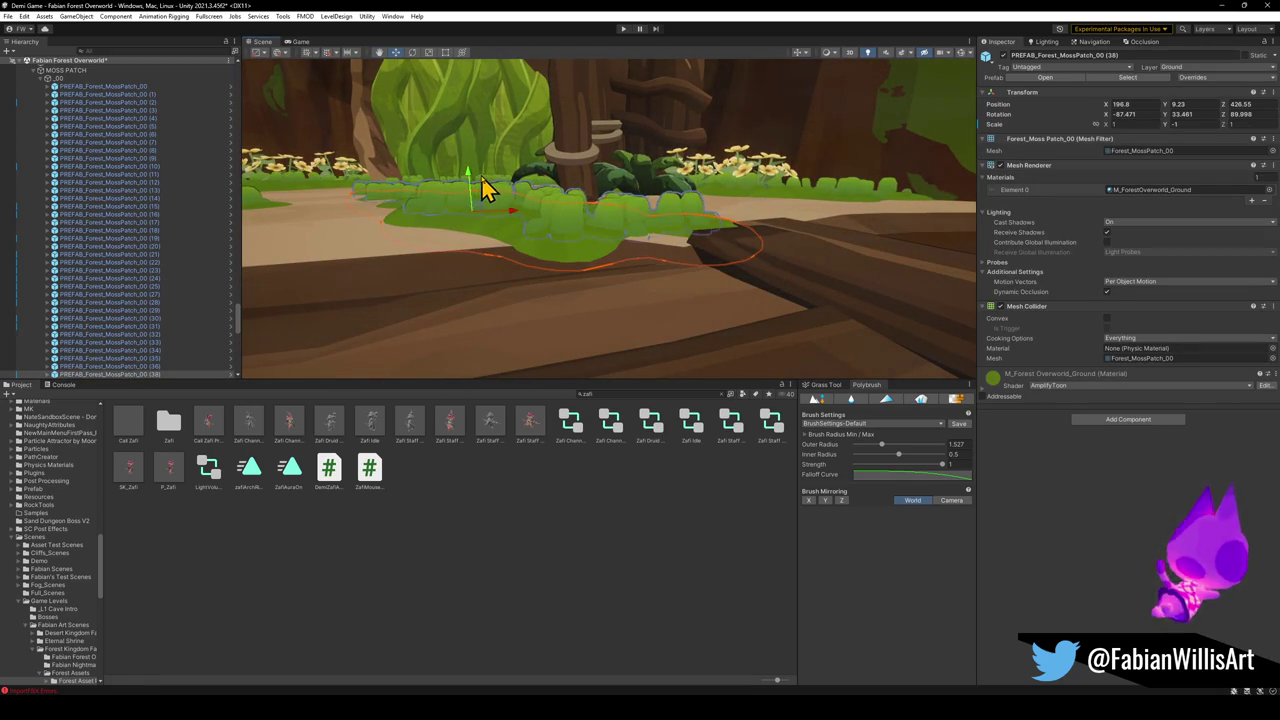
click(552, 531)
mouse_move(565, 310)
mouse_down()
mouse_move(585, 360)
mouse_move(608, 363)
mouse_up()
Shift the moss patch near the trunk left along the path, then select the FK_OVERWORLD bridge.
click(700, 300)
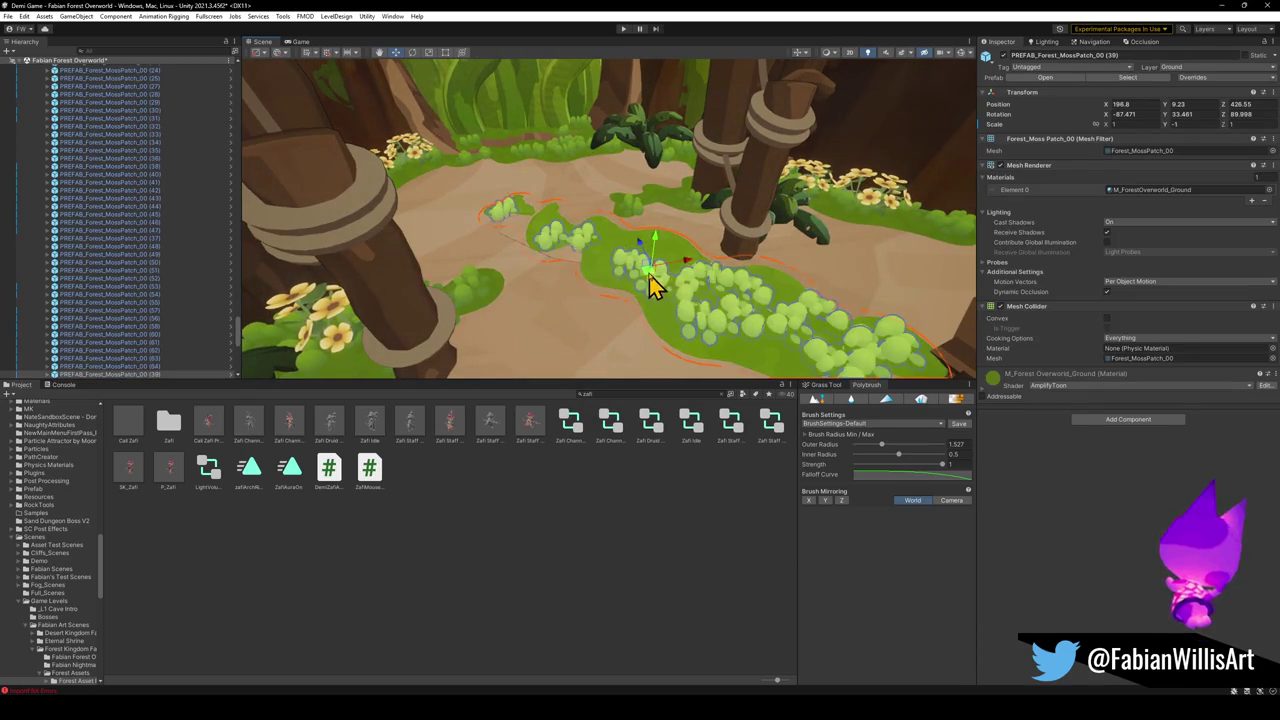
click(459, 222)
click(614, 540)
mouse_move(638, 319)
mouse_down()
mouse_move(529, 271)
mouse_move(580, 257)
mouse_move(640, 297)
mouse_up()
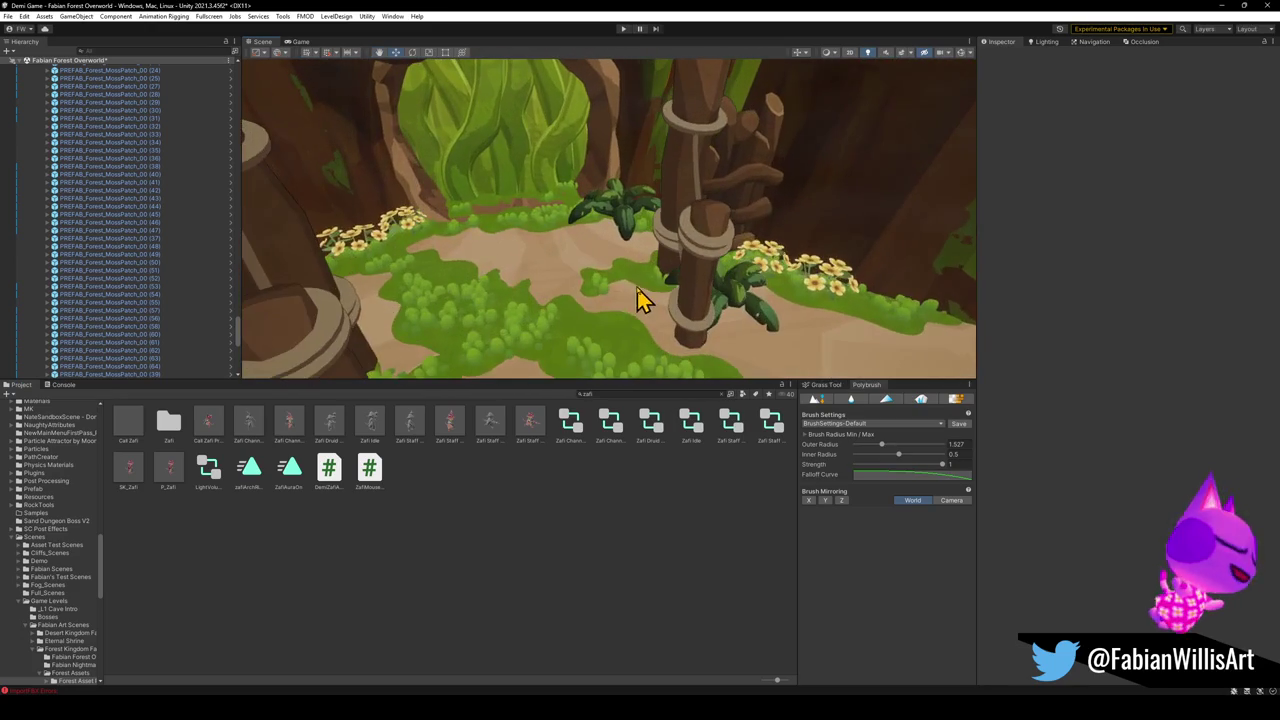
click(640, 296)
mouse_move(718, 277)
mouse_down()
mouse_move(663, 278)
mouse_move(674, 284)
mouse_move(651, 320)
mouse_move(589, 295)
mouse_move(629, 274)
mouse_move(604, 269)
mouse_move(603, 289)
mouse_move(566, 309)
mouse_move(600, 297)
mouse_move(580, 326)
mouse_up()
click(625, 560)
click(625, 282)
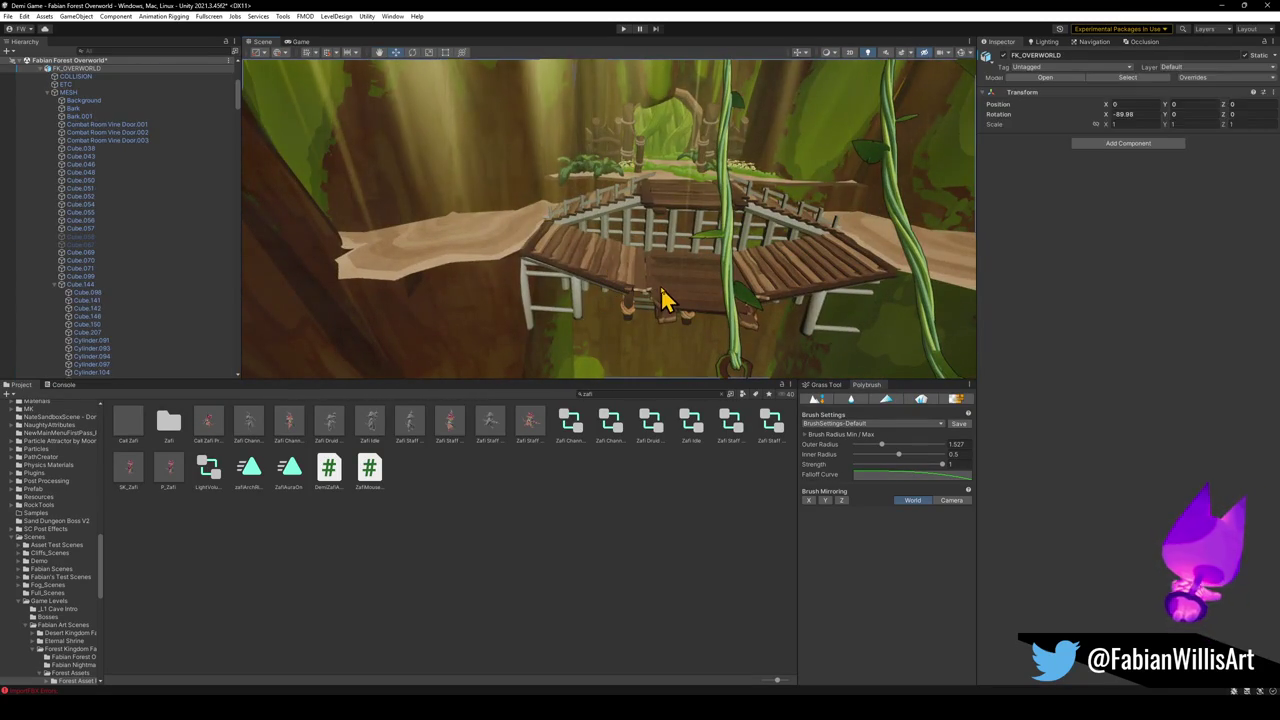
click(666, 305)
scroll(149, 314, down, 4)
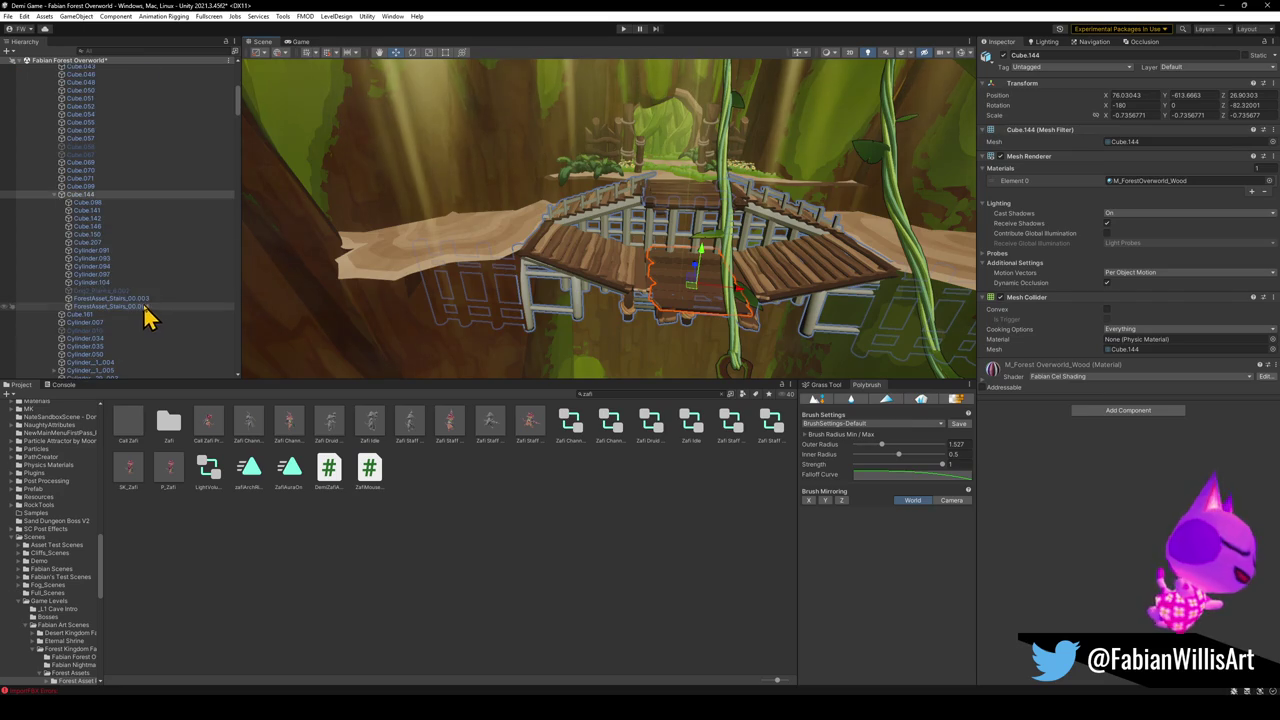
click(116, 292)
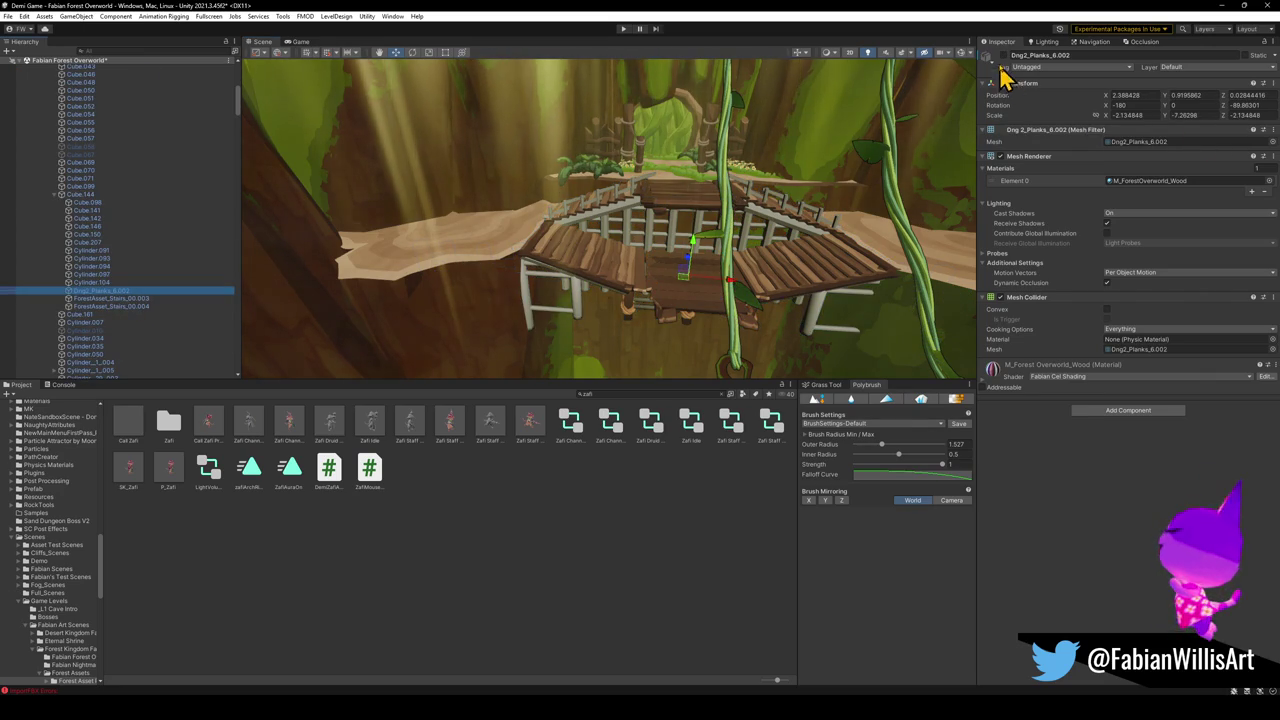
click(492, 372)
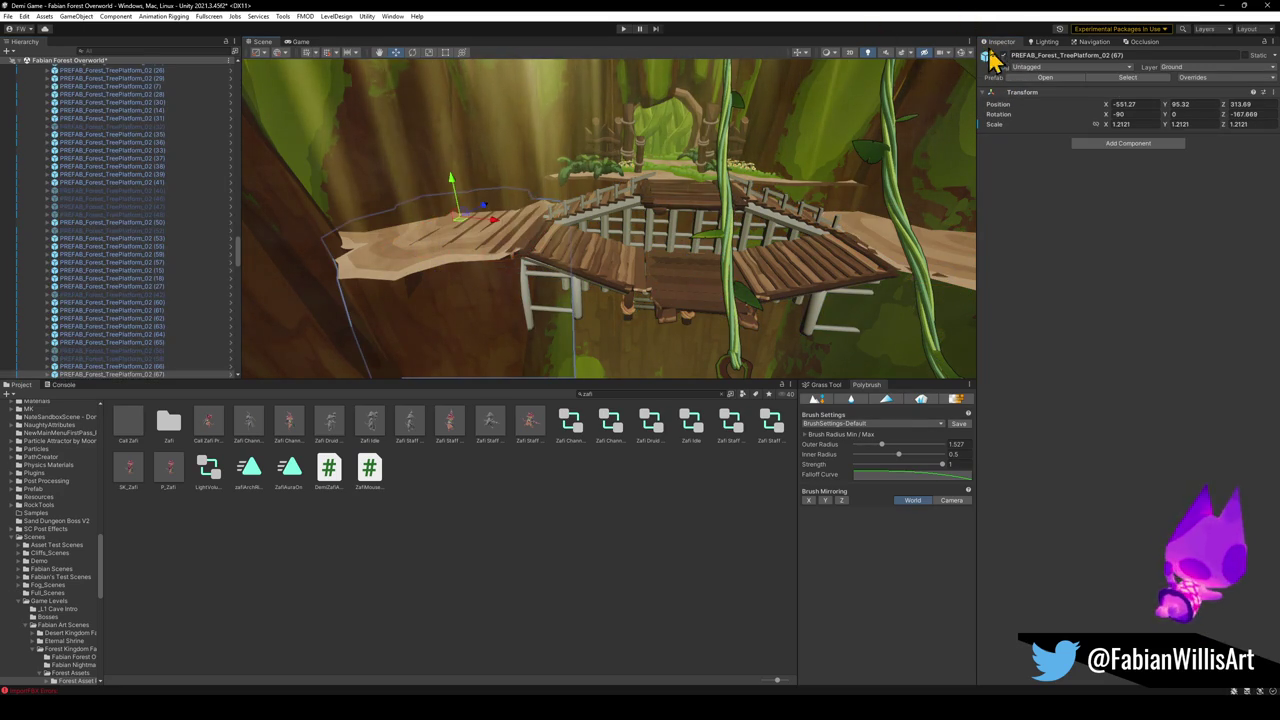
mouse_move(557, 350)
mouse_down()
mouse_move(557, 251)
mouse_move(590, 203)
mouse_move(565, 187)
mouse_up()
click(587, 198)
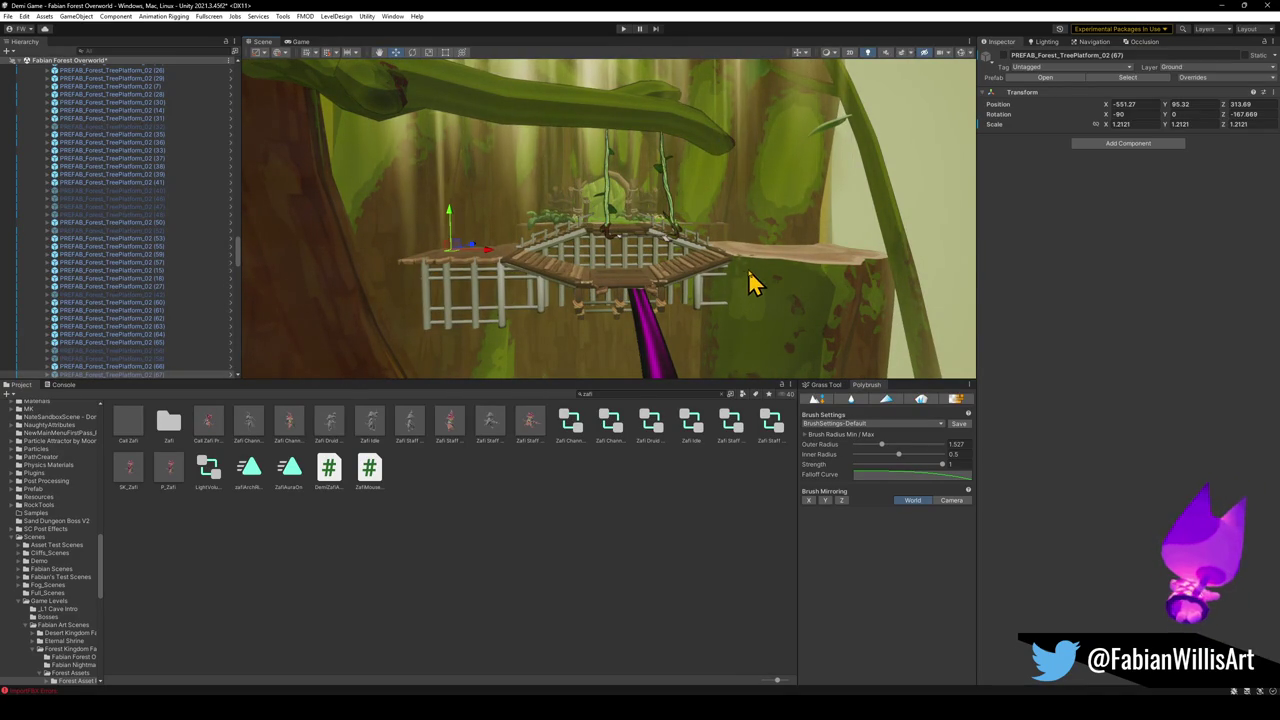
click(500, 531)
mouse_move(520, 331)
mouse_down()
mouse_move(555, 335)
mouse_move(529, 334)
mouse_up()
key(ctrl+z)
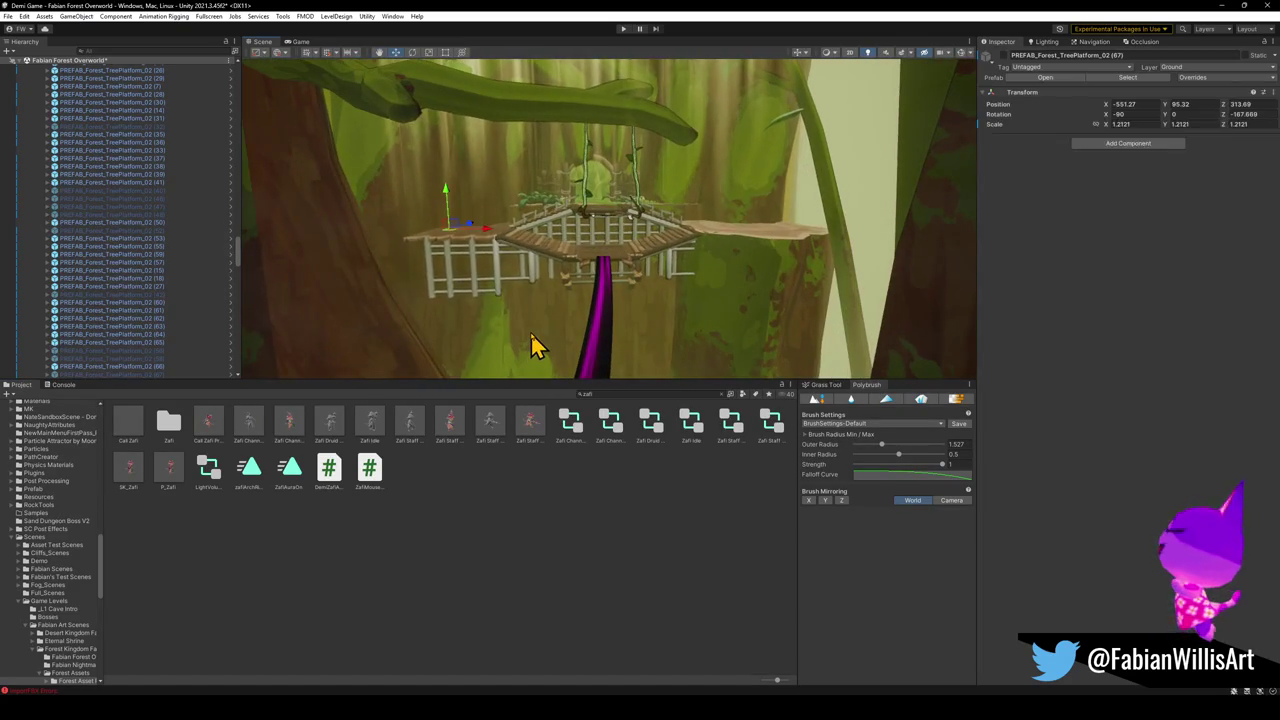
key(ctrl+z)
click(533, 345)
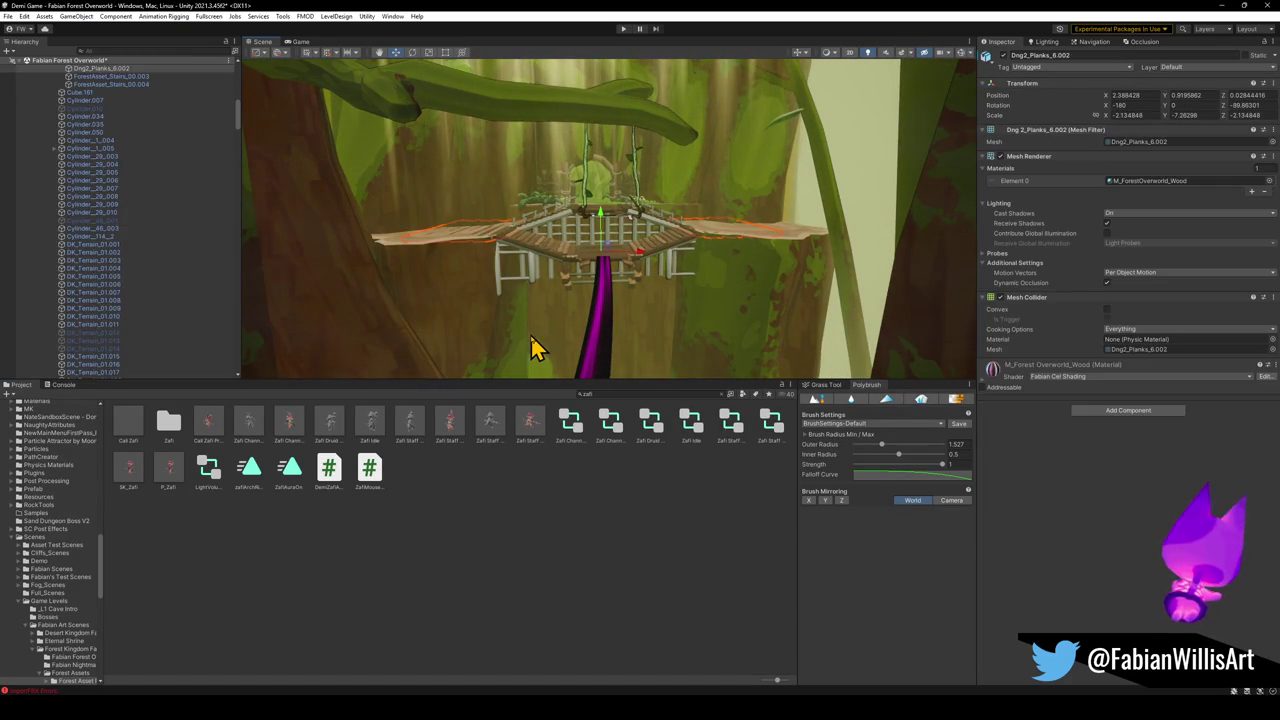
click(546, 586)
mouse_move(628, 288)
mouse_down()
mouse_move(634, 266)
mouse_move(651, 286)
mouse_move(636, 300)
mouse_up()
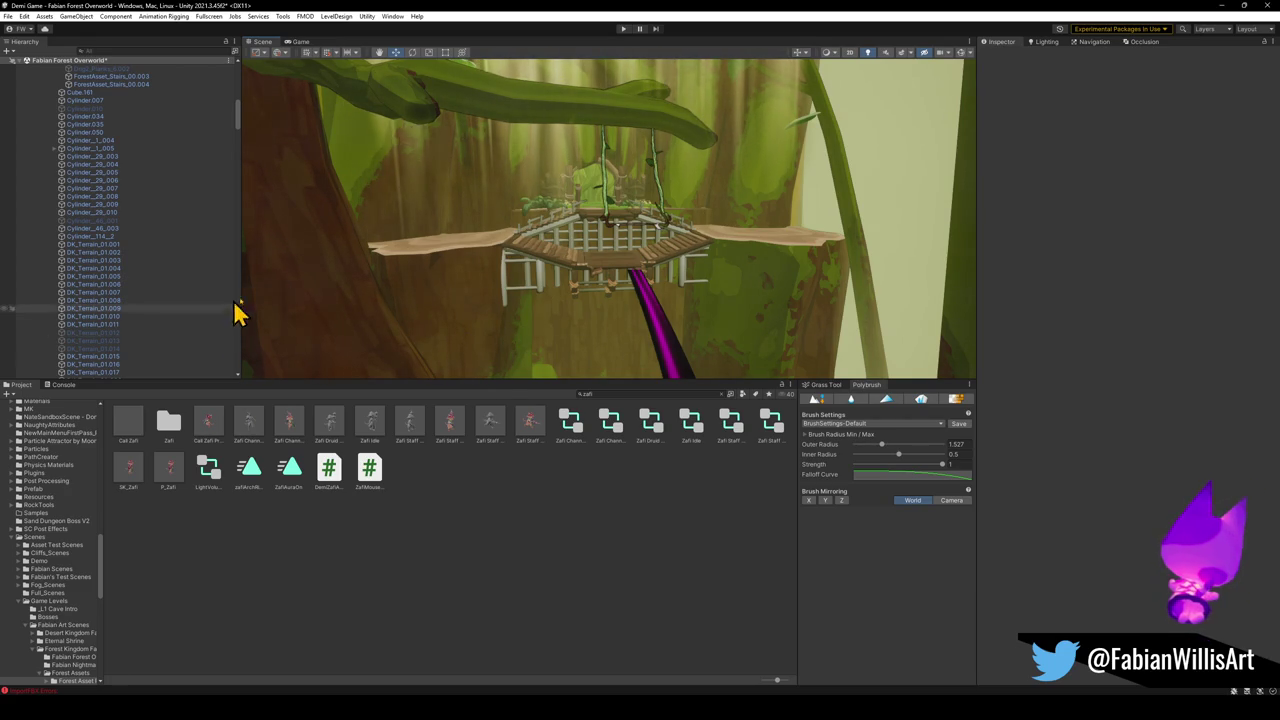
click(527, 305)
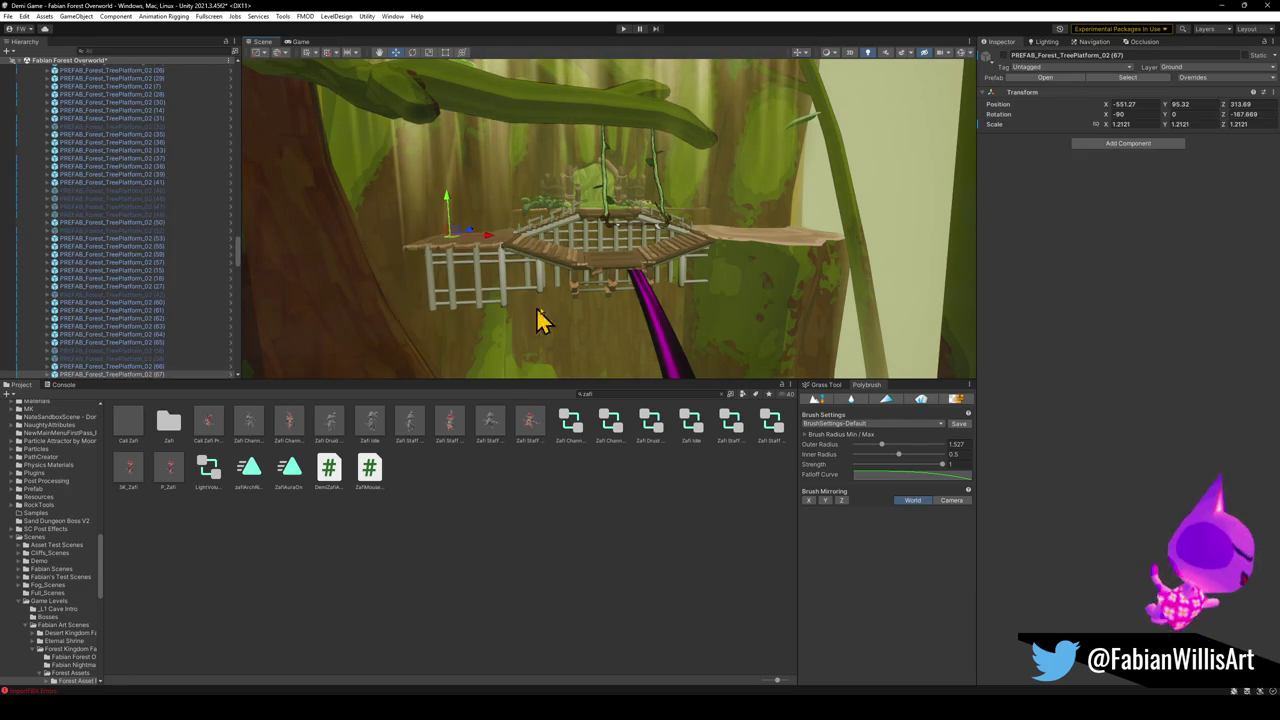
click(729, 320)
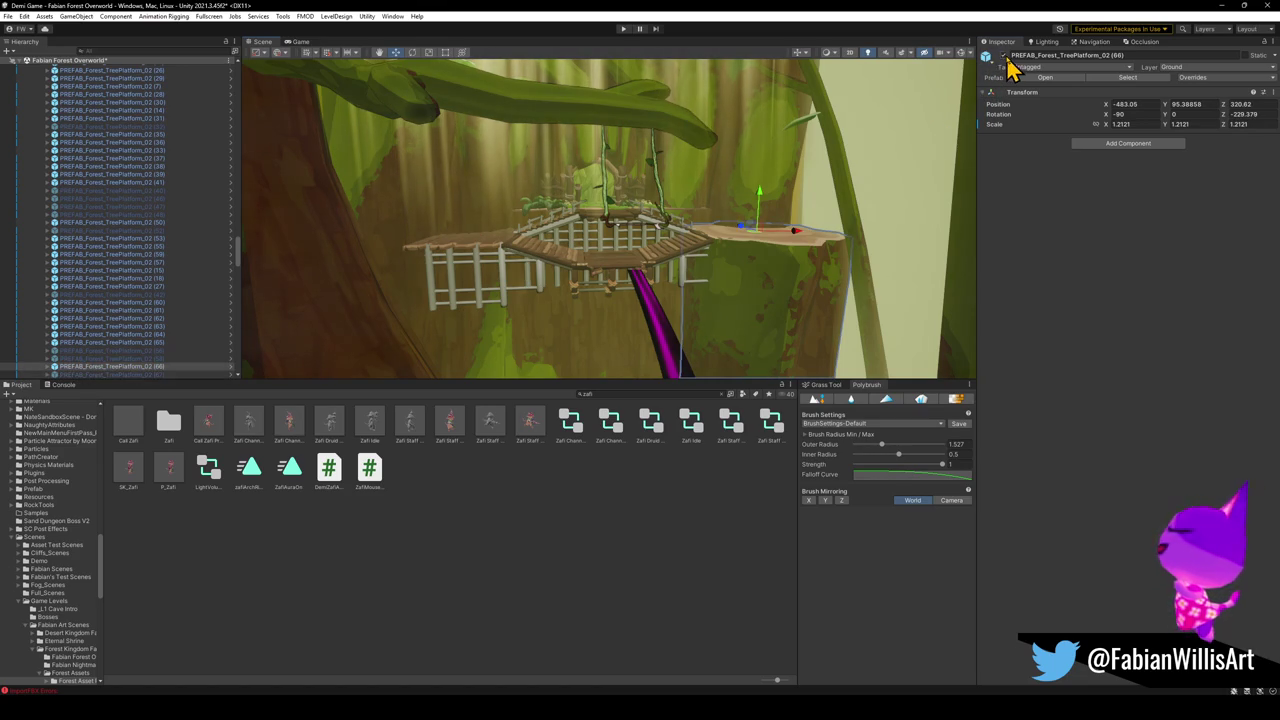
click(597, 580)
mouse_move(706, 243)
mouse_down()
mouse_move(700, 306)
mouse_move(718, 310)
mouse_move(660, 271)
mouse_move(500, 246)
mouse_move(551, 220)
mouse_move(606, 243)
mouse_move(677, 243)
mouse_move(585, 204)
mouse_move(569, 226)
mouse_move(583, 240)
mouse_move(487, 250)
mouse_move(657, 286)
mouse_move(634, 260)
mouse_up()
click(447, 220)
click(462, 243)
key(f)
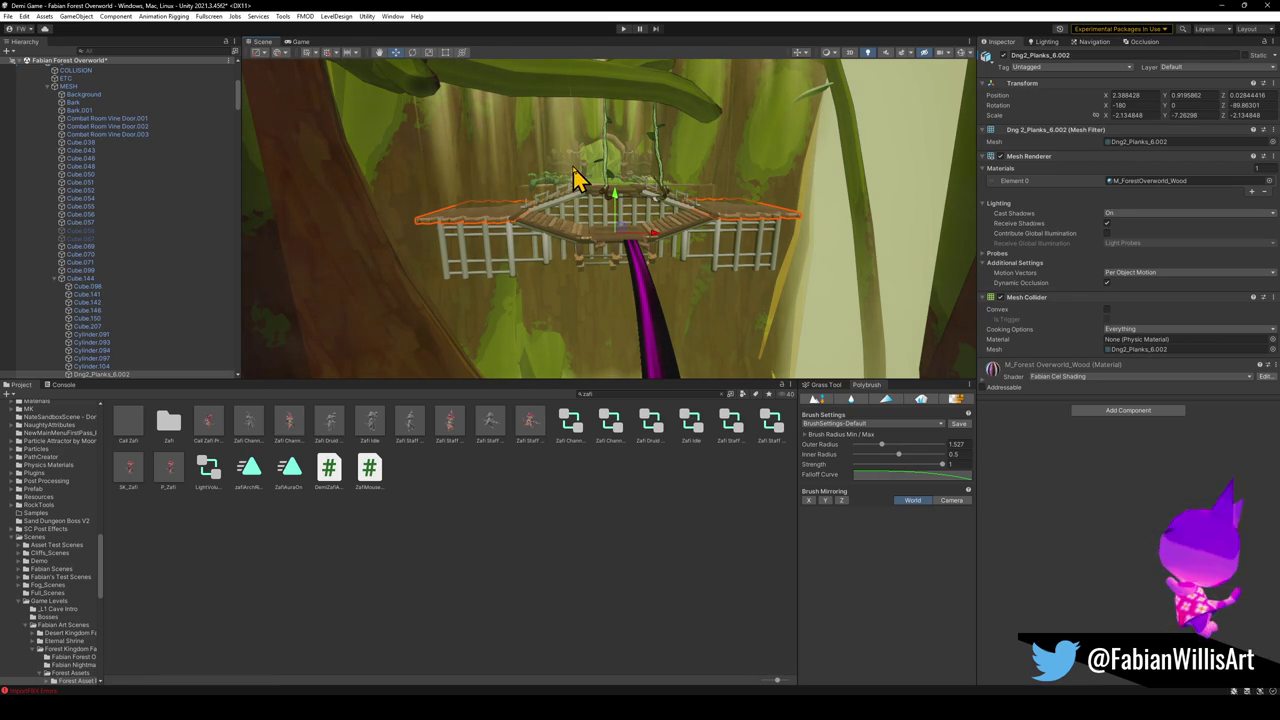
mouse_move(691, 251)
mouse_down()
mouse_move(676, 262)
mouse_move(714, 265)
mouse_up()
click(714, 265)
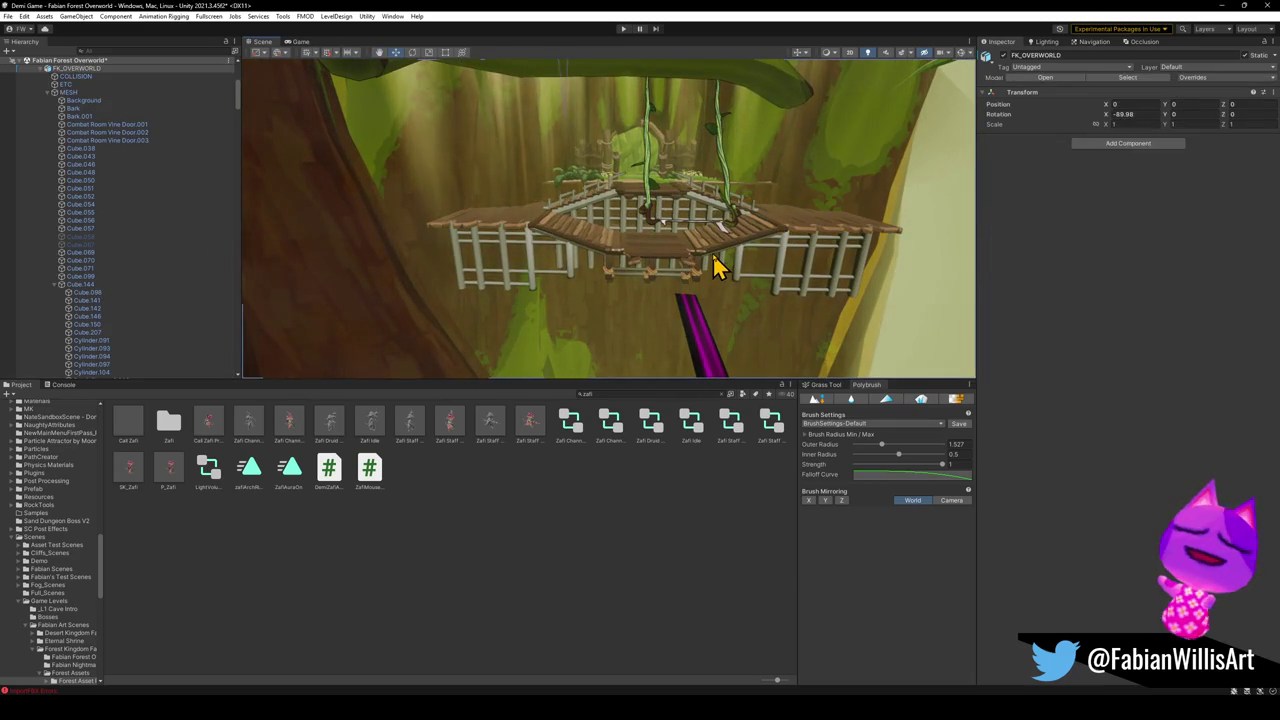
click(714, 265)
click(714, 265)
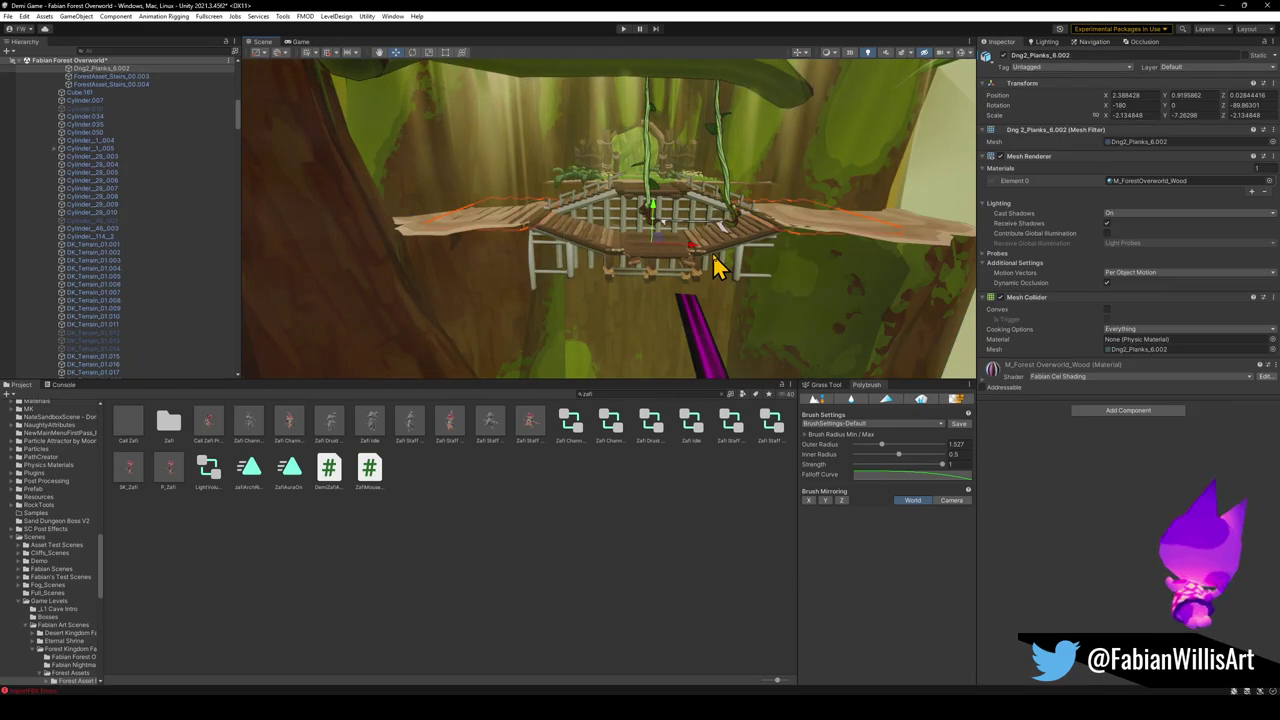
mouse_move(710, 258)
mouse_down()
mouse_move(683, 243)
mouse_move(698, 254)
mouse_up()
click(527, 568)
mouse_move(565, 300)
mouse_down()
mouse_move(566, 289)
mouse_move(813, 267)
mouse_up()
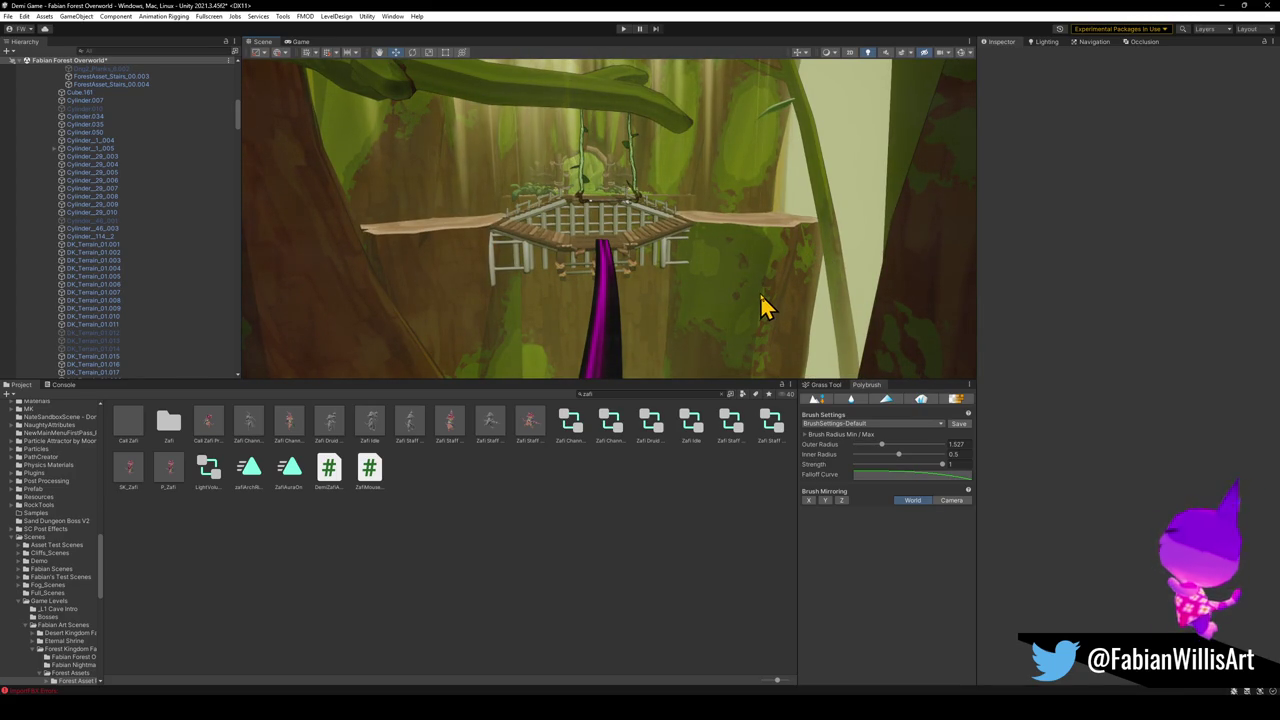
click(662, 340)
drag(640, 306, 629, 336)
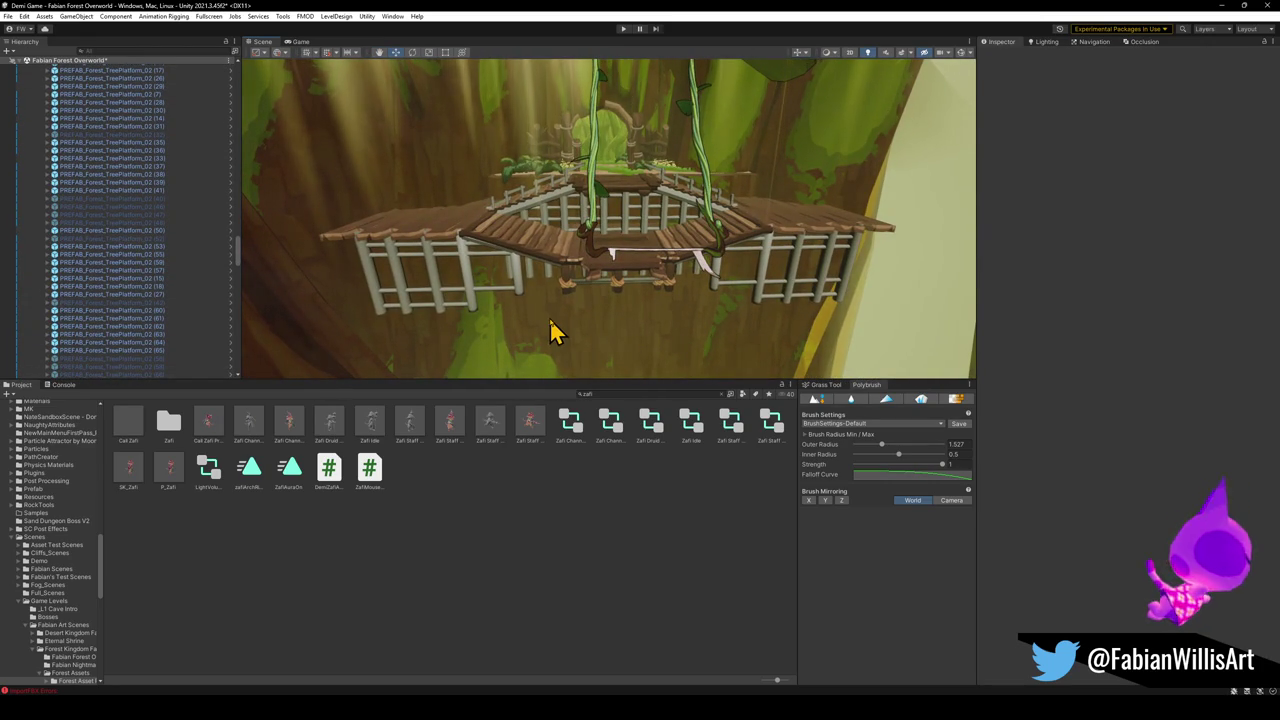
click(555, 332)
mouse_move(558, 330)
mouse_down()
mouse_move(566, 294)
mouse_move(589, 291)
mouse_move(598, 305)
mouse_up()
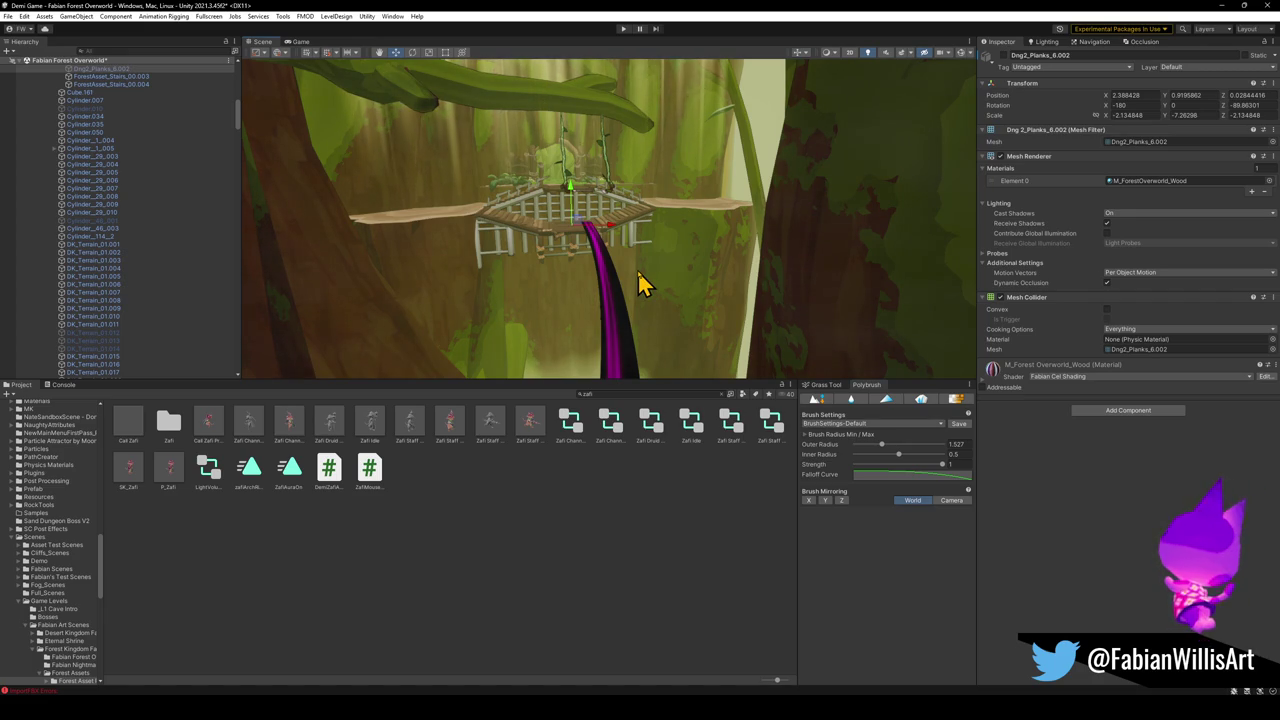
mouse_move(640, 283)
mouse_down()
mouse_move(603, 263)
mouse_move(674, 326)
mouse_move(587, 292)
mouse_move(703, 305)
mouse_up()
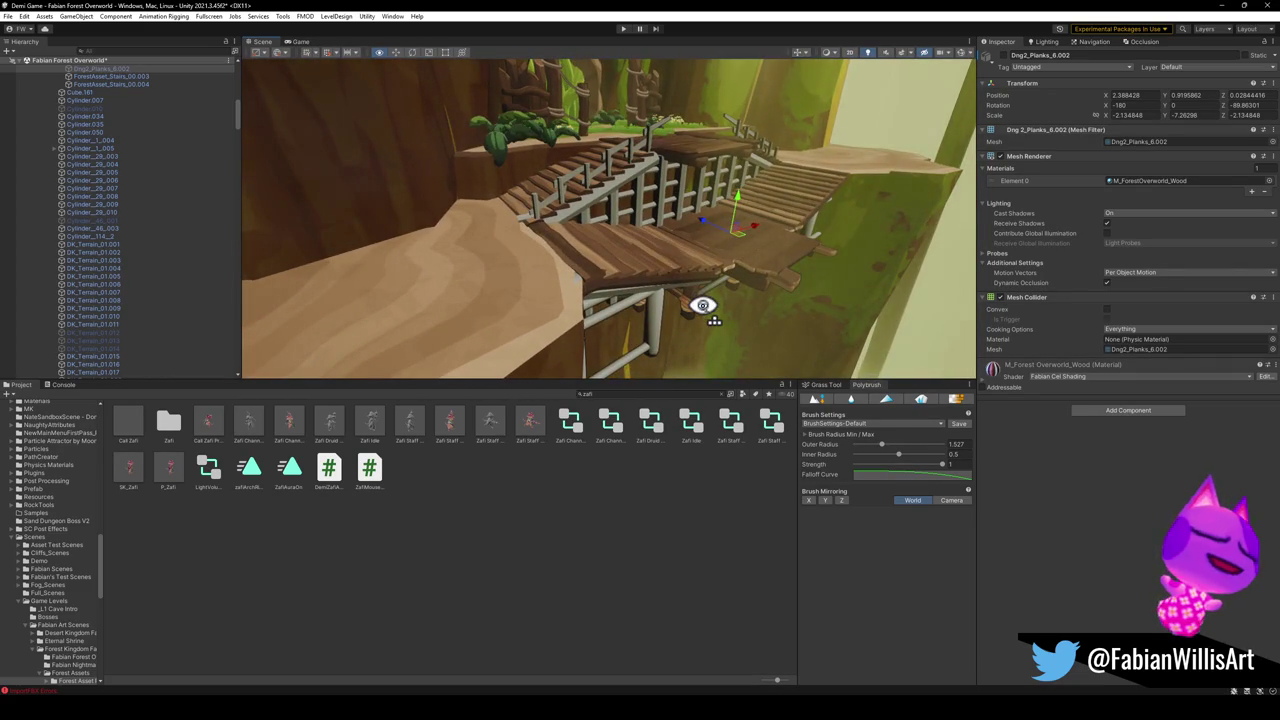
mouse_move(703, 305)
mouse_down()
mouse_move(583, 295)
mouse_move(586, 269)
mouse_move(622, 273)
mouse_up()
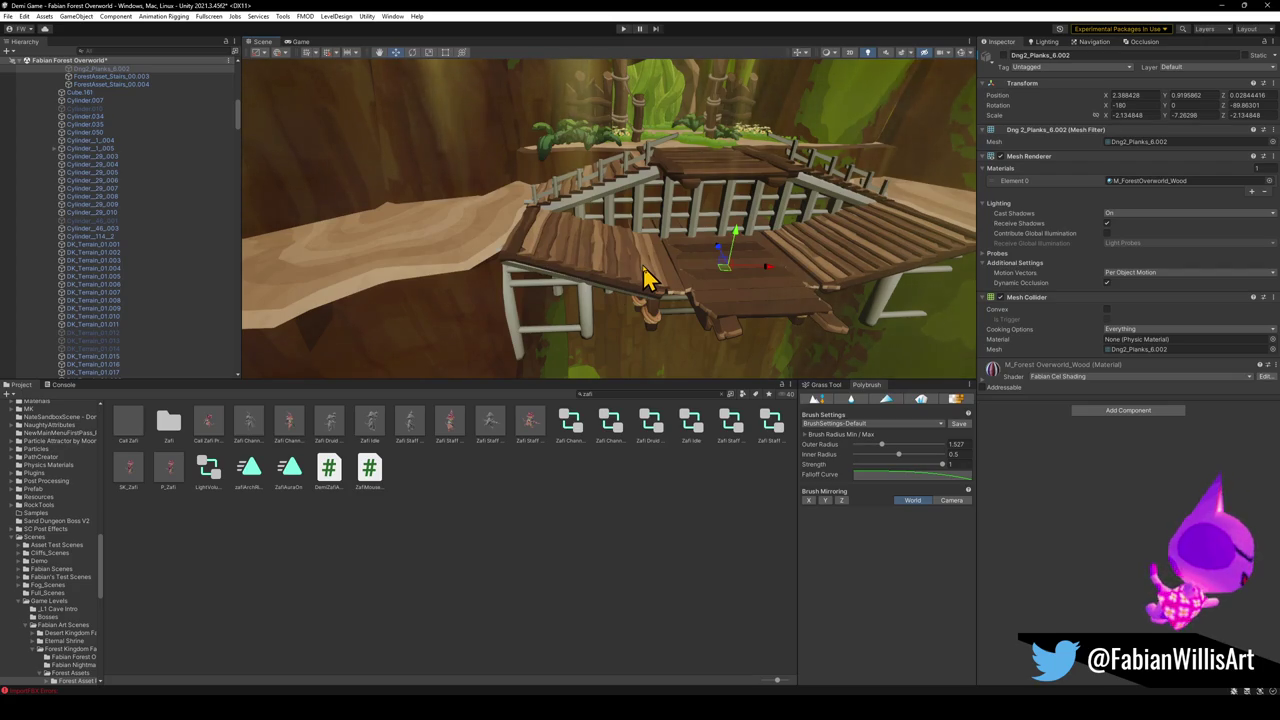
mouse_move(645, 278)
mouse_down()
mouse_move(569, 246)
mouse_move(636, 247)
mouse_up()
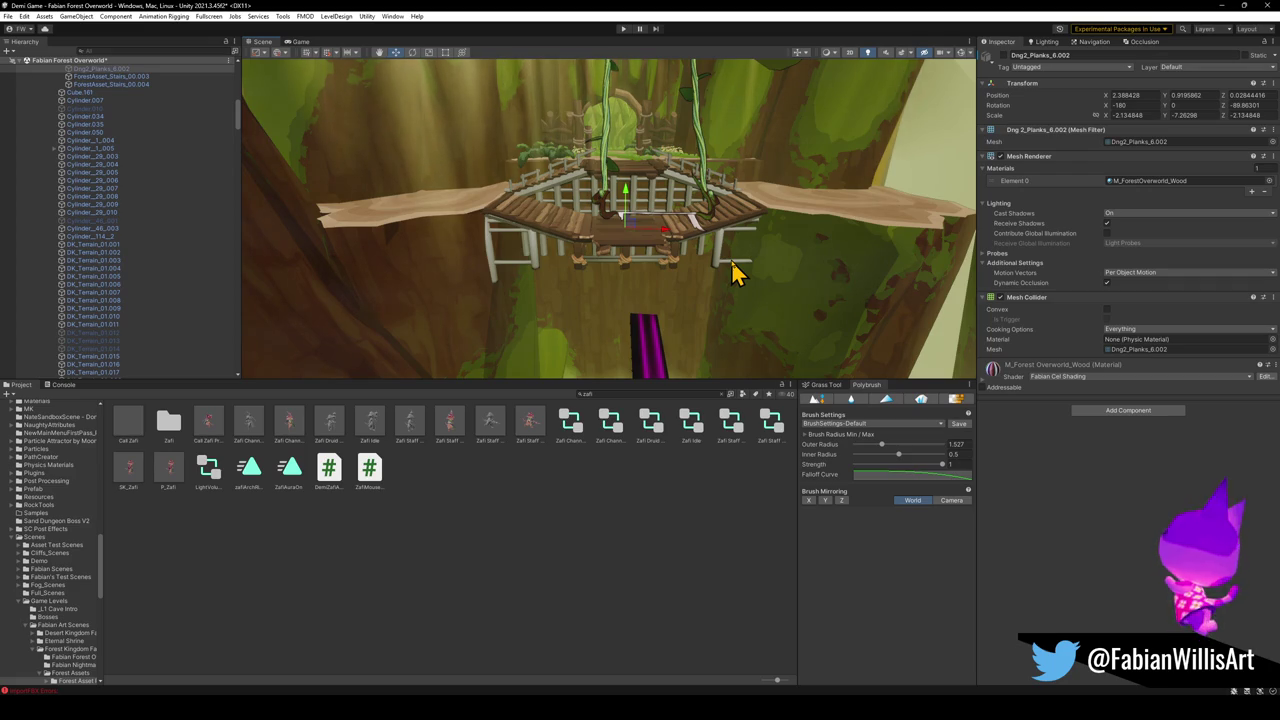
mouse_move(733, 272)
mouse_down()
mouse_move(751, 251)
mouse_move(705, 260)
mouse_up()
drag(628, 282, 652, 248)
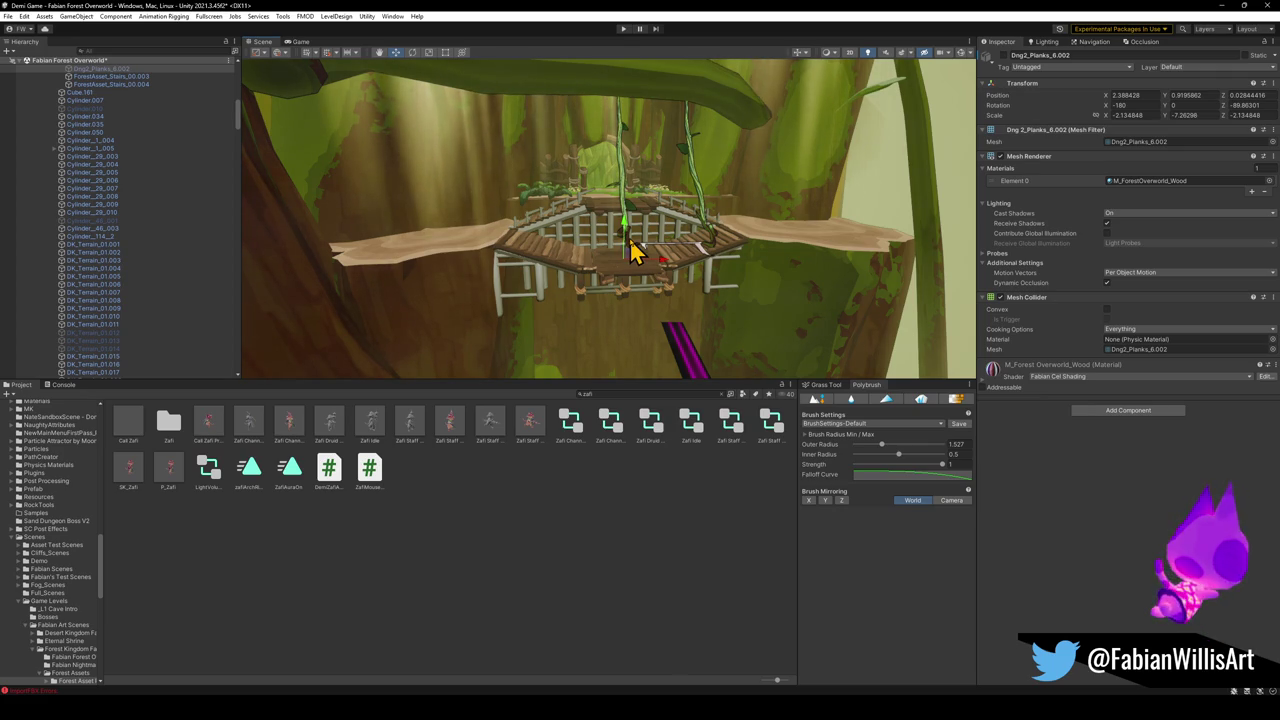
mouse_move(630, 238)
mouse_down()
mouse_move(591, 240)
mouse_move(516, 336)
mouse_up()
Inspect the tree platform and trunk beside the bridge from several angles.
click(516, 336)
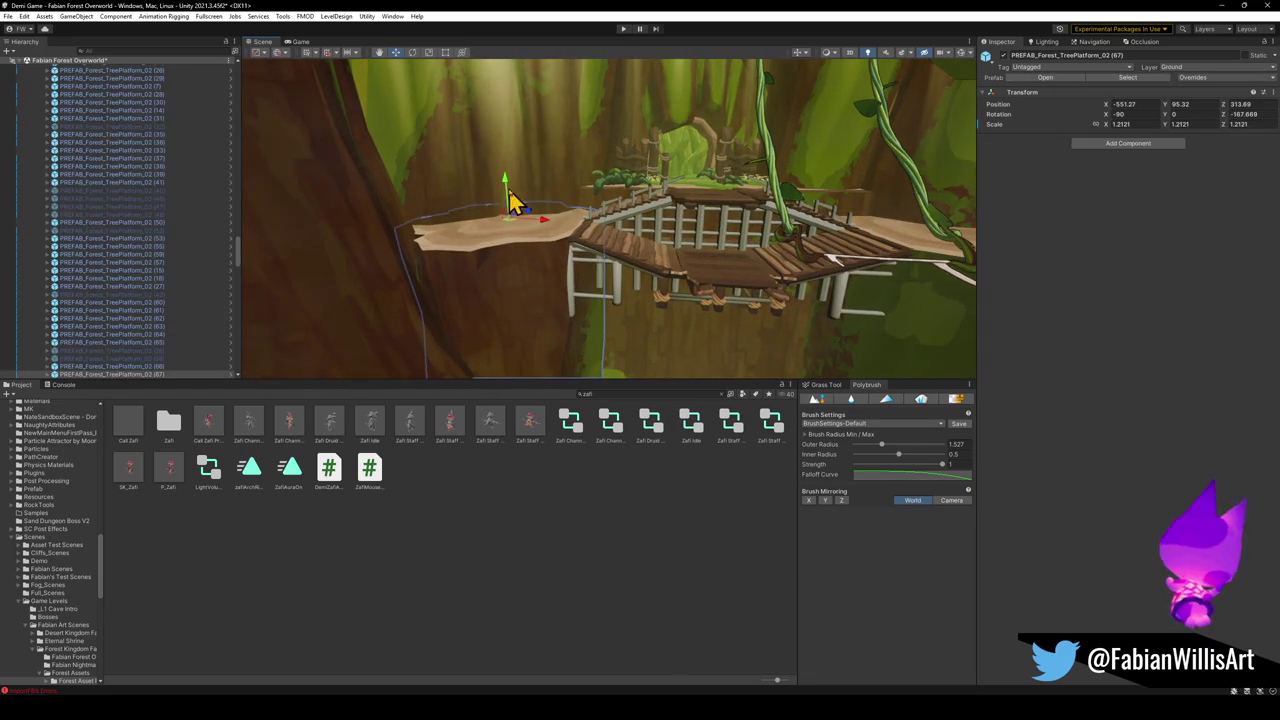
drag(514, 271, 557, 327)
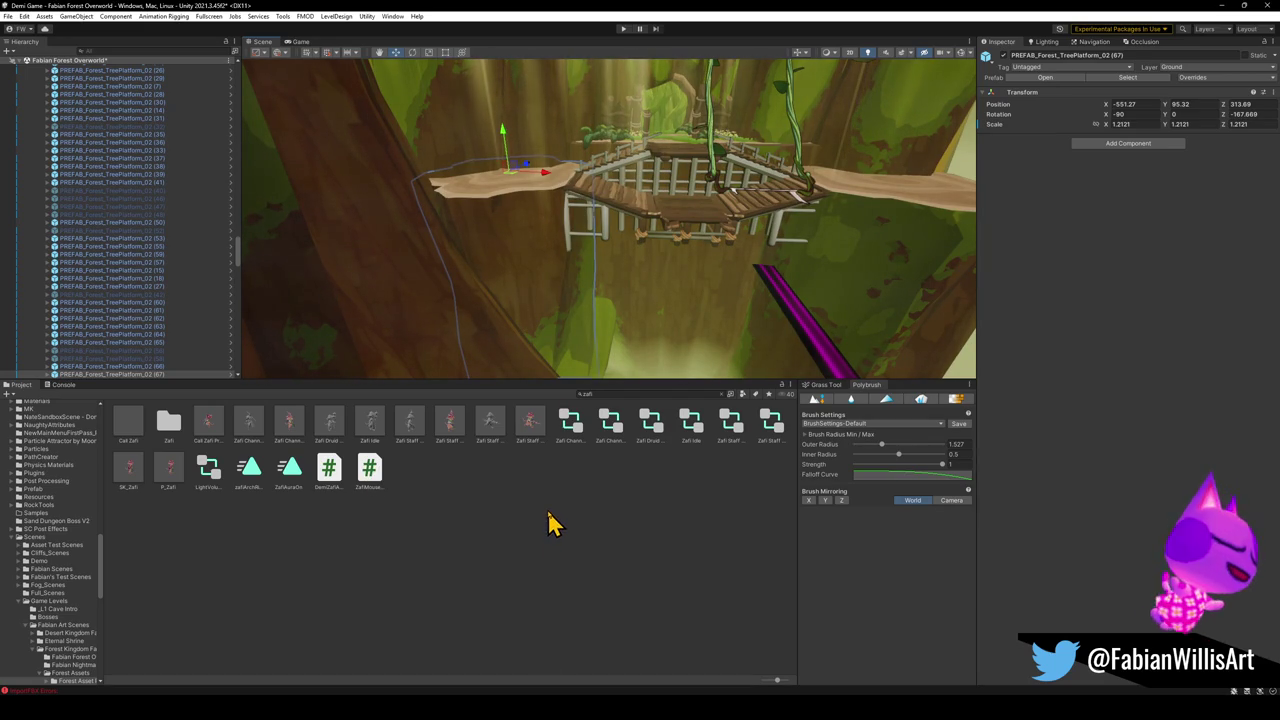
click(534, 146)
click(529, 149)
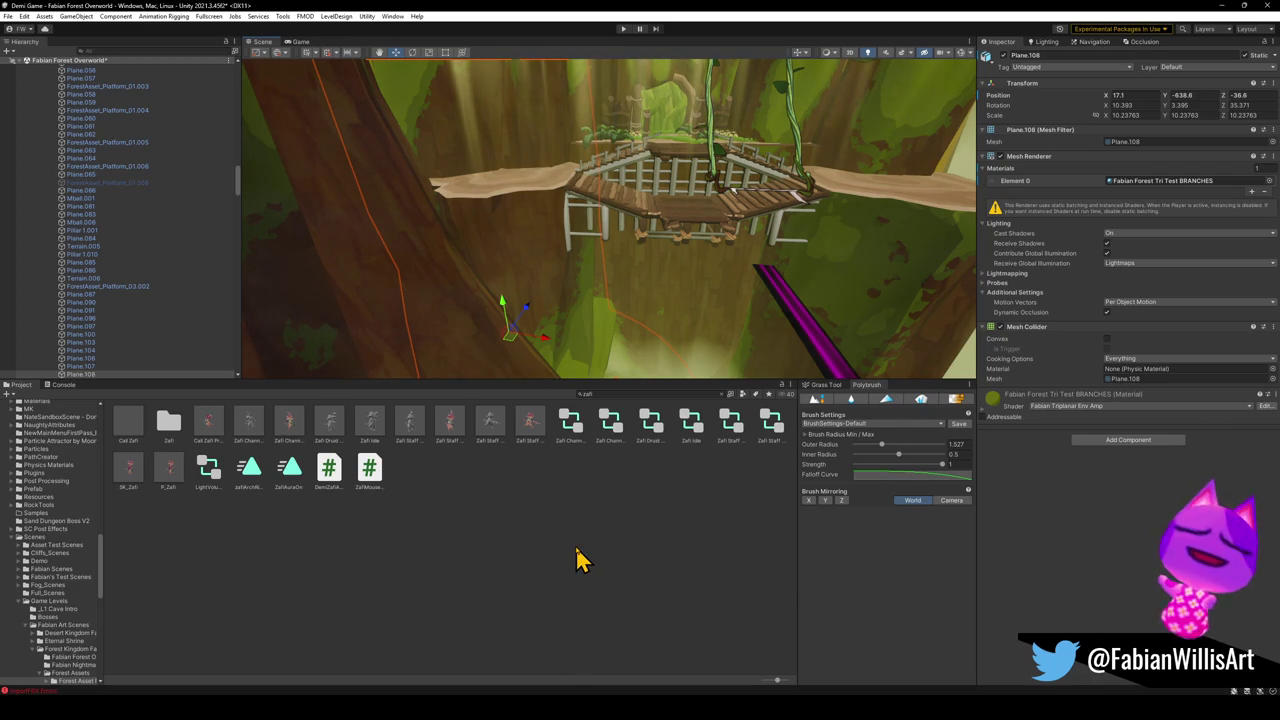
mouse_move(556, 272)
mouse_down()
mouse_move(523, 280)
mouse_move(558, 318)
mouse_up()
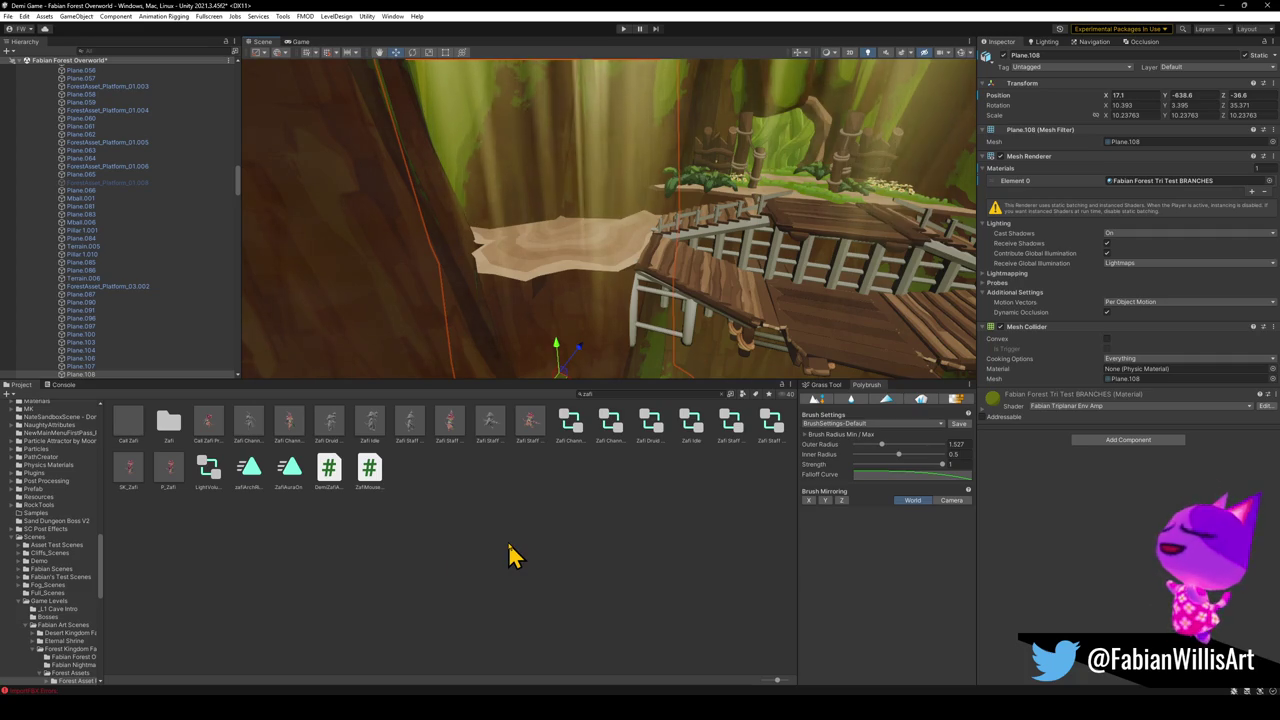
click(580, 354)
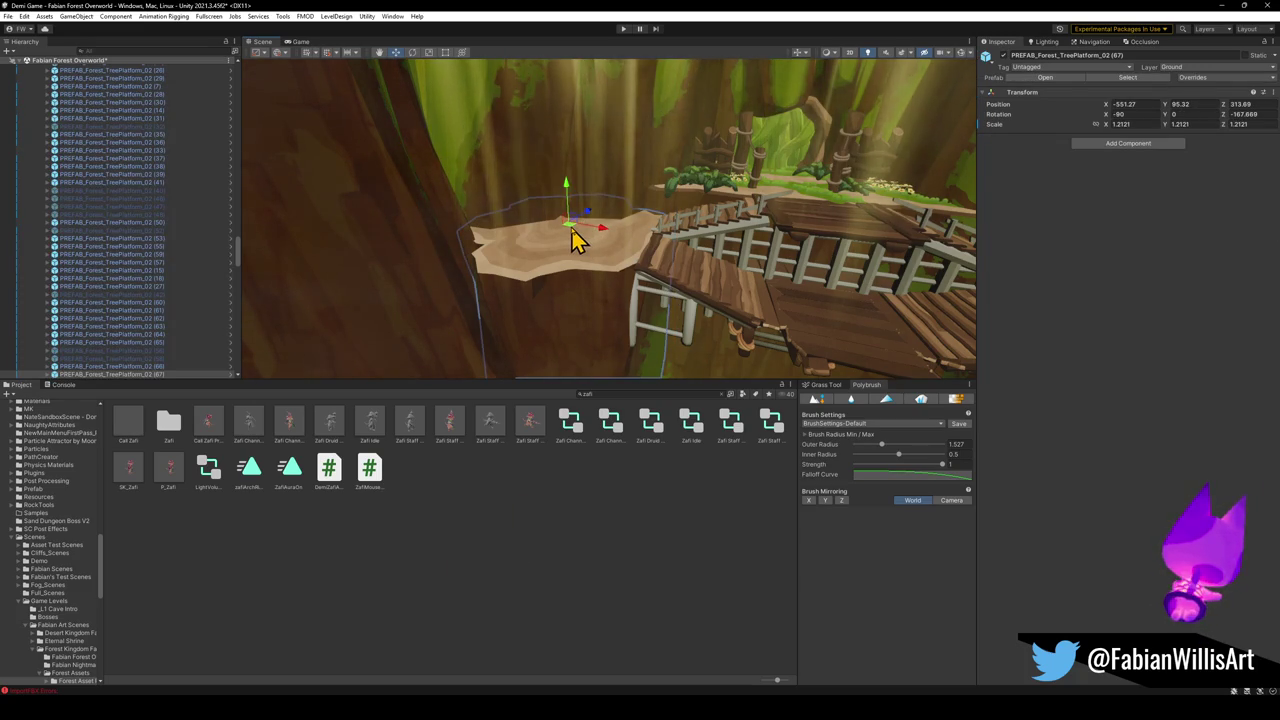
click(634, 586)
mouse_move(600, 366)
mouse_down()
mouse_move(734, 337)
mouse_move(624, 334)
mouse_move(628, 349)
mouse_up()
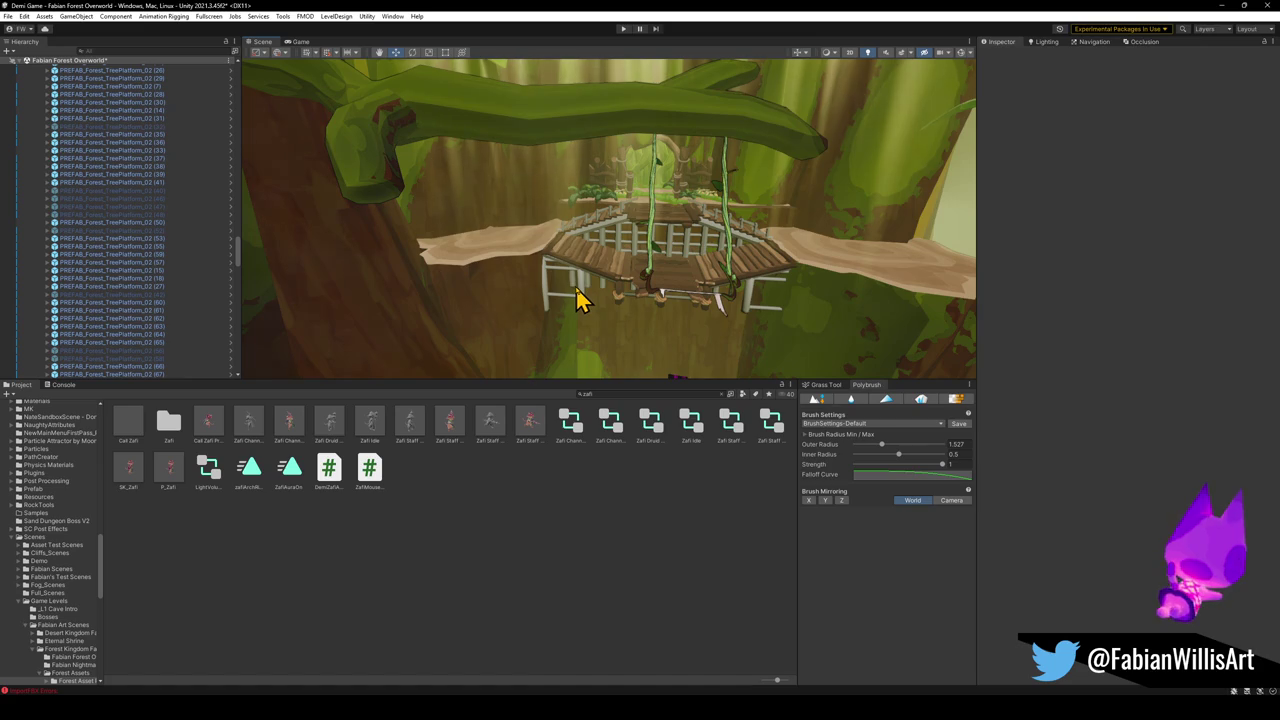
mouse_move(612, 322)
mouse_down()
mouse_move(563, 297)
mouse_move(486, 300)
mouse_move(537, 349)
mouse_move(591, 340)
mouse_move(674, 283)
mouse_move(594, 142)
mouse_move(629, 180)
mouse_move(617, 129)
mouse_move(600, 210)
mouse_up()
Scale tree platform PREFAB_Forest_TreePlatform_02 (67) up to 1.383491.
click(605, 307)
key(r)
click(600, 334)
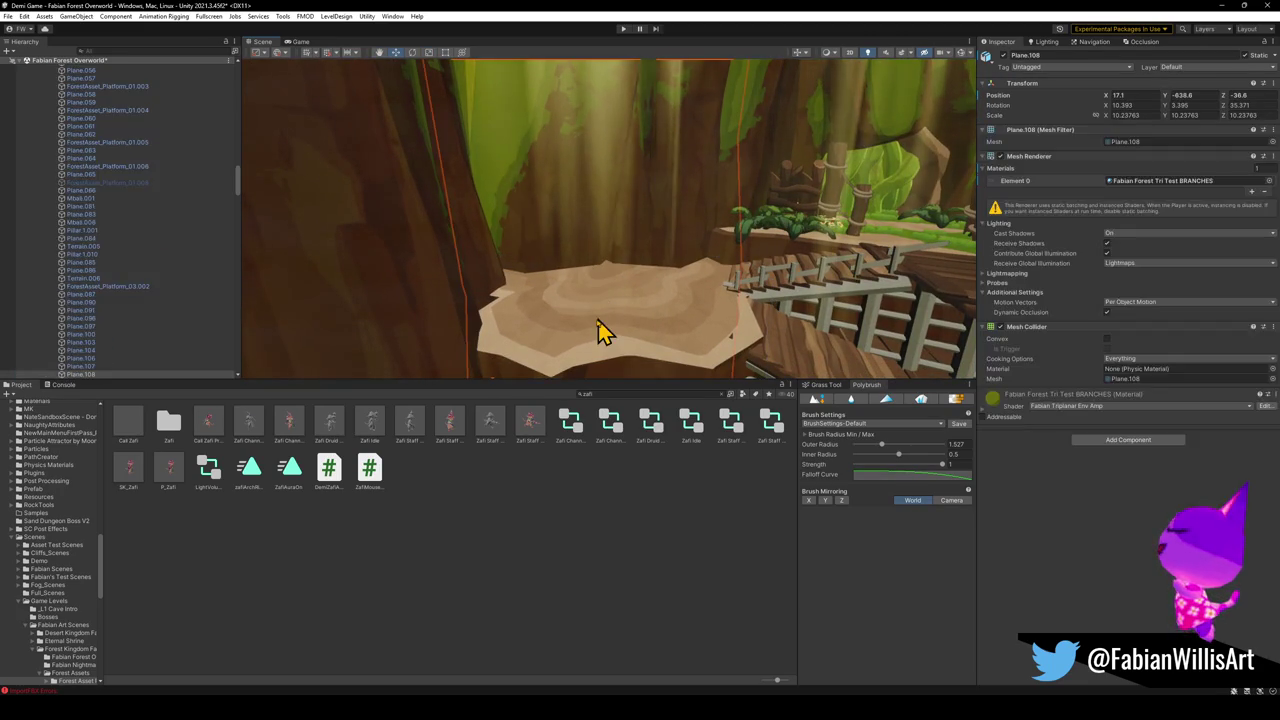
click(615, 350)
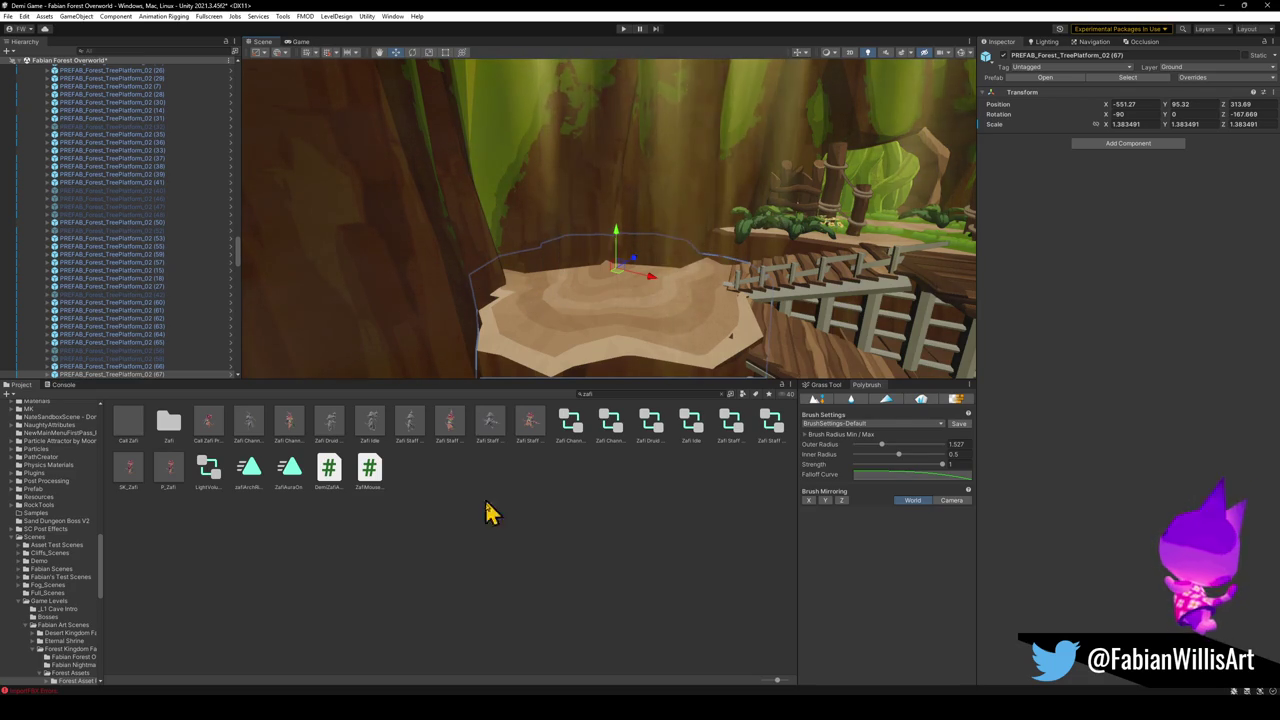
click(565, 242)
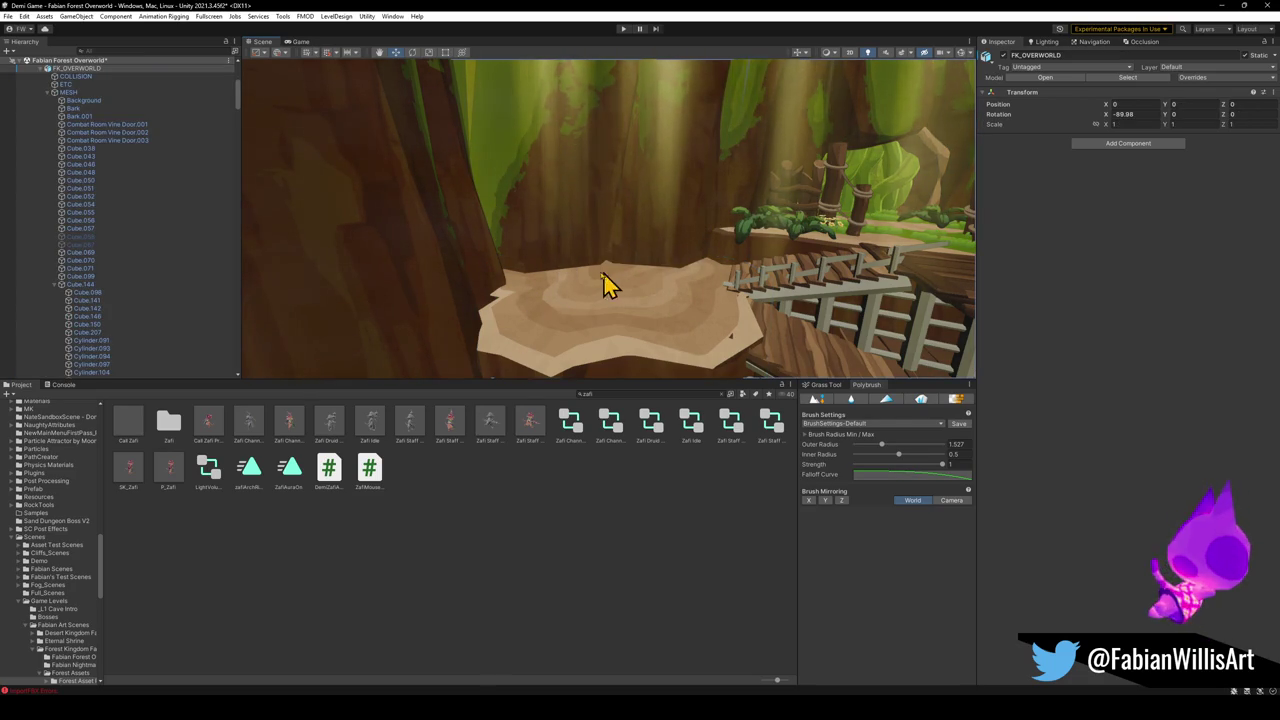
drag(608, 285, 543, 277)
mouse_move(640, 334)
mouse_down()
mouse_move(617, 289)
mouse_move(529, 271)
mouse_move(577, 283)
mouse_move(529, 251)
mouse_move(537, 297)
mouse_up()
click(563, 305)
mouse_move(590, 247)
mouse_down()
mouse_move(560, 206)
mouse_move(560, 234)
mouse_up()
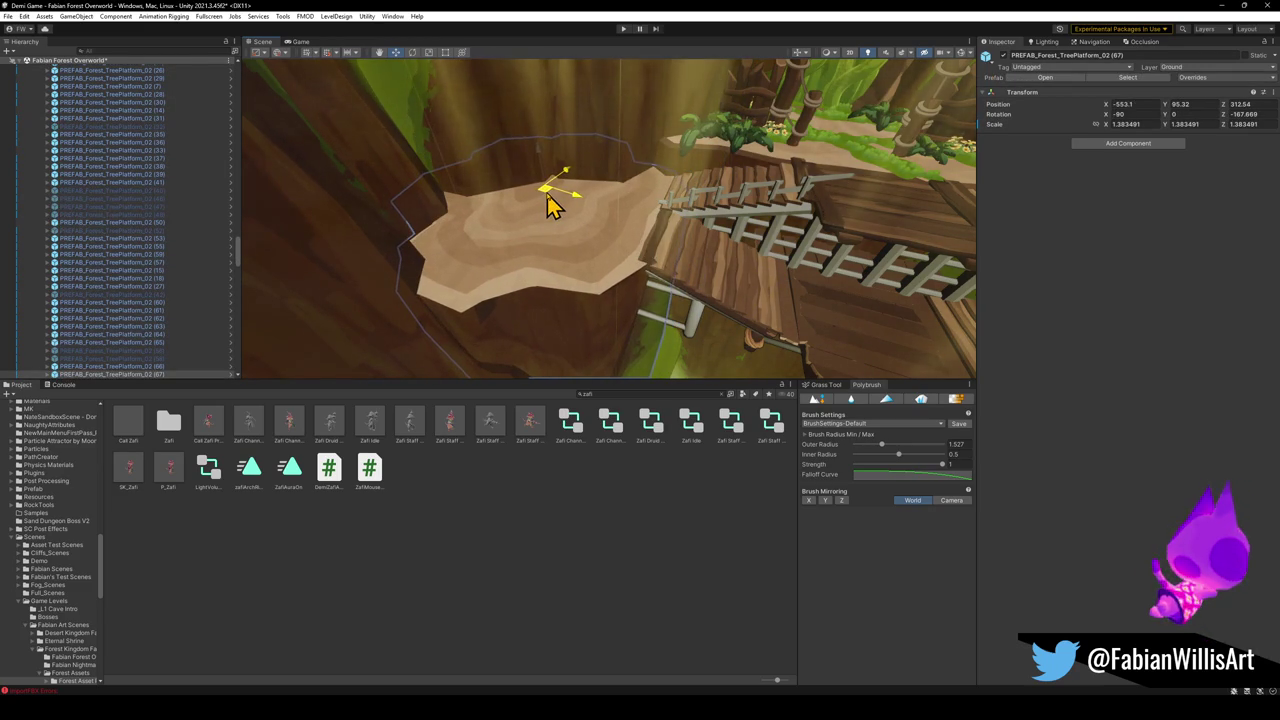
Shift platform (67) slightly so it meets the bridge end.
click(591, 590)
mouse_move(600, 330)
mouse_down()
mouse_move(623, 286)
mouse_move(531, 271)
mouse_move(660, 240)
mouse_move(611, 331)
mouse_move(617, 346)
mouse_move(640, 310)
mouse_up()
click(640, 310)
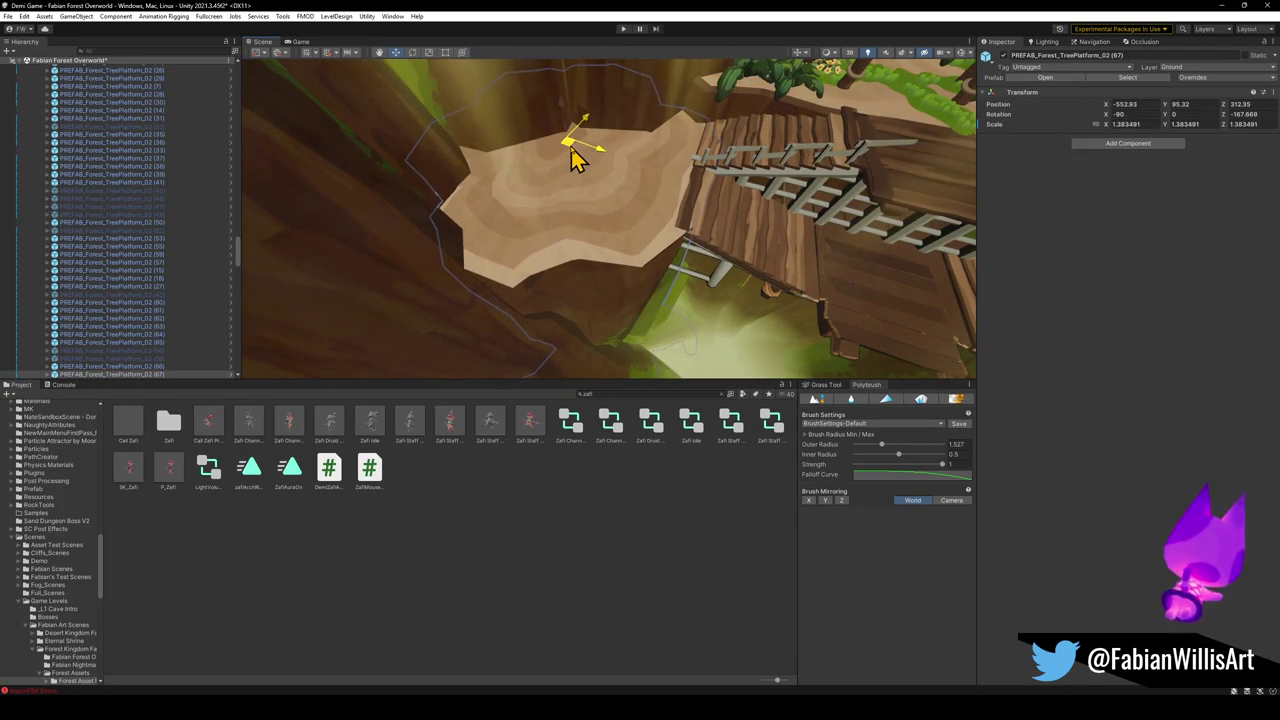
drag(568, 162, 566, 162)
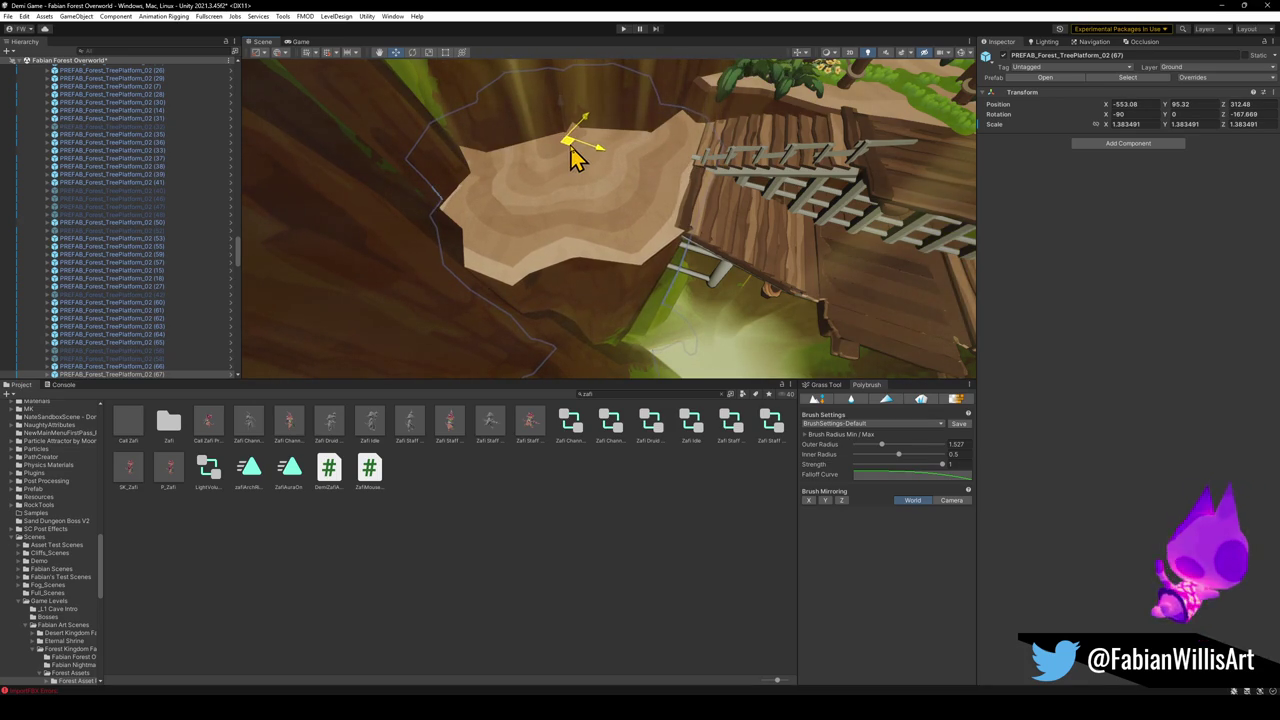
mouse_move(563, 263)
mouse_down()
mouse_move(600, 317)
mouse_move(666, 229)
mouse_move(656, 197)
mouse_move(689, 180)
mouse_move(671, 286)
mouse_move(627, 297)
mouse_up()
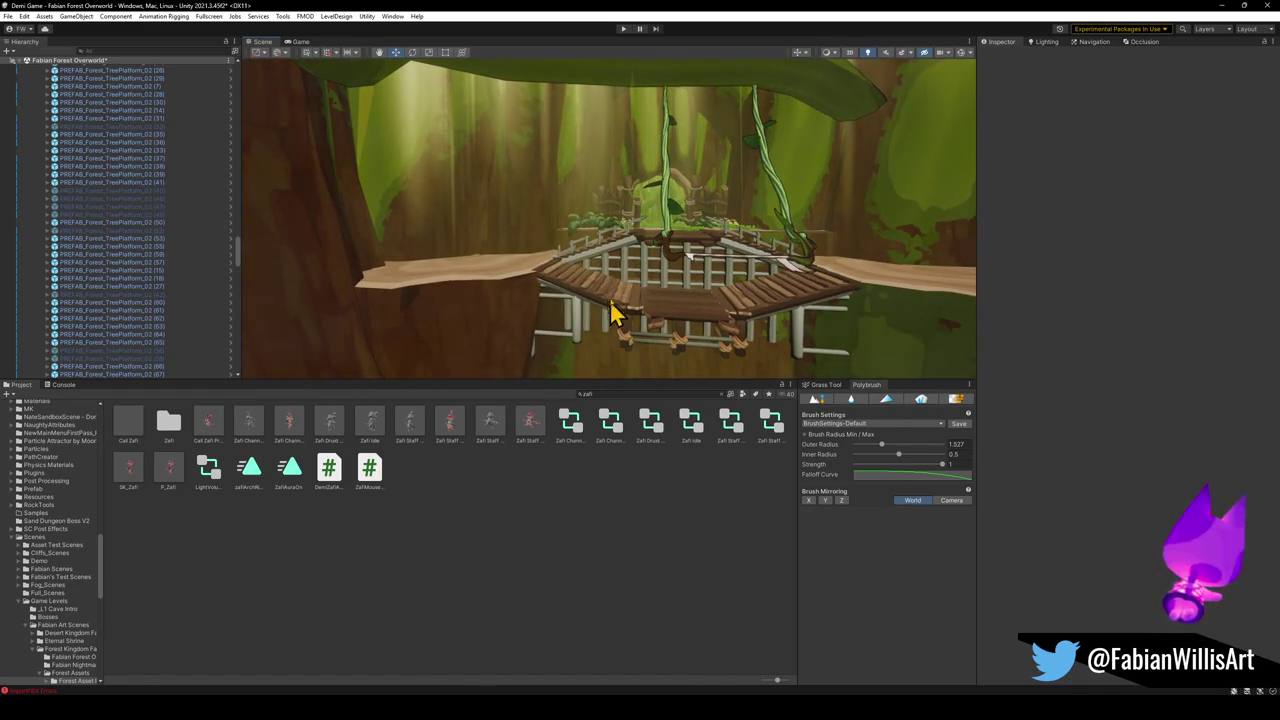
Move tree platform (66) to X -483.24, Z 321.62 to line up with the bridge.
mouse_move(518, 303)
mouse_down()
mouse_move(677, 331)
mouse_move(595, 290)
mouse_move(609, 329)
mouse_move(614, 274)
mouse_move(534, 289)
mouse_move(666, 289)
mouse_move(737, 310)
mouse_move(529, 334)
mouse_move(566, 257)
mouse_move(483, 291)
mouse_move(609, 277)
mouse_move(574, 206)
mouse_move(397, 247)
mouse_move(549, 246)
mouse_move(686, 217)
mouse_move(646, 126)
mouse_move(671, 198)
mouse_move(634, 229)
mouse_move(680, 226)
mouse_move(681, 254)
mouse_move(640, 310)
mouse_up()
click(665, 200)
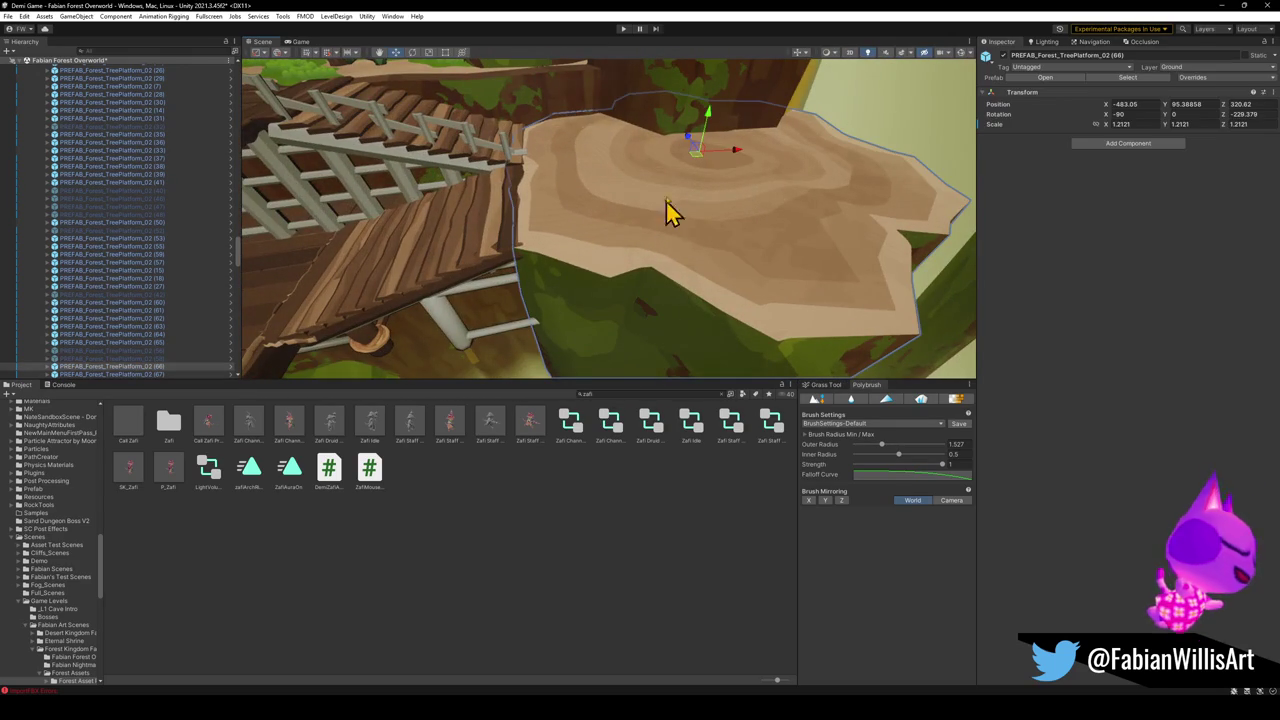
mouse_move(697, 160)
mouse_down()
mouse_move(702, 119)
mouse_move(686, 177)
mouse_move(651, 191)
mouse_move(537, 543)
mouse_move(657, 242)
mouse_move(789, 229)
mouse_move(643, 217)
mouse_move(586, 196)
mouse_move(431, 191)
mouse_move(589, 223)
mouse_move(563, 209)
mouse_move(563, 294)
mouse_move(590, 232)
mouse_up()
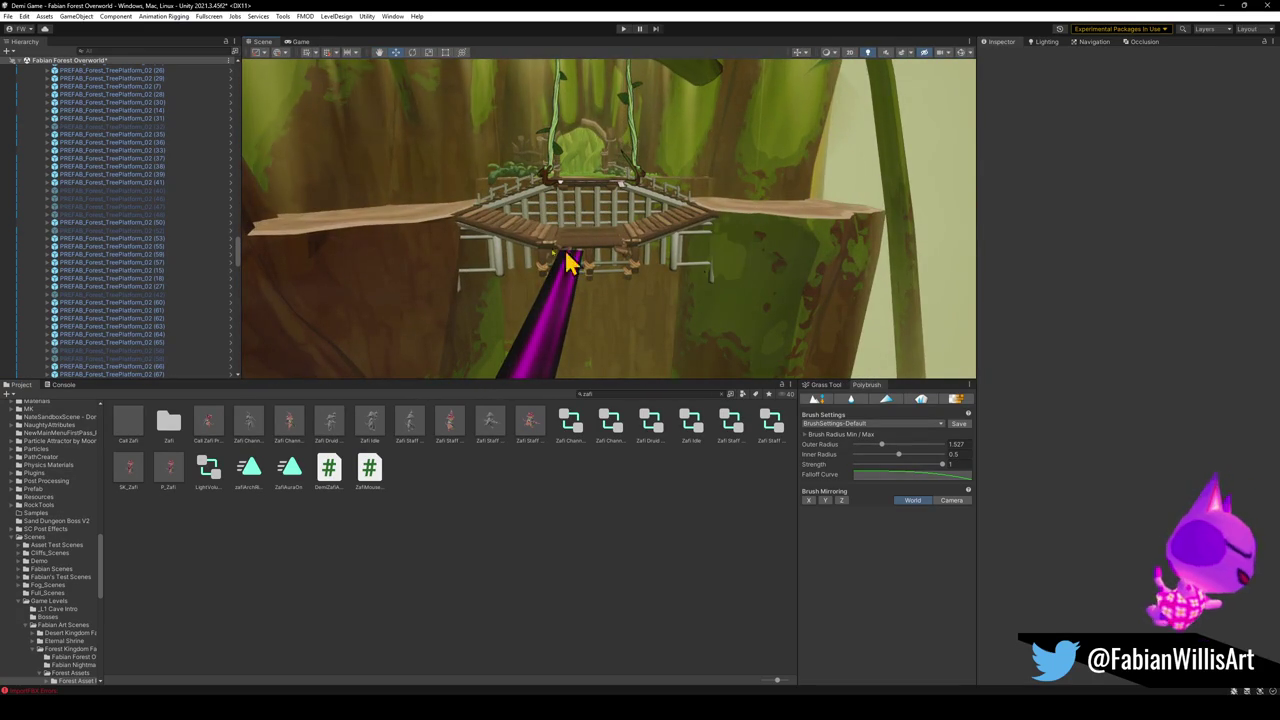
Orbit once more around the platform, then run the game and focus the Game view.
mouse_move(630, 312)
mouse_down()
mouse_move(629, 289)
mouse_move(680, 304)
mouse_move(620, 271)
mouse_move(767, 286)
mouse_move(461, 220)
mouse_move(571, 249)
mouse_up()
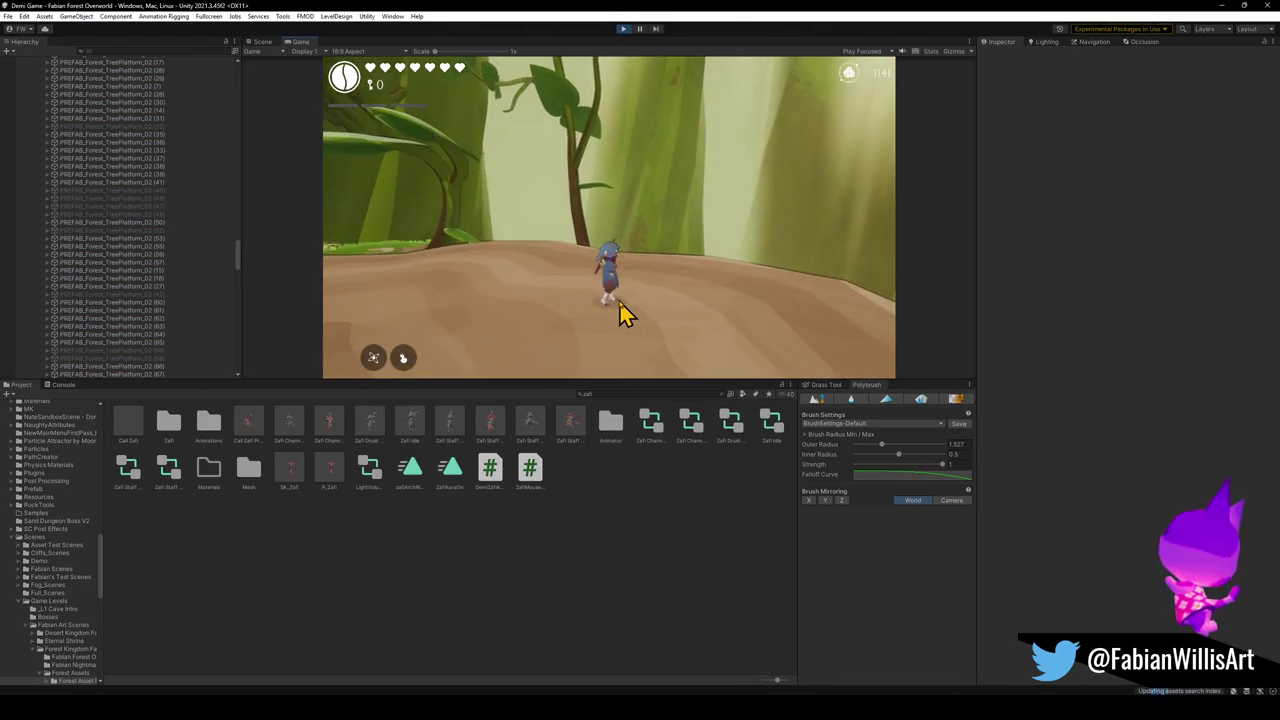
click(619, 302)
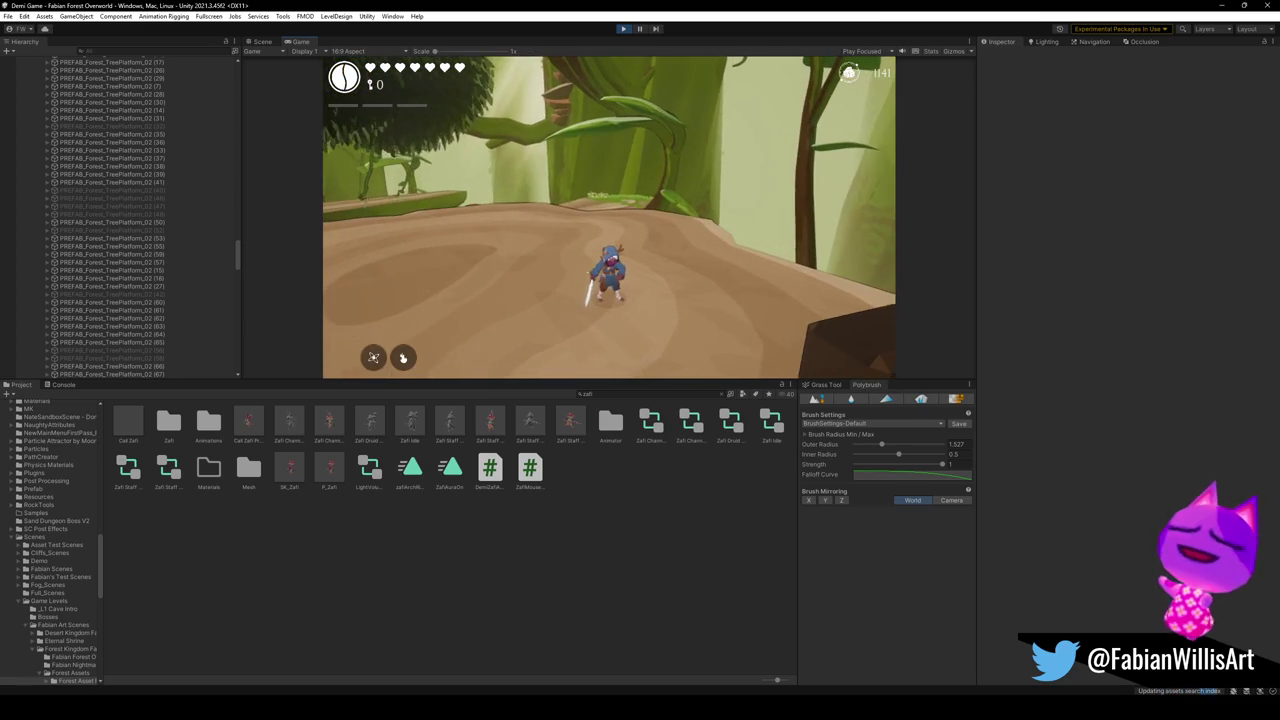
Playtest fullscreen: run across the platform, swing the sword, and jump toward the tall tree.
key(F10)
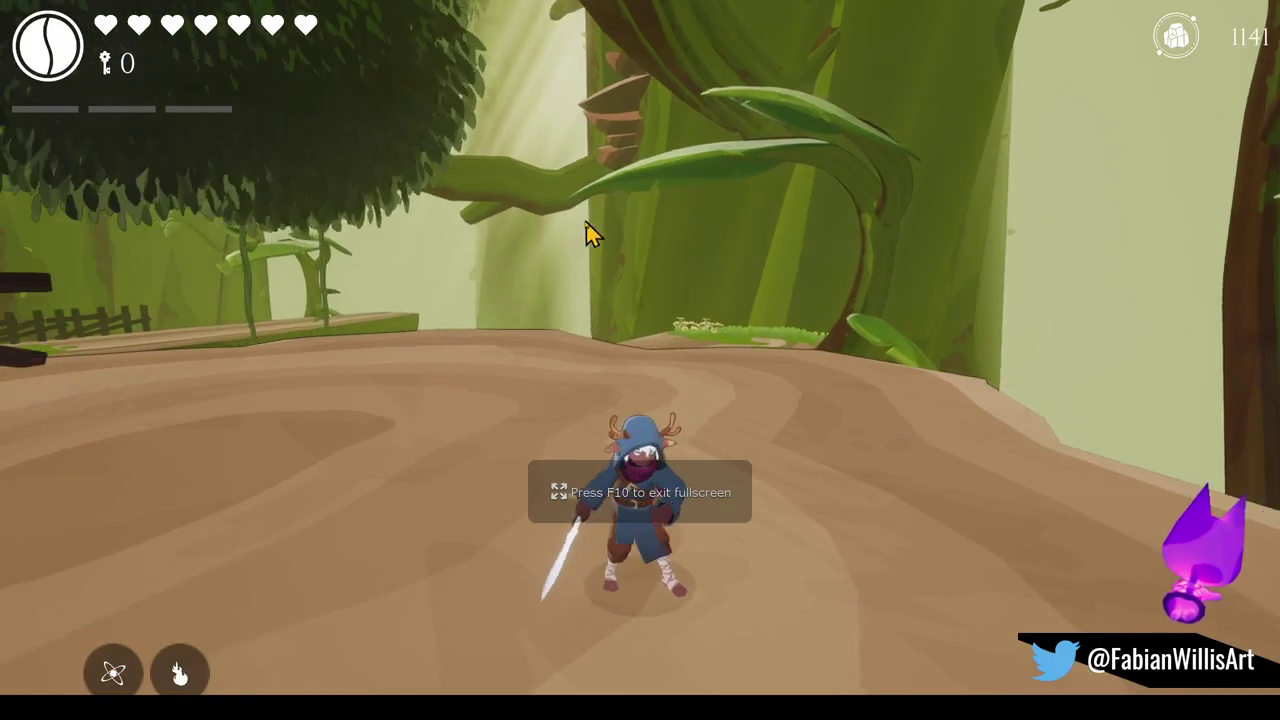
key(w)
click(580, 249)
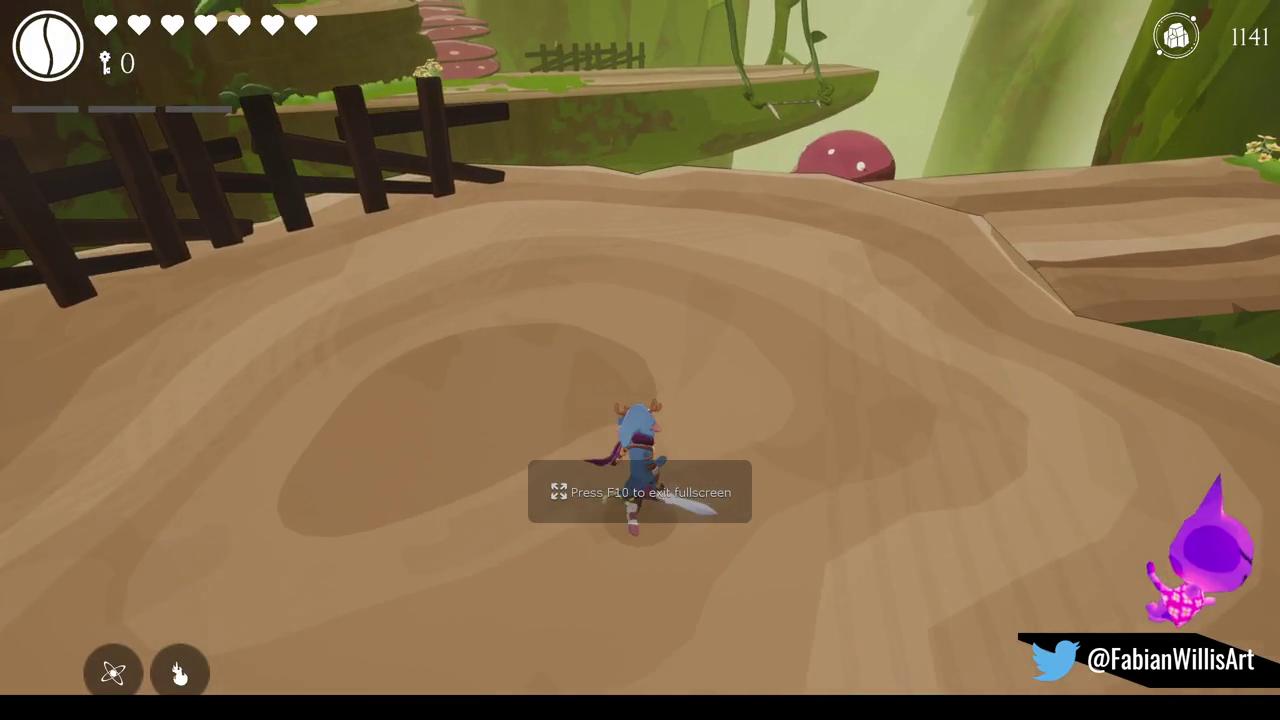
key(s)
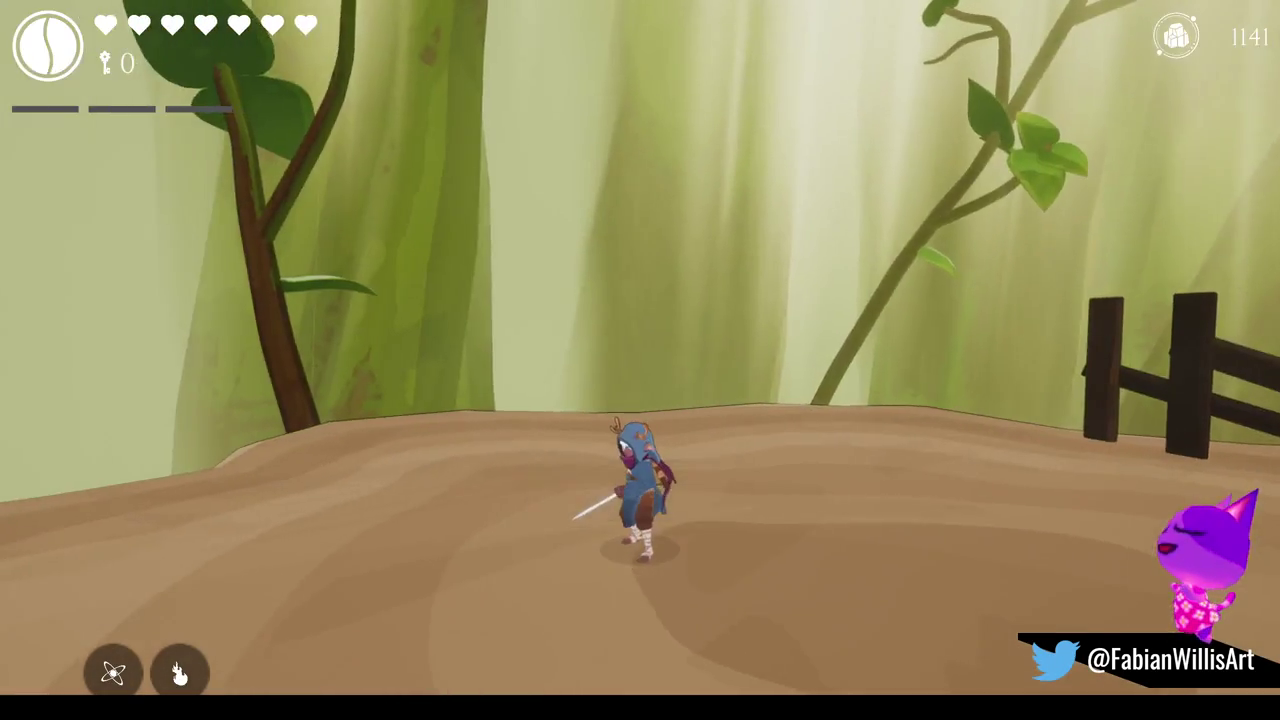
key(w)
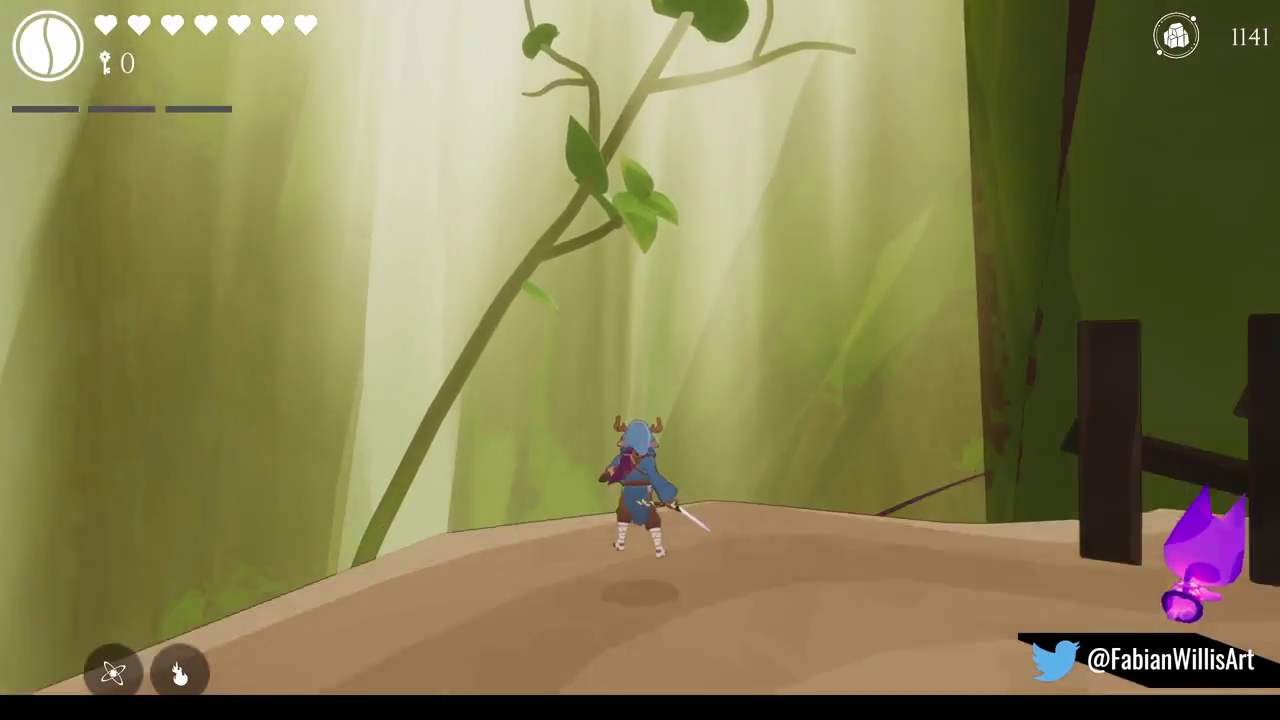
key(space)
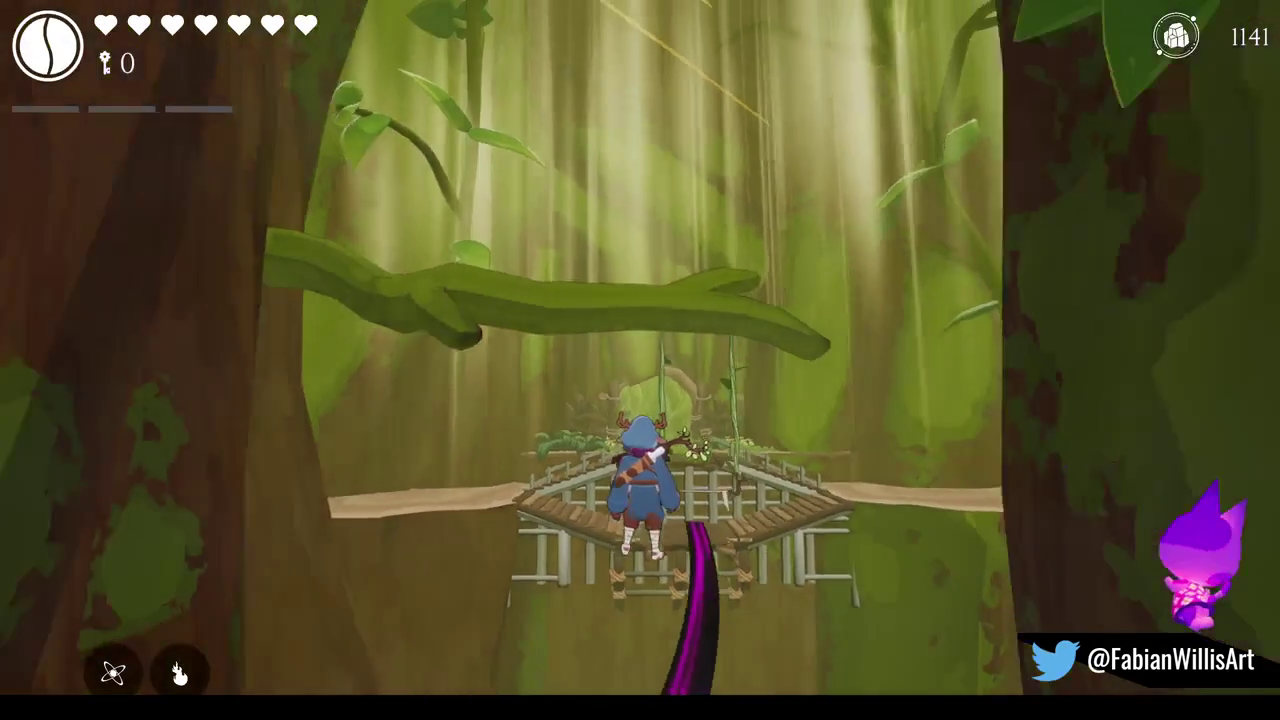
Pause the game, leave fullscreen, and switch to the Forest Overworld3 Blender file.
key(Escape)
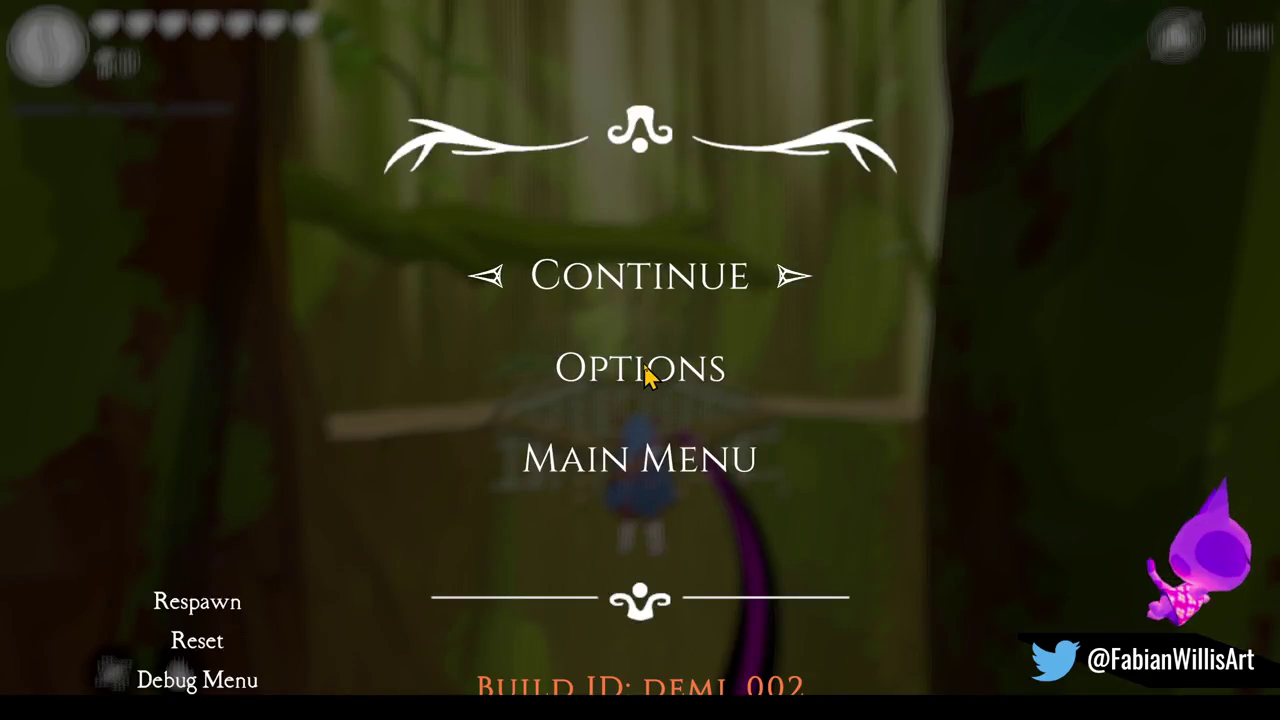
key(F11)
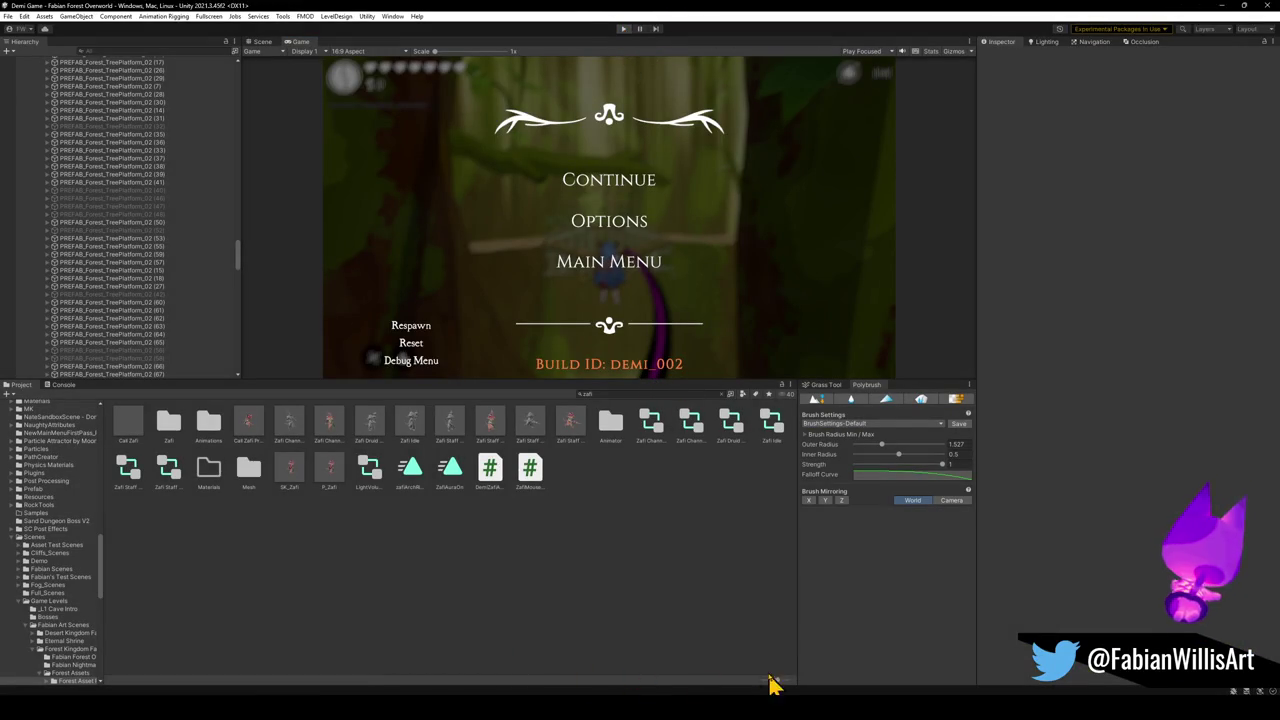
mouse_move(771, 688)
click(590, 668)
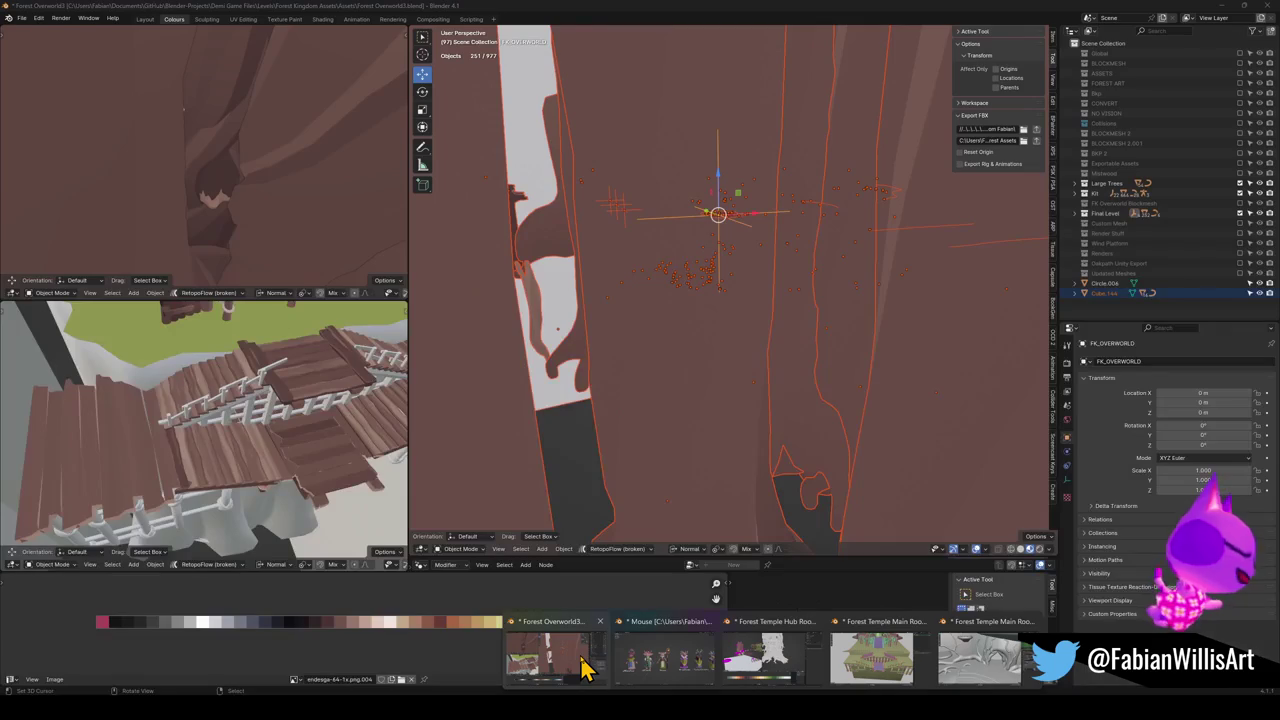
Walk the view to the stairs and select the stair rail Cube.141.
key(alt+a)
key(shift+grave)
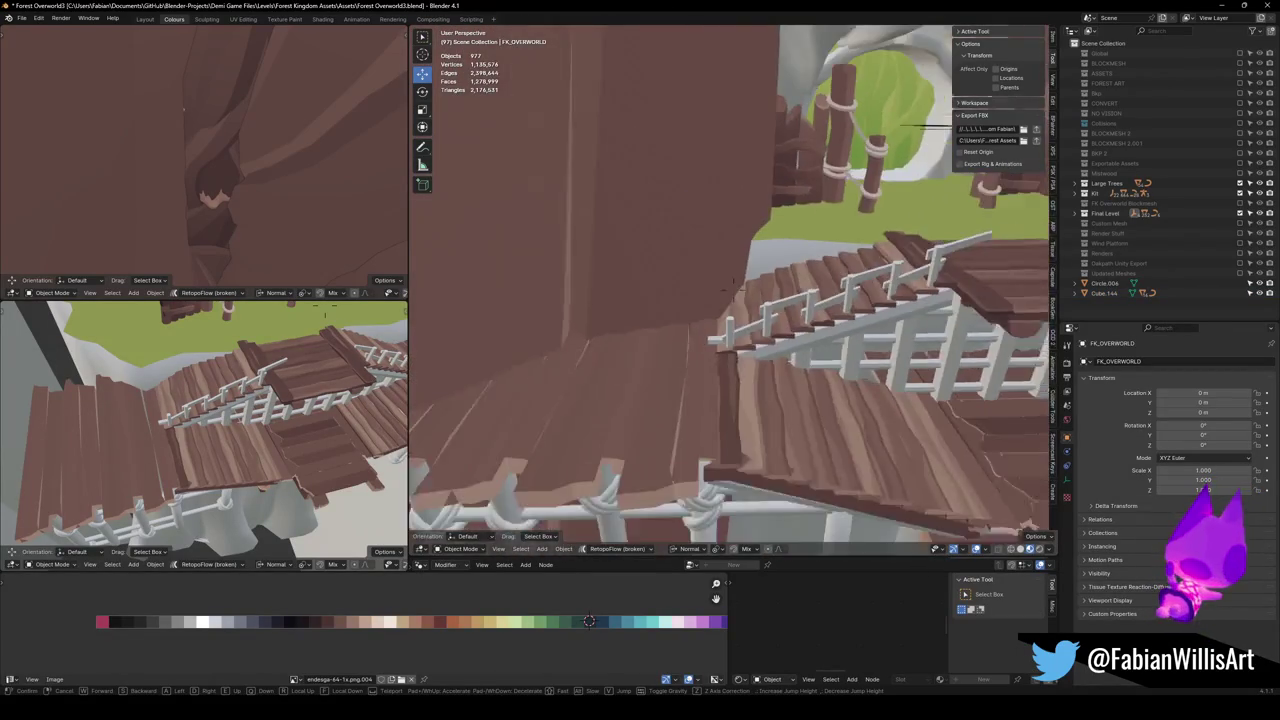
click(705, 313)
click(708, 345)
mouse_move(709, 343)
mouse_down()
mouse_move(751, 306)
mouse_move(711, 320)
mouse_move(806, 310)
mouse_move(777, 329)
mouse_move(760, 309)
mouse_move(626, 420)
mouse_move(723, 377)
mouse_move(688, 349)
mouse_up()
click(626, 420)
Edge-slide the rail's end loop to shorten it where it meets the sloped ground.
key(Tab)
shift+click(677, 317)
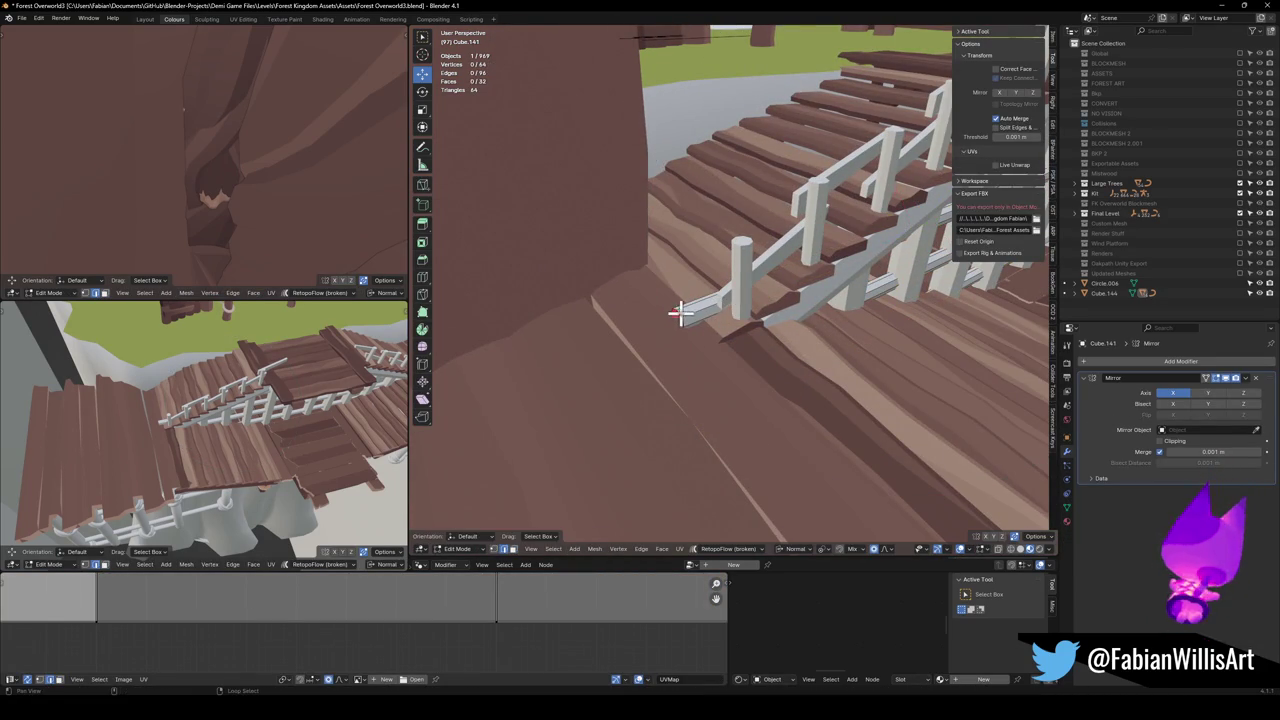
alt+click(677, 309)
key(g)
key(g)
click(871, 303)
mouse_move(871, 303)
mouse_down()
mouse_move(700, 320)
mouse_move(835, 315)
mouse_move(788, 294)
mouse_up()
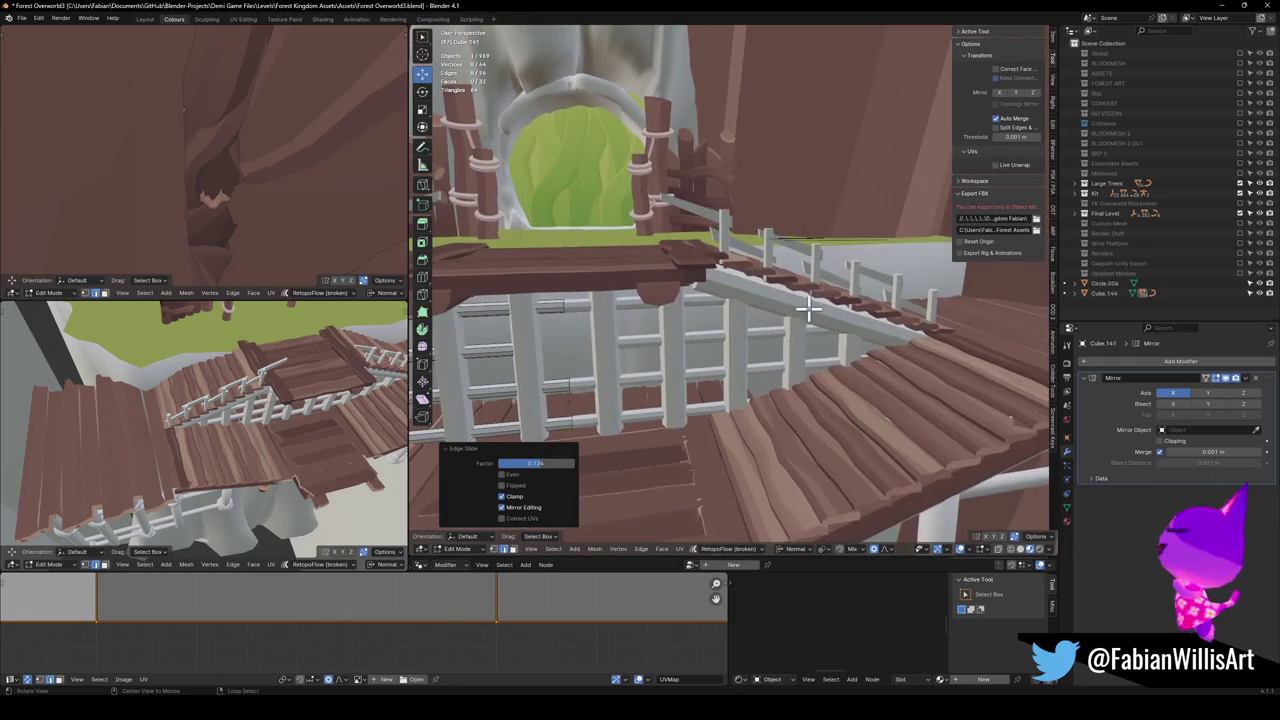
drag(629, 303, 897, 290)
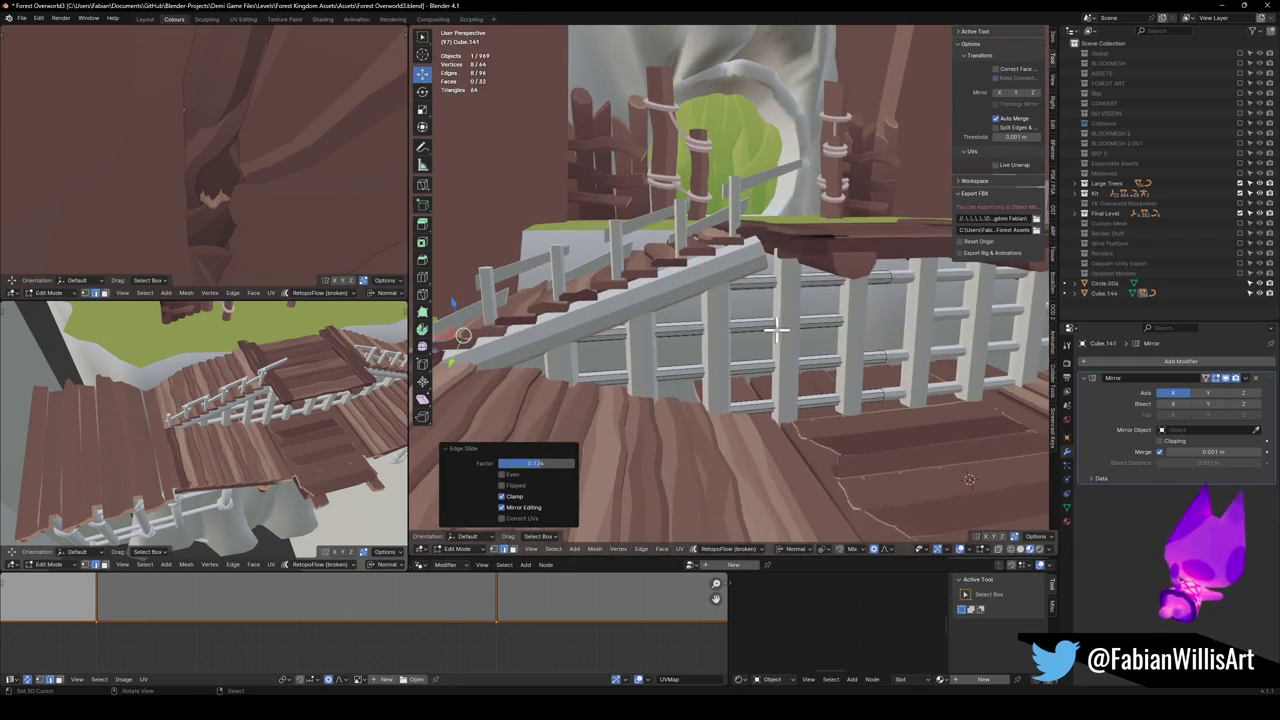
key(Tab)
Select the fence and floor, with the stairs as the active material source.
click(722, 345)
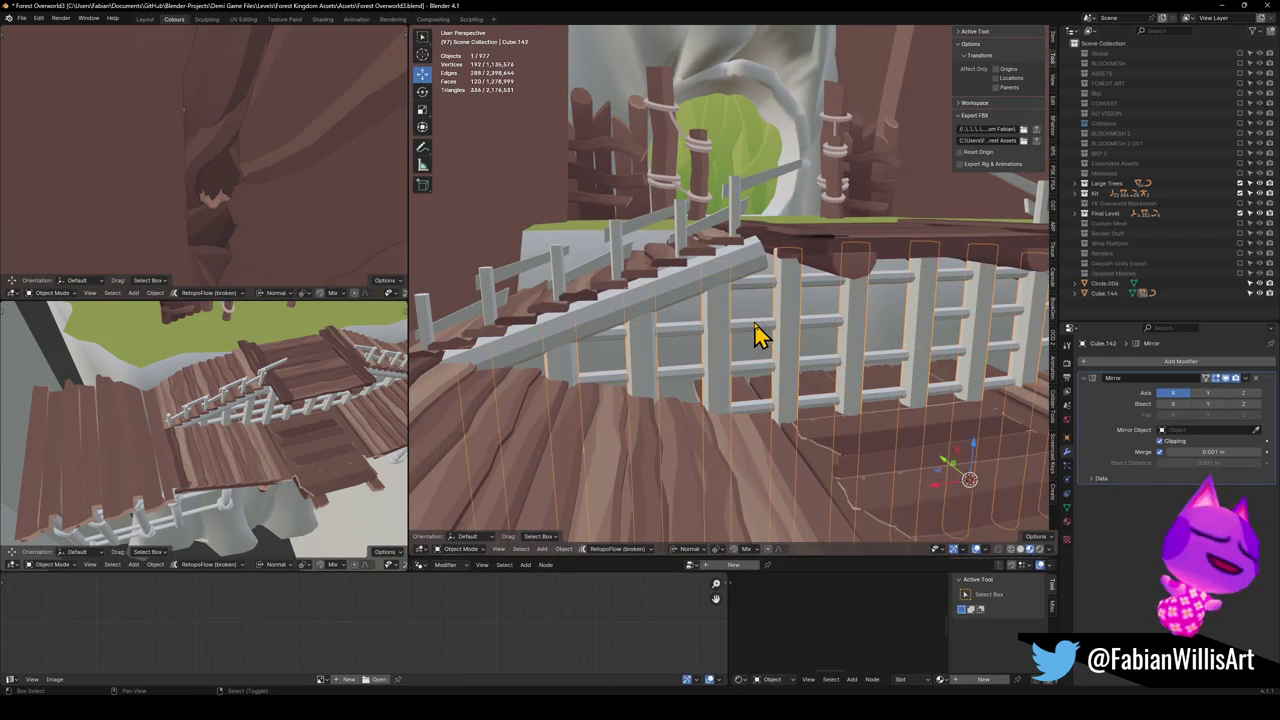
shift+click(685, 450)
shift+click(691, 434)
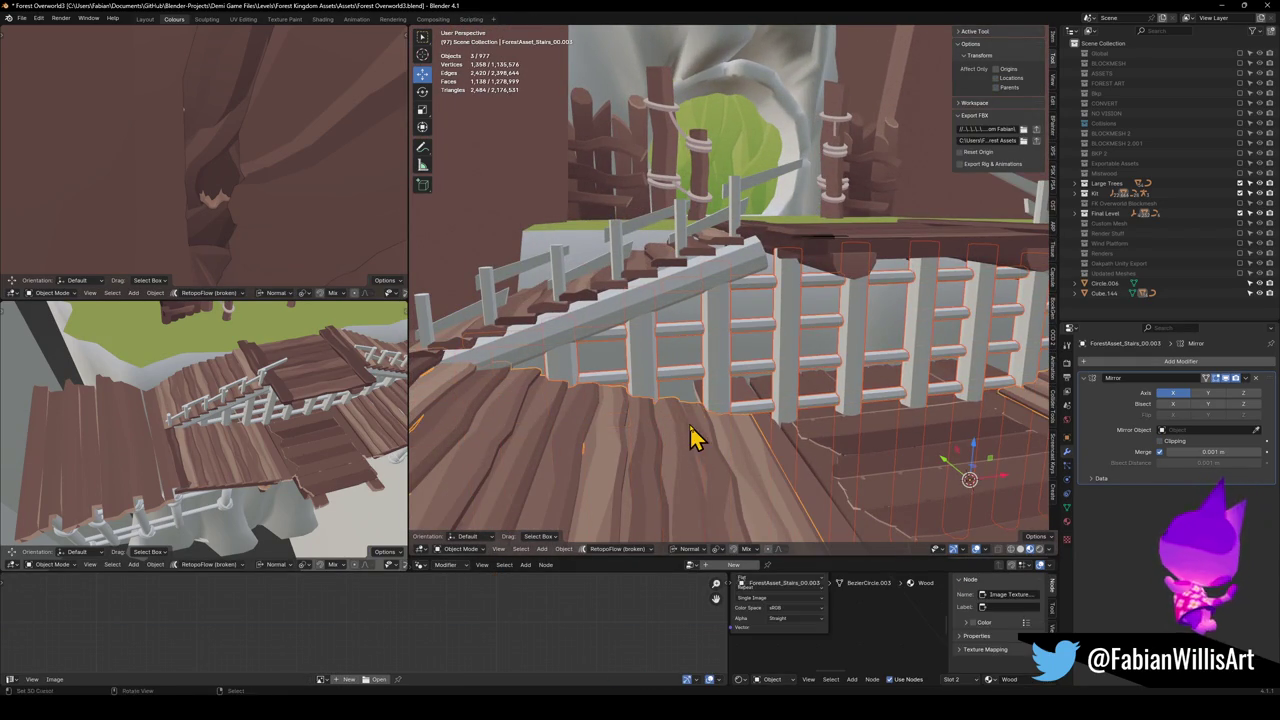
Link the stairs' material onto the fence with Ctrl+L and make the fence active.
key(ctrl+l)
click(670, 527)
click(726, 357)
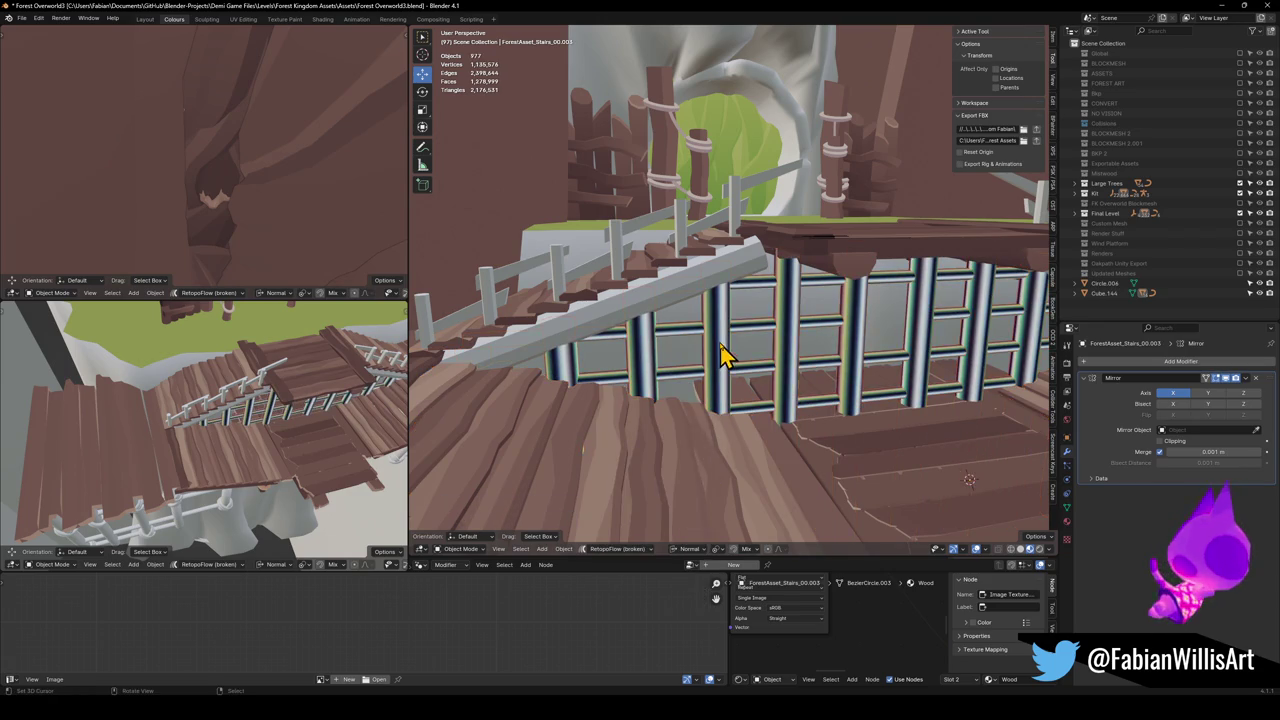
Snap all the fence's UVs to the 2D cursor's pale yellow palette colour.
key(Tab)
key(a)
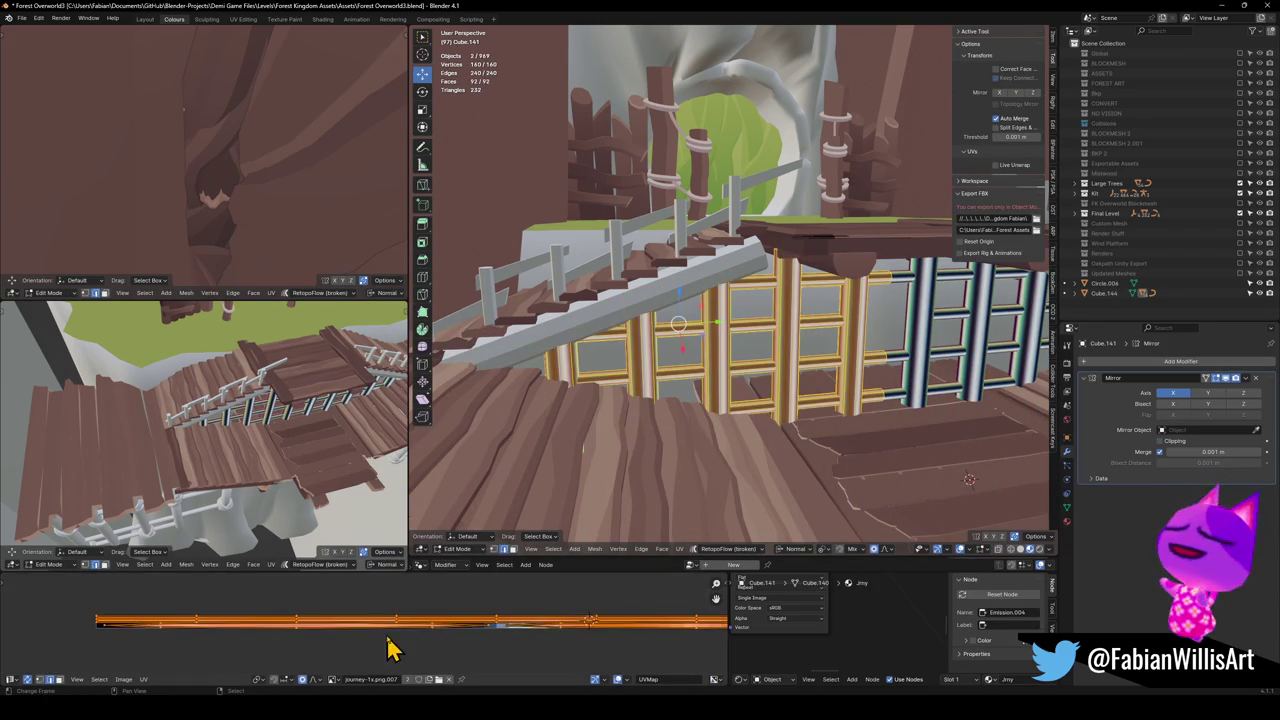
shift+right_click(360, 622)
key(shift+s)
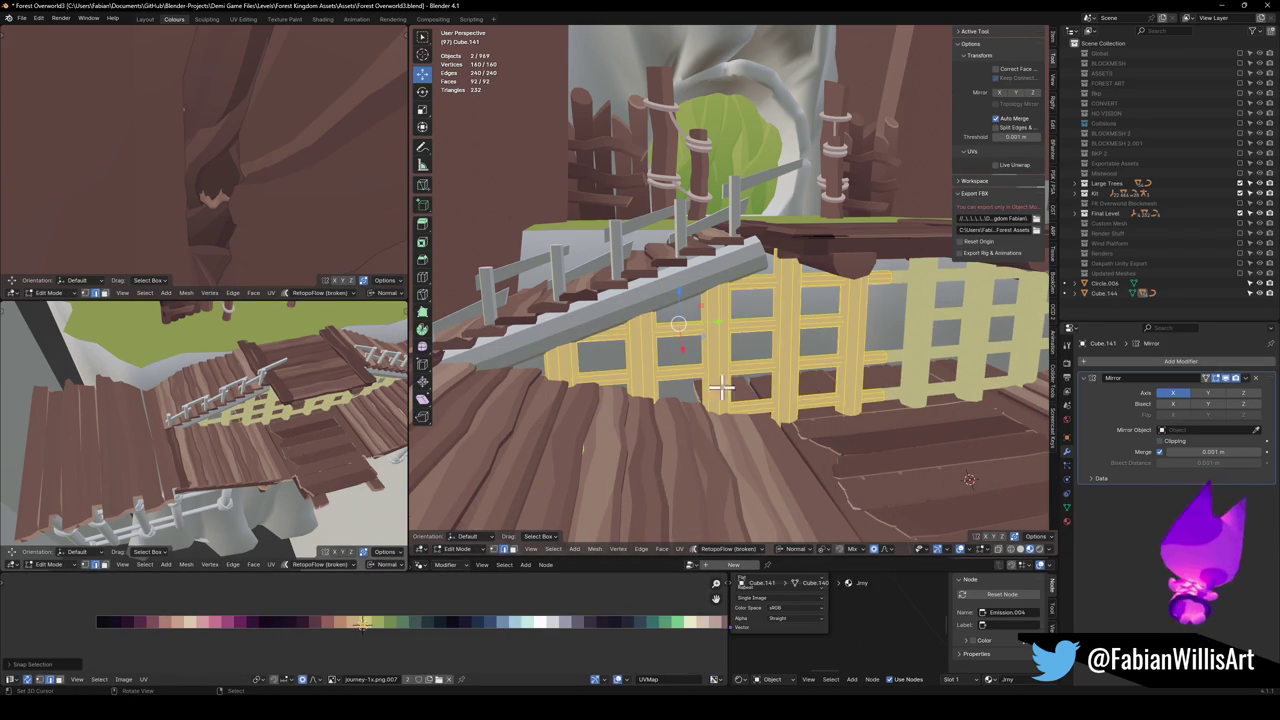
key(Tab)
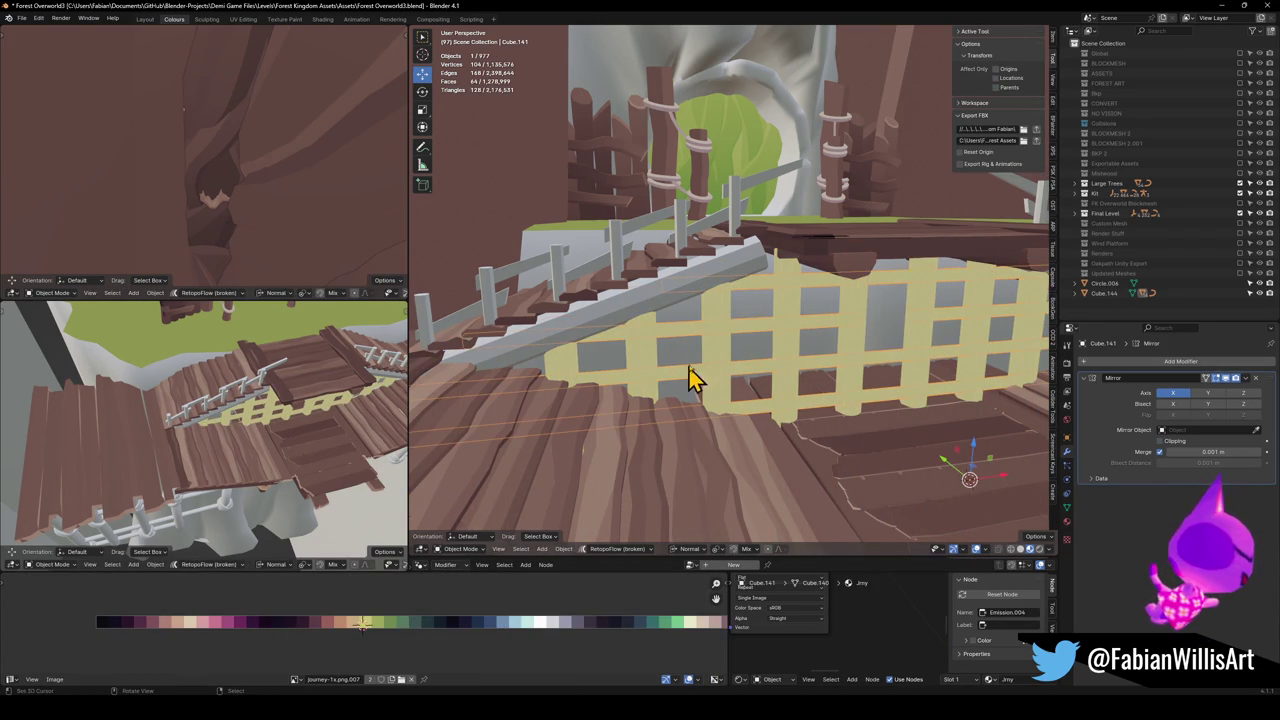
click(688, 340)
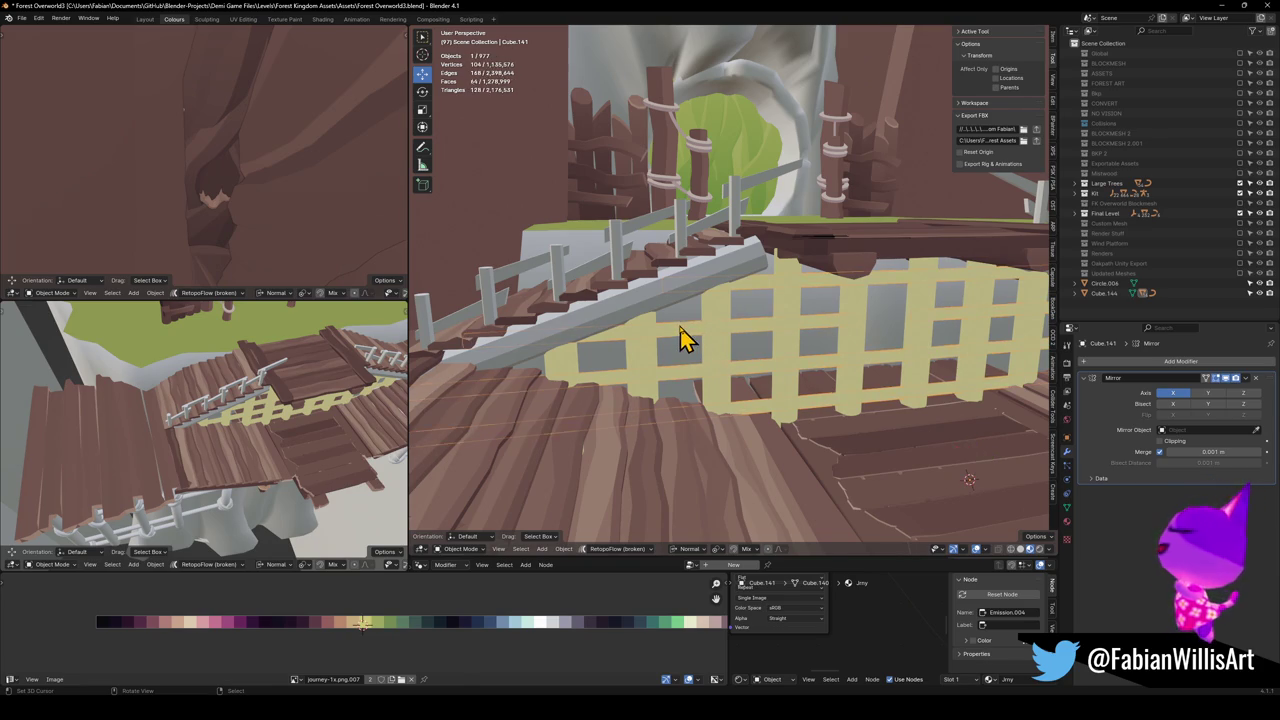
key(Tab)
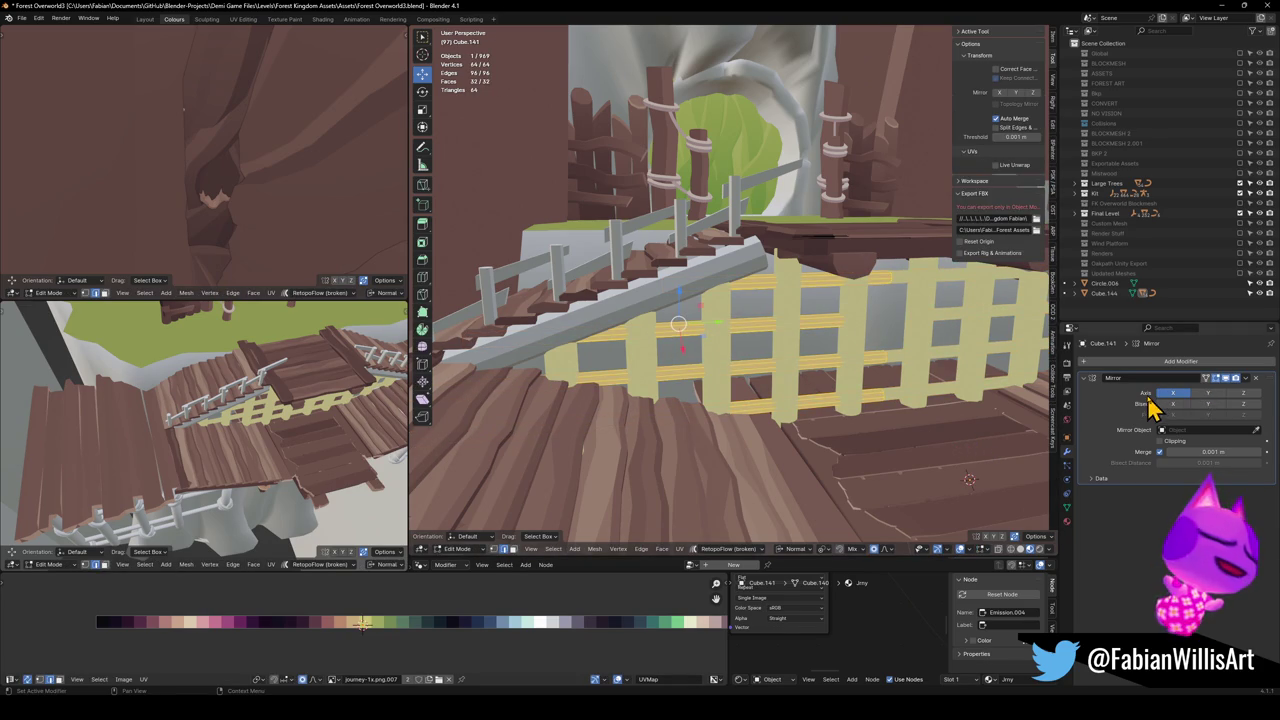
key(Tab)
Remove the Jrny material slot so only Wood remains, and select both fence objects.
click(1067, 524)
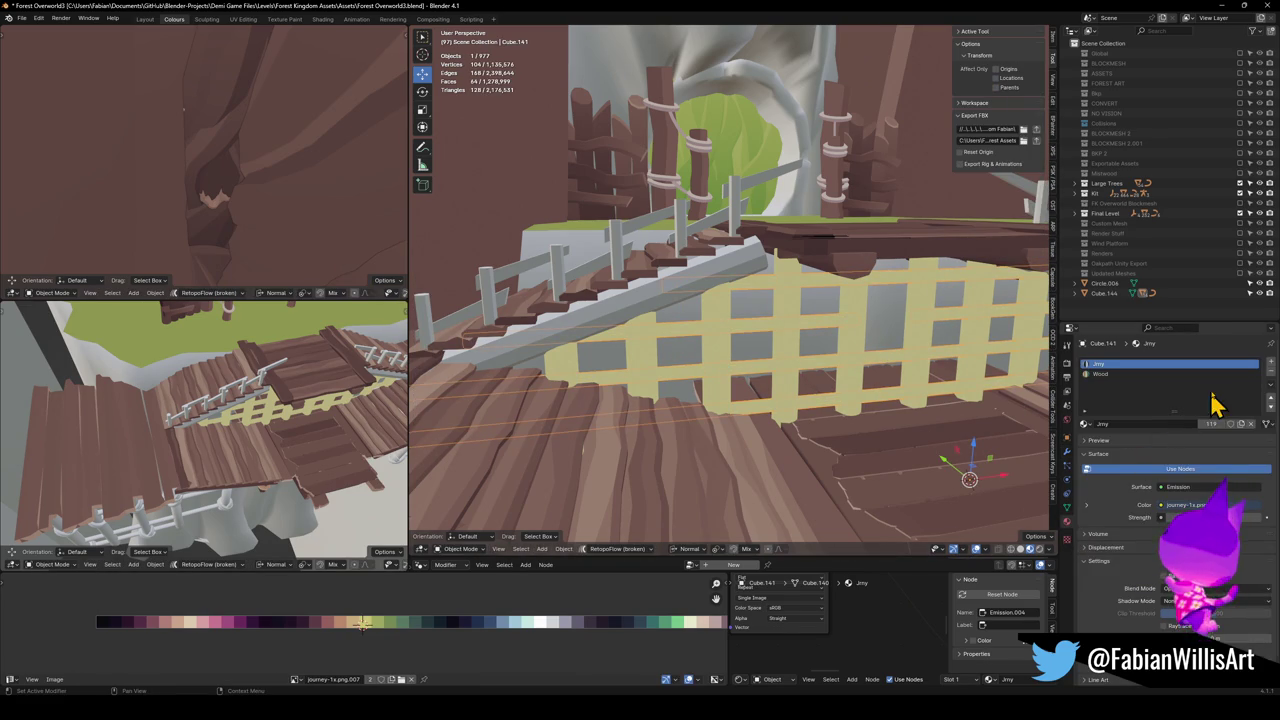
click(1271, 372)
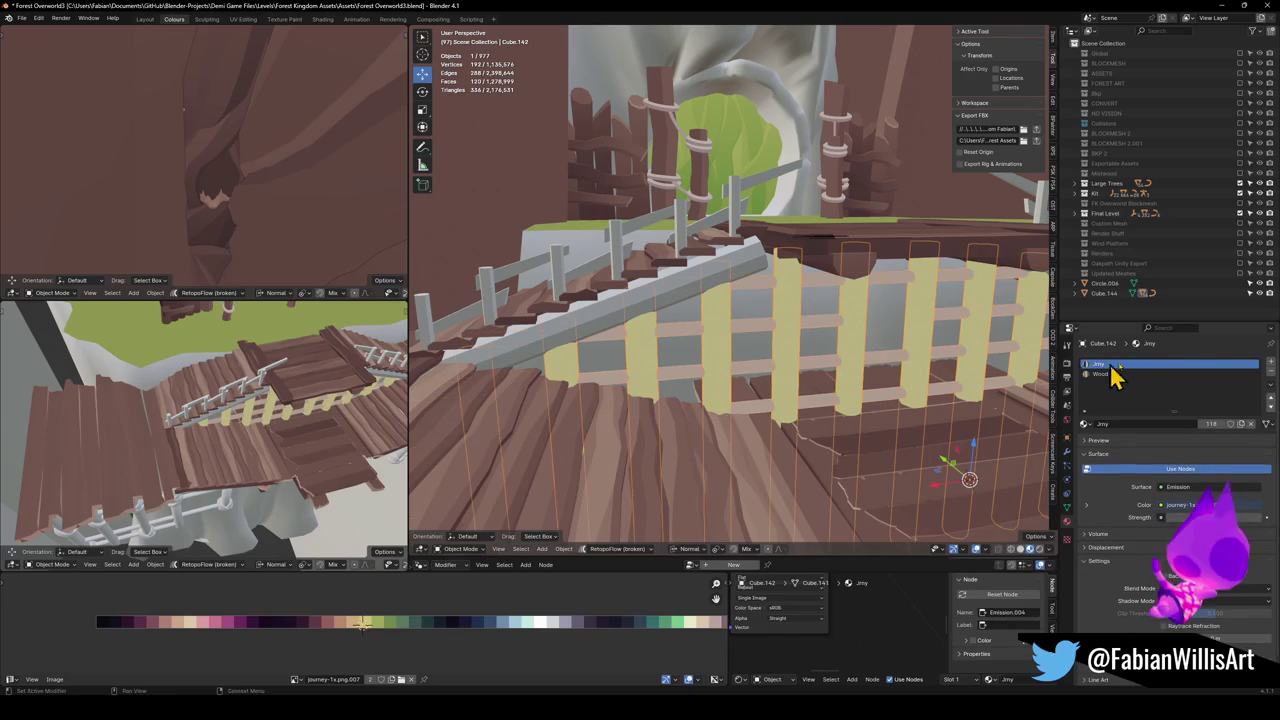
click(788, 384)
click(700, 369)
Move the fence UVs onto a darker wood palette colour.
key(Tab)
key(g)
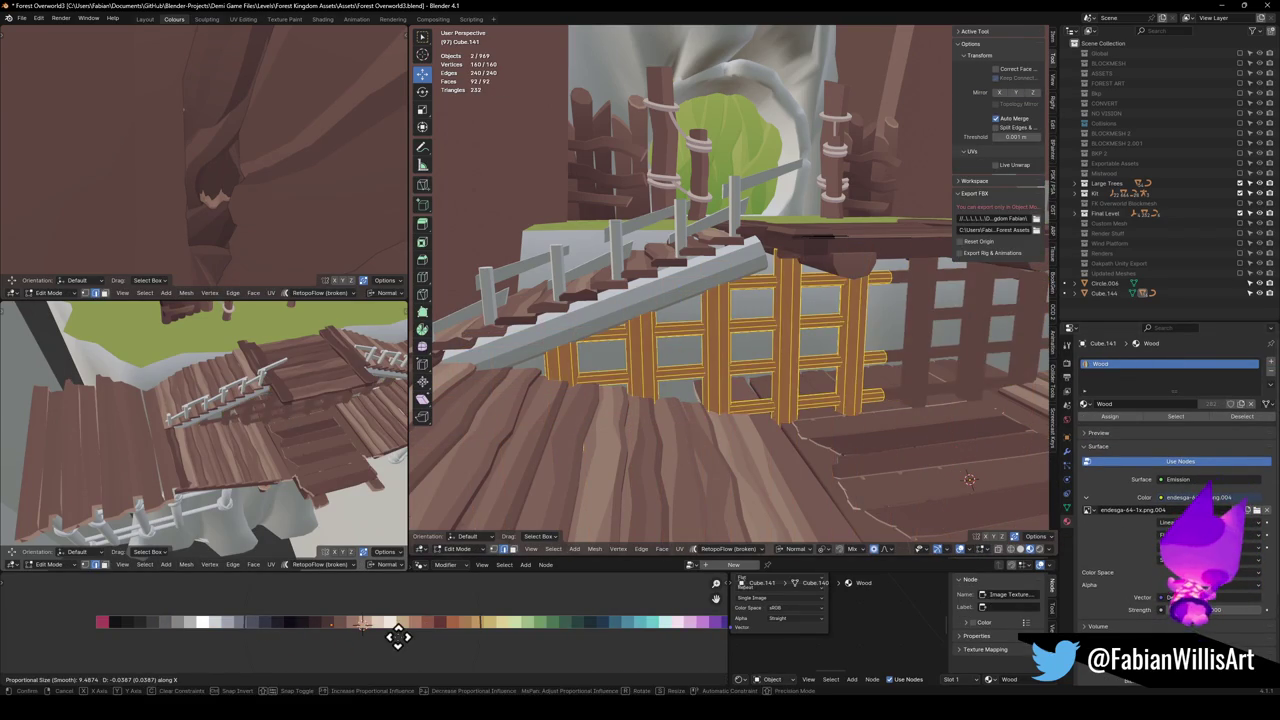
click(400, 634)
key(KP_Decimal)
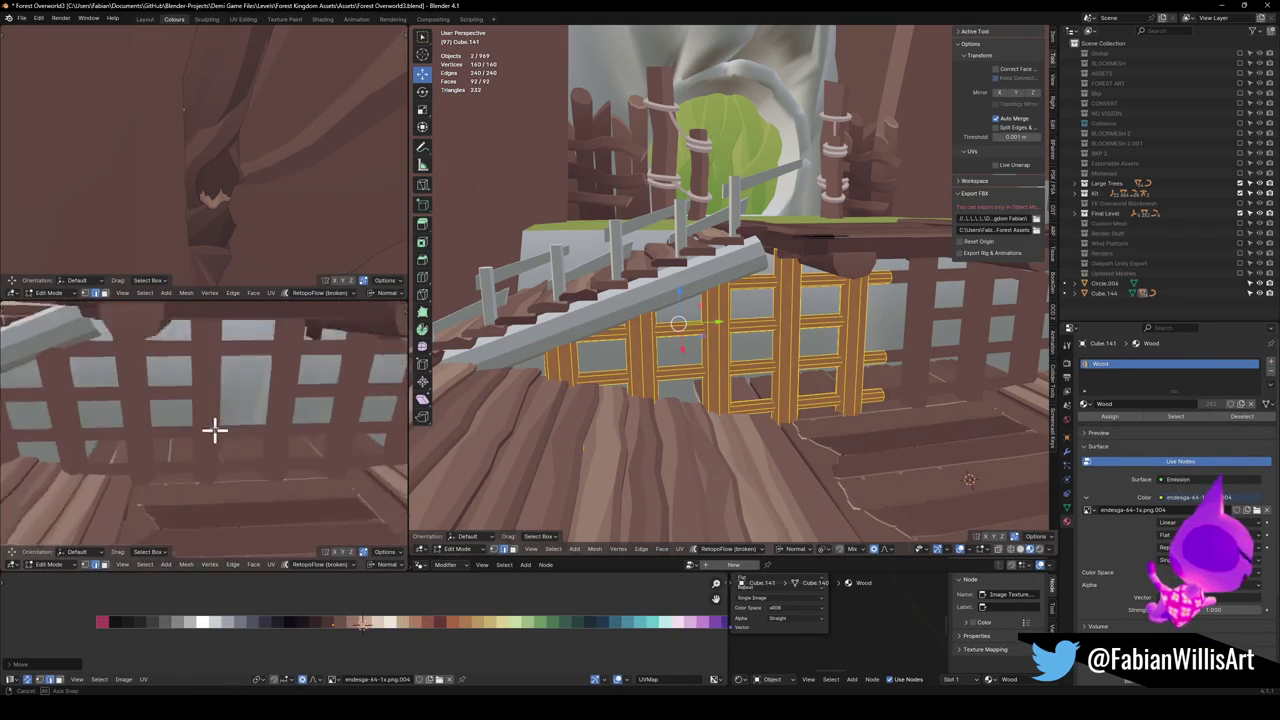
key(alt+a)
Recolour the vertical fence posts Cube.142 dark brown by moving their UVs.
key(Tab)
click(650, 377)
key(Tab)
key(g)
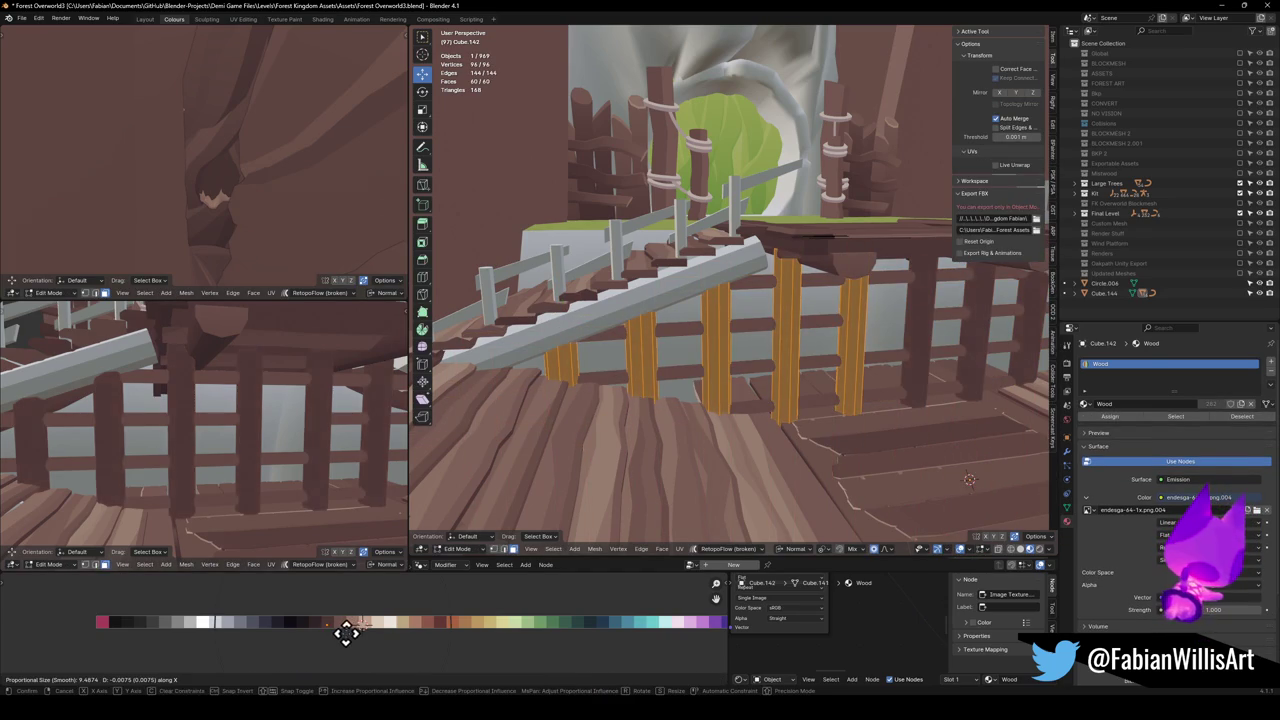
click(340, 634)
drag(286, 497, 247, 424)
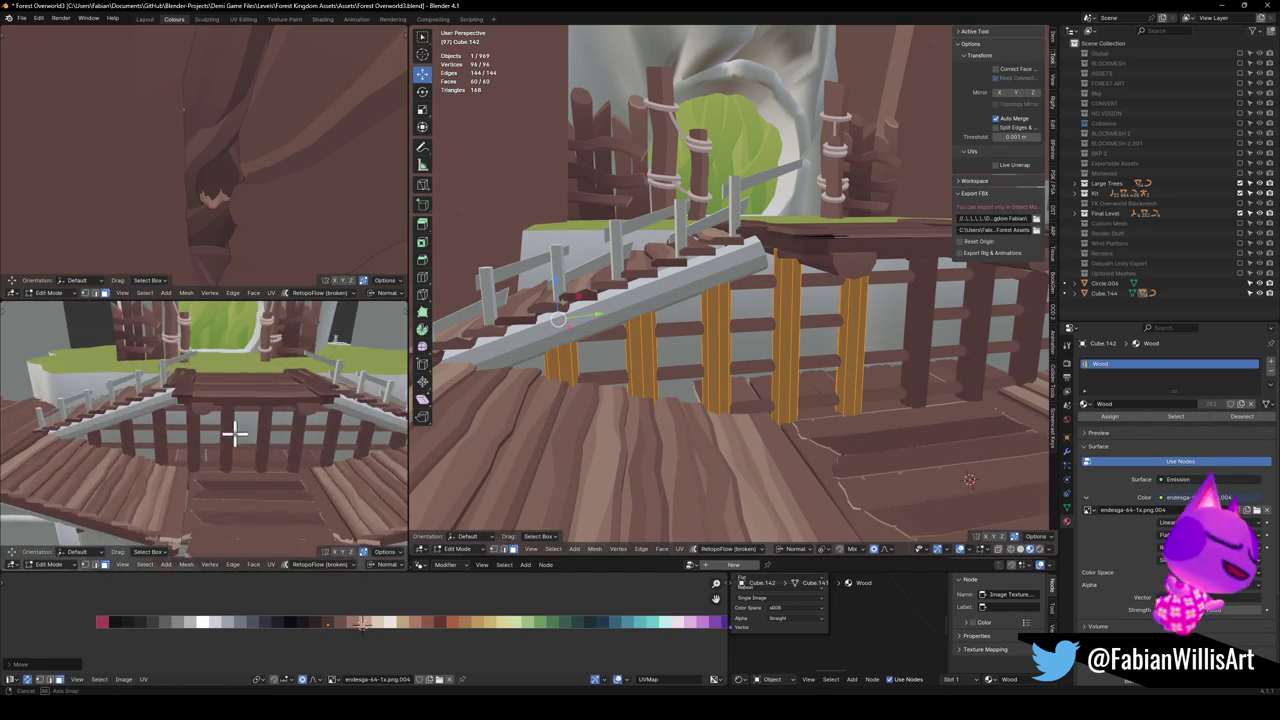
key(Tab)
Recolour the horizontal fence rails orange by moving all their UVs across the palette.
click(693, 347)
key(Tab)
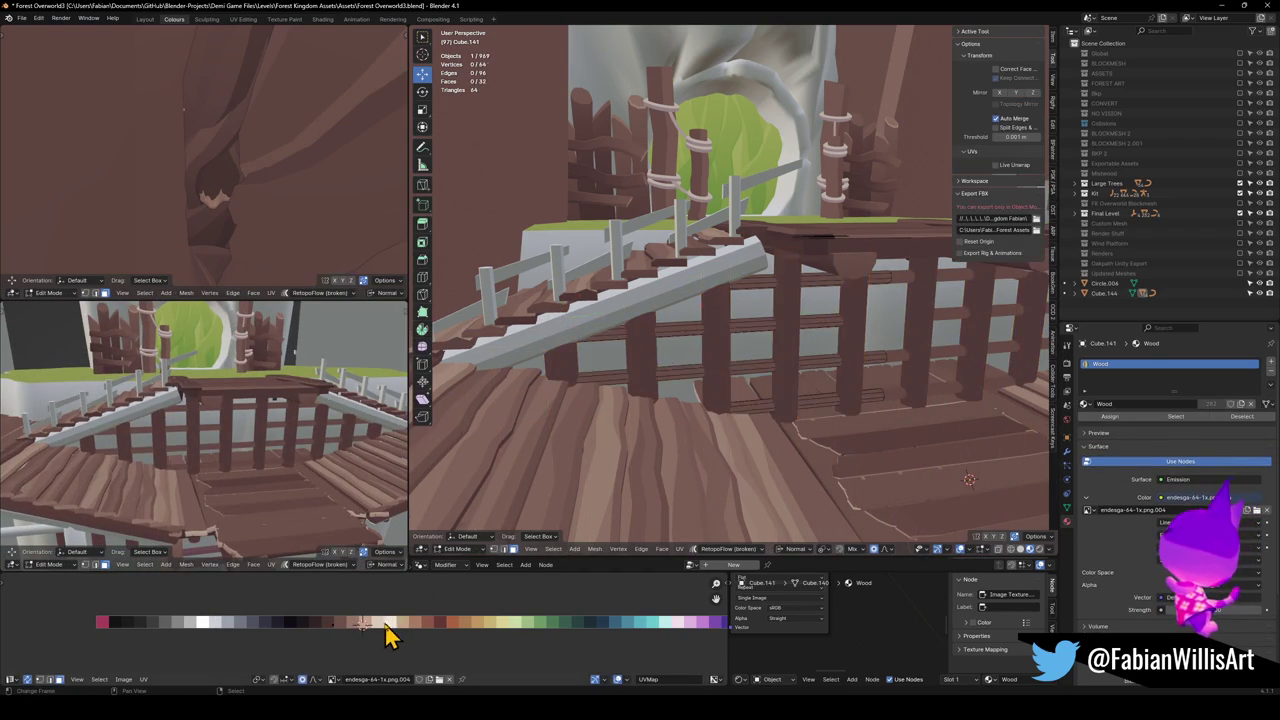
key(a)
key(g)
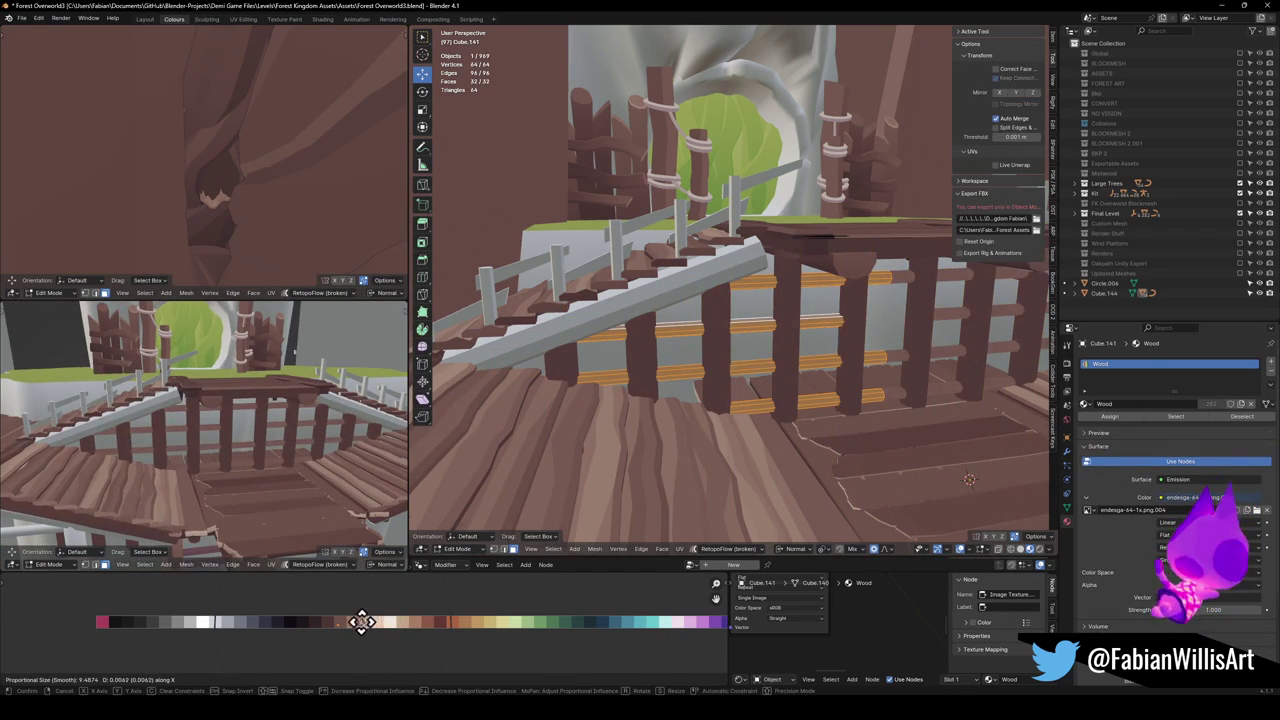
click(363, 622)
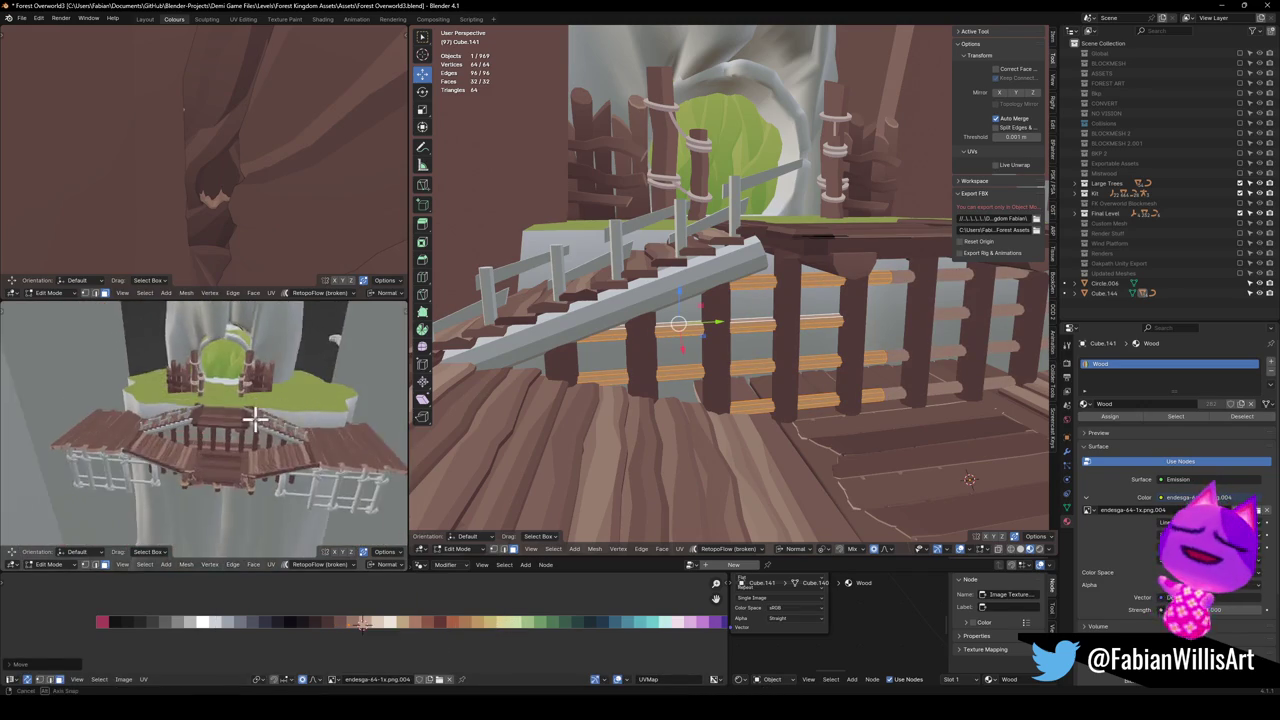